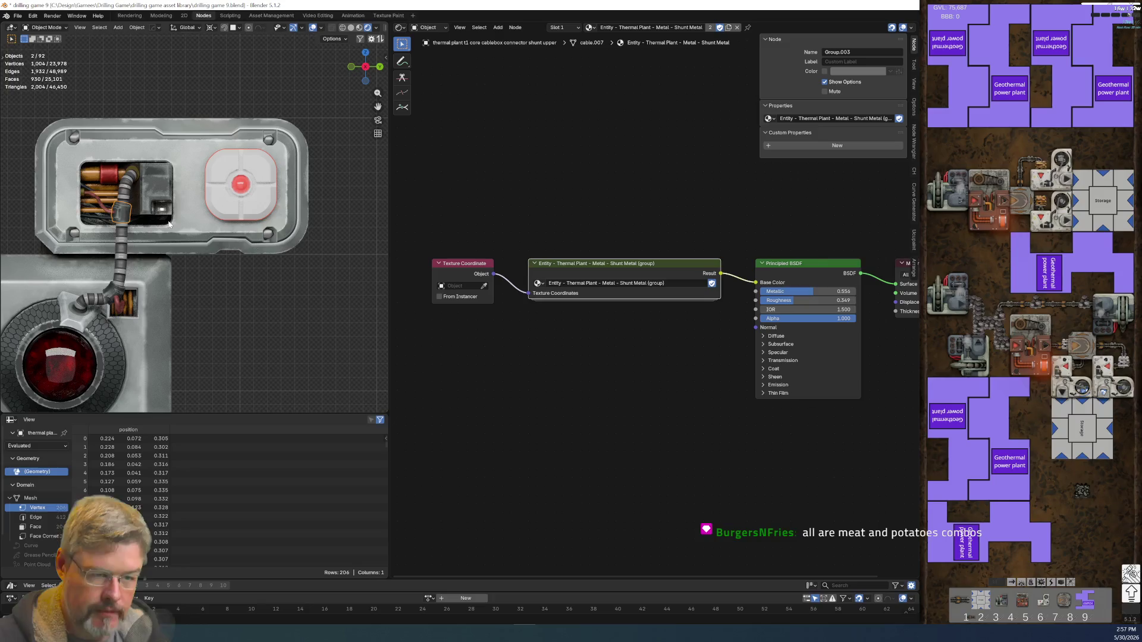
- Try linking materials between the two selected pieces with Ctrl+L, then undo it
{"action": "key", "text": "ctrl+l"}
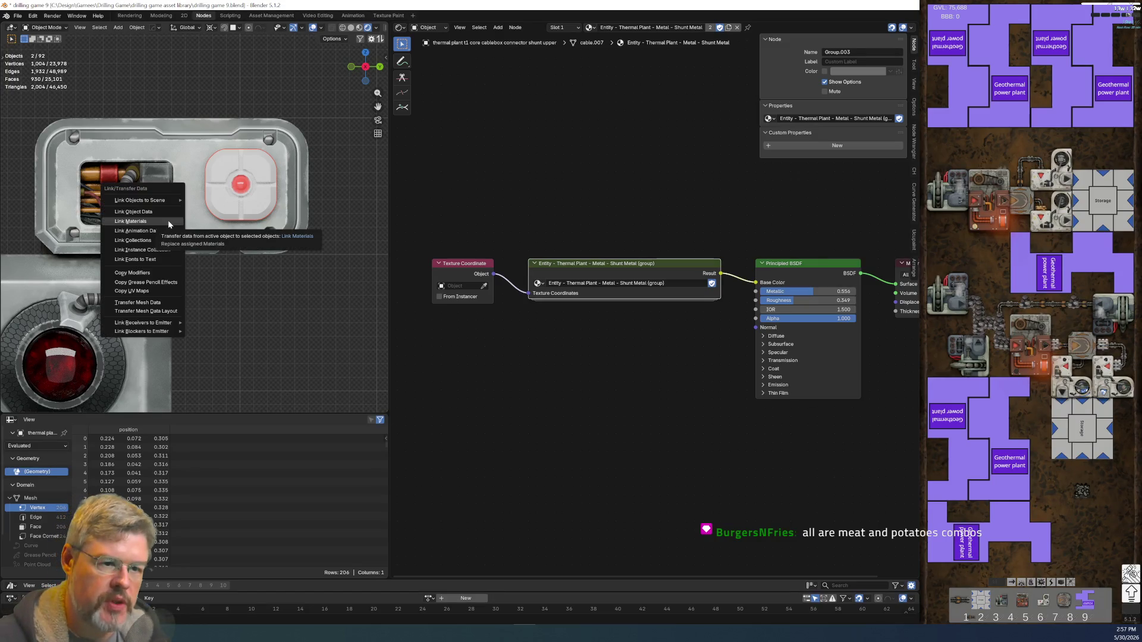
{"action": "left_click", "coordinate": [167, 220]}
{"action": "left_click", "coordinate": [331, 294]}
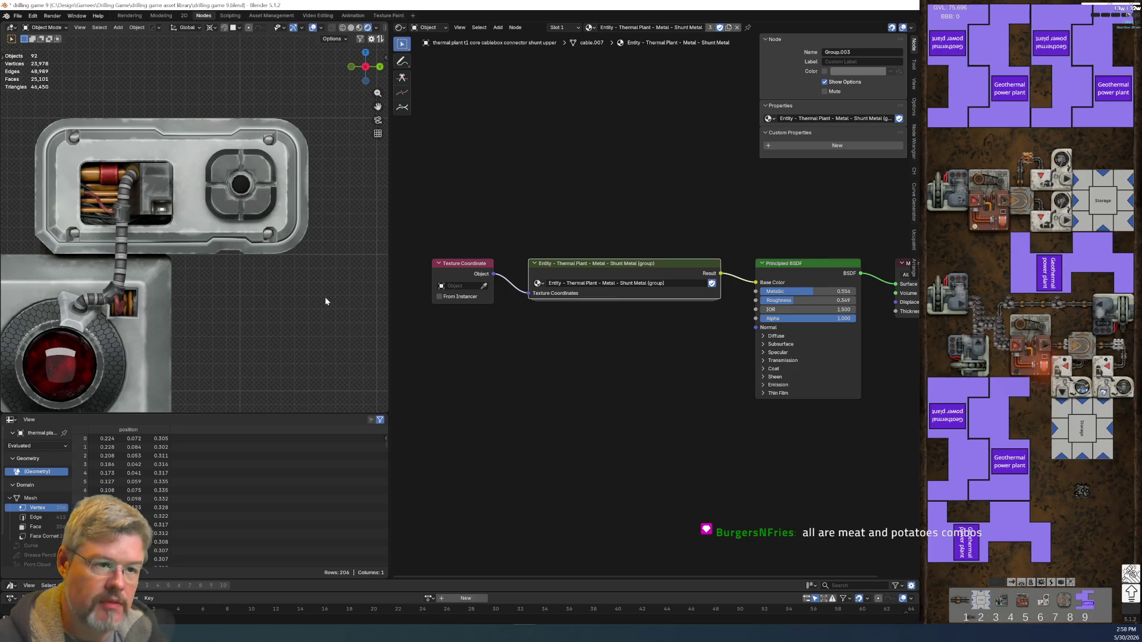
{"action": "key", "text": "ctrl+z"}
{"action": "key", "text": "ctrl+z"}
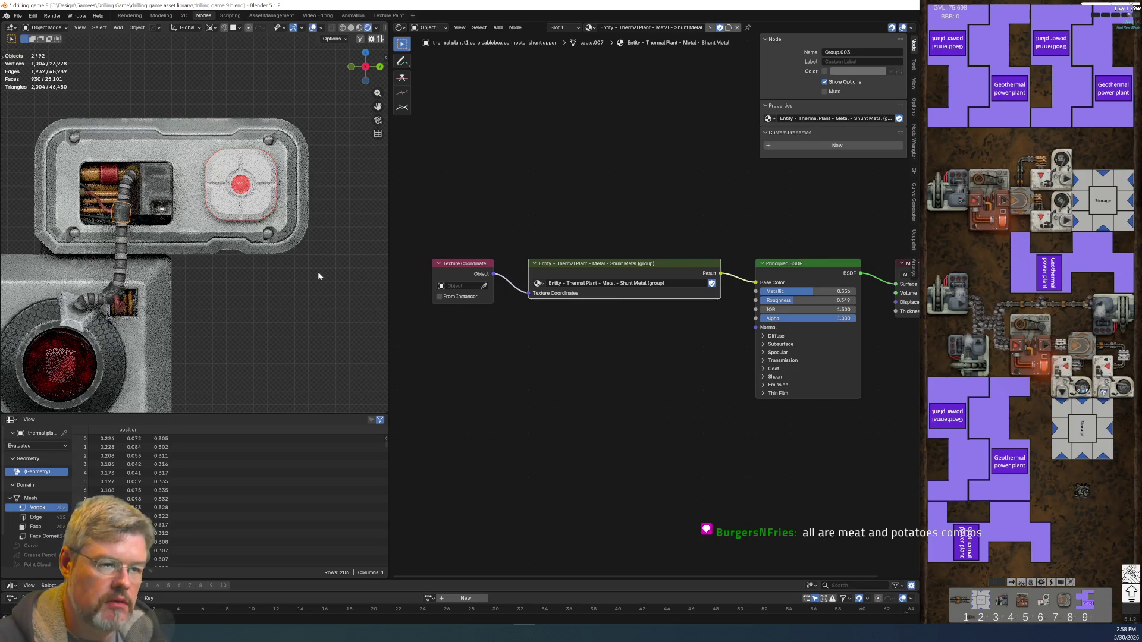
- Check the material slots: view paint - matte black, then the socket's second-slot Red Lamp material
{"action": "left_click", "coordinate": [565, 27]}
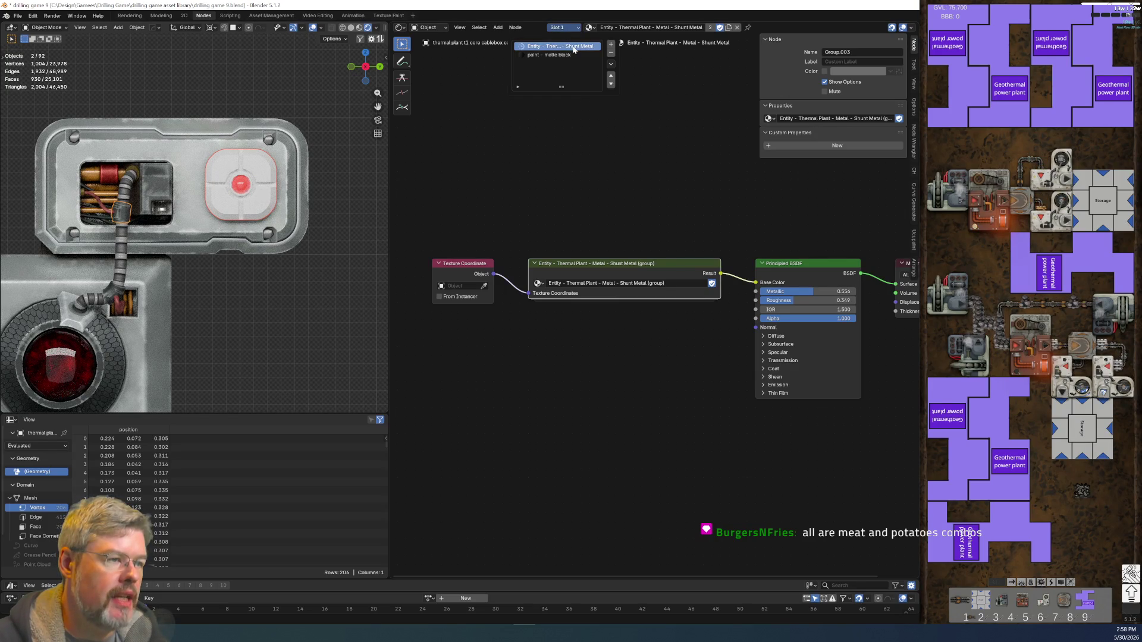
{"action": "left_click", "coordinate": [569, 54]}
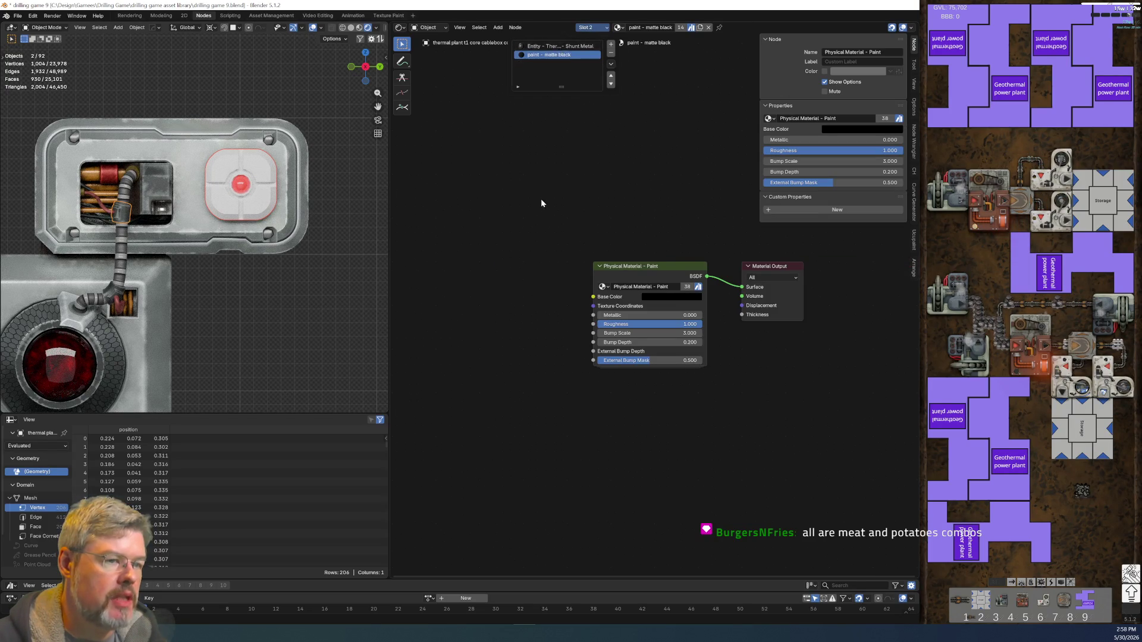
{"action": "left_click", "coordinate": [221, 185]}
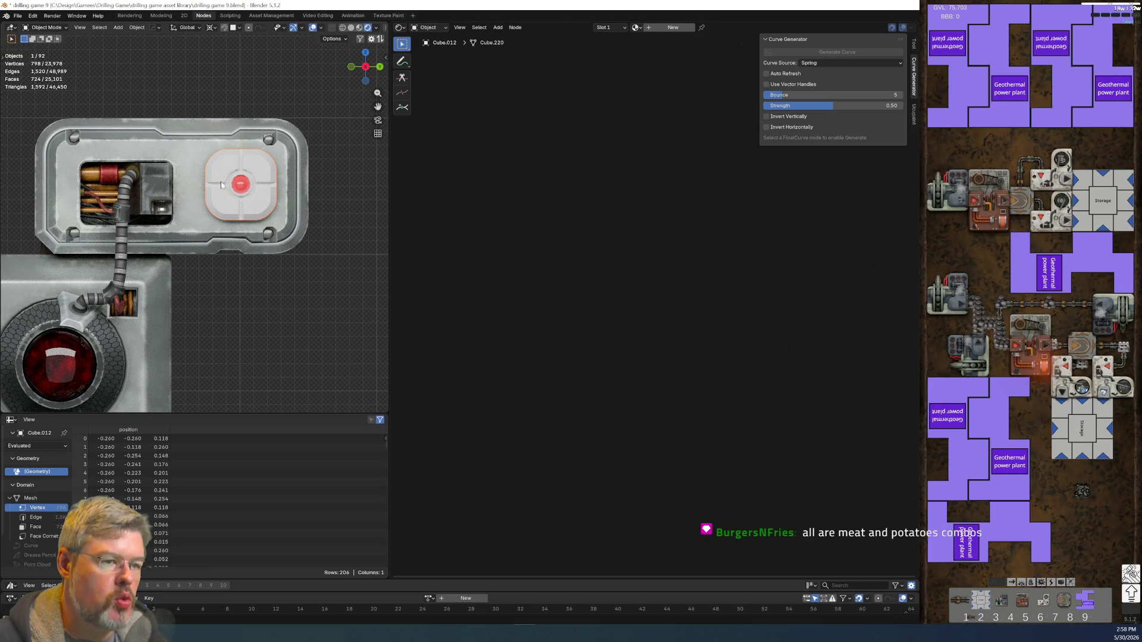
{"action": "left_click", "coordinate": [612, 26]}
{"action": "left_click", "coordinate": [598, 59]}
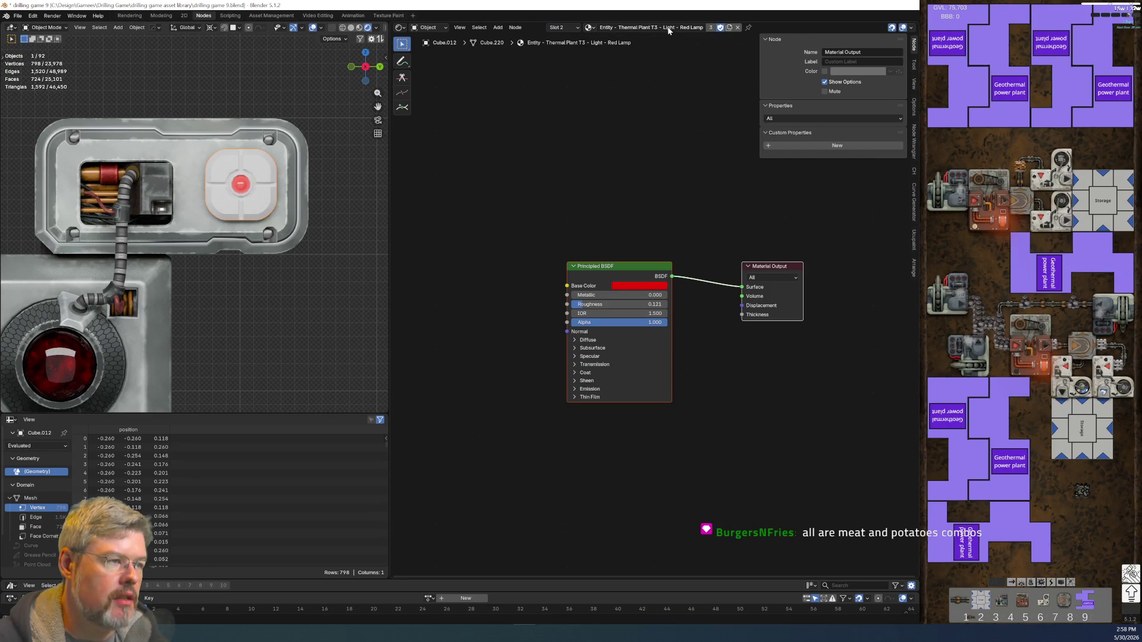
{"action": "left_click", "coordinate": [563, 191]}
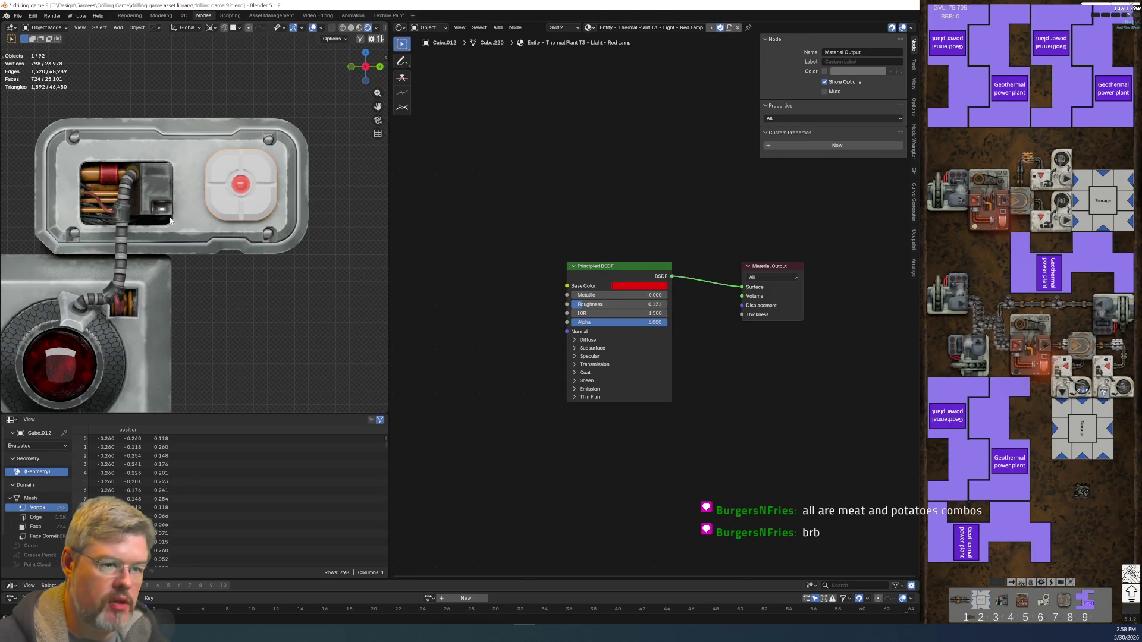
- Link the cable's materials onto the socket, then browse the socket's second-slot material
{"action": "left_click", "coordinate": [123, 218], "text": "shift"}
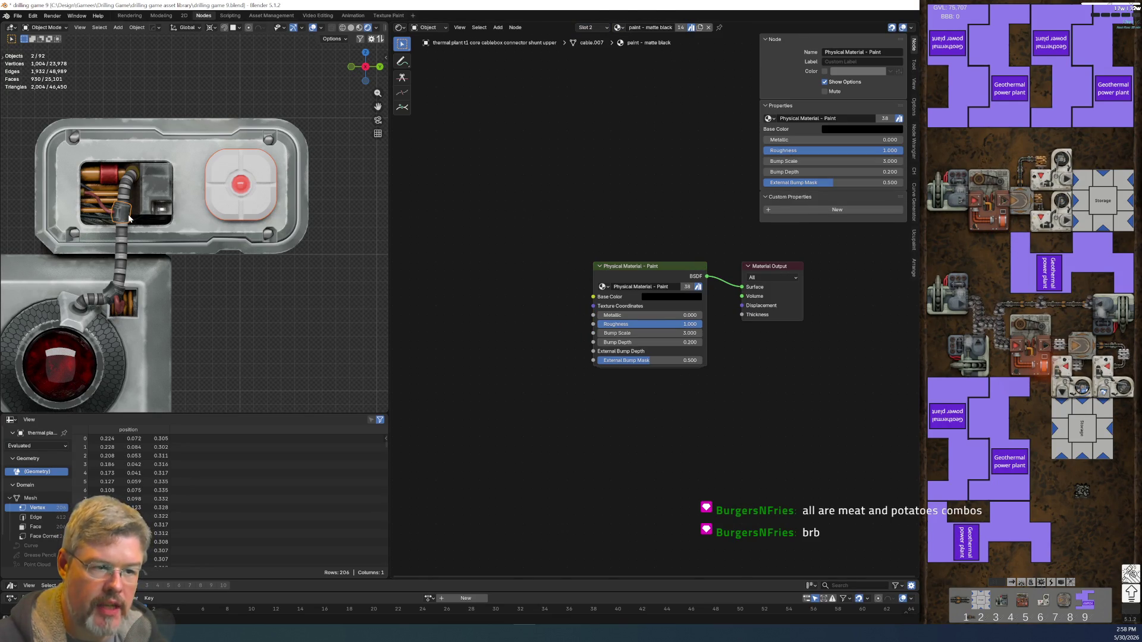
{"action": "key", "text": "ctrl+l"}
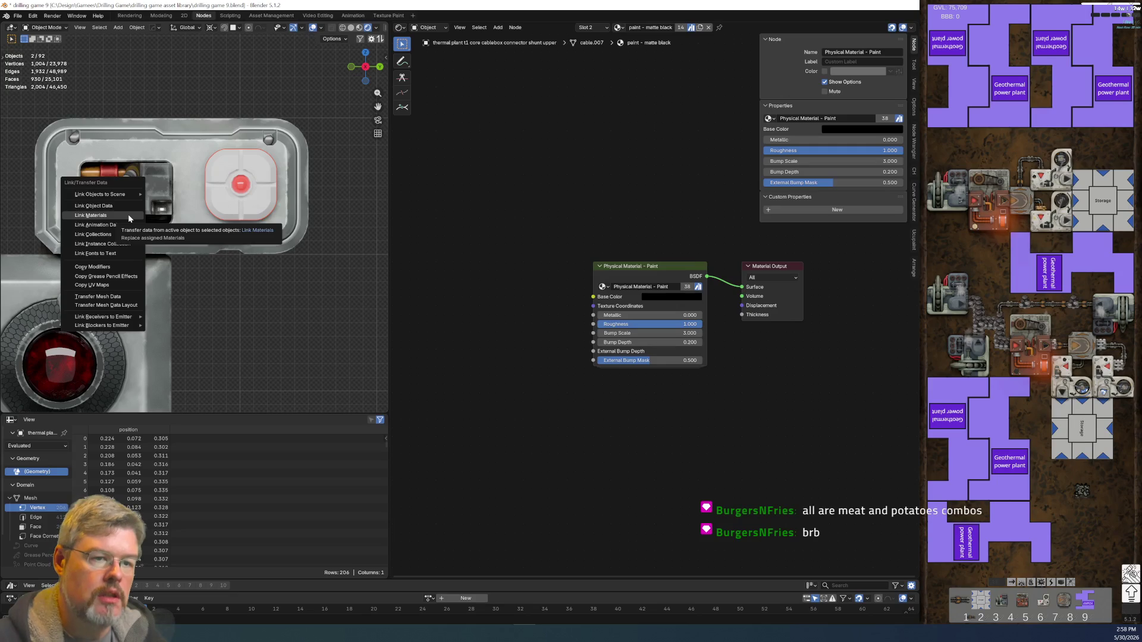
{"action": "left_click", "coordinate": [128, 217]}
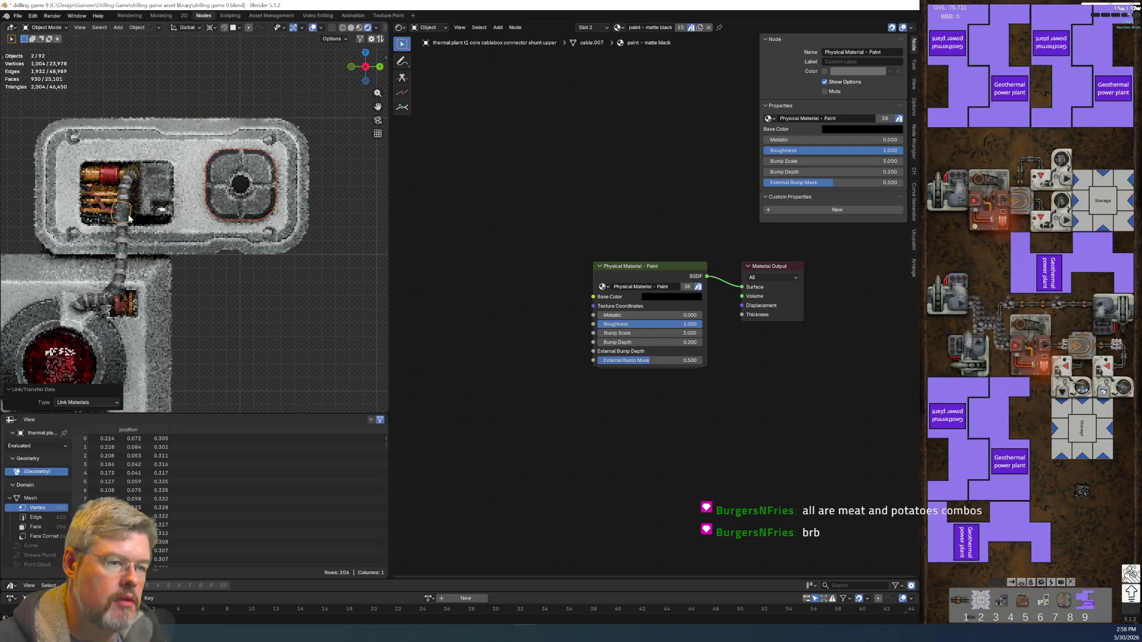
{"action": "left_click", "coordinate": [590, 27]}
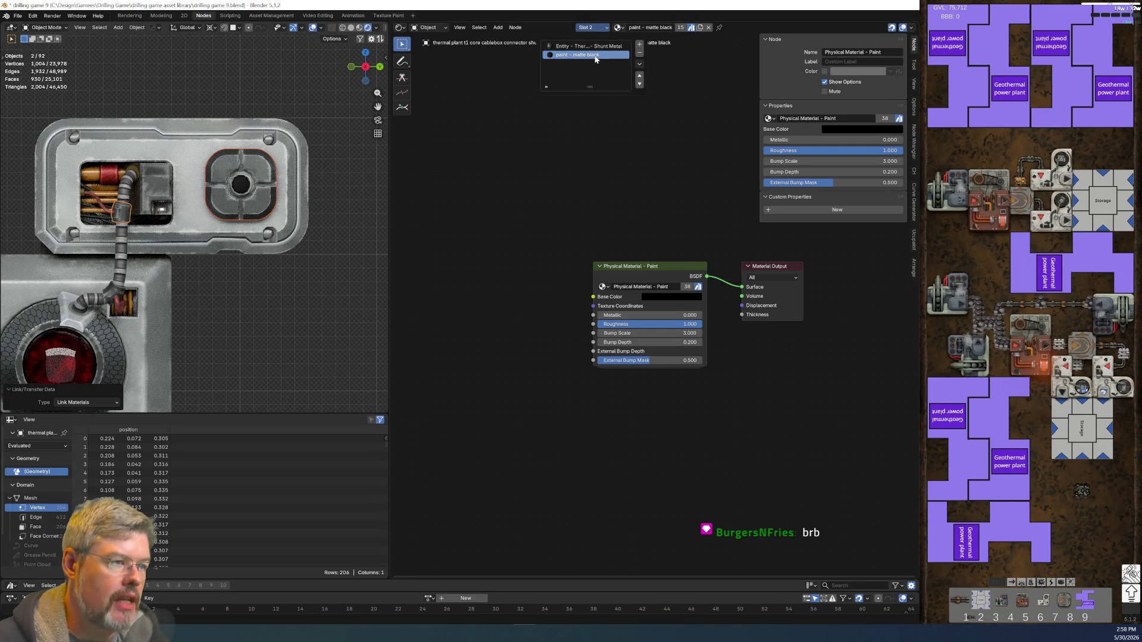
{"action": "left_click", "coordinate": [233, 185]}
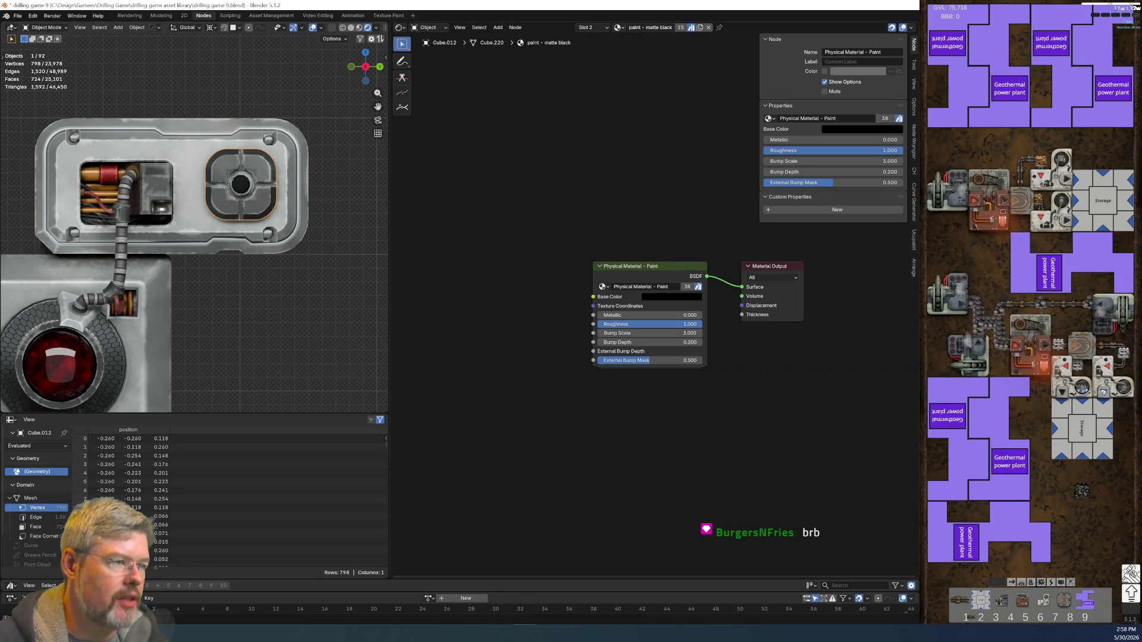
{"action": "left_click", "coordinate": [619, 32]}
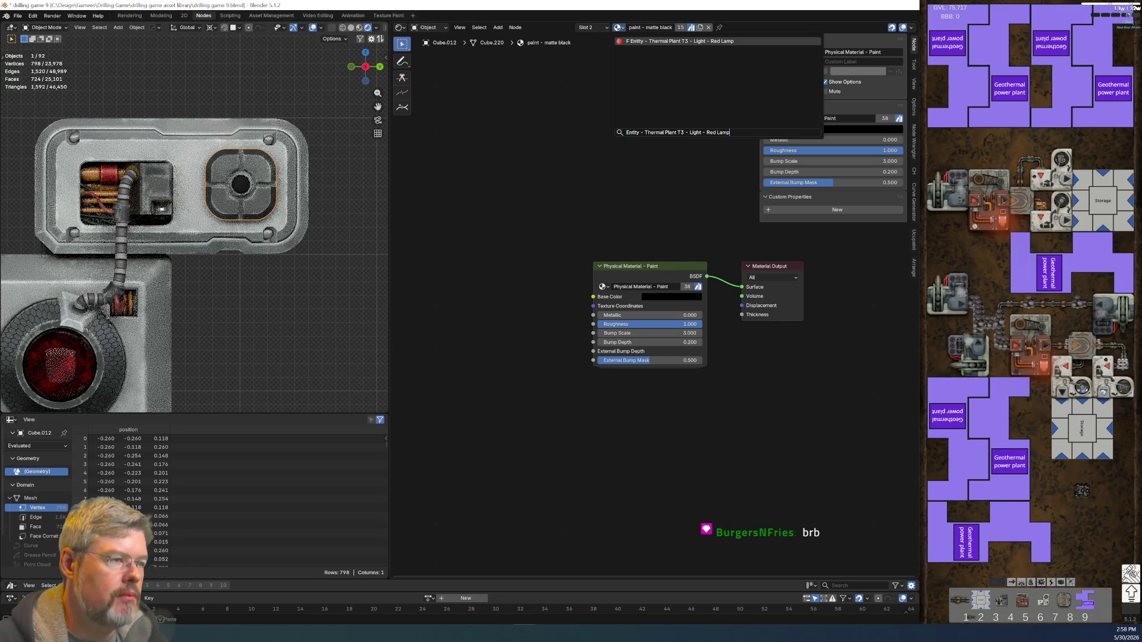
- Assign 'Entity - Thermal Plant T3 - Light - Red Lamp' to slot 2, then select the Shunt Metal slot
{"action": "left_click", "coordinate": [598, 38]}
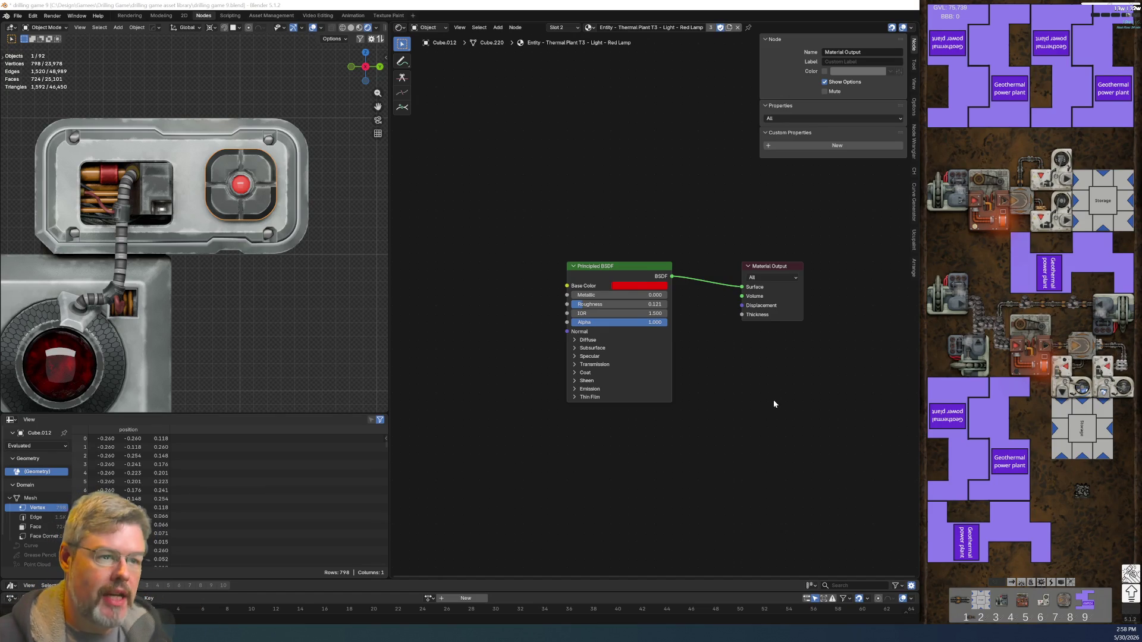
{"action": "scroll", "coordinate": [263, 174], "scroll_direction": "up", "scroll_amount": 6}
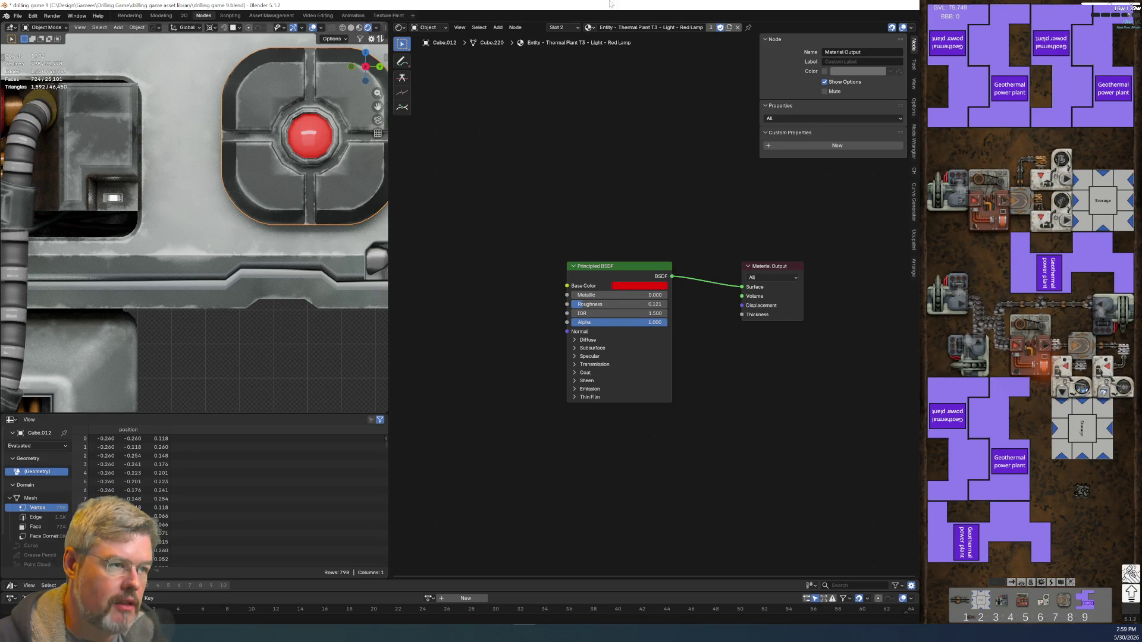
{"action": "left_click", "coordinate": [562, 28]}
{"action": "left_click", "coordinate": [567, 47]}
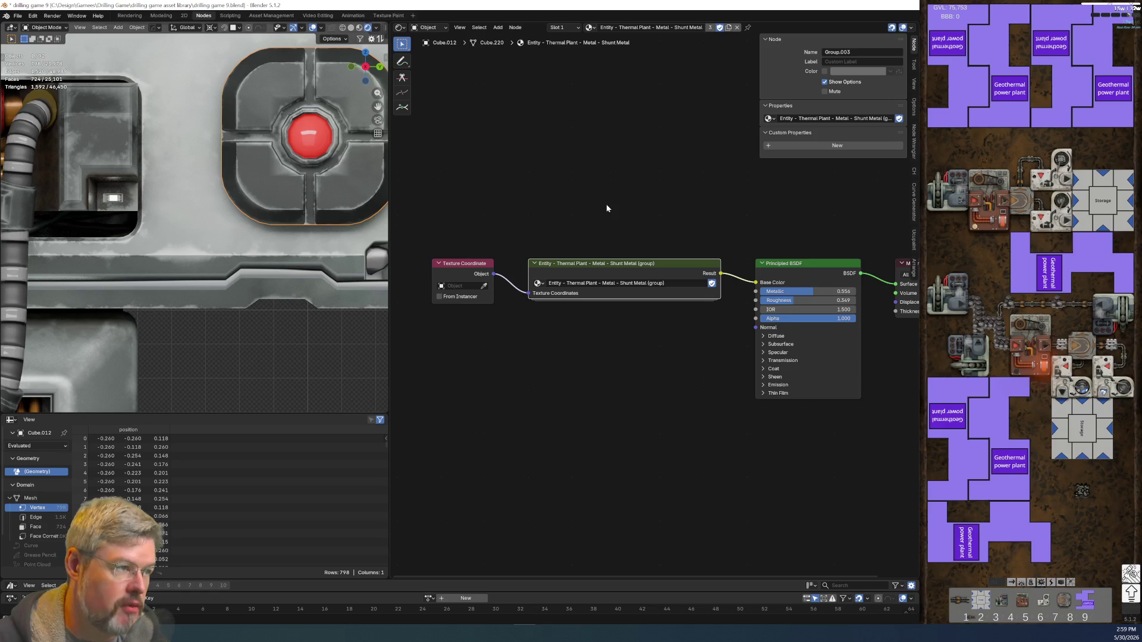
- Make the Shunt Metal material single-user, rename it Glowybit Metal, and enable Fake User
{"action": "left_click", "coordinate": [728, 28]}
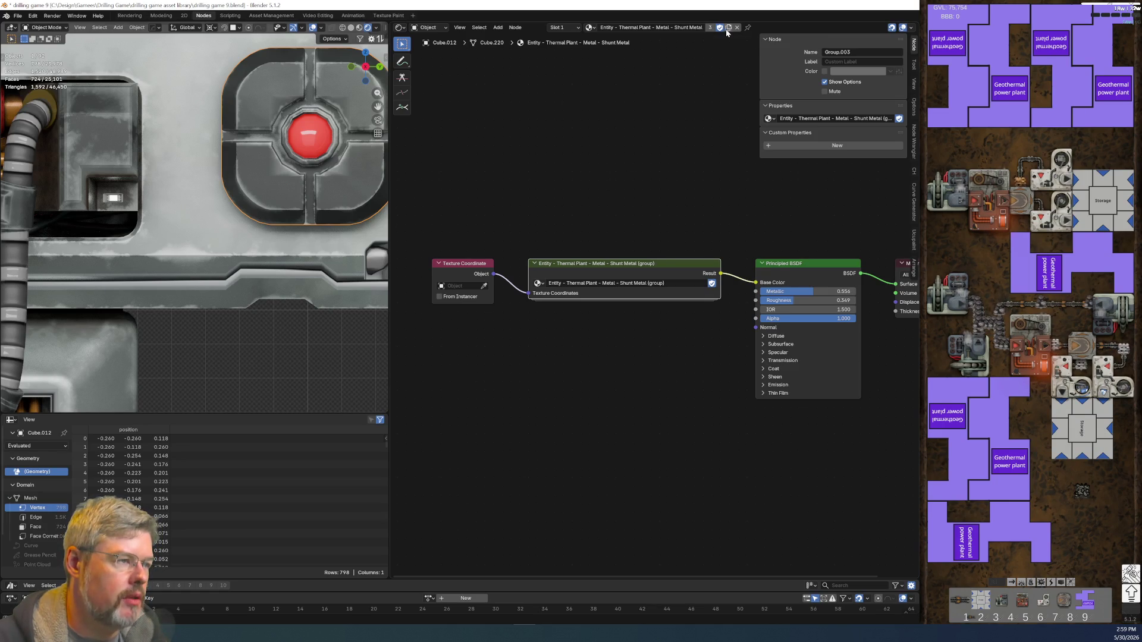
{"action": "left_click", "coordinate": [711, 28]}
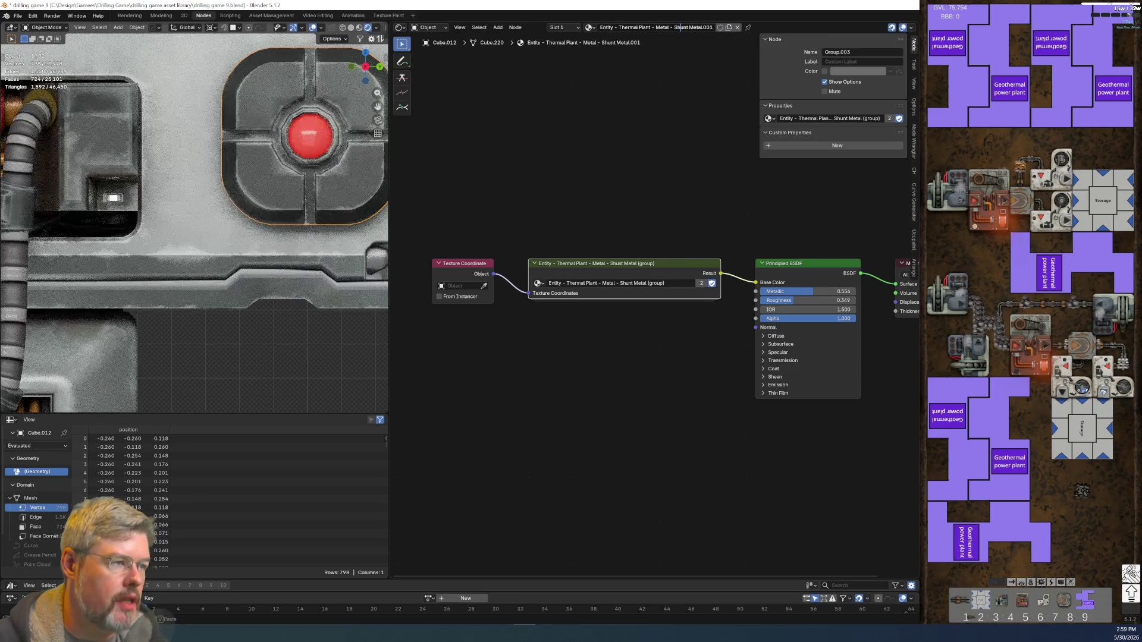
{"action": "left_click_drag", "start_coordinate": [713, 28], "coordinate": [674, 28]}
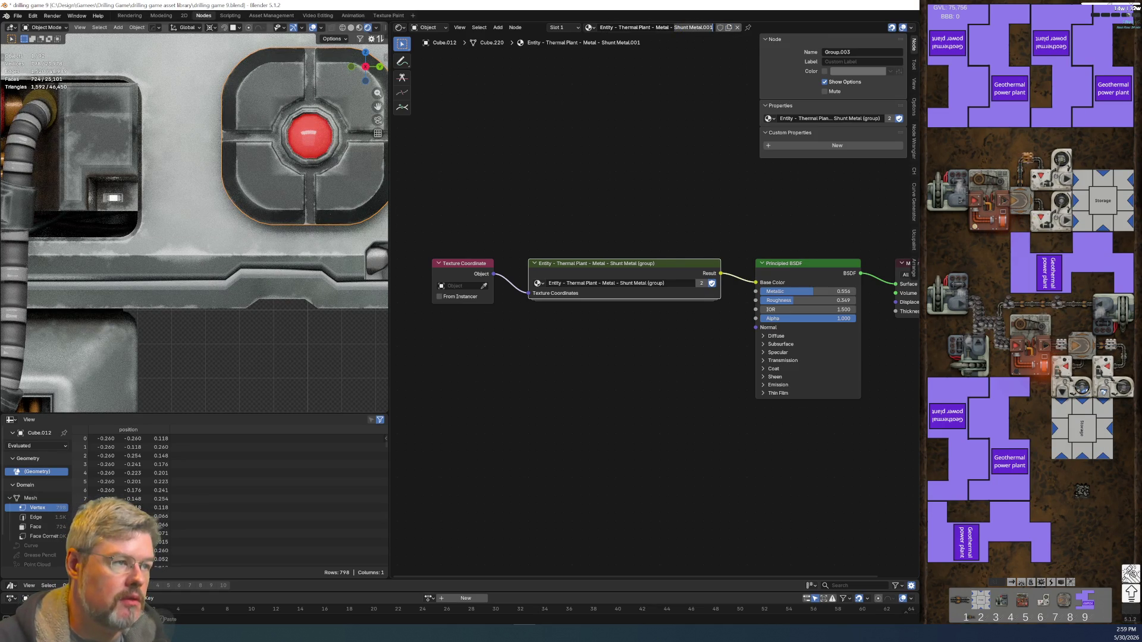
{"action": "type", "text": "Glow"}
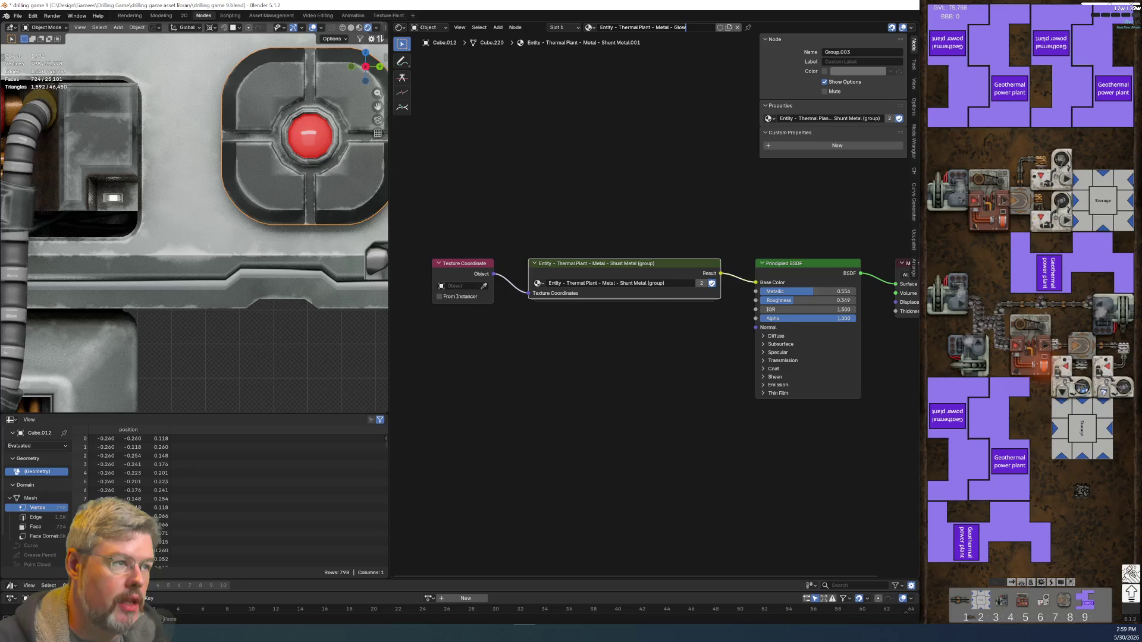
{"action": "type", "text": "ybit Metal"}
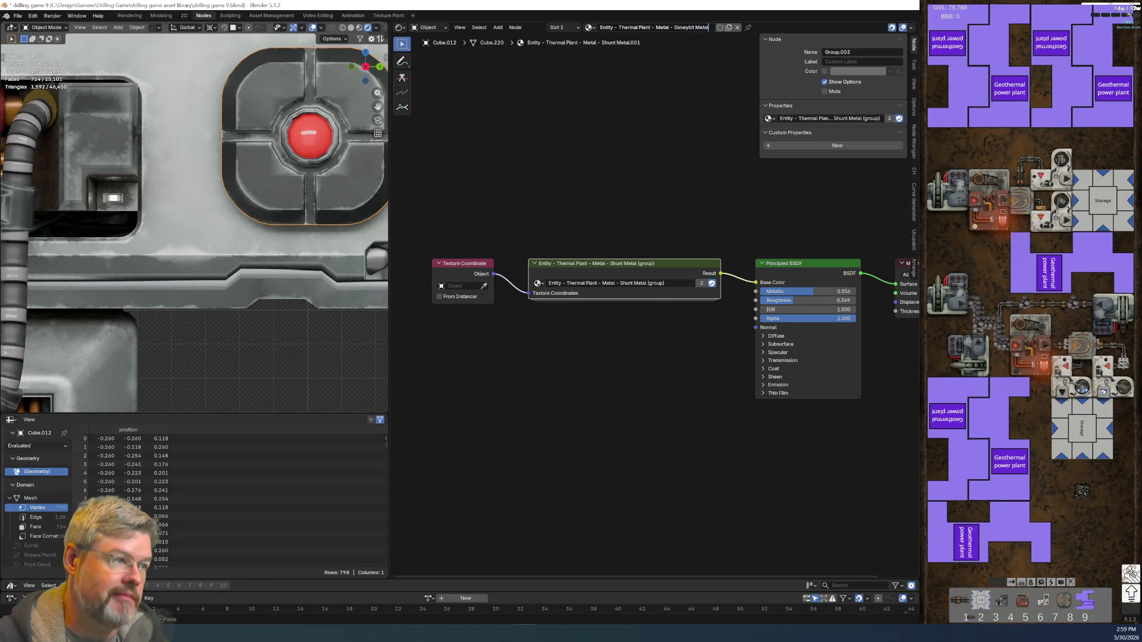
{"action": "key", "text": "Return"}
{"action": "left_click", "coordinate": [717, 27]}
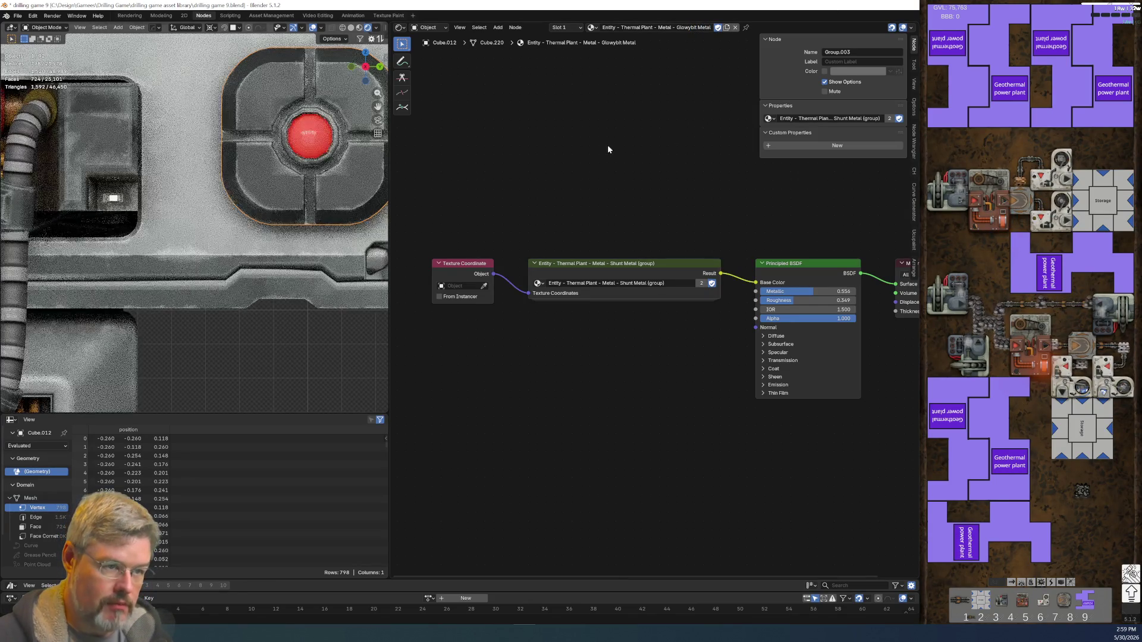
{"action": "scroll", "coordinate": [240, 219], "scroll_direction": "down", "scroll_amount": 8}
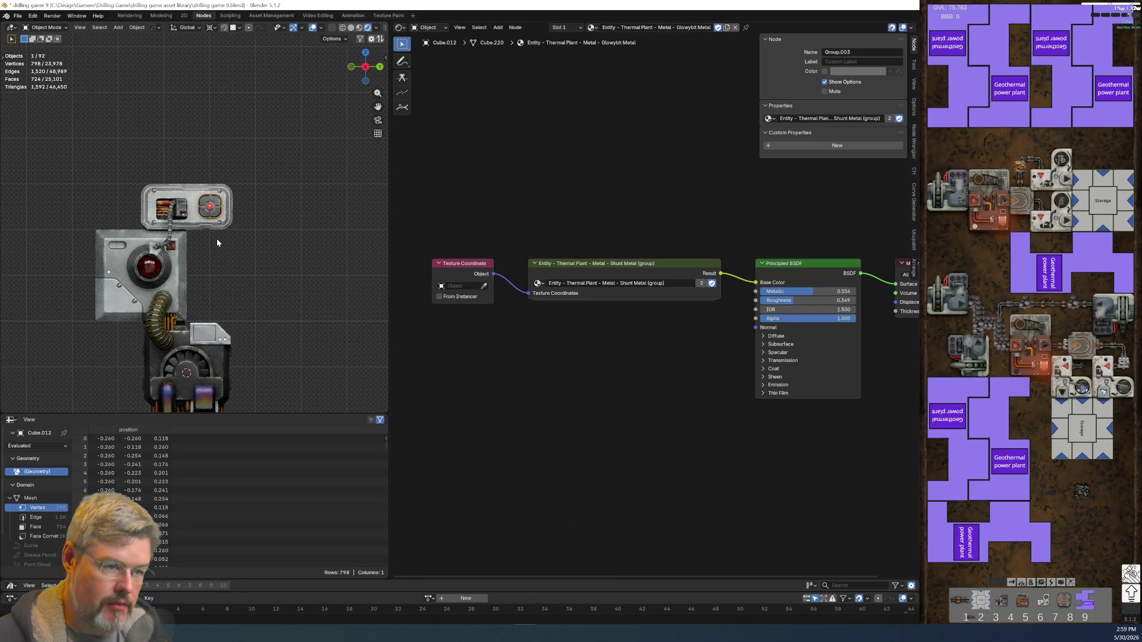
{"action": "scroll", "coordinate": [216, 238], "scroll_direction": "up", "scroll_amount": 10}
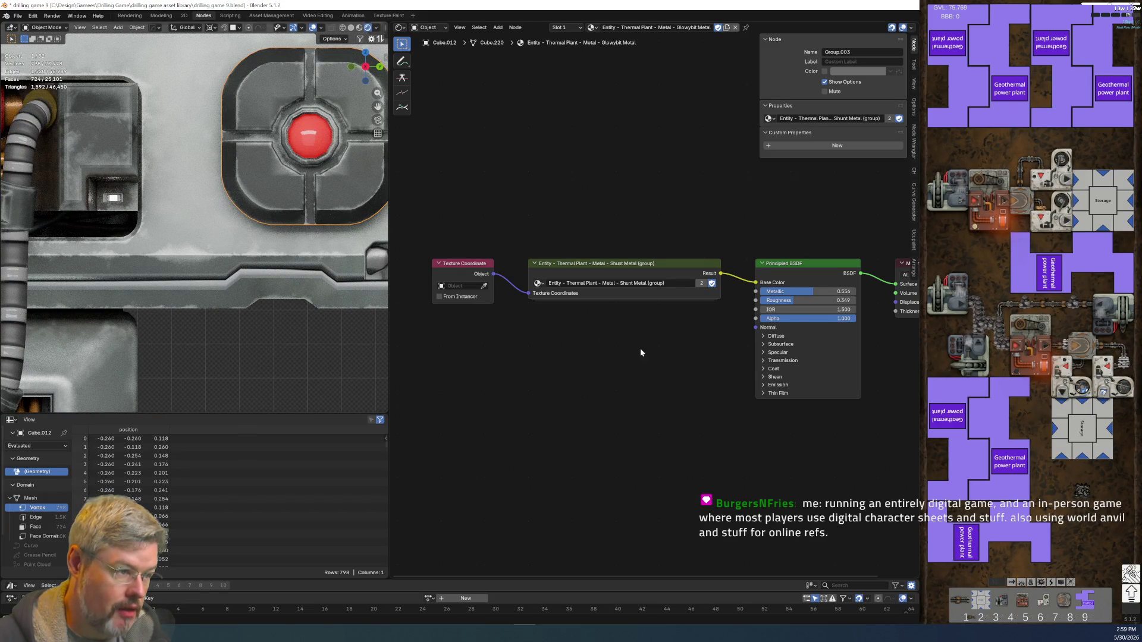
- Make the node group single-user, rename it Glowybit Metal (group), and enter it
{"action": "left_click", "coordinate": [702, 283]}
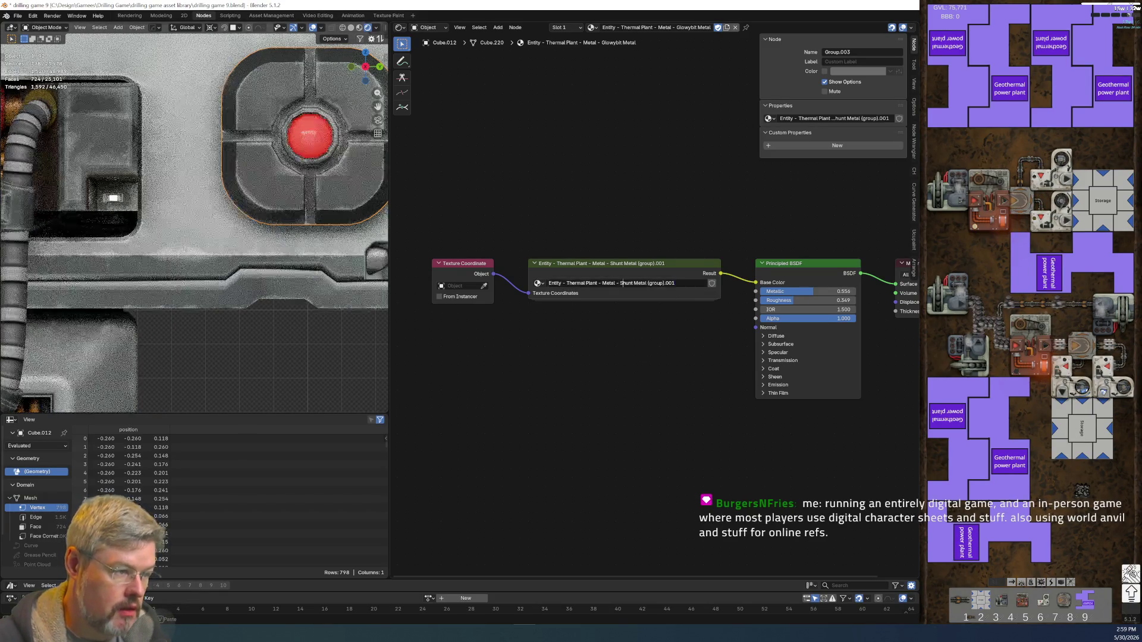
{"action": "double_click", "coordinate": [626, 283]}
{"action": "type", "text": "Glowybit"}
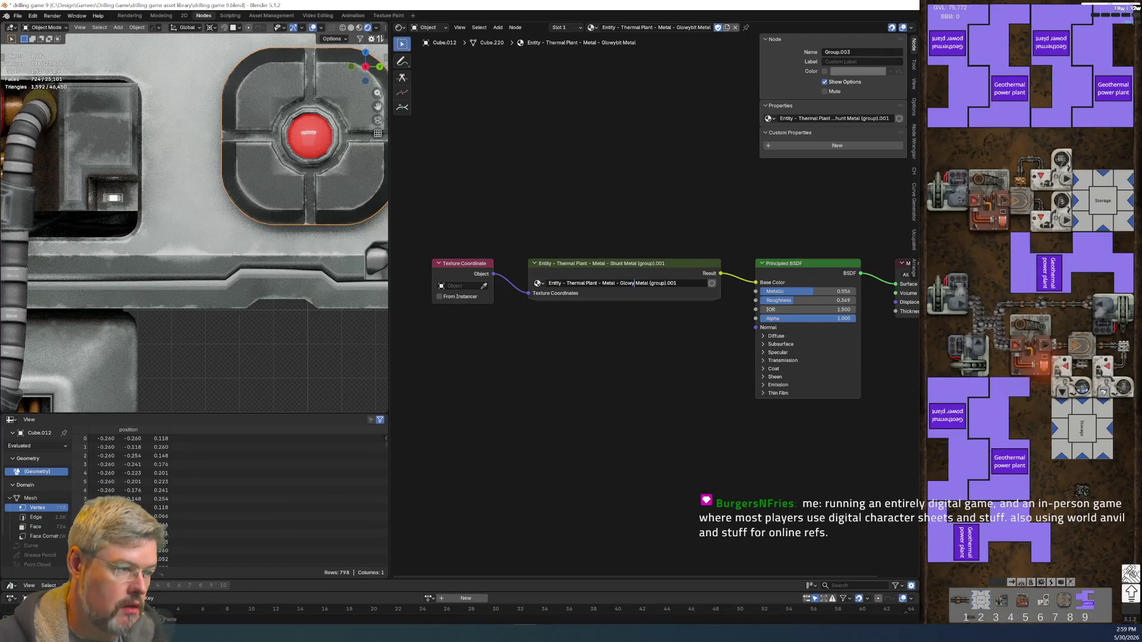
{"action": "key", "text": "BackSpace"}
{"action": "key", "text": "BackSpace"}
{"action": "key", "text": "BackSpace"}
{"action": "key", "text": "Return"}
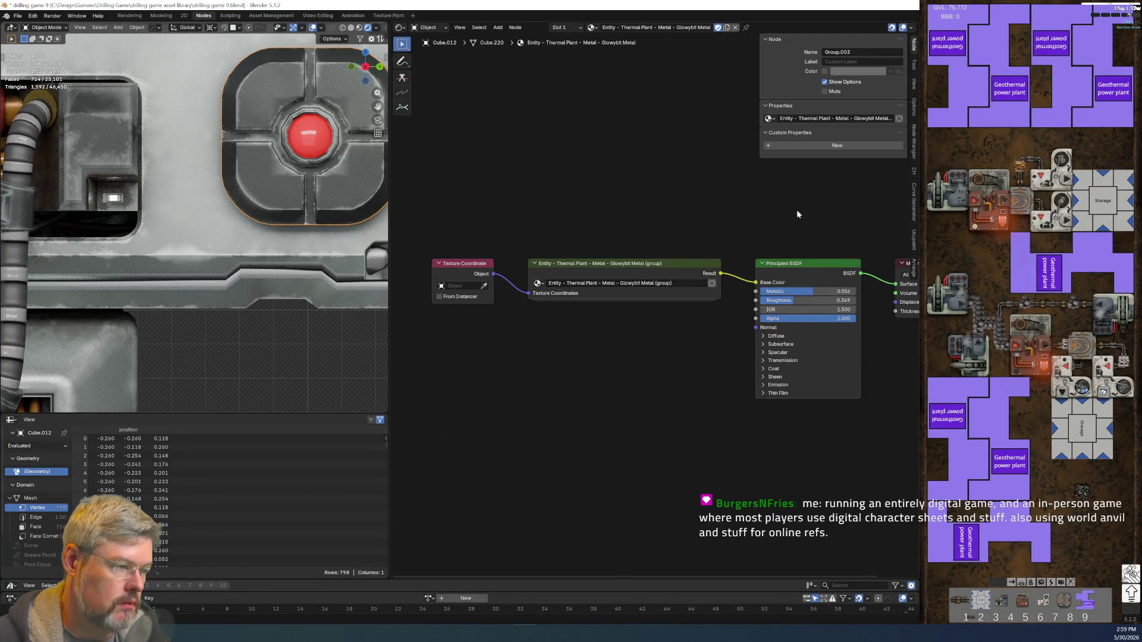
{"action": "left_click", "coordinate": [701, 273]}
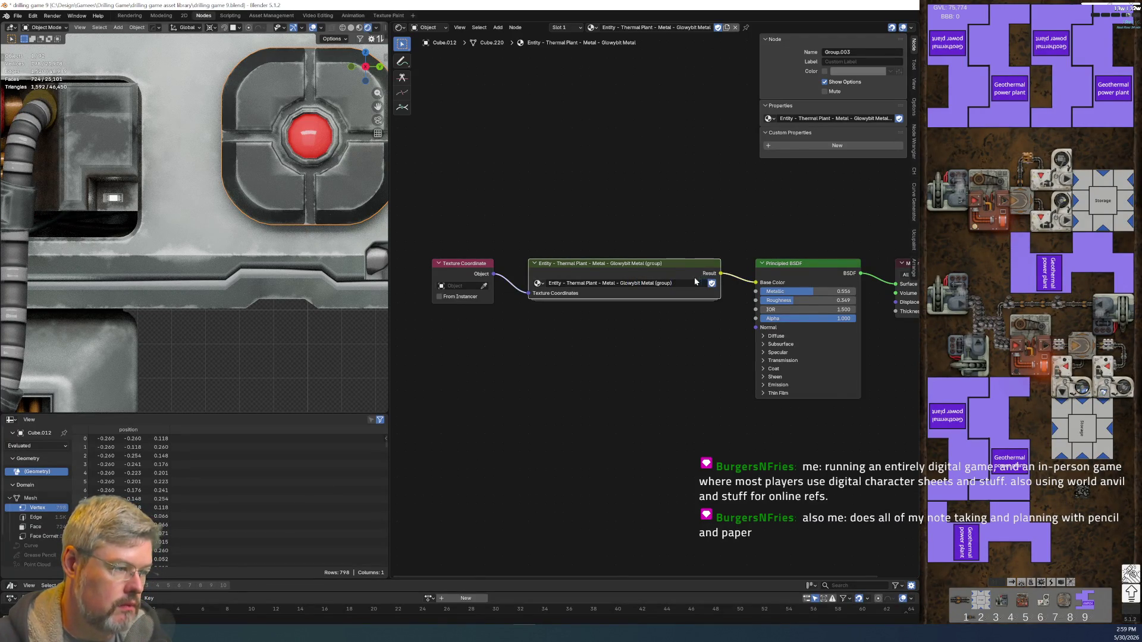
{"action": "key", "text": "Tab"}
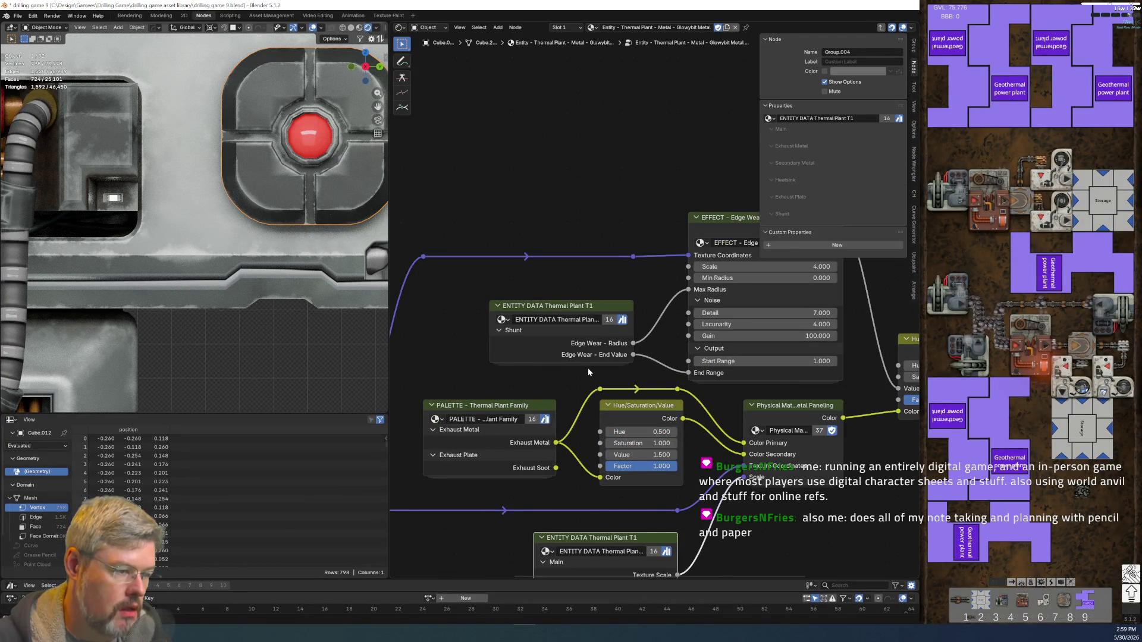
- Save drilling game 9.blend through File > Save
{"action": "scroll", "coordinate": [579, 375], "scroll_direction": "down", "scroll_amount": 1}
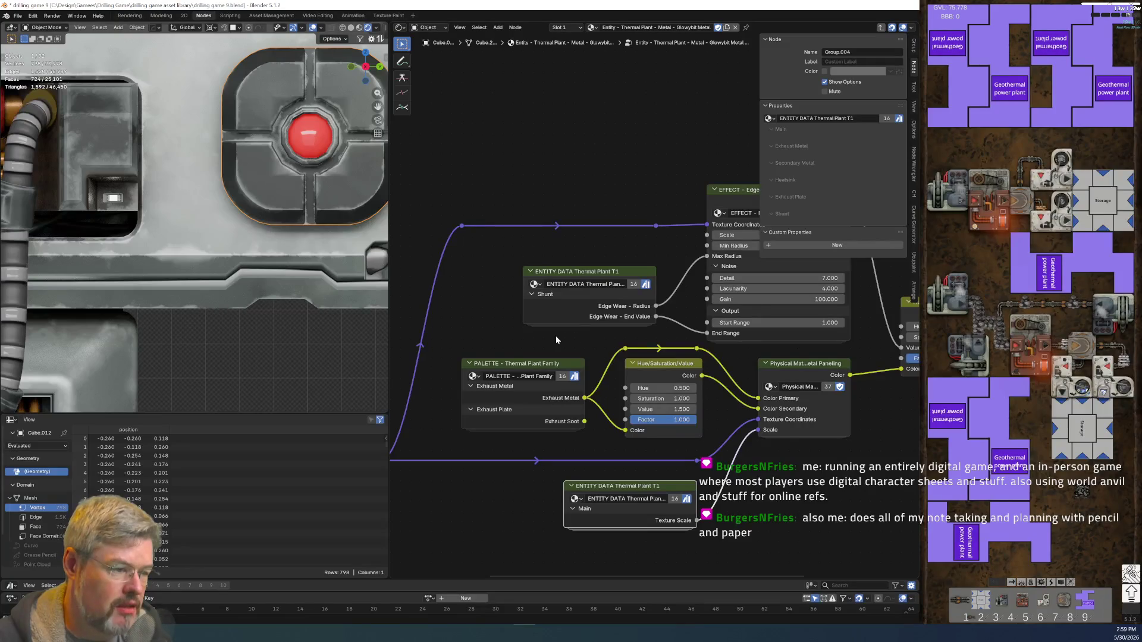
{"action": "left_click", "coordinate": [17, 15]}
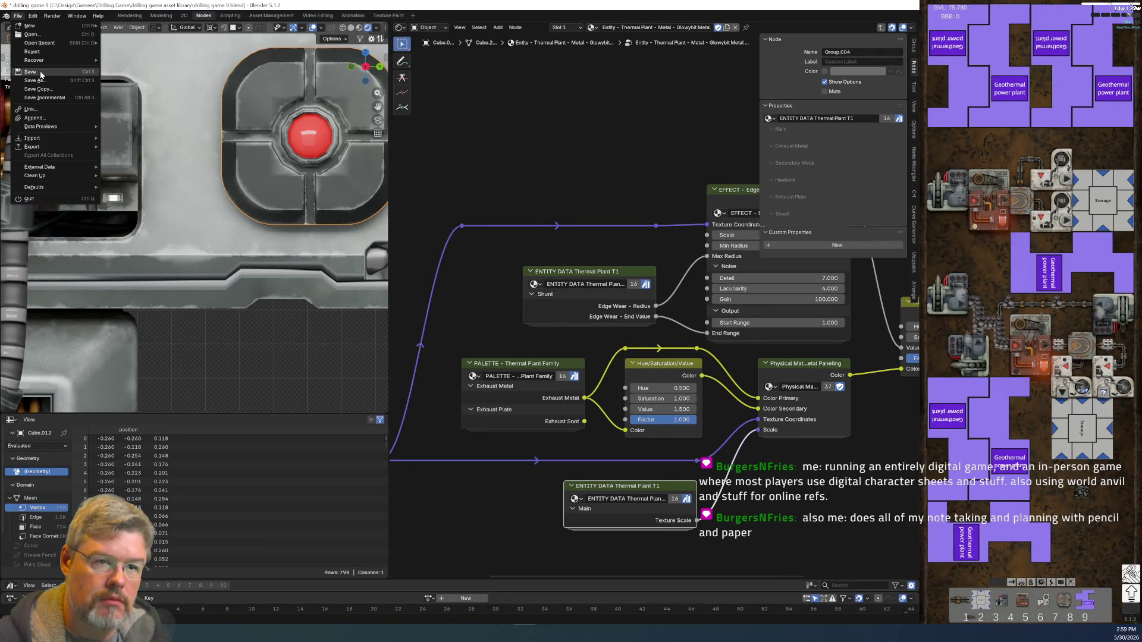
{"action": "left_click", "coordinate": [26, 71]}
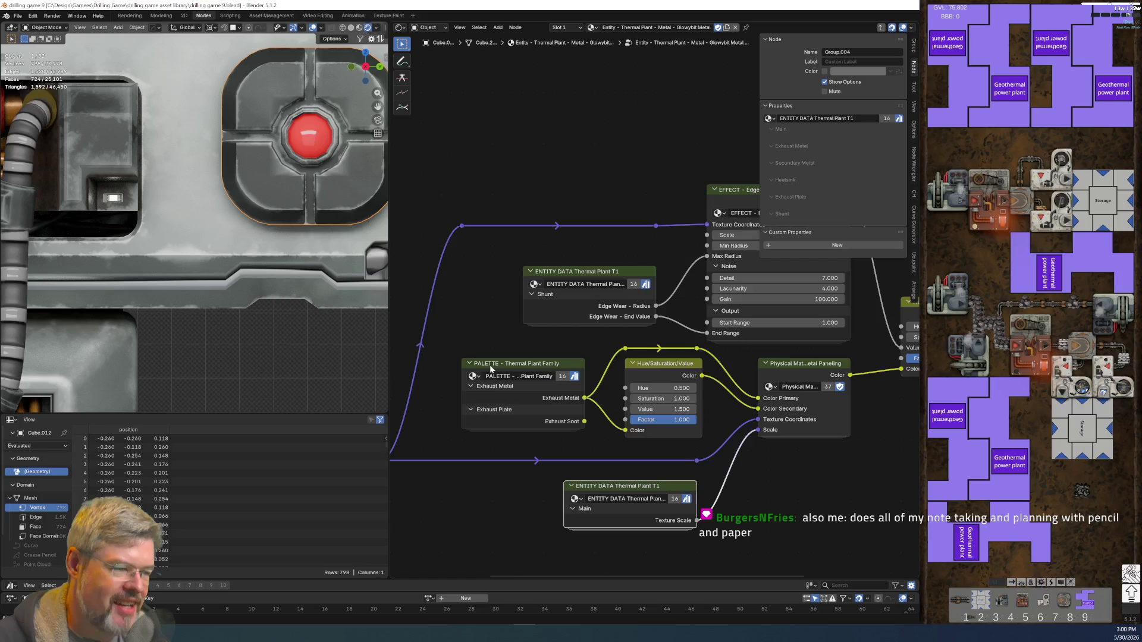
{"action": "left_click", "coordinate": [510, 363]}
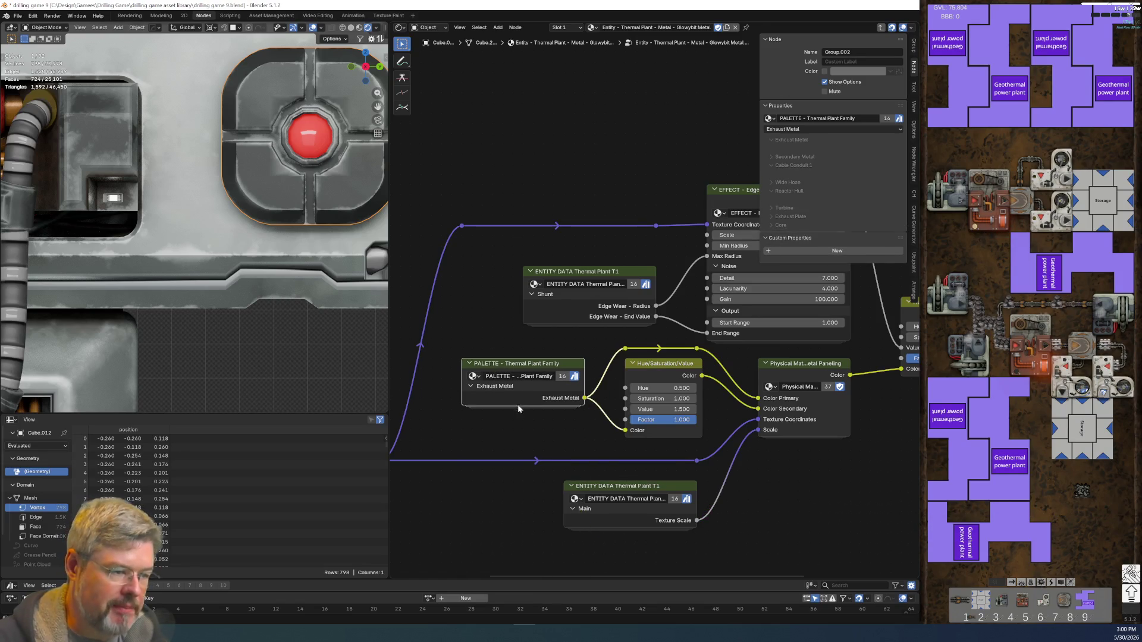
- Inside the PALETTE group, move the Core frame lower to make room below Exhaust Plate
{"action": "scroll", "coordinate": [522, 365], "scroll_direction": "up", "scroll_amount": 1}
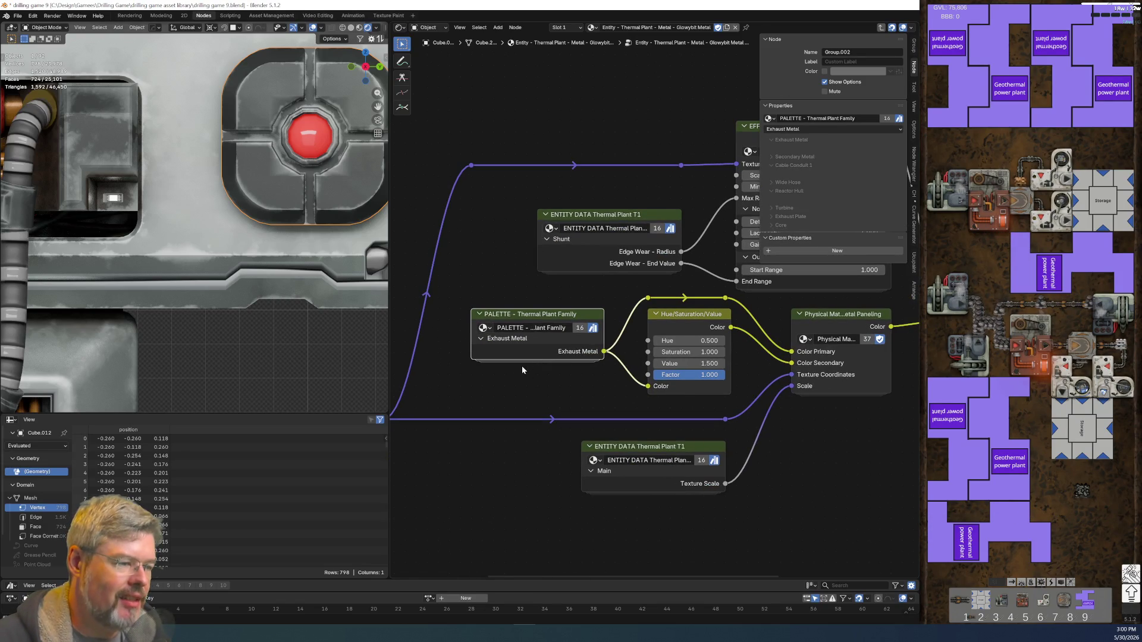
{"action": "key", "text": "Tab"}
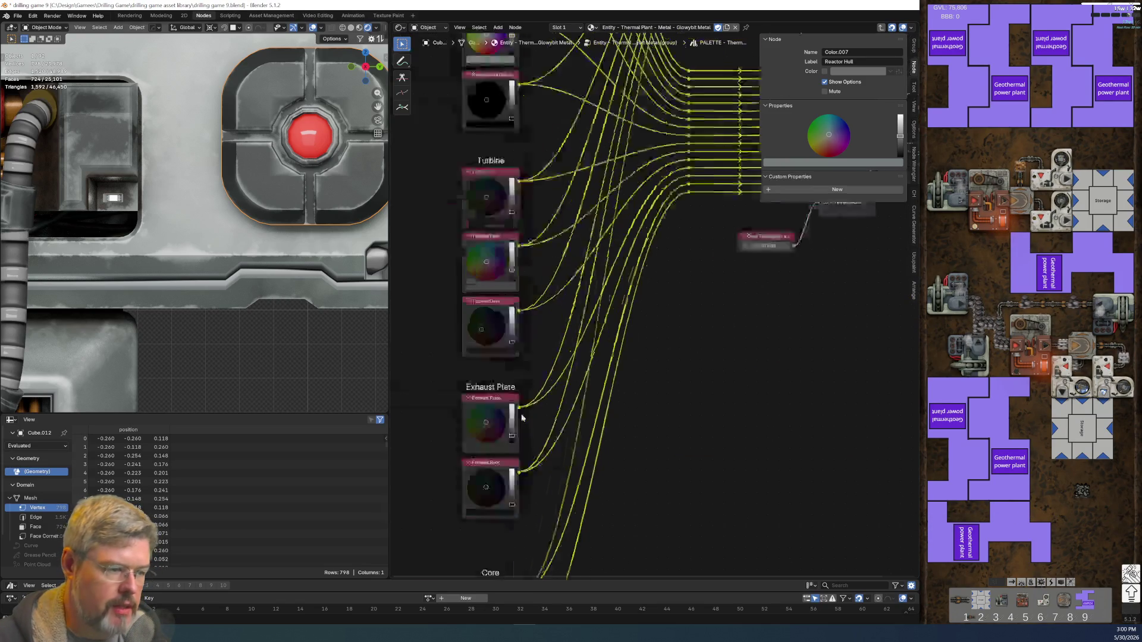
{"action": "scroll", "coordinate": [534, 423], "scroll_direction": "up", "scroll_amount": 2}
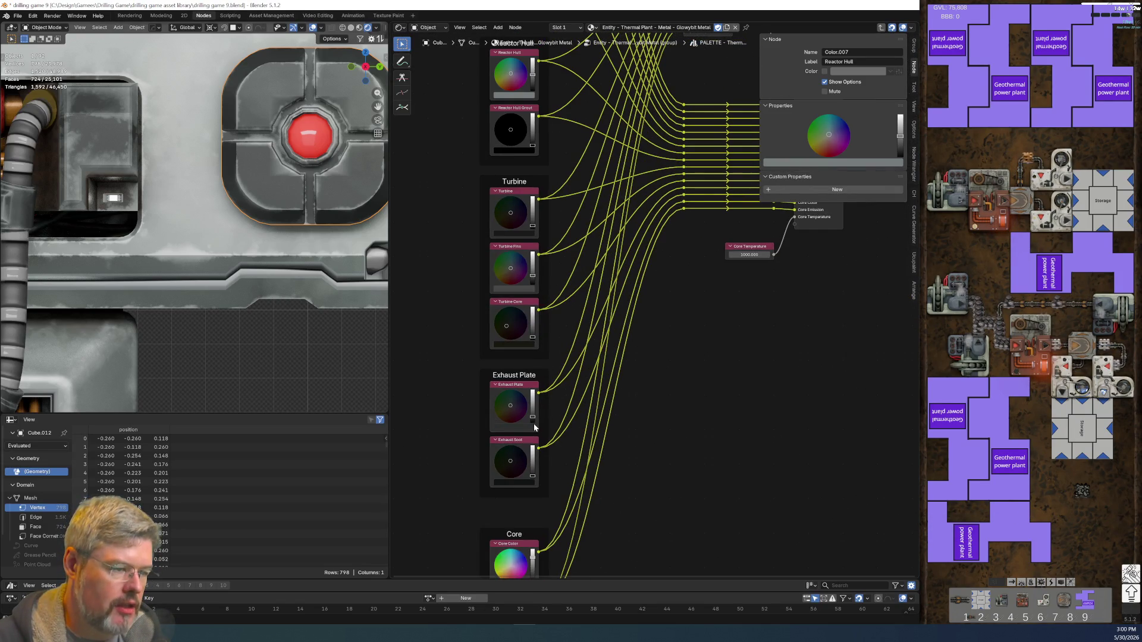
{"action": "scroll", "coordinate": [534, 424], "scroll_direction": "up", "scroll_amount": 1}
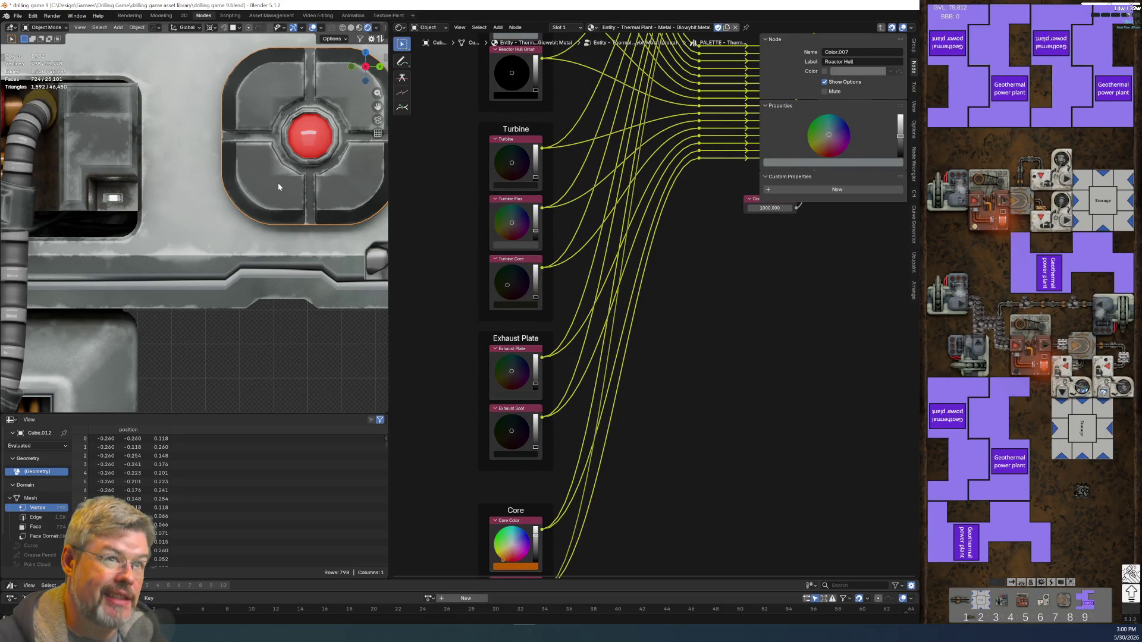
{"action": "middle_click_drag", "start_coordinate": [560, 272], "coordinate": [553, 366]}
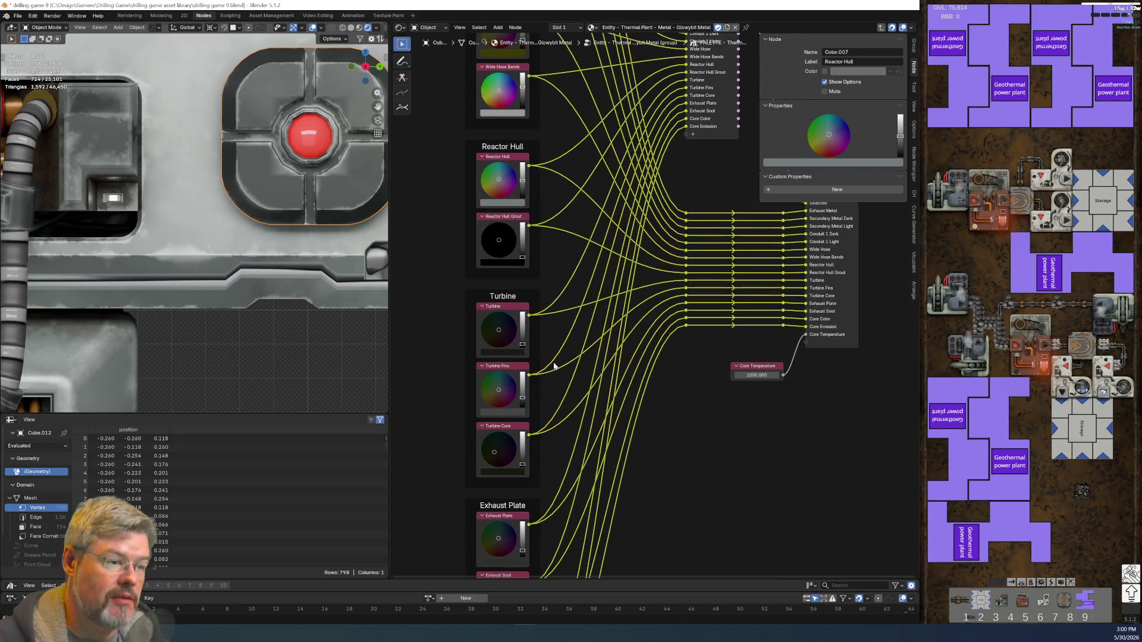
{"action": "scroll", "coordinate": [550, 360], "scroll_direction": "down", "scroll_amount": 2}
{"action": "mouse_move", "coordinate": [550, 292]}
{"action": "middle_mouse_down"}
{"action": "mouse_move", "coordinate": [560, 422]}
{"action": "mouse_move", "coordinate": [509, 171]}
{"action": "middle_mouse_up"}
{"action": "middle_click_drag", "start_coordinate": [547, 452], "coordinate": [589, 255]}
{"action": "mouse_move", "coordinate": [462, 292]}
{"action": "left_mouse_down"}
{"action": "mouse_move", "coordinate": [535, 400]}
{"action": "mouse_move", "coordinate": [533, 476]}
{"action": "left_mouse_up"}
{"action": "key", "text": "g"}
{"action": "left_click", "coordinate": [535, 561]}
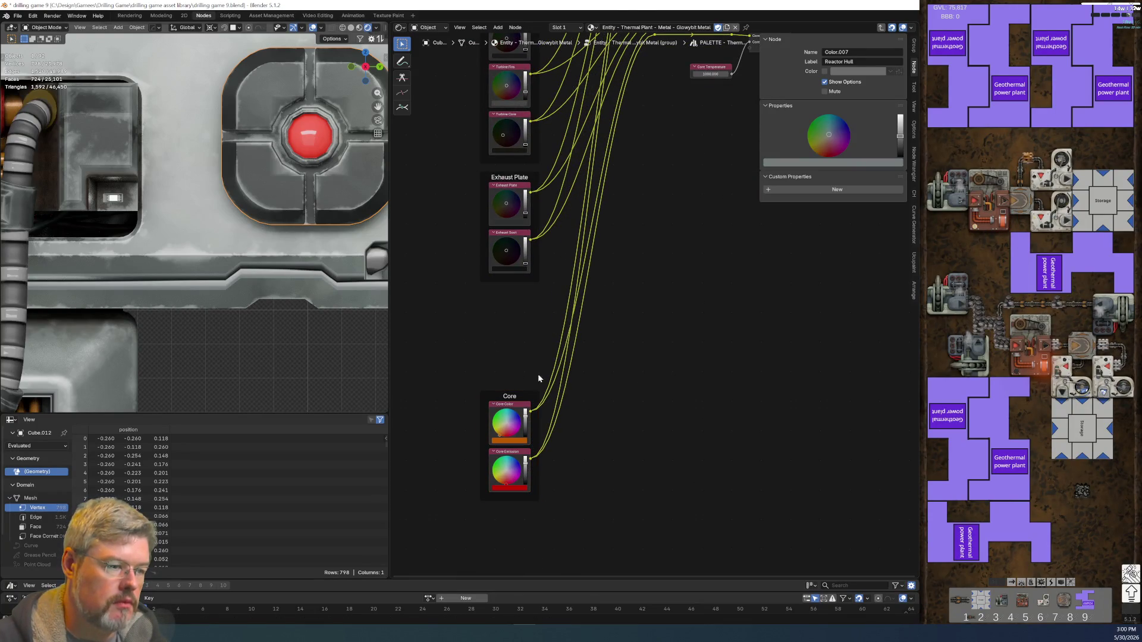
- Duplicate the Exhaust Soot colour node and place the copy below the Exhaust Plate colours
{"action": "left_click", "coordinate": [515, 197]}
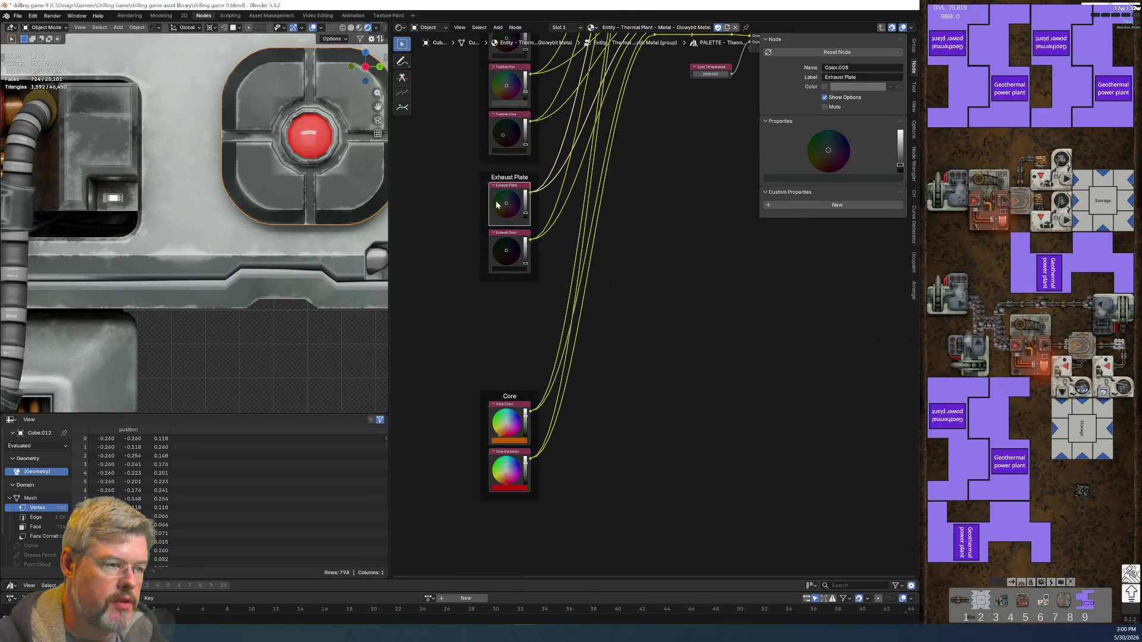
{"action": "key", "text": "ctrl+c"}
{"action": "left_click", "coordinate": [432, 284]}
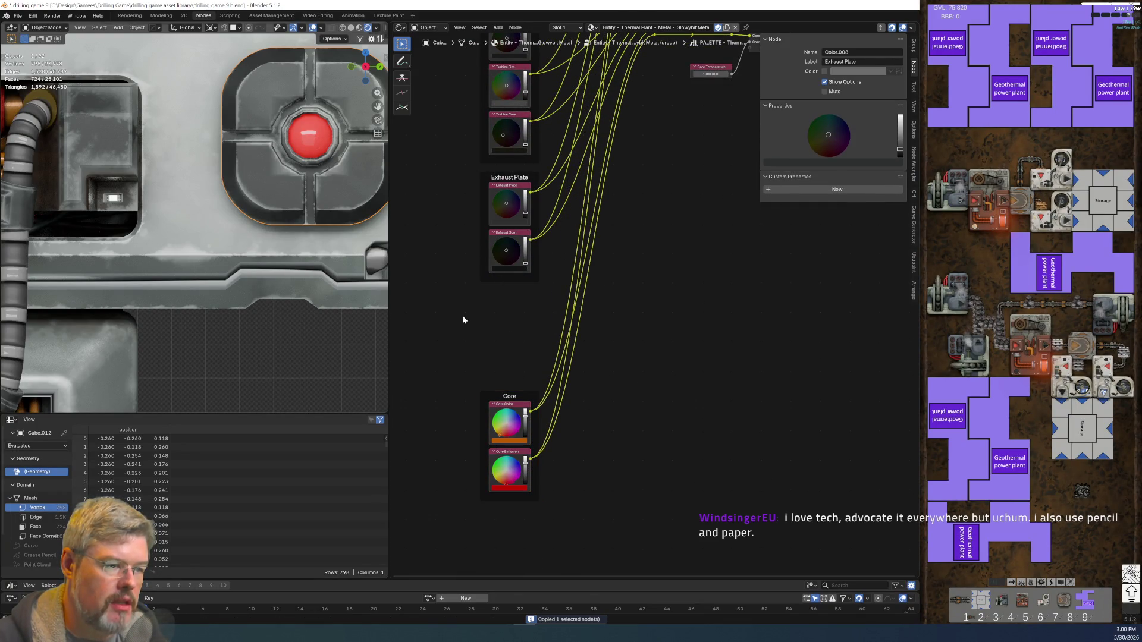
{"action": "left_click", "coordinate": [510, 234]}
{"action": "key", "text": "ctrl+c"}
{"action": "key", "text": "ctrl+v"}
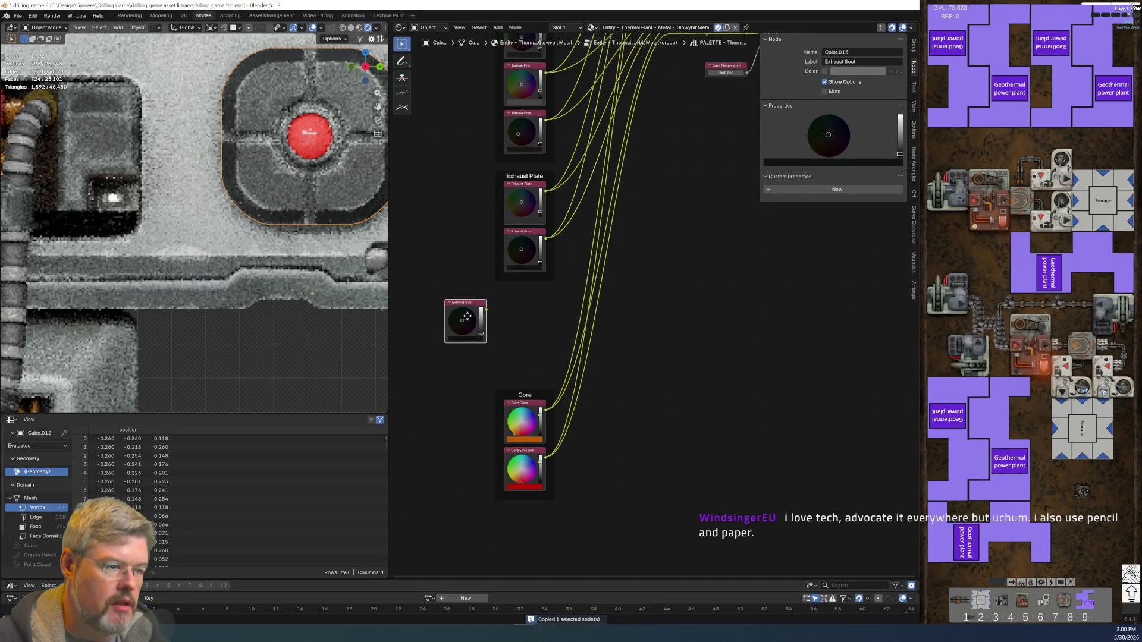
{"action": "left_click", "coordinate": [542, 310]}
- Label a node Glowybit Metal, then undo it because it hit the original Exhaust Soot
{"action": "scroll", "coordinate": [509, 348], "scroll_direction": "up", "scroll_amount": 4}
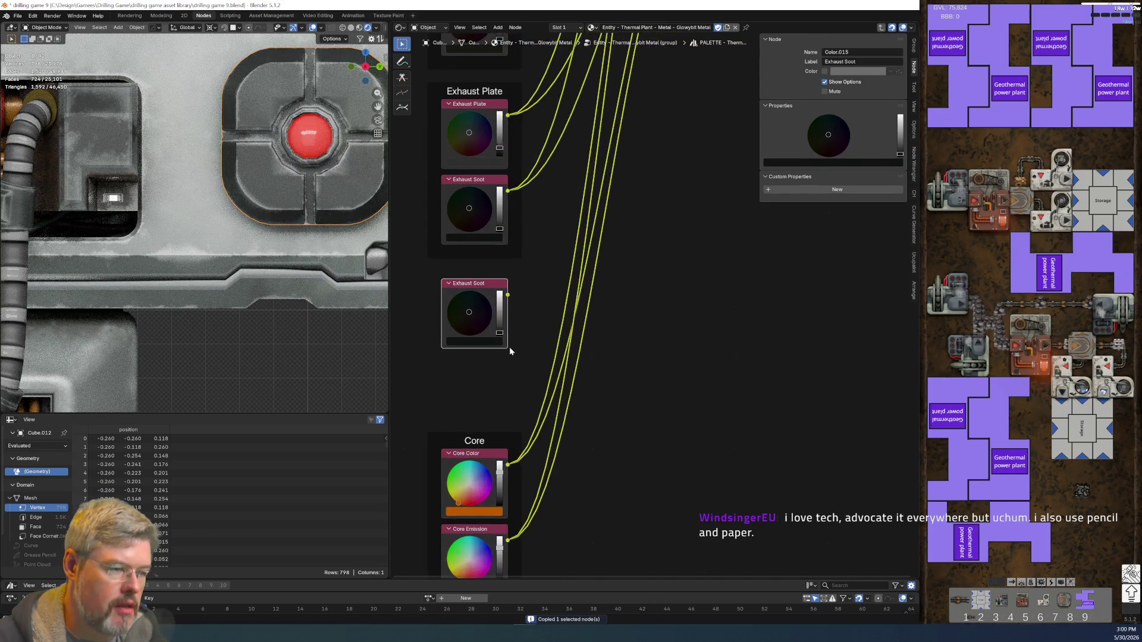
{"action": "middle_click_drag", "start_coordinate": [443, 339], "coordinate": [499, 322]}
{"action": "left_click", "coordinate": [498, 322]}
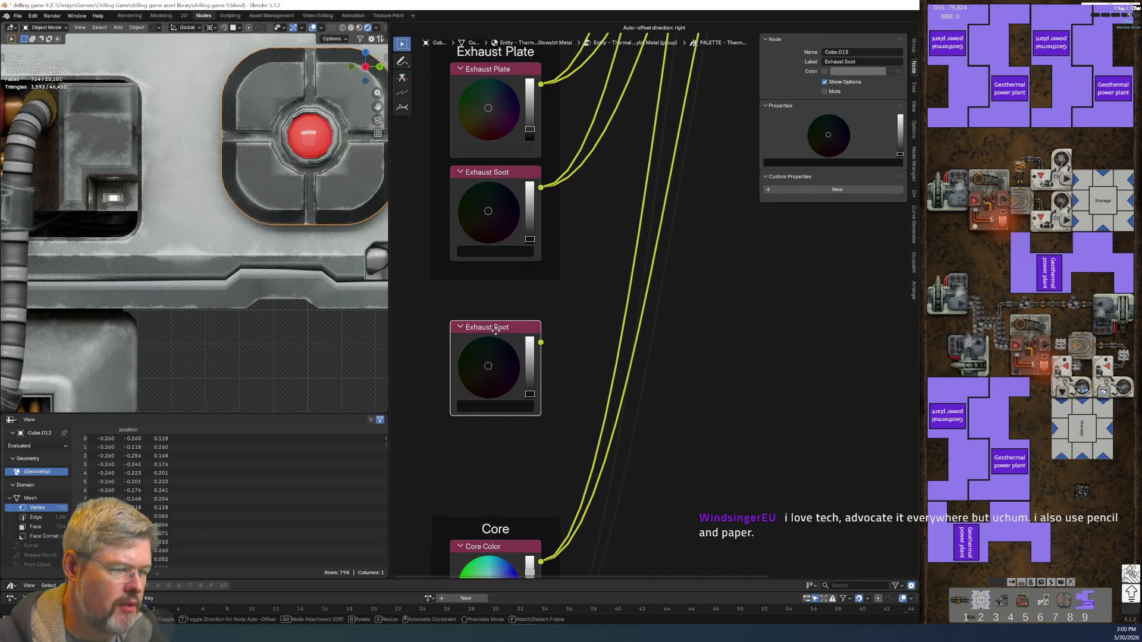
{"action": "key", "text": "F2"}
{"action": "type", "text": "G"}
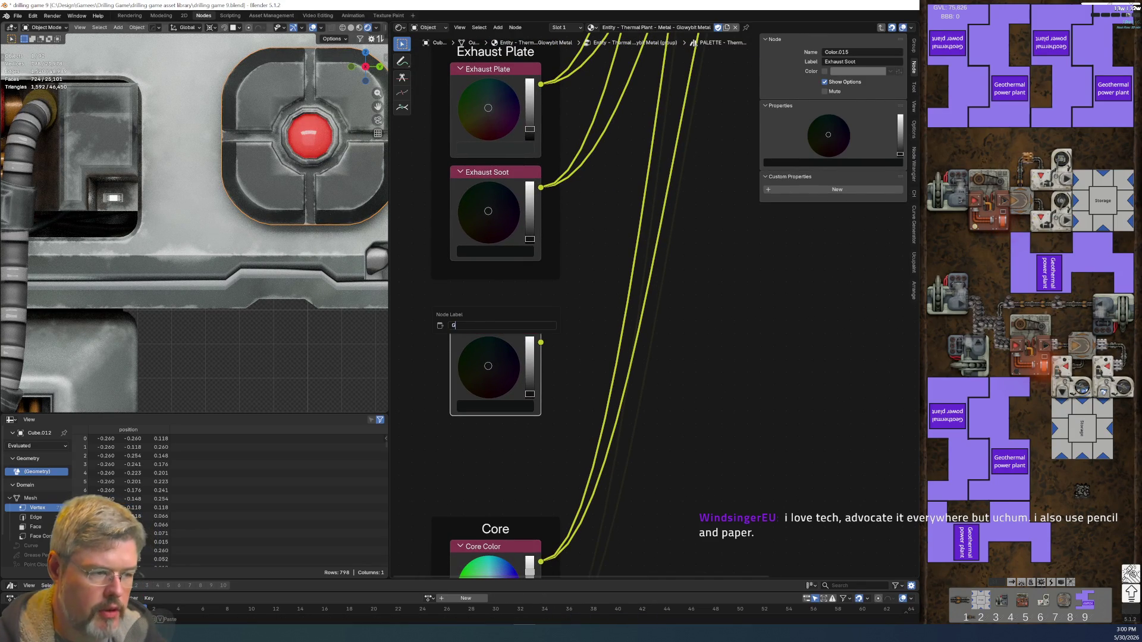
{"action": "type", "text": "lowybit Metal"}
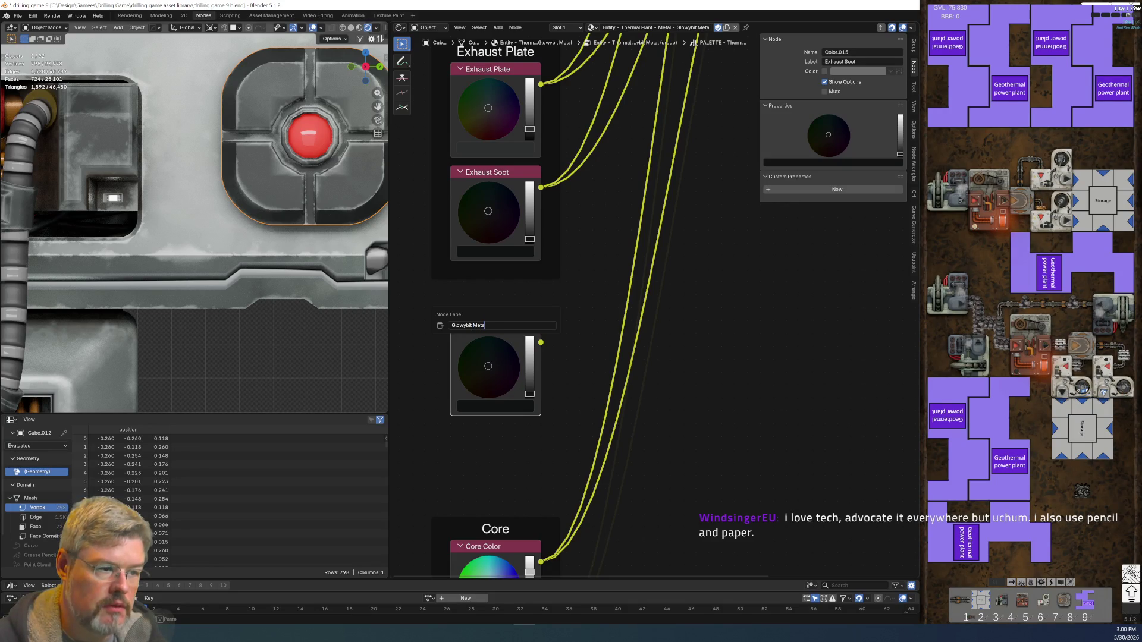
{"action": "key", "text": "Return"}
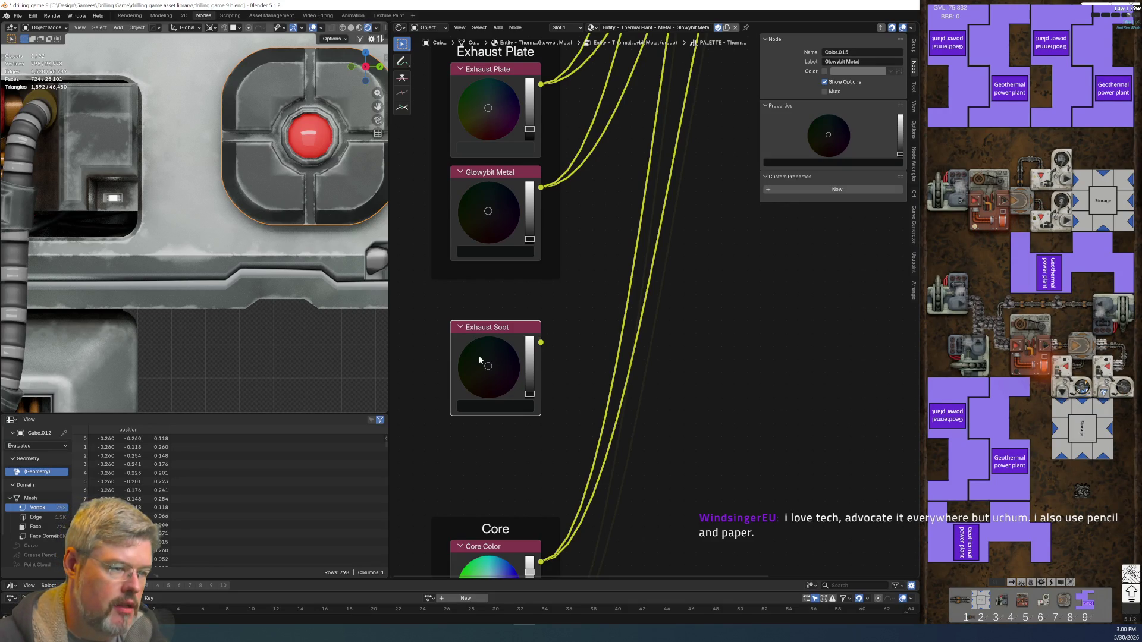
{"action": "key", "text": "ctrl+z"}
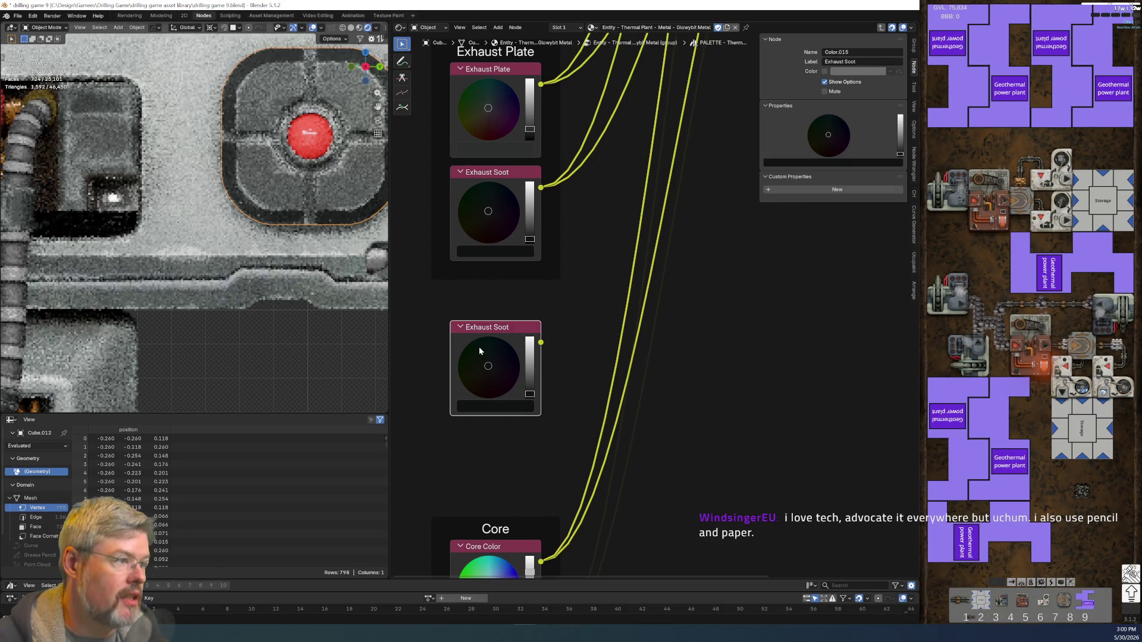
- Label the bottom Exhaust Soot copy Glowybit Metal and brighten its value slightly
{"action": "left_click", "coordinate": [509, 329]}
{"action": "key", "text": "F2"}
{"action": "type", "text": "Glowybit Met"}
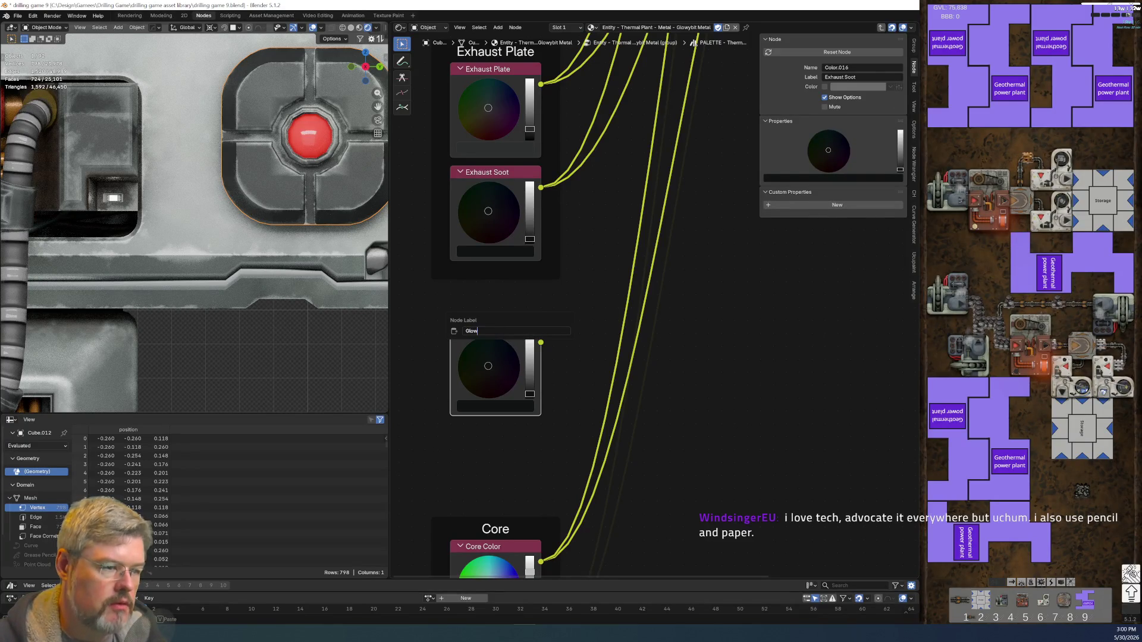
{"action": "type", "text": "al"}
{"action": "key", "text": "Return"}
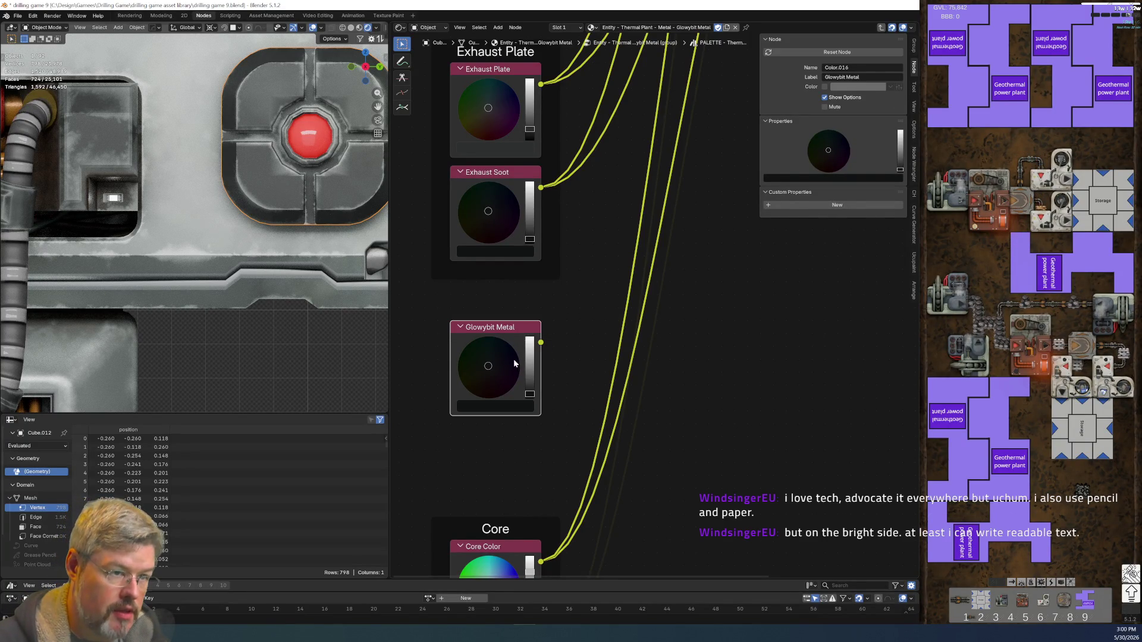
{"action": "left_click_drag", "start_coordinate": [532, 386], "coordinate": [530, 390]}
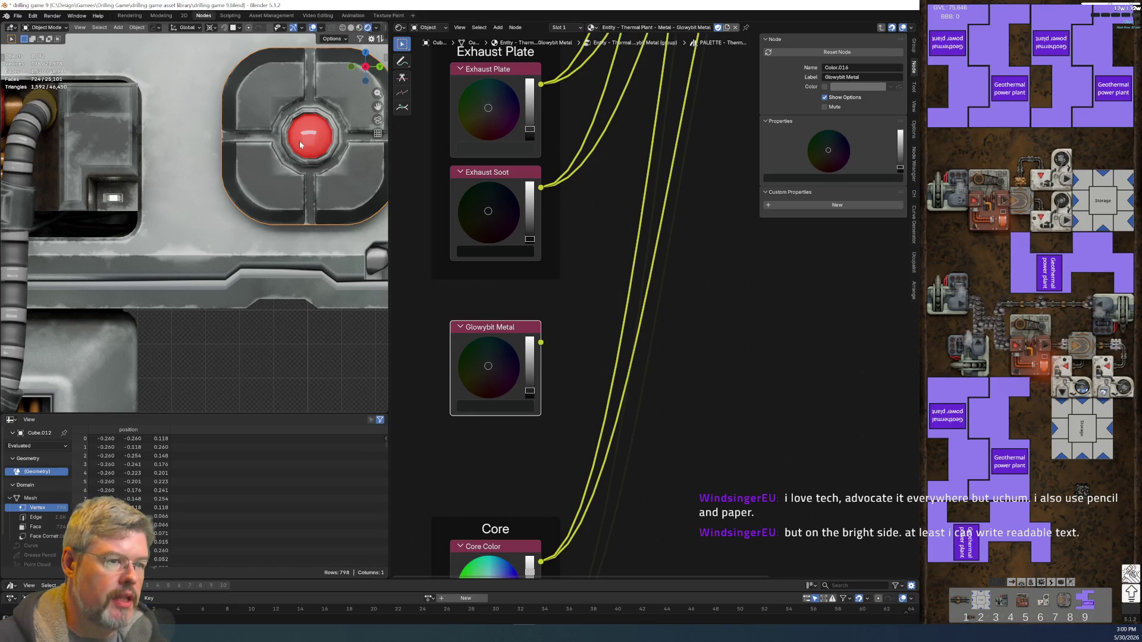
{"action": "left_click", "coordinate": [567, 28]}
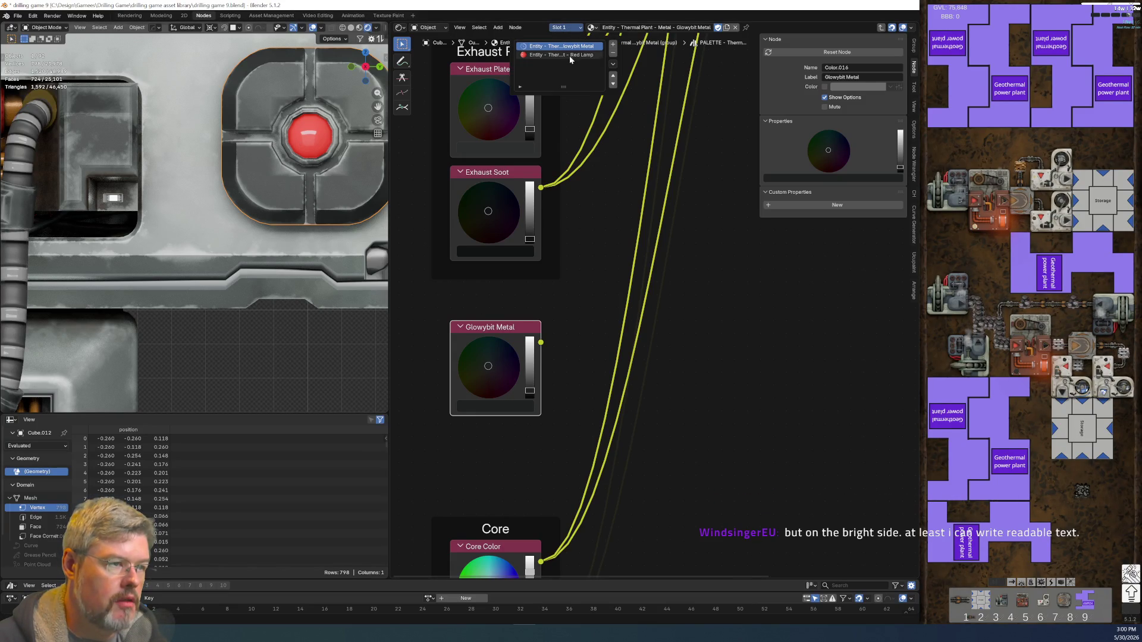
- In the Red Lamp material, copy its red Color node, then delete the temporary node
{"action": "left_click", "coordinate": [569, 55]}
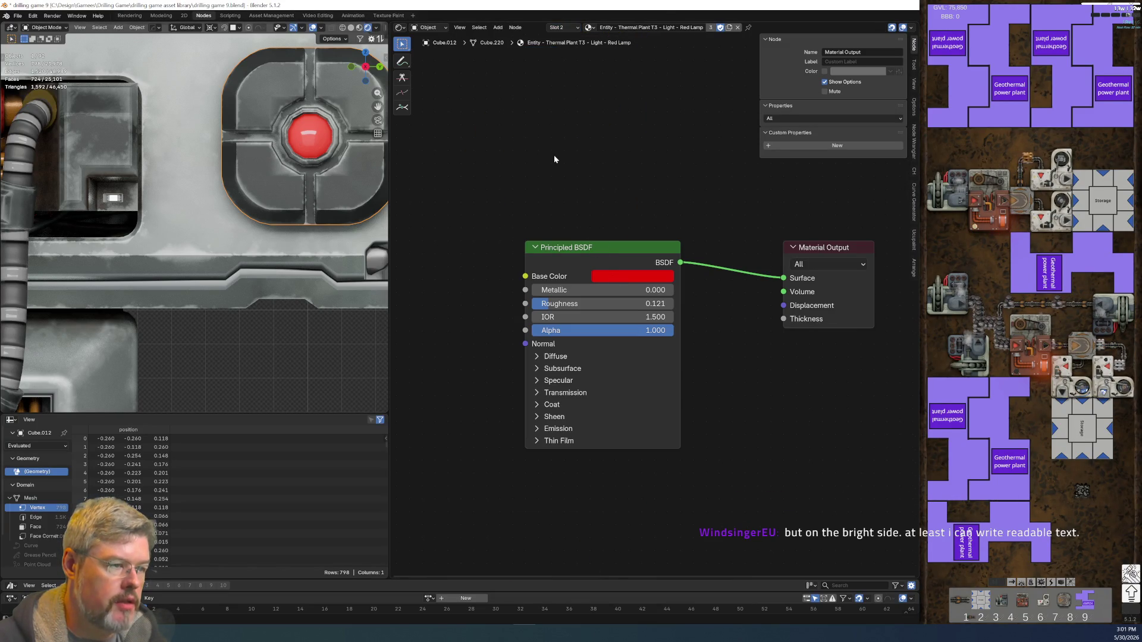
{"action": "mouse_move", "coordinate": [612, 283]}
{"action": "left_mouse_down"}
{"action": "mouse_move", "coordinate": [490, 311]}
{"action": "mouse_move", "coordinate": [452, 357]}
{"action": "left_mouse_up"}
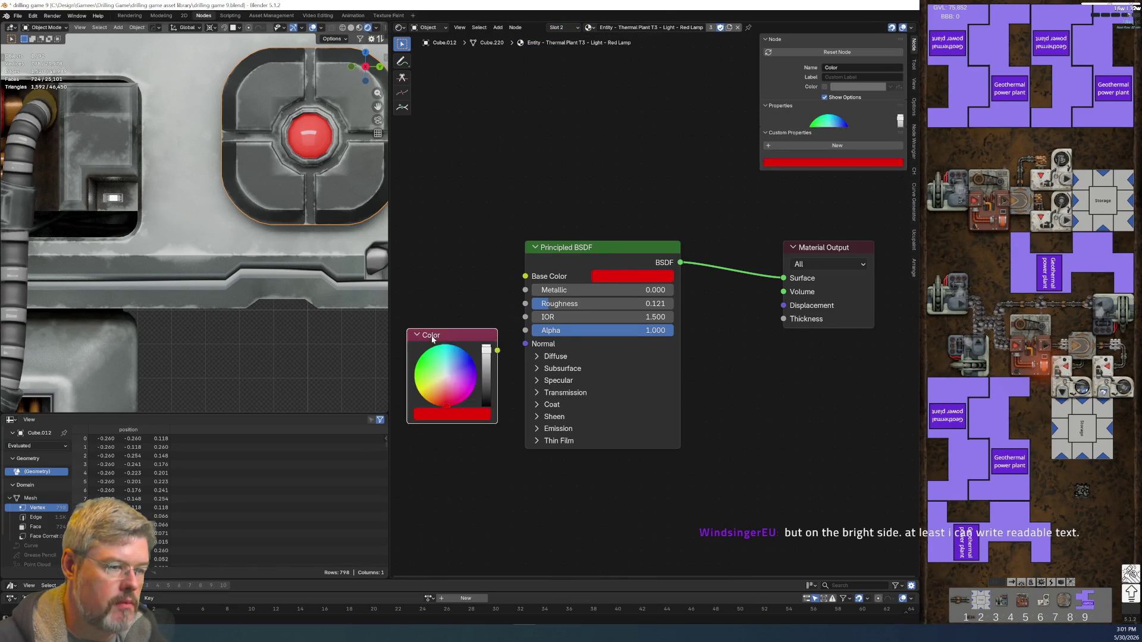
{"action": "middle_click_drag", "start_coordinate": [436, 306], "coordinate": [536, 256]}
{"action": "left_click_drag", "start_coordinate": [502, 240], "coordinate": [521, 409]}
{"action": "key", "text": "ctrl+c"}
{"action": "left_click", "coordinate": [523, 364]}
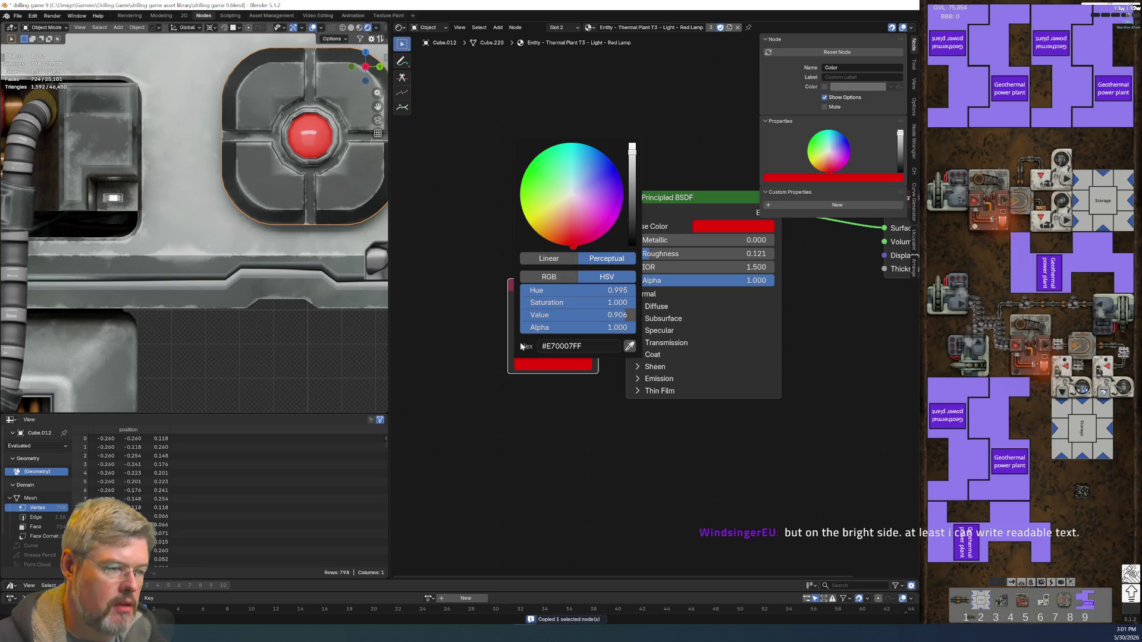
{"action": "key", "text": "Delete"}
- Back in Glowybit Metal's PALETTE group, place the red Color node below Glowybit Metal
{"action": "left_click", "coordinate": [564, 27]}
{"action": "left_click", "coordinate": [562, 47]}
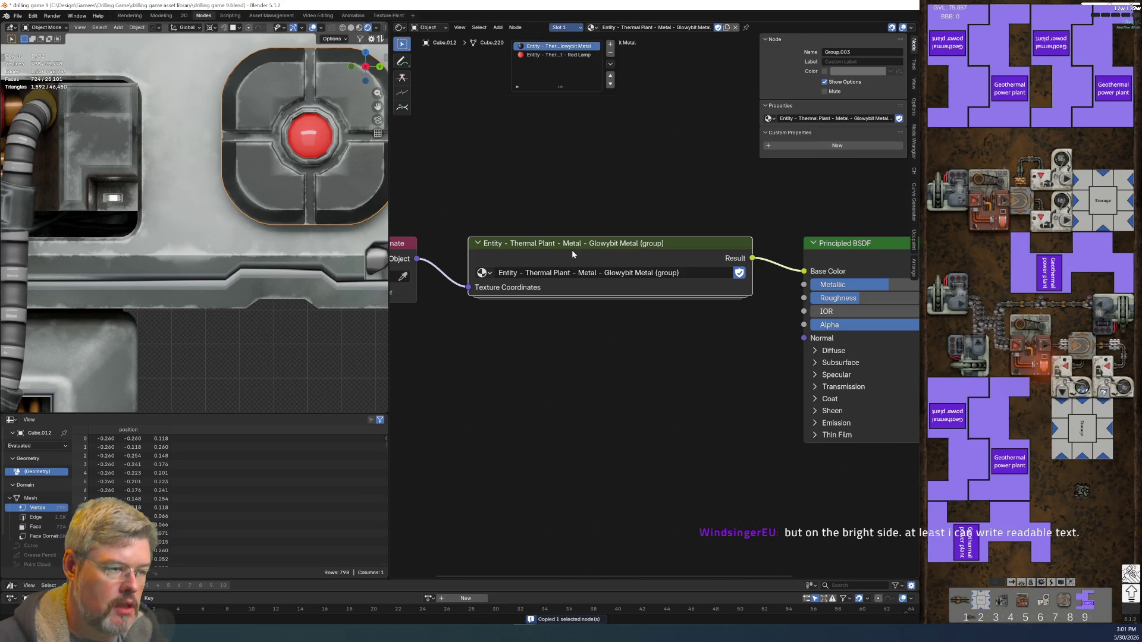
{"action": "key", "text": "Tab"}
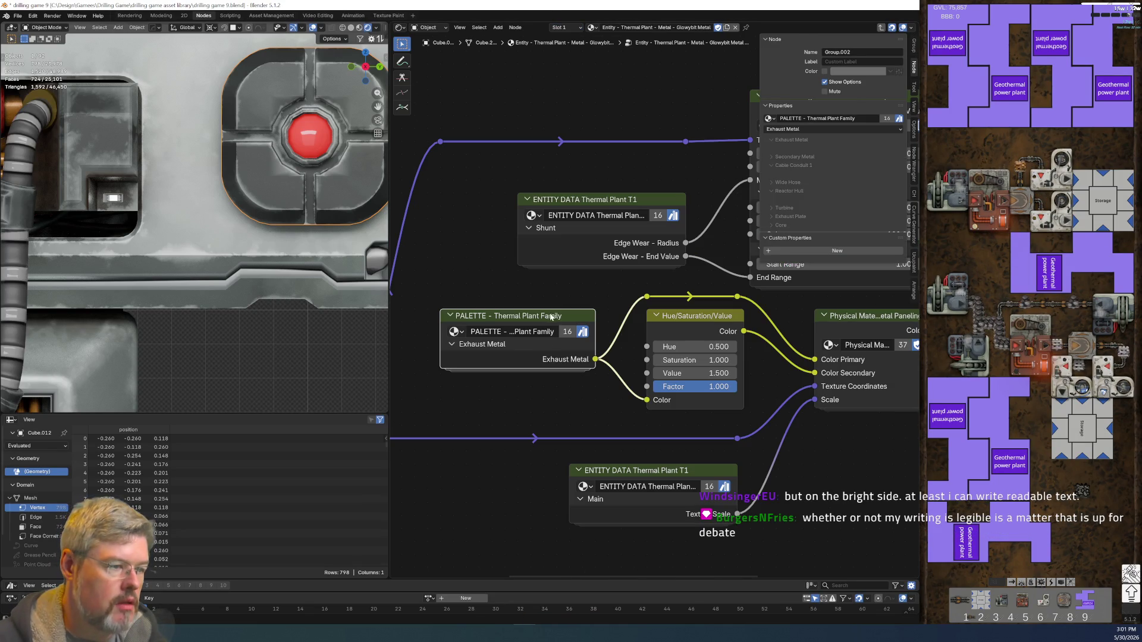
{"action": "key", "text": "Tab"}
{"action": "middle_click_drag", "start_coordinate": [493, 495], "coordinate": [575, 266]}
{"action": "key", "text": "shift+d"}
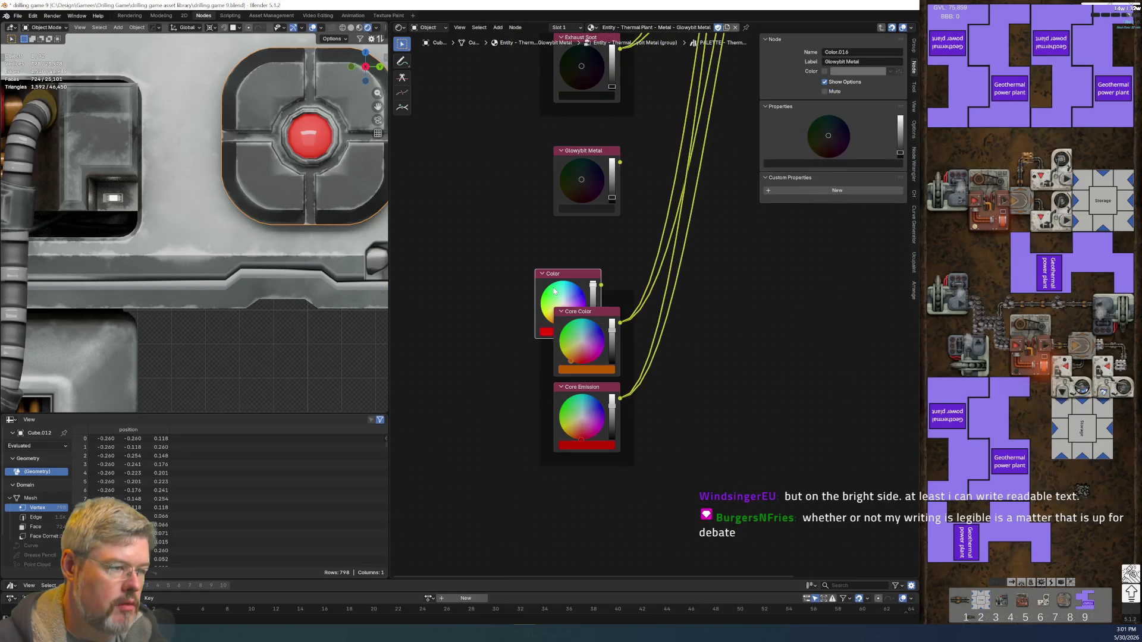
{"action": "left_click", "coordinate": [548, 145]}
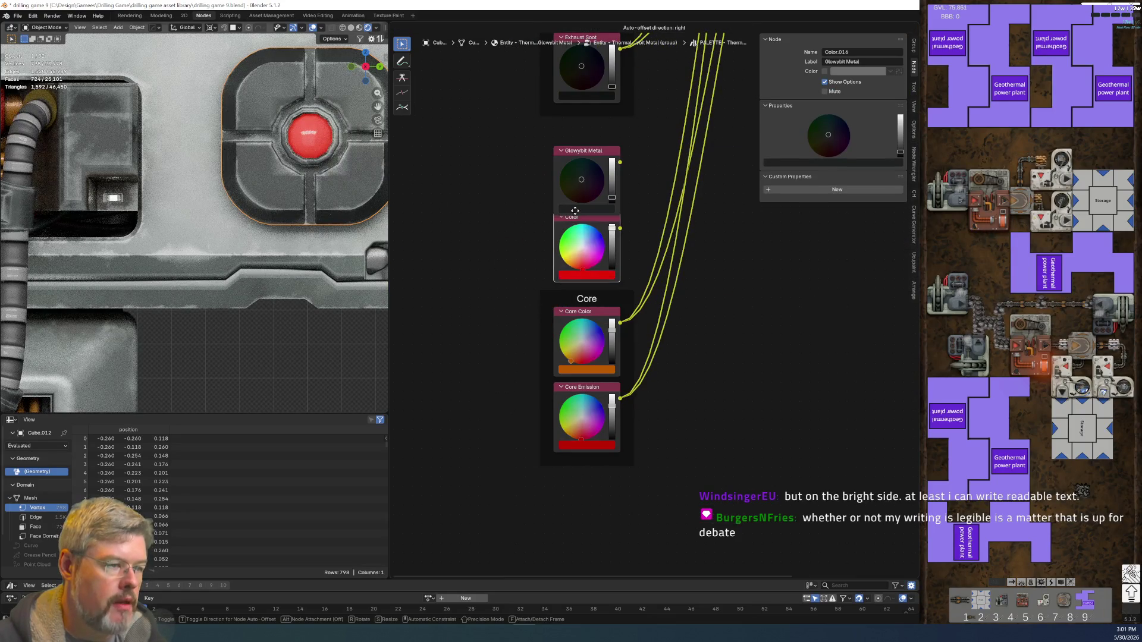
- Frame Glowybit Metal and the red Color node as 'Glowybit' and shift the Core frame down
{"action": "mouse_move", "coordinate": [586, 151]}
{"action": "left_mouse_down"}
{"action": "mouse_move", "coordinate": [586, 141]}
{"action": "mouse_move", "coordinate": [607, 225]}
{"action": "left_mouse_up"}
{"action": "key", "text": "ctrl+j"}
{"action": "key", "text": "F2"}
{"action": "type", "text": "Glowybit"}
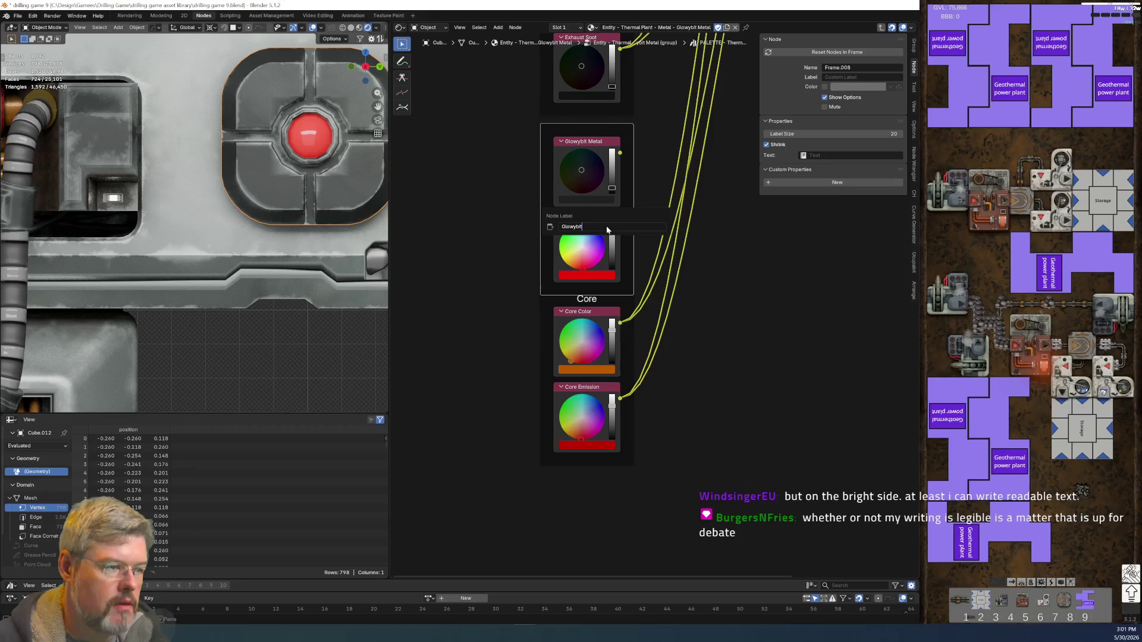
{"action": "key", "text": "Return"}
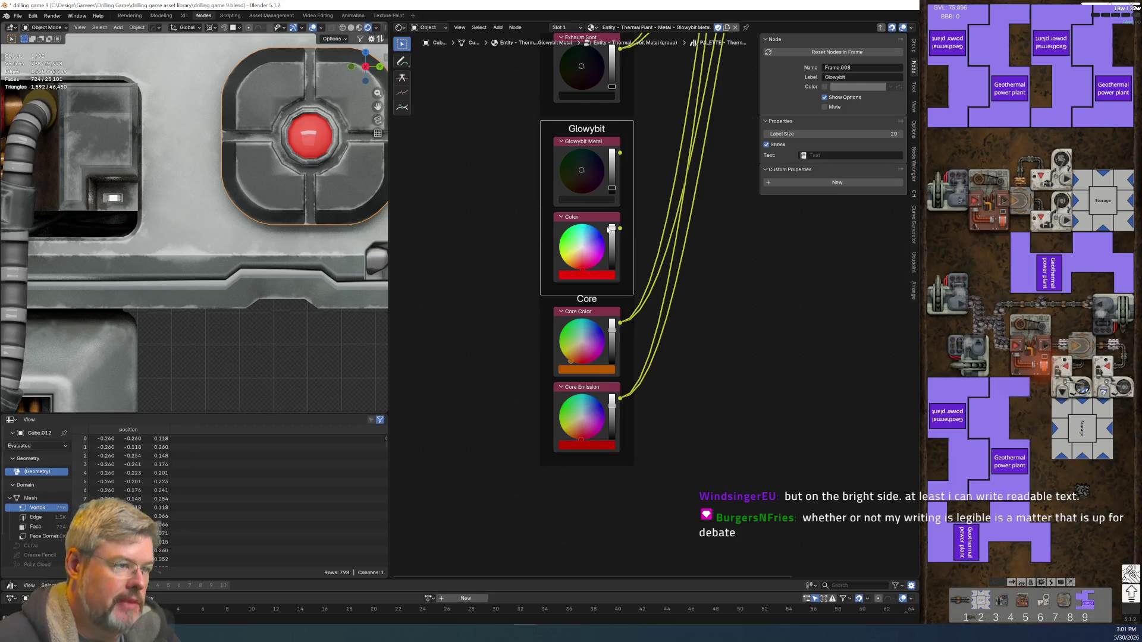
{"action": "scroll", "coordinate": [723, 397], "scroll_direction": "down", "scroll_amount": 1}
{"action": "left_click_drag", "start_coordinate": [606, 441], "coordinate": [606, 473]}
{"action": "scroll", "coordinate": [614, 391], "scroll_direction": "up", "scroll_amount": 5, "text": "shift"}
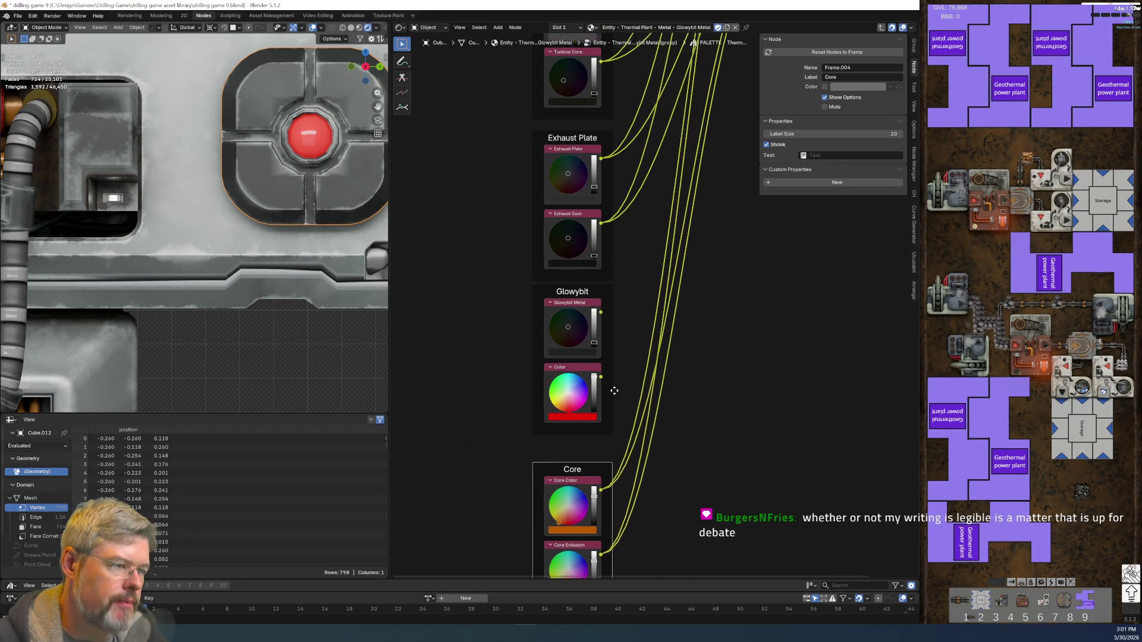
- Nudge the Glowybit frame down and select the Core frame, reframing the node view
{"action": "middle_click_drag", "start_coordinate": [614, 391], "coordinate": [605, 412]}
{"action": "left_click_drag", "start_coordinate": [598, 410], "coordinate": [598, 418]}
{"action": "mouse_move", "coordinate": [678, 349]}
{"action": "middle_mouse_down"}
{"action": "mouse_move", "coordinate": [643, 500]}
{"action": "mouse_move", "coordinate": [645, 310]}
{"action": "middle_mouse_up"}
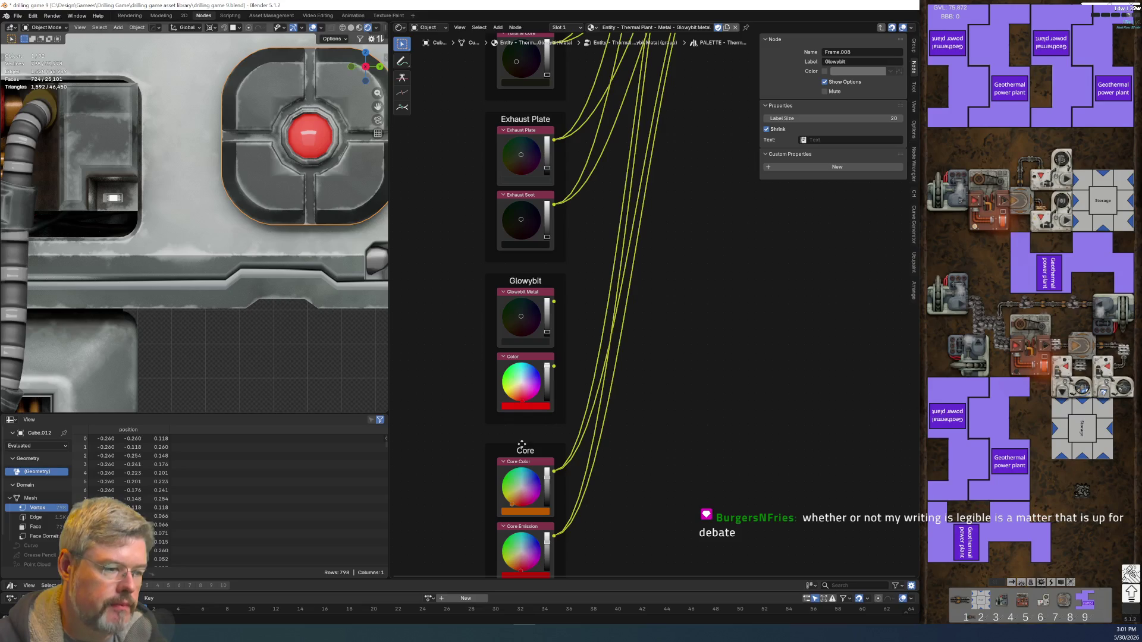
{"action": "left_click", "coordinate": [522, 445]}
{"action": "scroll", "coordinate": [680, 398], "scroll_direction": "down", "scroll_amount": 2}
{"action": "scroll", "coordinate": [676, 231], "scroll_direction": "up", "scroll_amount": 2}
{"action": "scroll", "coordinate": [676, 232], "scroll_direction": "up", "scroll_amount": 2}
{"action": "mouse_move", "coordinate": [675, 232]}
{"action": "middle_mouse_down"}
{"action": "mouse_move", "coordinate": [554, 431]}
{"action": "mouse_move", "coordinate": [604, 324]}
{"action": "middle_mouse_up"}
{"action": "scroll", "coordinate": [604, 324], "scroll_direction": "up", "scroll_amount": 1}
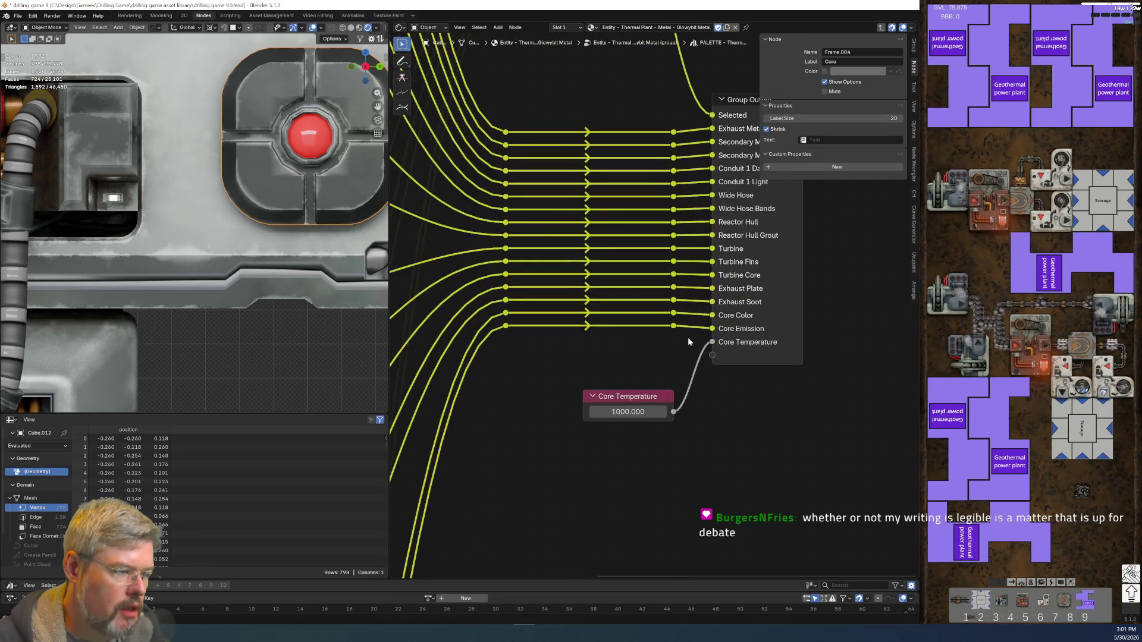
{"action": "scroll", "coordinate": [641, 408], "scroll_direction": "down", "scroll_amount": 3}
{"action": "mouse_move", "coordinate": [571, 484]}
{"action": "middle_mouse_down"}
{"action": "mouse_move", "coordinate": [640, 232]}
{"action": "mouse_move", "coordinate": [530, 408]}
{"action": "mouse_move", "coordinate": [658, 366]}
{"action": "middle_mouse_up"}
{"action": "scroll", "coordinate": [527, 424], "scroll_direction": "up", "scroll_amount": 3}
- Move the Core Color and Core Emission reroutes aside and wire Core Temperature to a new group output
{"action": "mouse_move", "coordinate": [689, 320]}
{"action": "left_mouse_down"}
{"action": "mouse_move", "coordinate": [680, 305]}
{"action": "mouse_move", "coordinate": [518, 285]}
{"action": "left_mouse_up"}
{"action": "key", "text": "g"}
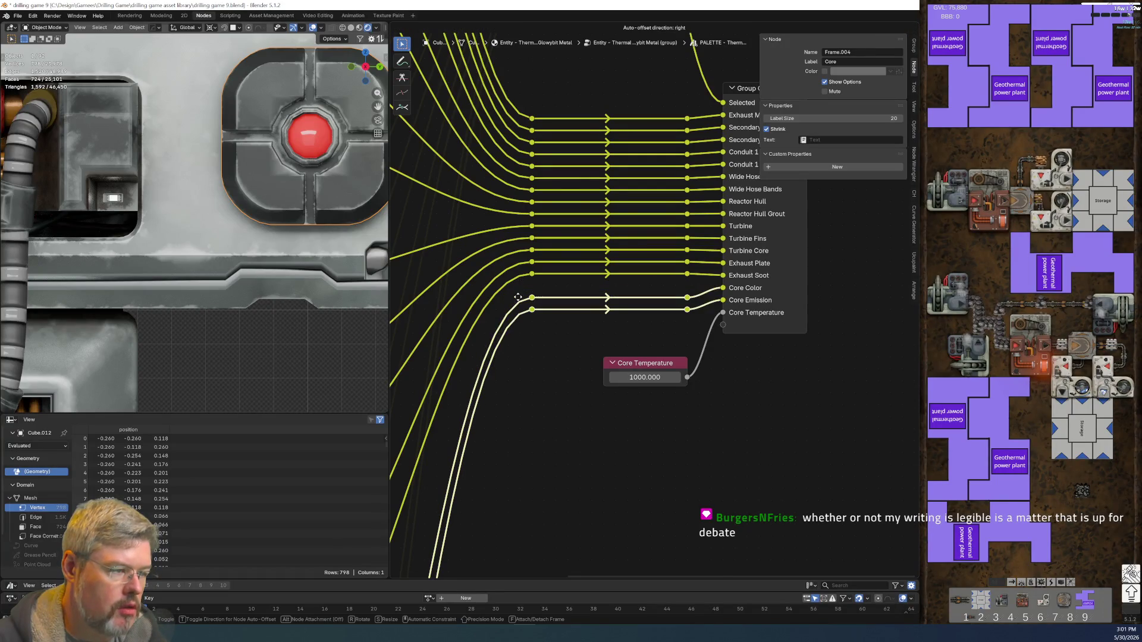
{"action": "left_click", "coordinate": [515, 283]}
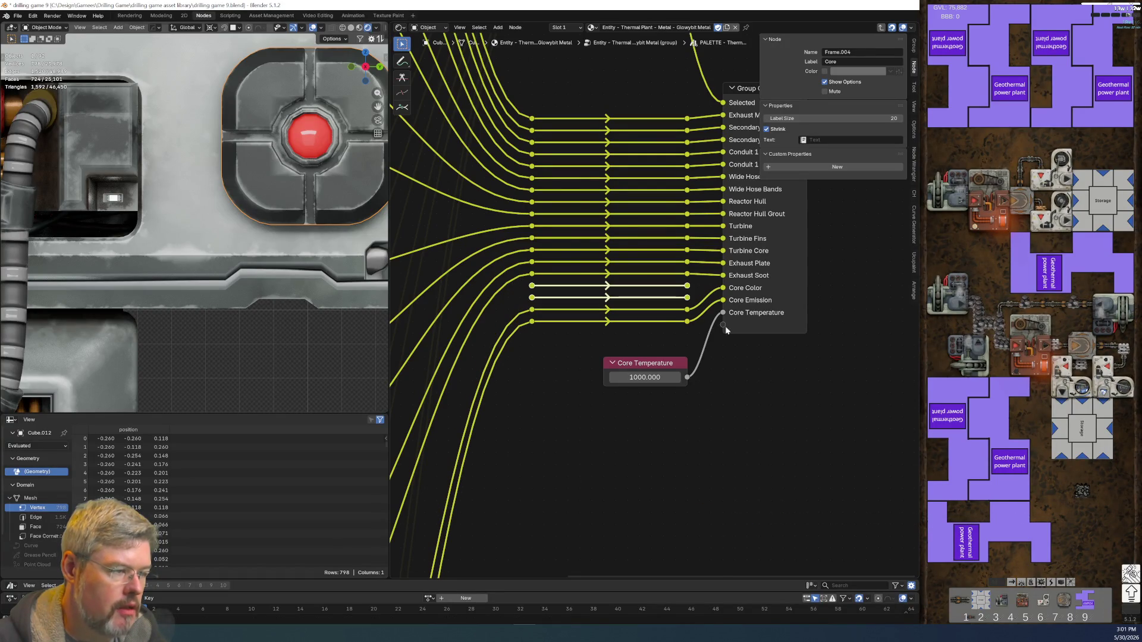
{"action": "left_click_drag", "start_coordinate": [713, 322], "coordinate": [722, 324]}
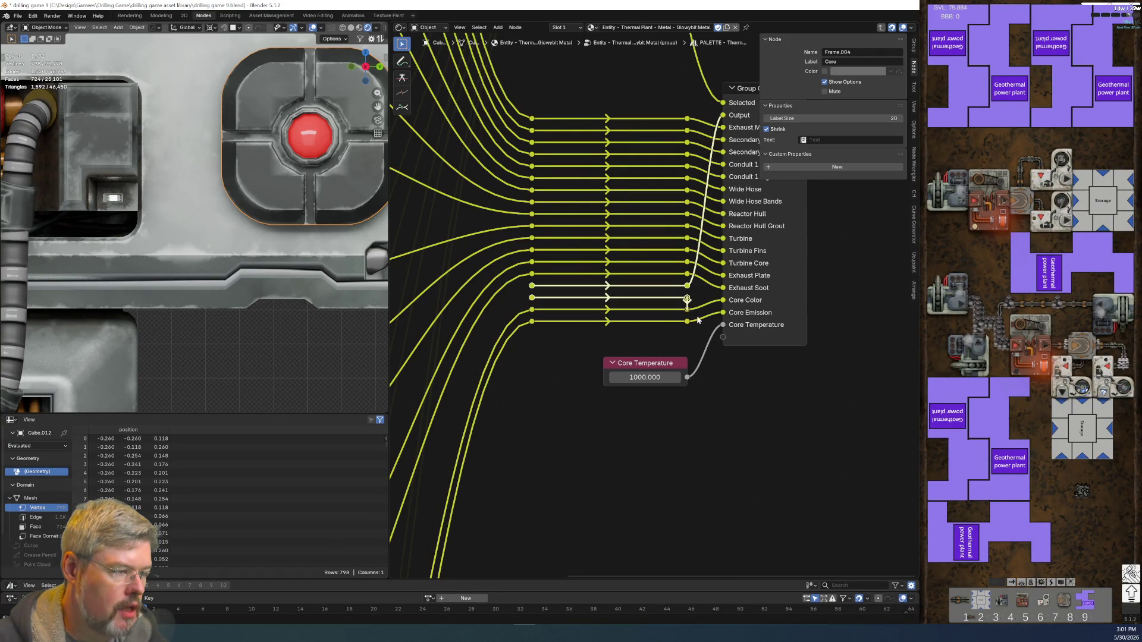
{"action": "scroll", "coordinate": [733, 260], "scroll_direction": "down", "scroll_amount": 5}
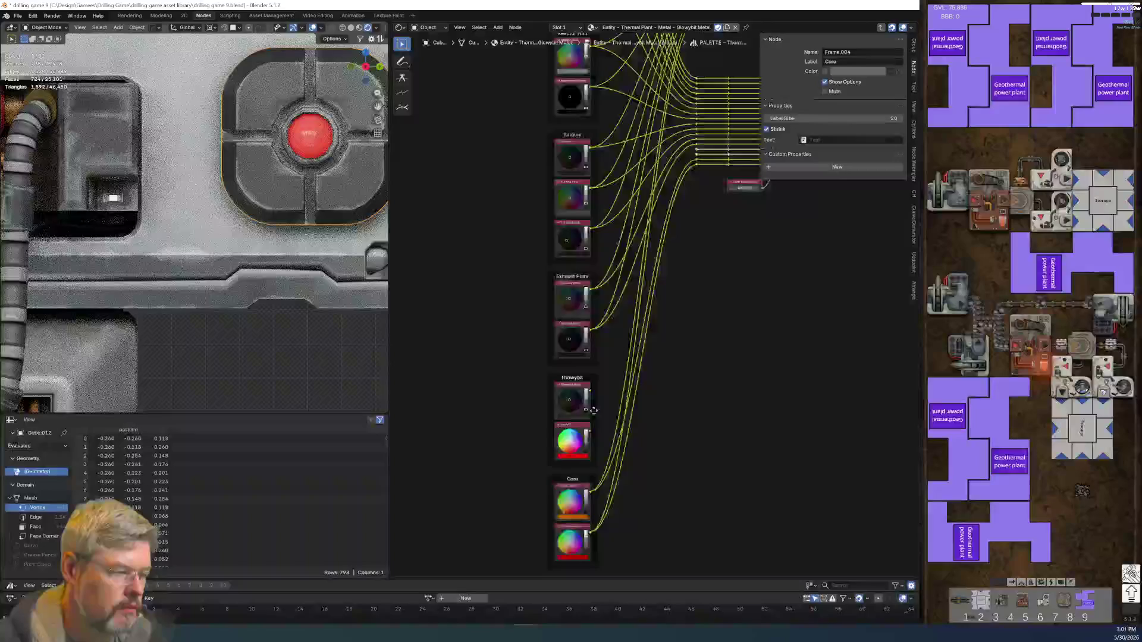
{"action": "left_click", "coordinate": [426, 419]}
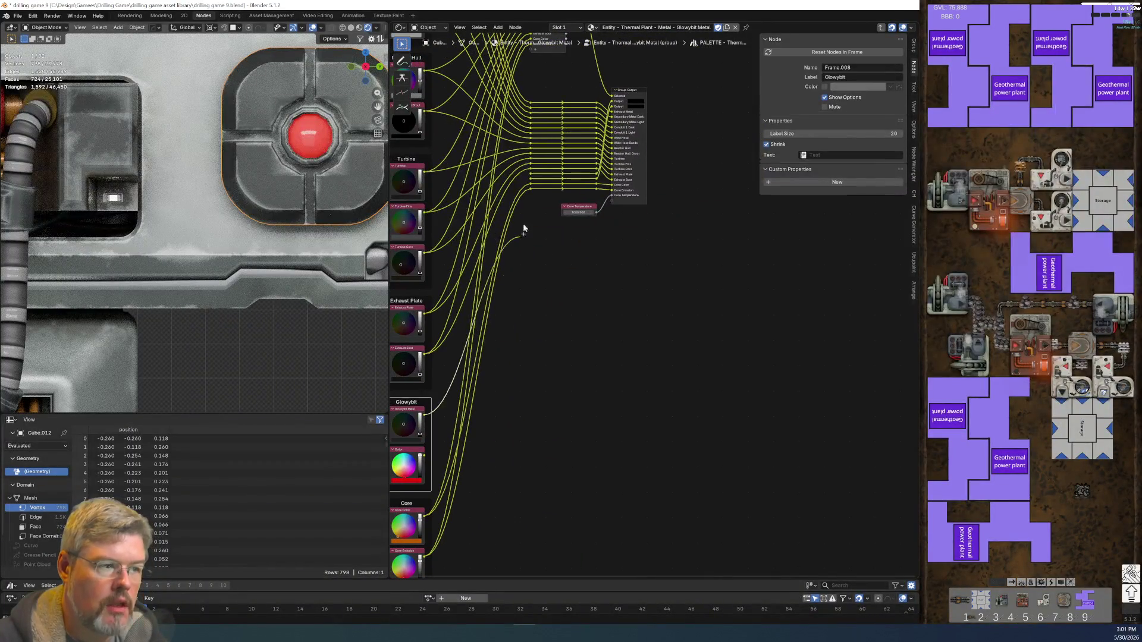
{"action": "left_click", "coordinate": [426, 456]}
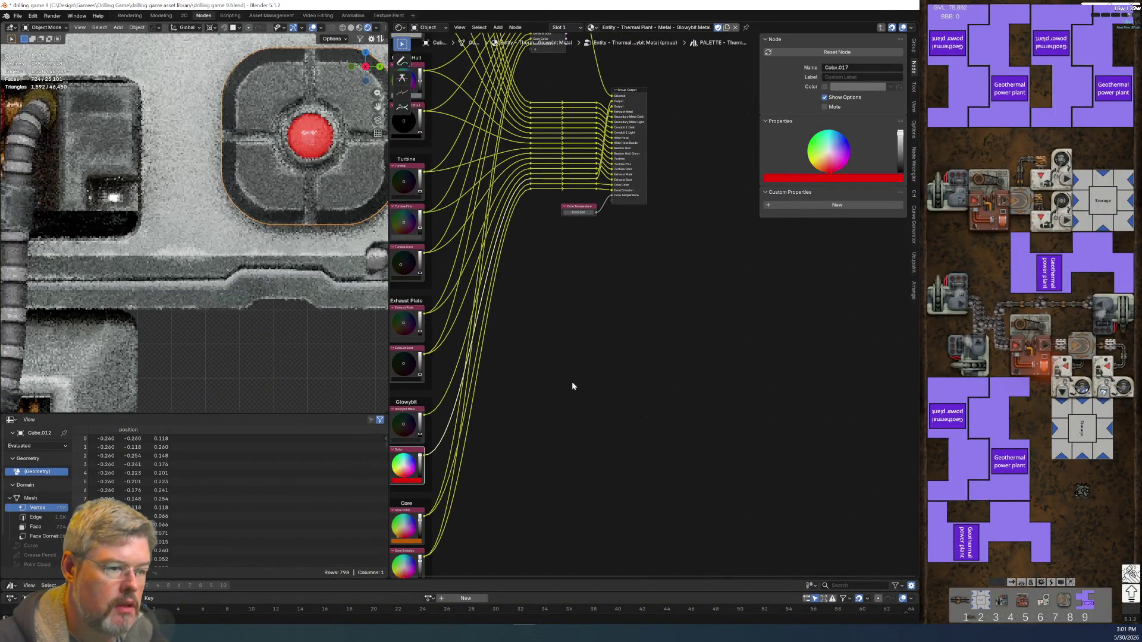
{"action": "middle_click_drag", "start_coordinate": [601, 357], "coordinate": [640, 382]}
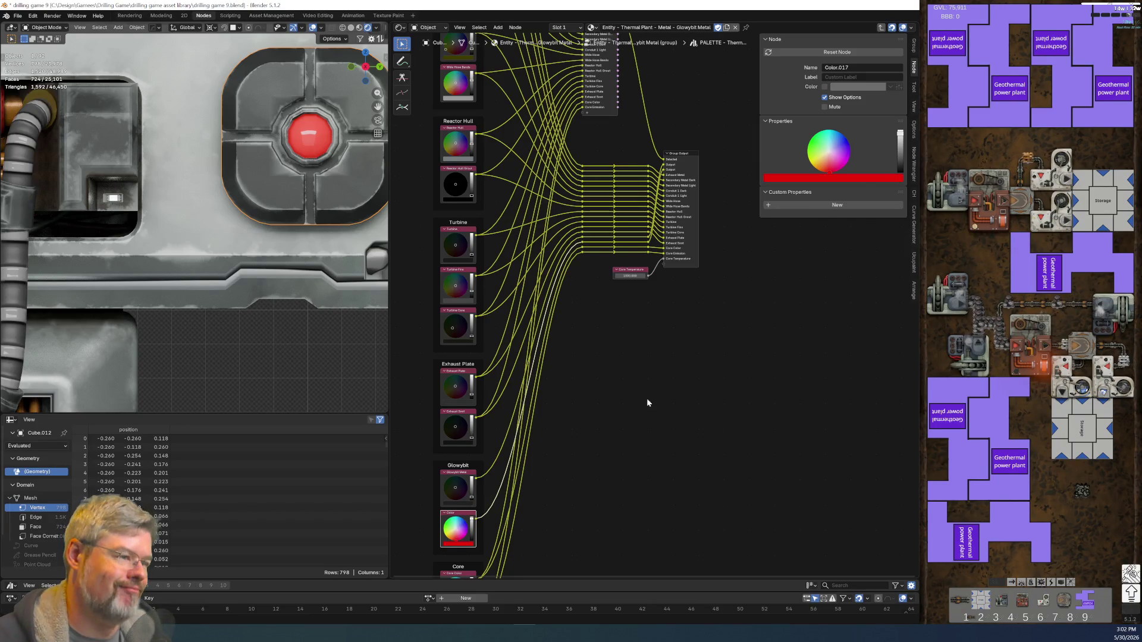
- Connect both Glowybit colour nodes into the Menu Switch as new menu inputs
{"action": "scroll", "coordinate": [660, 393], "scroll_direction": "up", "scroll_amount": 3, "text": "shift"}
{"action": "scroll", "coordinate": [617, 327], "scroll_direction": "down", "scroll_amount": 2}
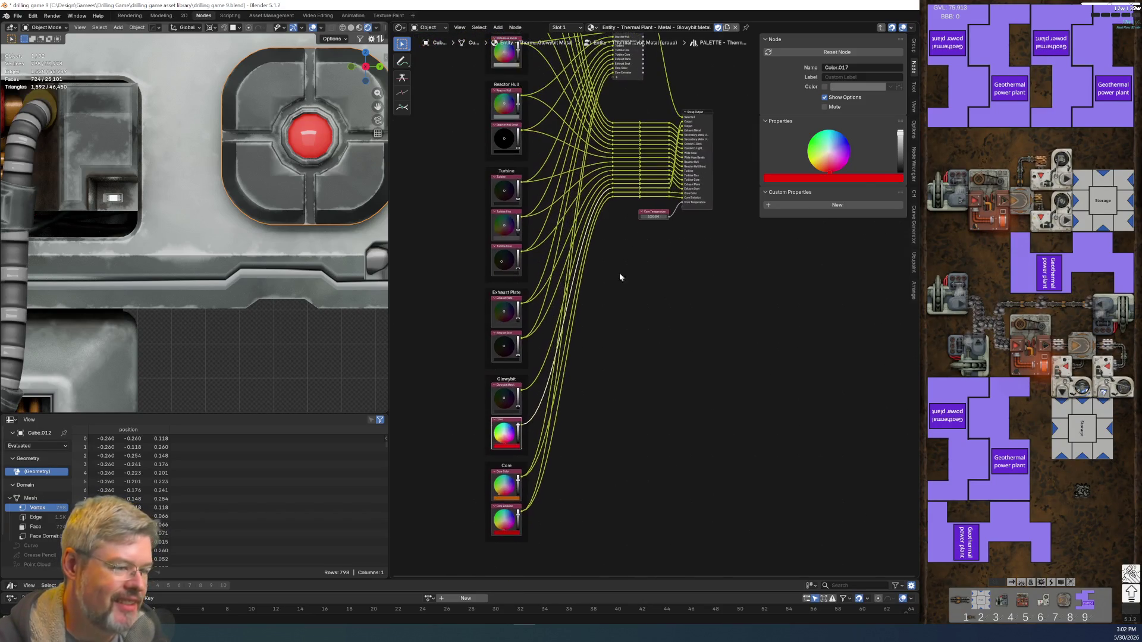
{"action": "mouse_move", "coordinate": [510, 397]}
{"action": "right_mouse_down", "text": "alt"}
{"action": "mouse_move", "coordinate": [592, 241]}
{"action": "mouse_move", "coordinate": [621, 63]}
{"action": "right_mouse_up", "text": "alt"}
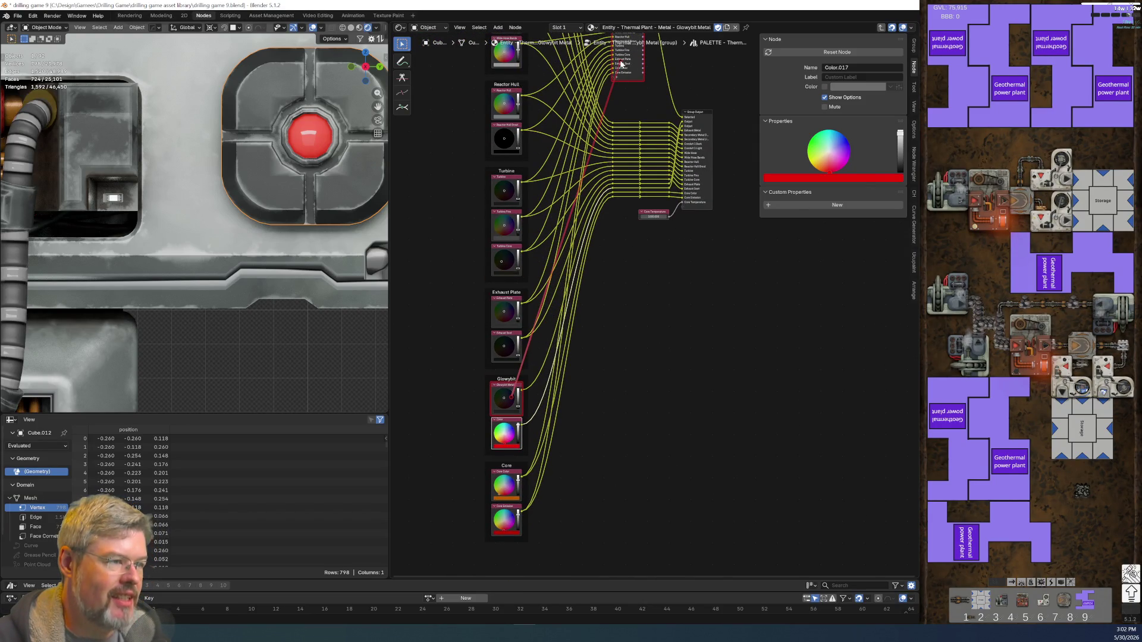
{"action": "right_click_drag", "start_coordinate": [614, 144], "coordinate": [619, 89], "text": "alt"}
{"action": "mouse_move", "coordinate": [510, 433]}
{"action": "right_mouse_down", "text": "alt"}
{"action": "mouse_move", "coordinate": [616, 208]}
{"action": "mouse_move", "coordinate": [635, 73]}
{"action": "right_mouse_up", "text": "alt"}
{"action": "middle_click_drag", "start_coordinate": [620, 237], "coordinate": [611, 340]}
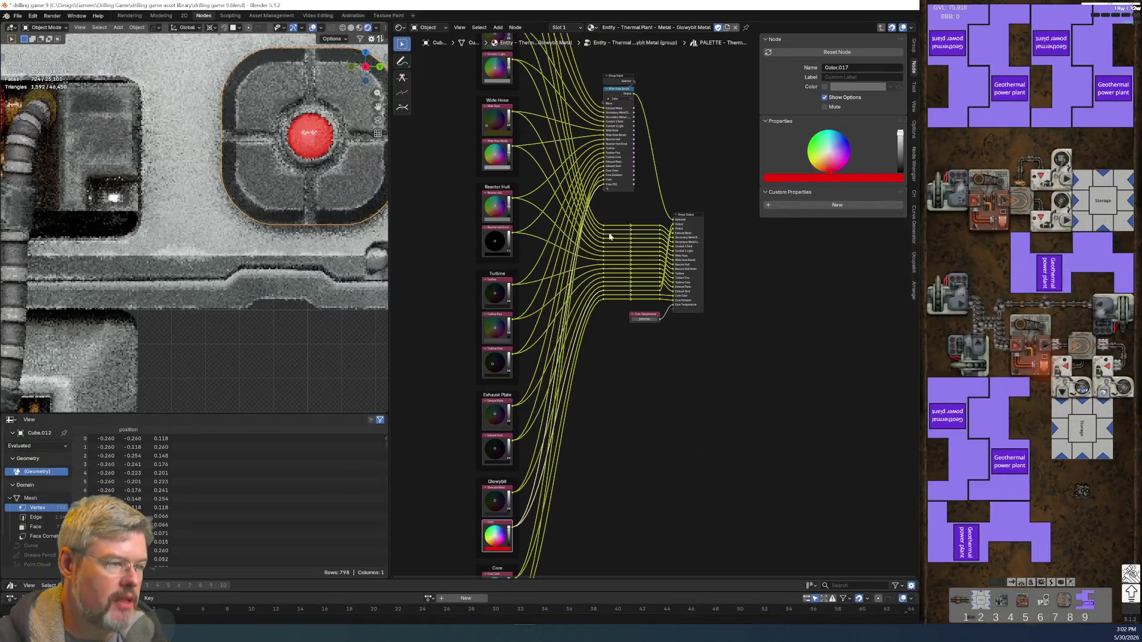
- Rename the first new menu item to Glowybit Metal
{"action": "left_click", "coordinate": [620, 94]}
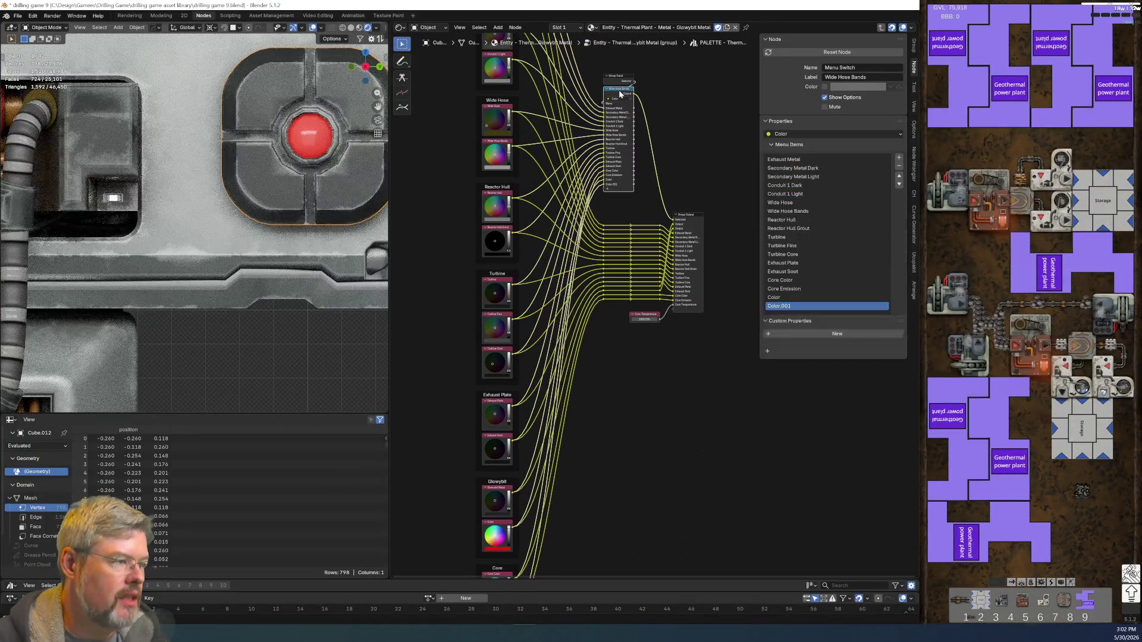
{"action": "left_click", "coordinate": [784, 297]}
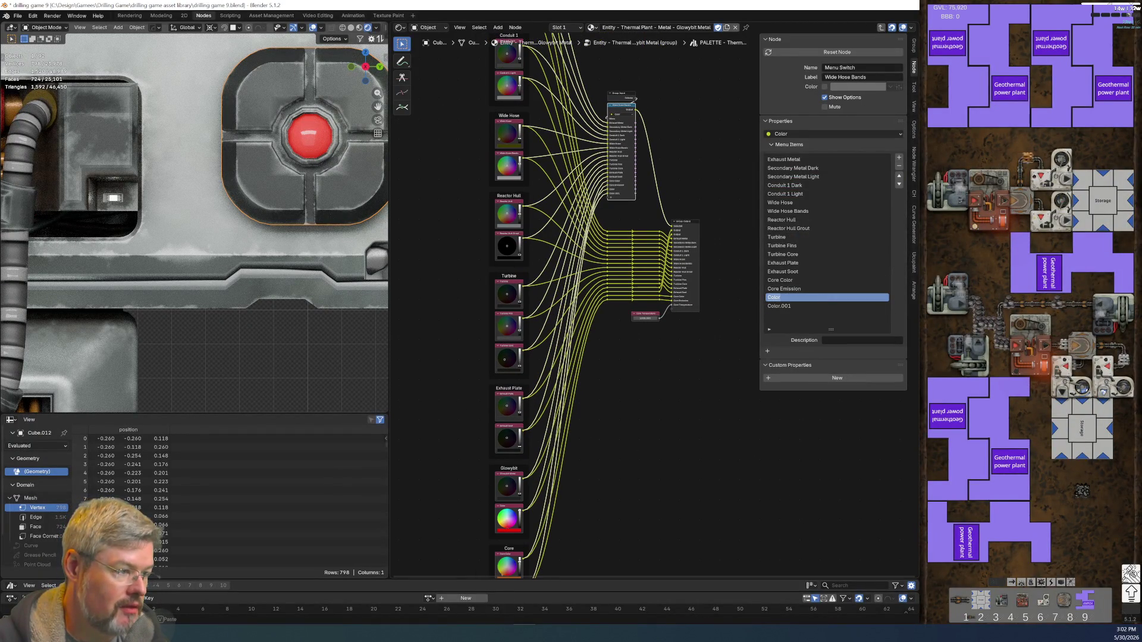
{"action": "type", "text": "Glowyb"}
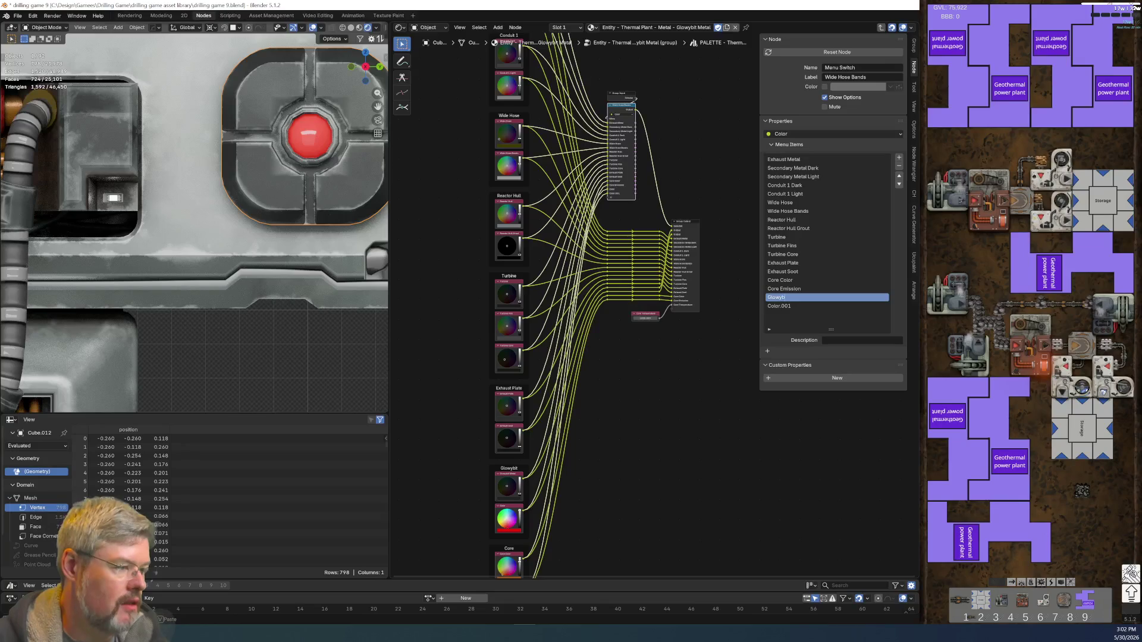
{"action": "type", "text": "it Metal"}
{"action": "key", "text": "Return"}
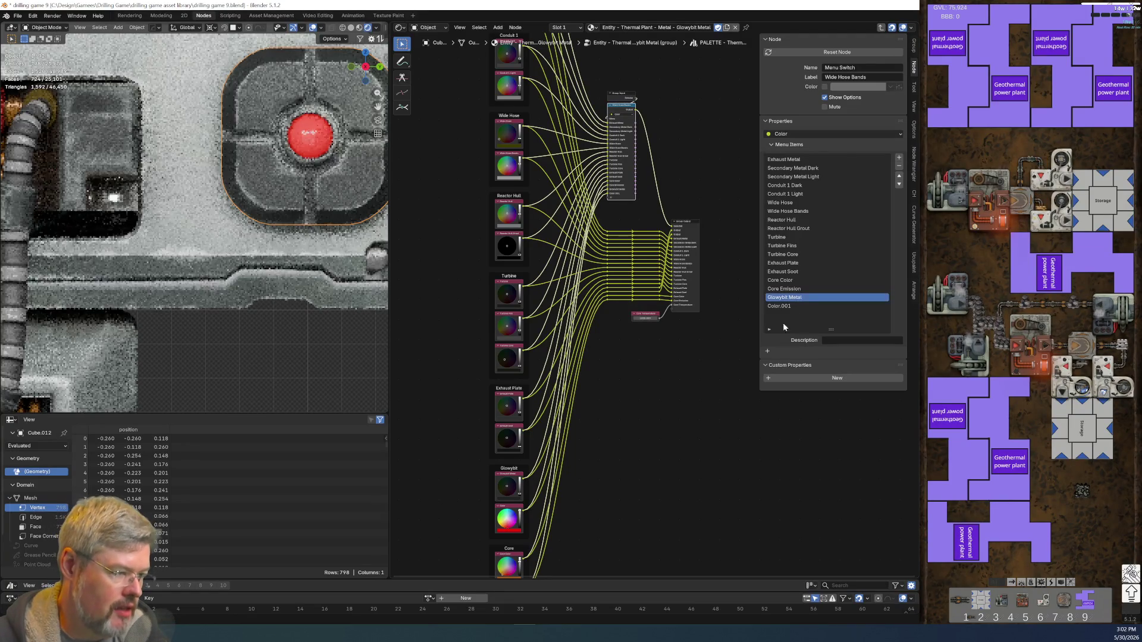
{"action": "double_click", "coordinate": [788, 306]}
{"action": "type", "text": "Glowybit"}
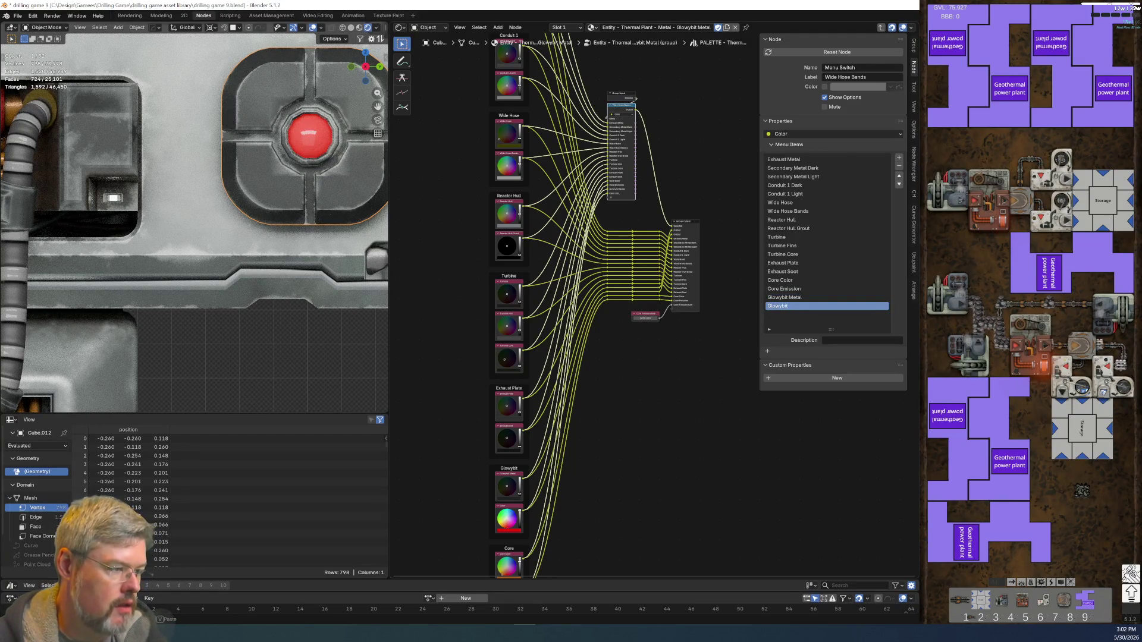
{"action": "key", "text": "ctrl+BackSpace"}
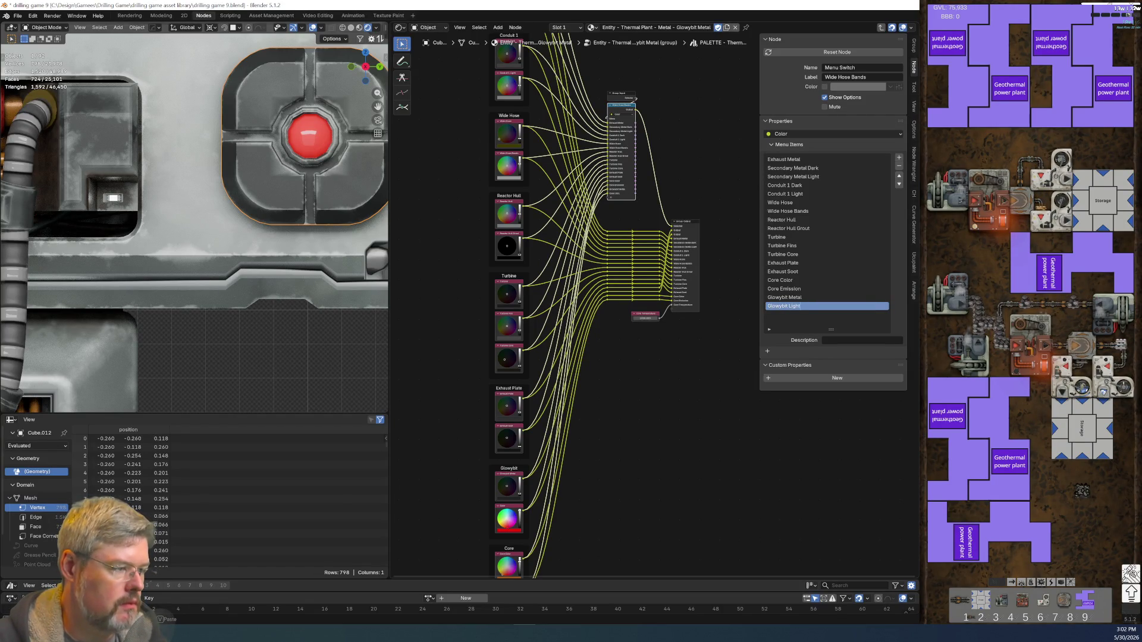
- Label the red Color node Glowybit Light
{"action": "scroll", "coordinate": [557, 351], "scroll_direction": "up", "scroll_amount": 3}
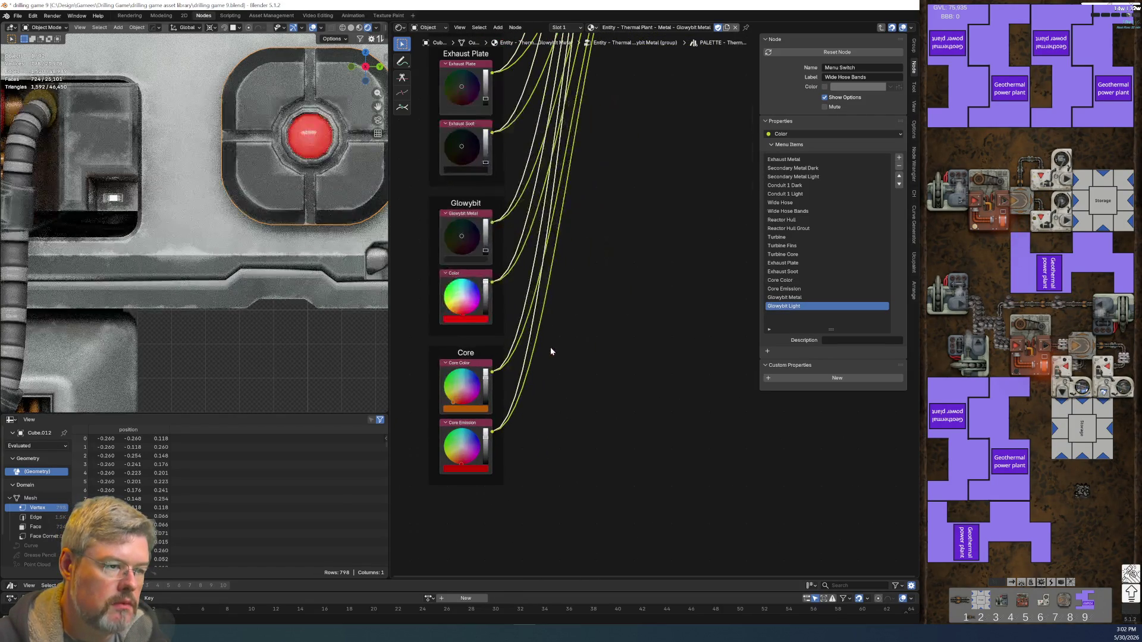
{"action": "left_click", "coordinate": [461, 273]}
{"action": "key", "text": "F2"}
{"action": "type", "text": "Glowybit Light"}
{"action": "key", "text": "Return"}
{"action": "scroll", "coordinate": [647, 275], "scroll_direction": "down", "scroll_amount": 3}
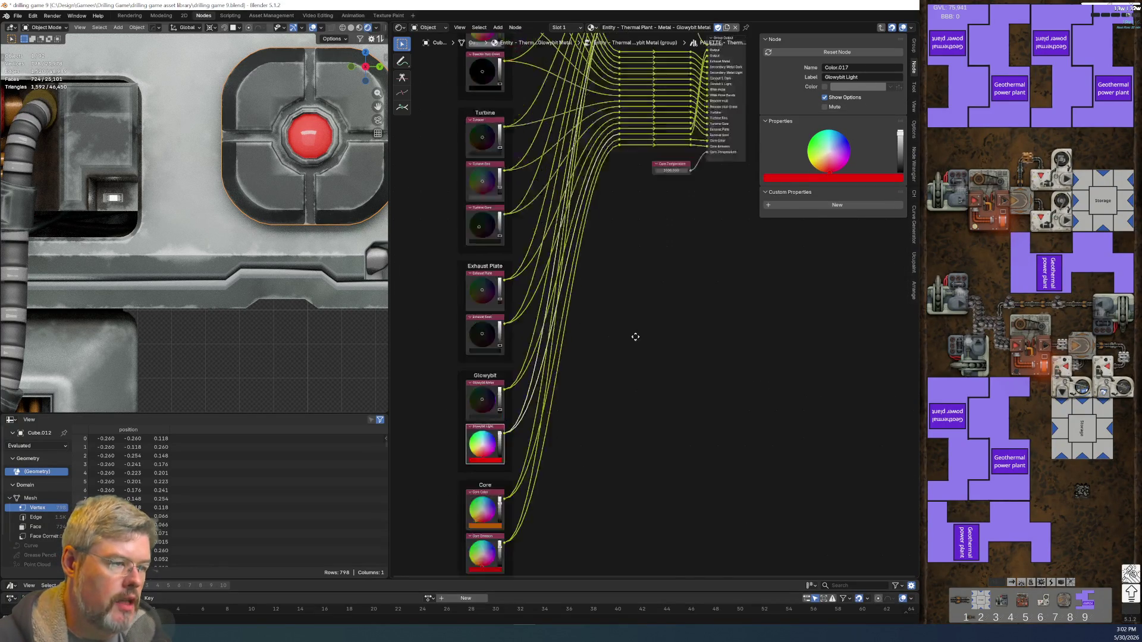
{"action": "scroll", "coordinate": [640, 324], "scroll_direction": "up", "scroll_amount": 1}
{"action": "scroll", "coordinate": [640, 325], "scroll_direction": "up", "scroll_amount": 2}
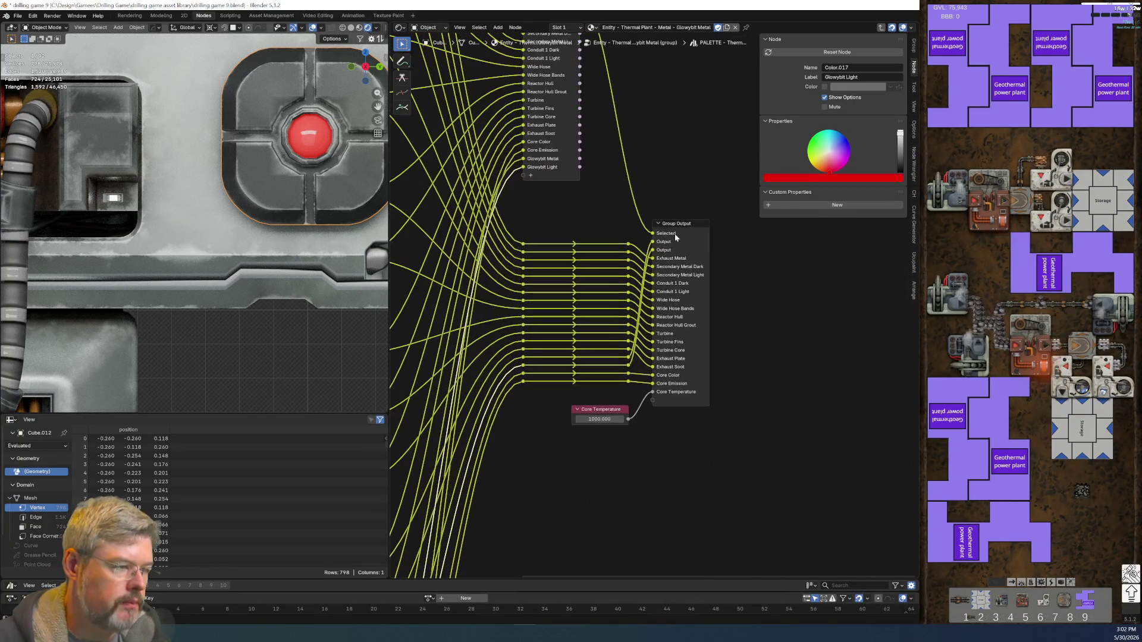
- Name the two new palette outputs Glowybit Metal and Glowybit Light
{"action": "left_click", "coordinate": [674, 233]}
{"action": "double_click", "coordinate": [810, 146]}
{"action": "type", "text": "Glowybit Metal"}
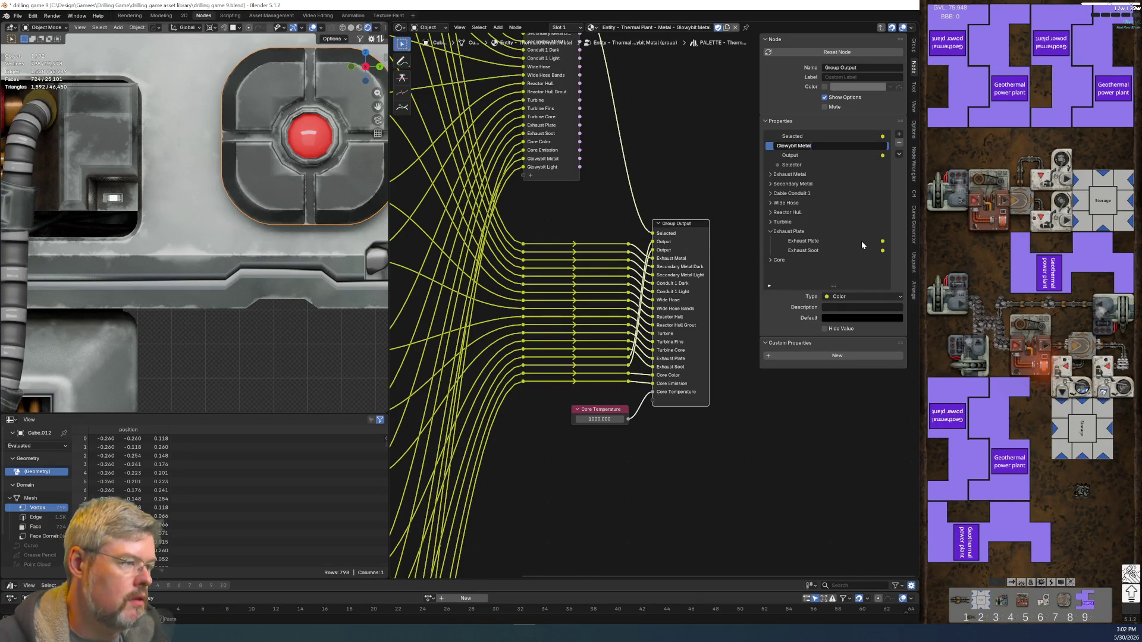
{"action": "key", "text": "Return"}
{"action": "key", "text": "Up"}
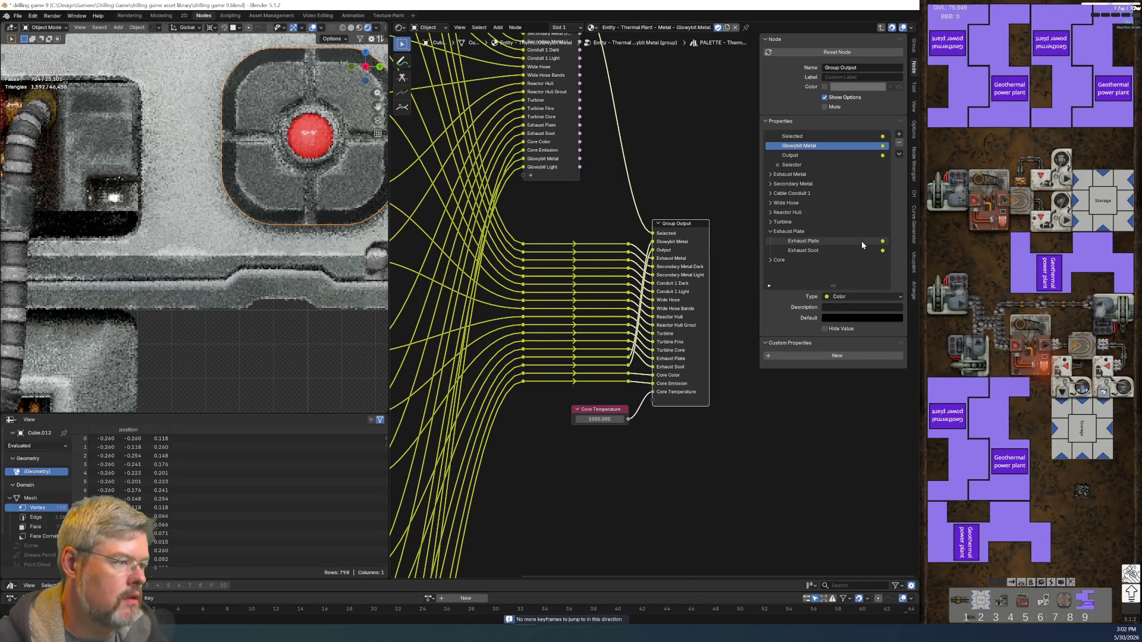
{"action": "double_click", "coordinate": [802, 154]}
{"action": "type", "text": "ight"}
{"action": "key", "text": "Return"}
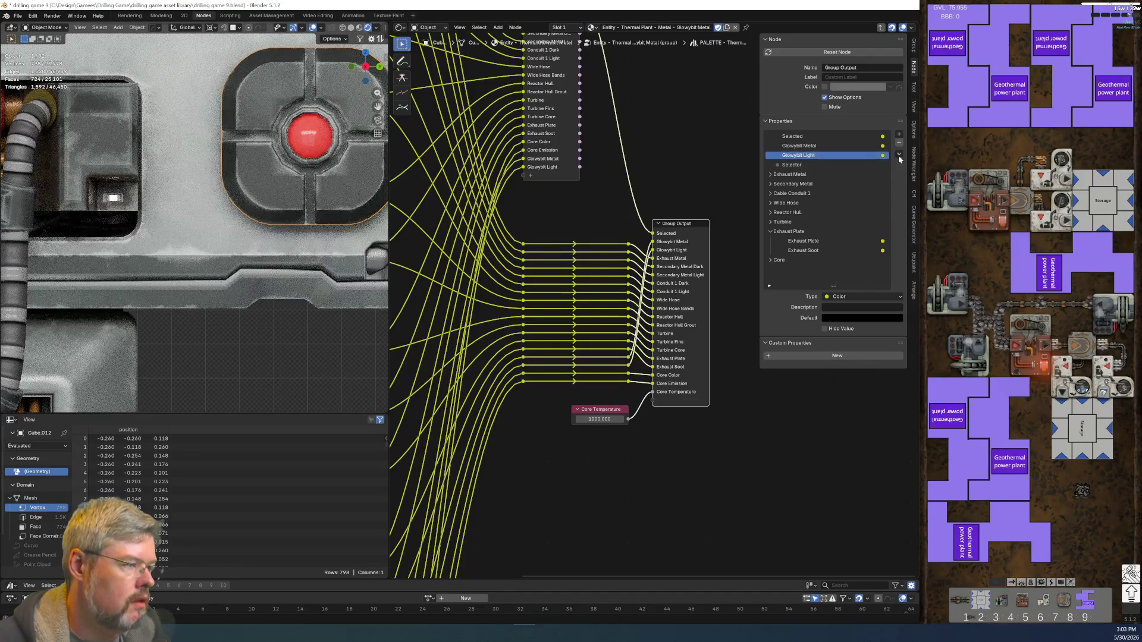
- Add a Glowybit panel to the group interface and move both Glowybit outputs into it
{"action": "left_click", "coordinate": [899, 134]}
{"action": "left_click", "coordinate": [803, 195]}
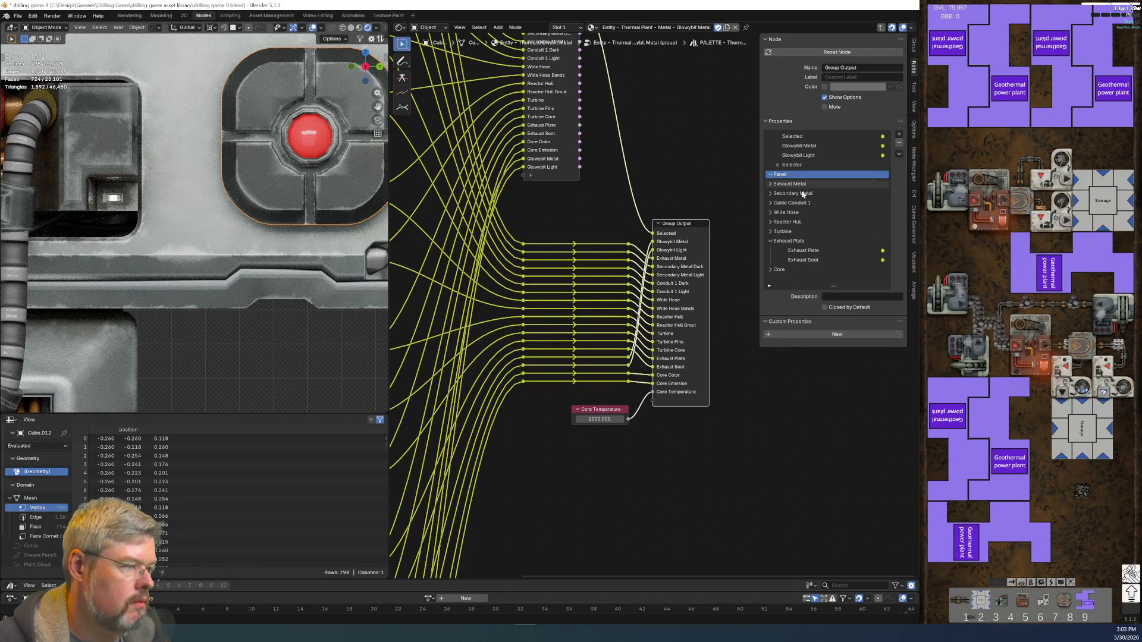
{"action": "double_click", "coordinate": [791, 174]}
{"action": "type", "text": "Glowybit"}
{"action": "key", "text": "Return"}
{"action": "mouse_move", "coordinate": [798, 146]}
{"action": "left_mouse_down"}
{"action": "mouse_move", "coordinate": [815, 176]}
{"action": "mouse_move", "coordinate": [807, 262]}
{"action": "mouse_move", "coordinate": [797, 265]}
{"action": "left_mouse_up"}
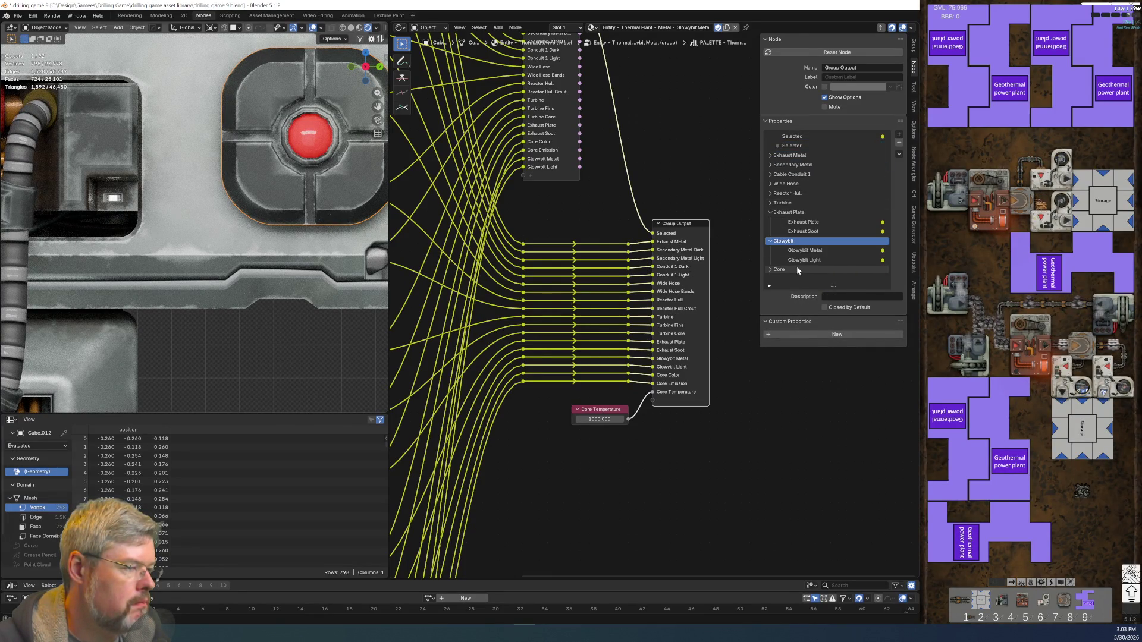
{"action": "left_click", "coordinate": [771, 222]}
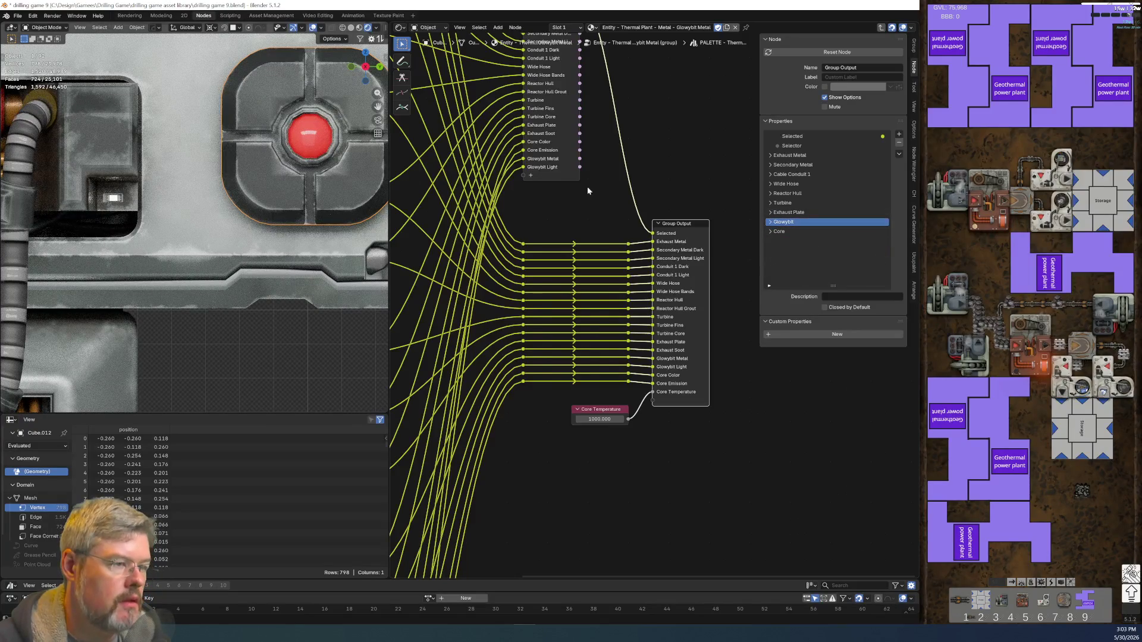
- Move Glowybit Metal and Glowybit Light up in the Wide Hose Bands menu switch items
{"action": "middle_click_drag", "start_coordinate": [550, 34], "coordinate": [565, 112]}
{"action": "left_click", "coordinate": [563, 68]}
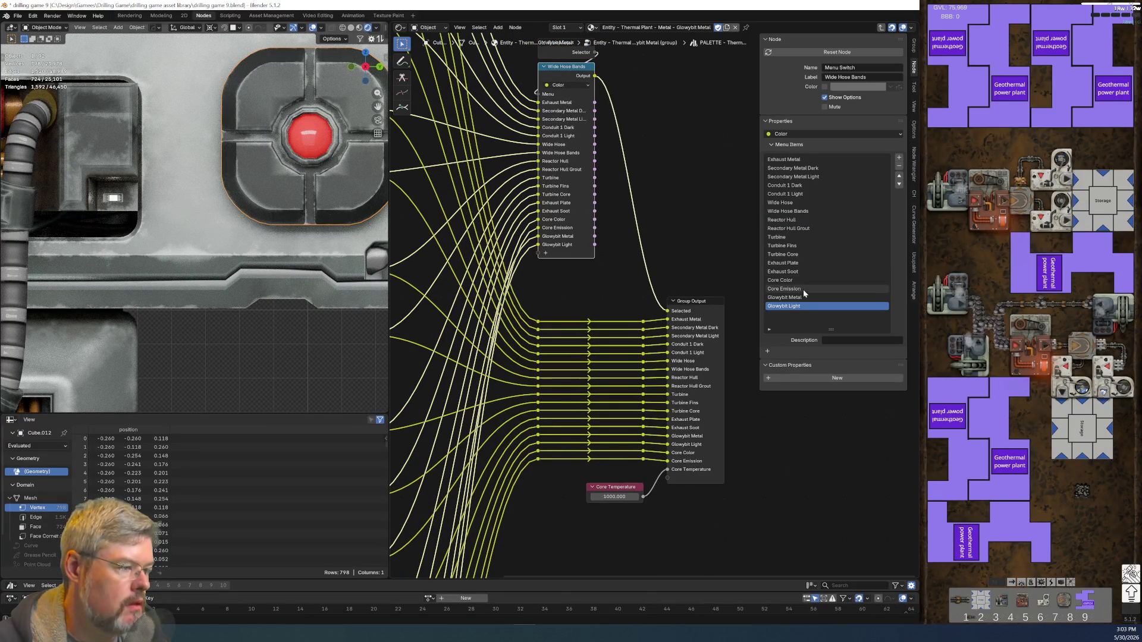
{"action": "left_click", "coordinate": [899, 176]}
{"action": "left_click", "coordinate": [899, 176]}
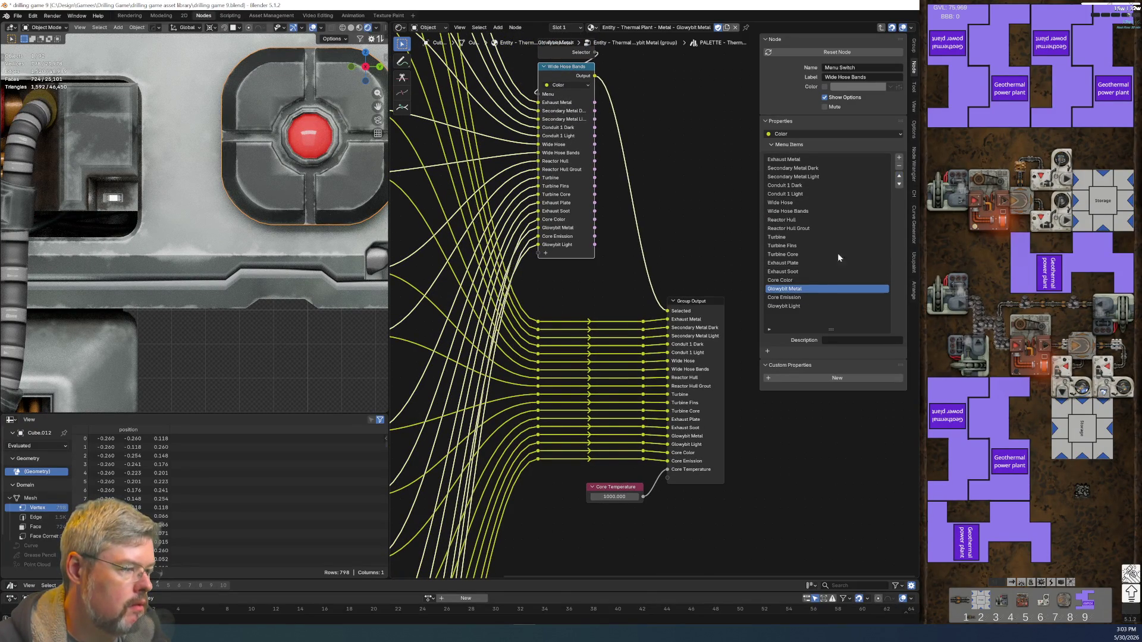
{"action": "left_click", "coordinate": [797, 306]}
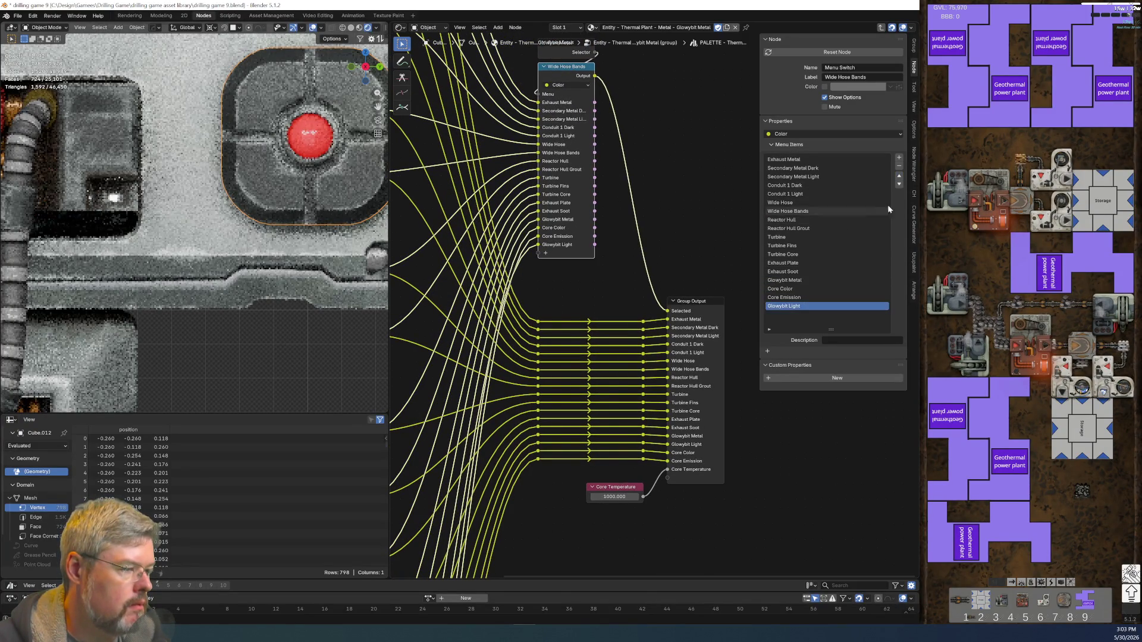
{"action": "left_click", "coordinate": [899, 176]}
{"action": "left_click", "coordinate": [899, 176]}
- Shift the menu switch and group output nodes down-right, then exit to the parent material
{"action": "scroll", "coordinate": [806, 467], "scroll_direction": "down", "scroll_amount": 1}
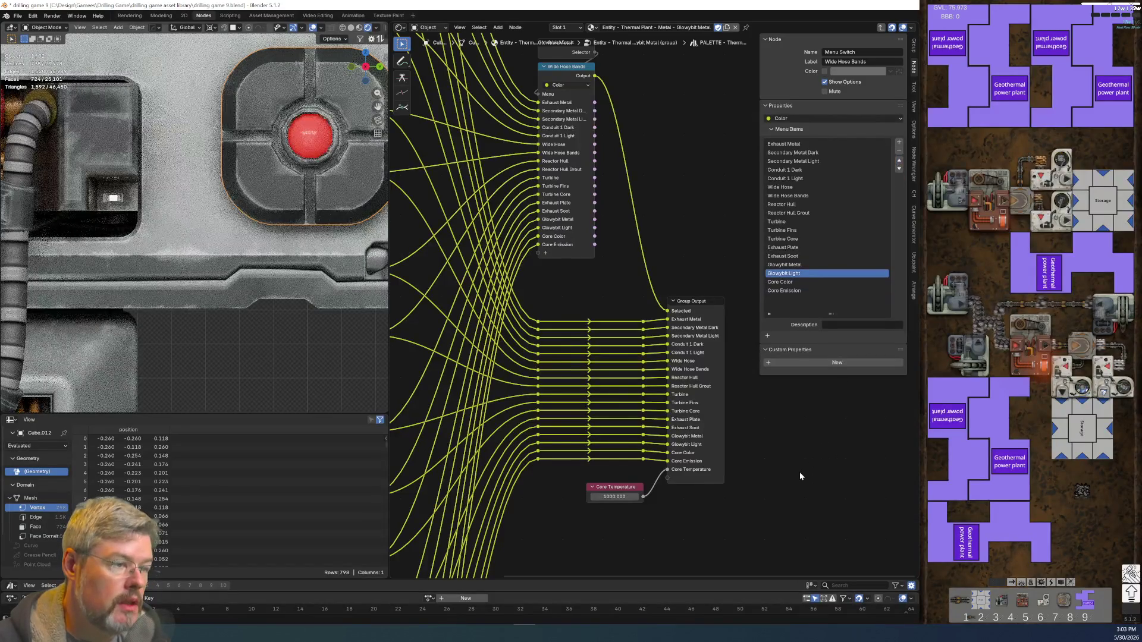
{"action": "scroll", "coordinate": [688, 243], "scroll_direction": "down", "scroll_amount": 3}
{"action": "scroll", "coordinate": [571, 368], "scroll_direction": "down", "scroll_amount": 2}
{"action": "left_click_drag", "start_coordinate": [659, 359], "coordinate": [544, 95]}
{"action": "key", "text": "g"}
{"action": "left_click", "coordinate": [542, 283]}
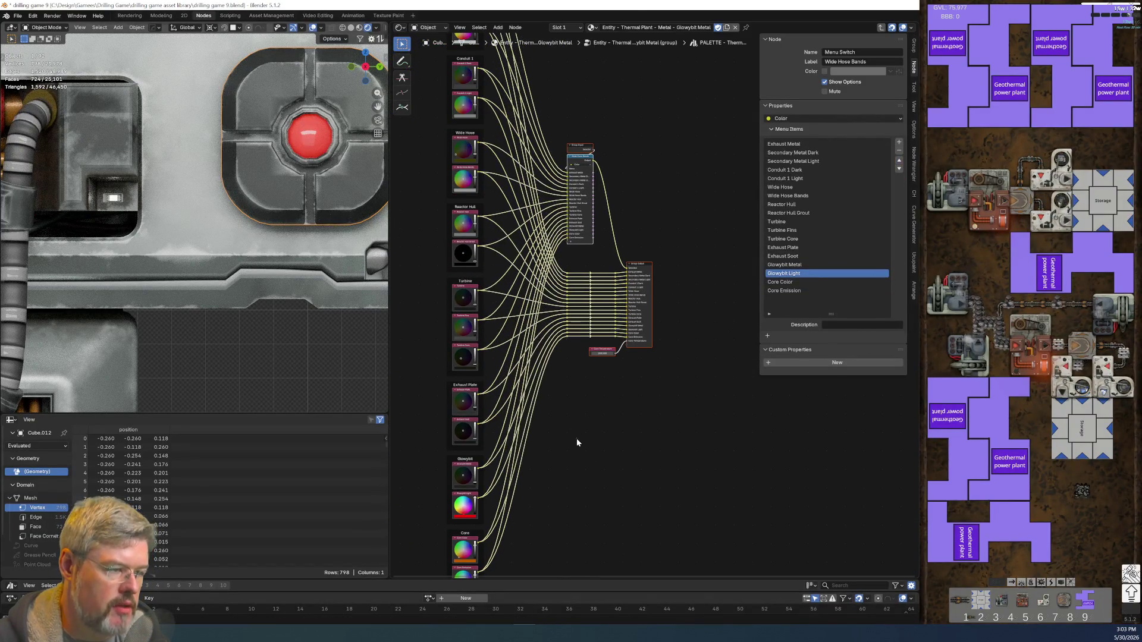
{"action": "scroll", "coordinate": [612, 339], "scroll_direction": "up", "scroll_amount": 3}
{"action": "key", "text": "Tab"}
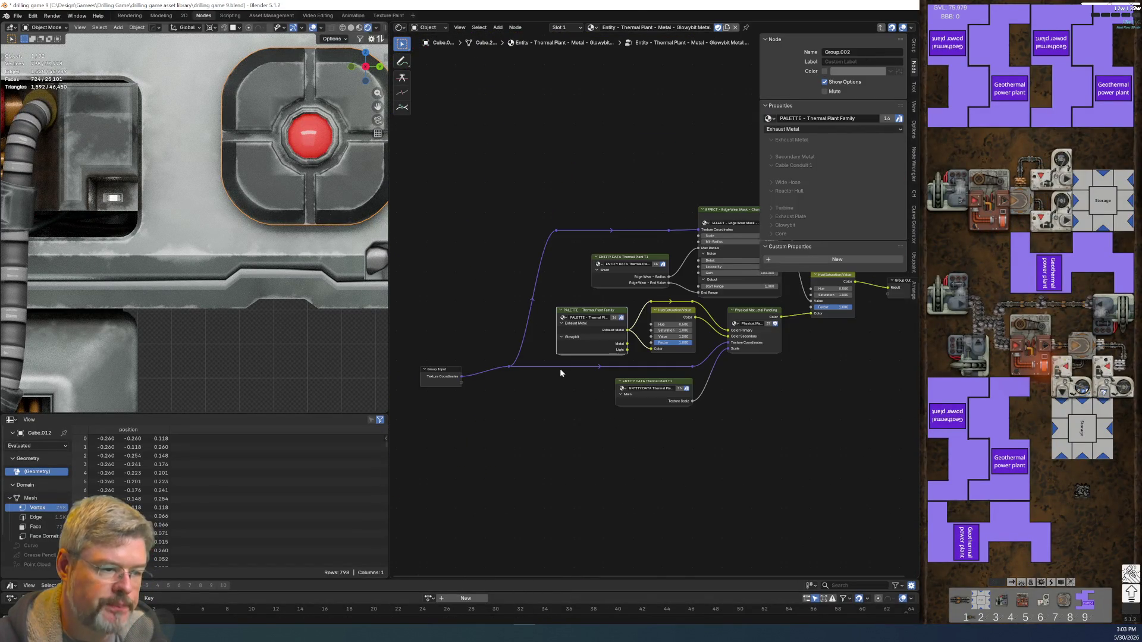
- Save the file and bring the palette and Hue/Saturation nodes into view
{"action": "left_click", "coordinate": [17, 16]}
{"action": "left_click", "coordinate": [39, 122]}
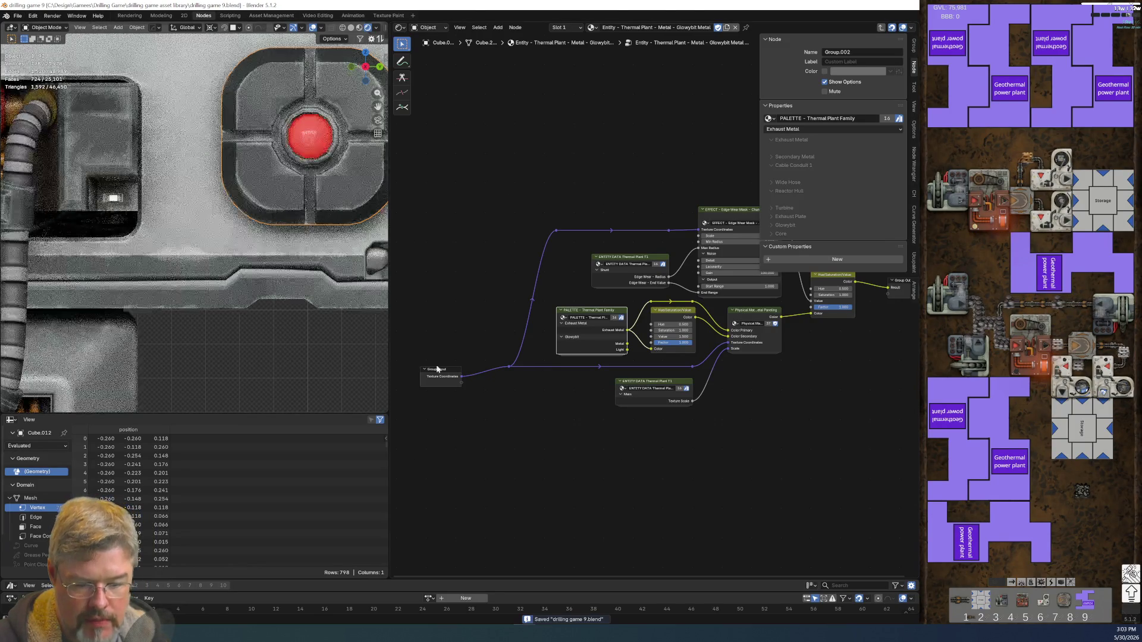
{"action": "middle_click_drag", "start_coordinate": [553, 450], "coordinate": [520, 499]}
{"action": "scroll", "coordinate": [586, 420], "scroll_direction": "up", "scroll_amount": 2}
{"action": "mouse_move", "coordinate": [626, 320]}
{"action": "middle_mouse_down"}
{"action": "mouse_move", "coordinate": [613, 249]}
{"action": "mouse_move", "coordinate": [642, 360]}
{"action": "middle_mouse_up"}
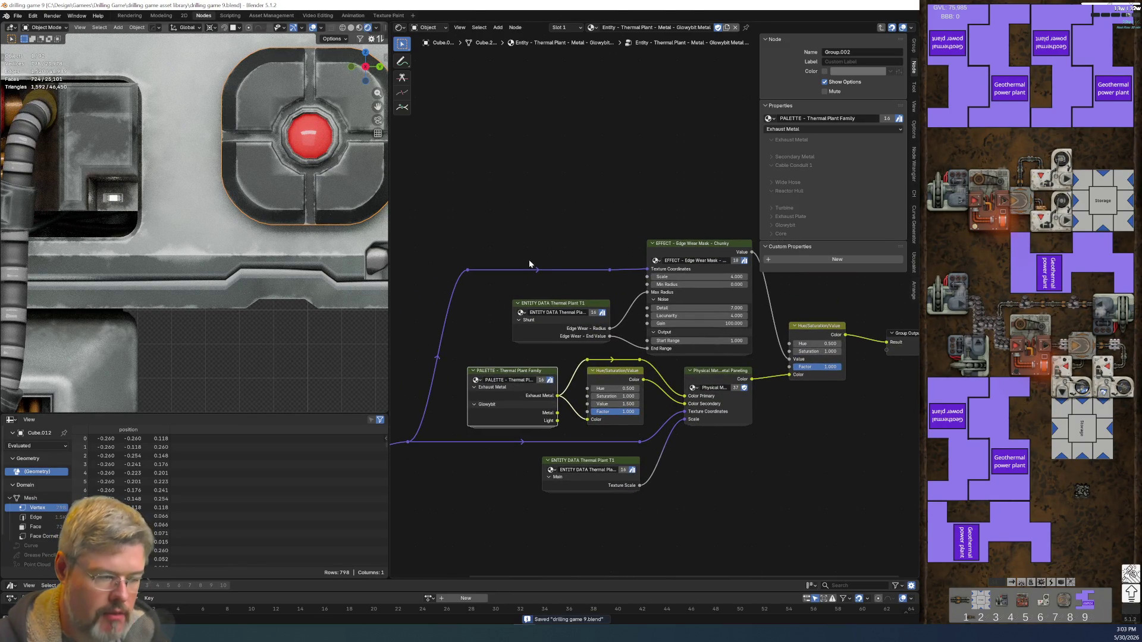
{"action": "scroll", "coordinate": [512, 283], "scroll_direction": "up", "scroll_amount": 2}
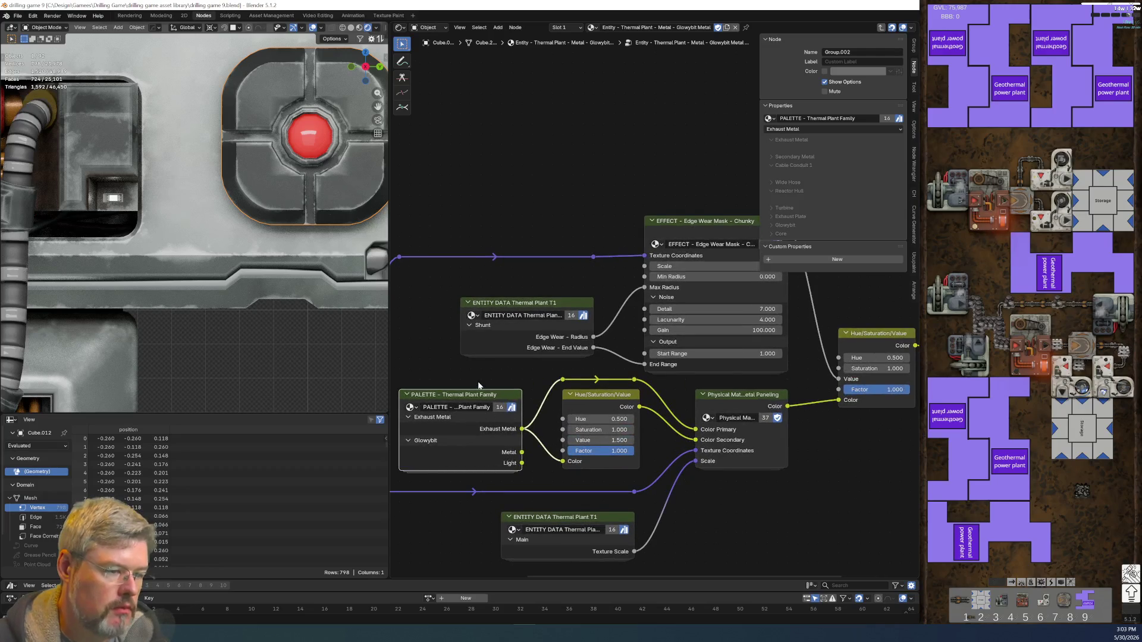
{"action": "middle_click_drag", "start_coordinate": [543, 428], "coordinate": [630, 359]}
- Relink the Hue/Saturation colour from Exhaust Metal to Glowybit Metal and reposition the PALETTE node
{"action": "left_click_drag", "start_coordinate": [621, 356], "coordinate": [621, 379]}
{"action": "left_click", "coordinate": [589, 334]}
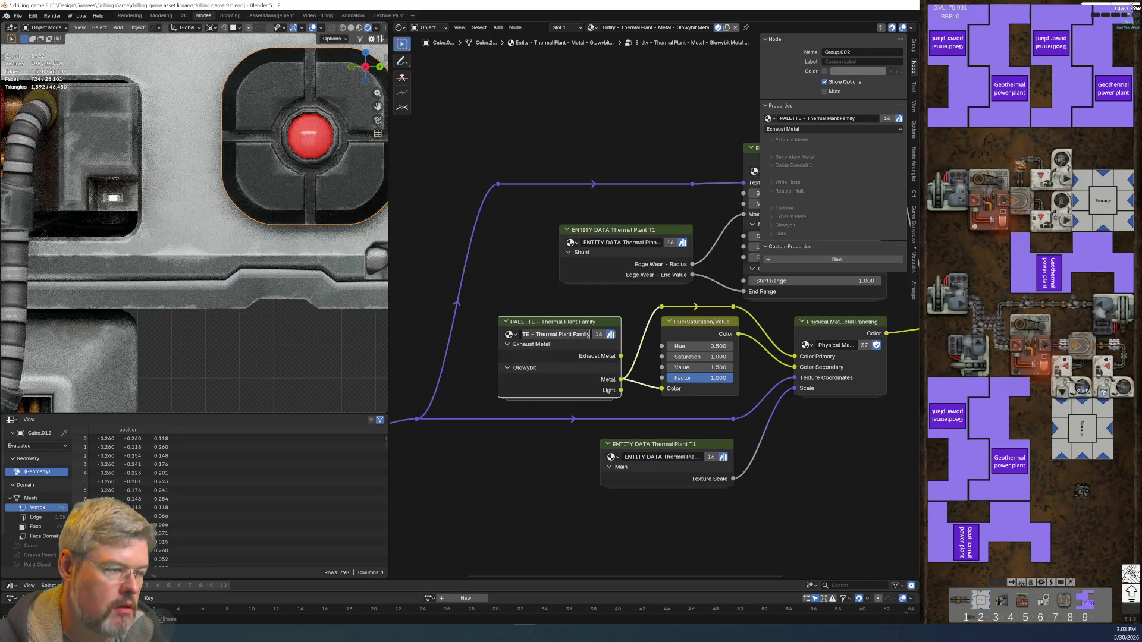
{"action": "left_click_drag", "start_coordinate": [579, 322], "coordinate": [574, 321]}
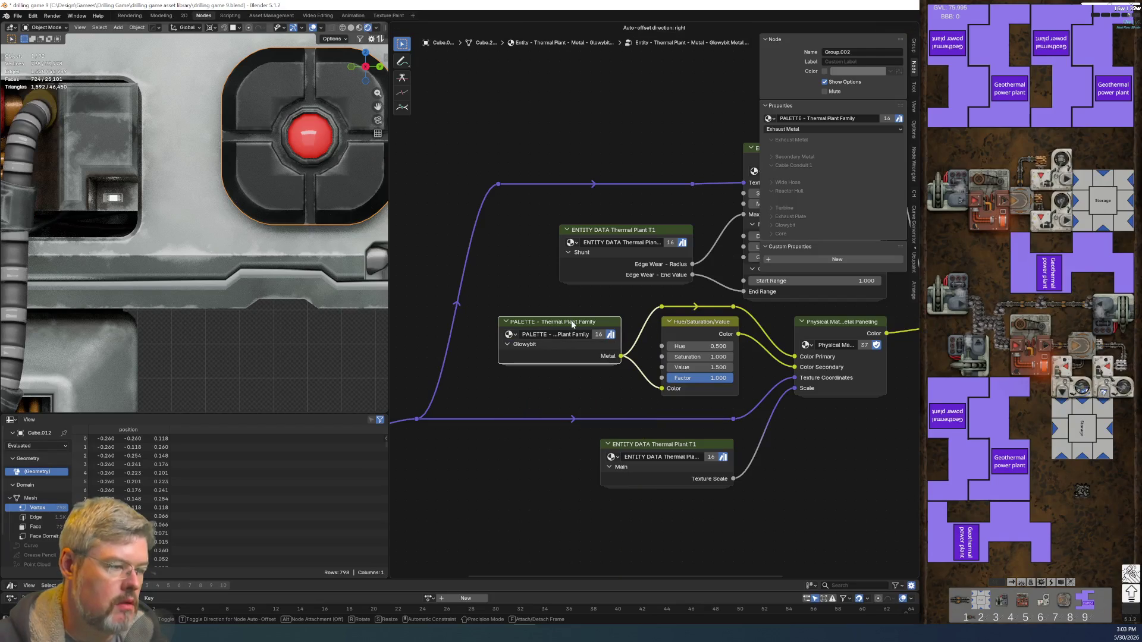
{"action": "left_click_drag", "start_coordinate": [572, 324], "coordinate": [572, 324]}
{"action": "scroll", "coordinate": [288, 161], "scroll_direction": "down", "scroll_amount": 2}
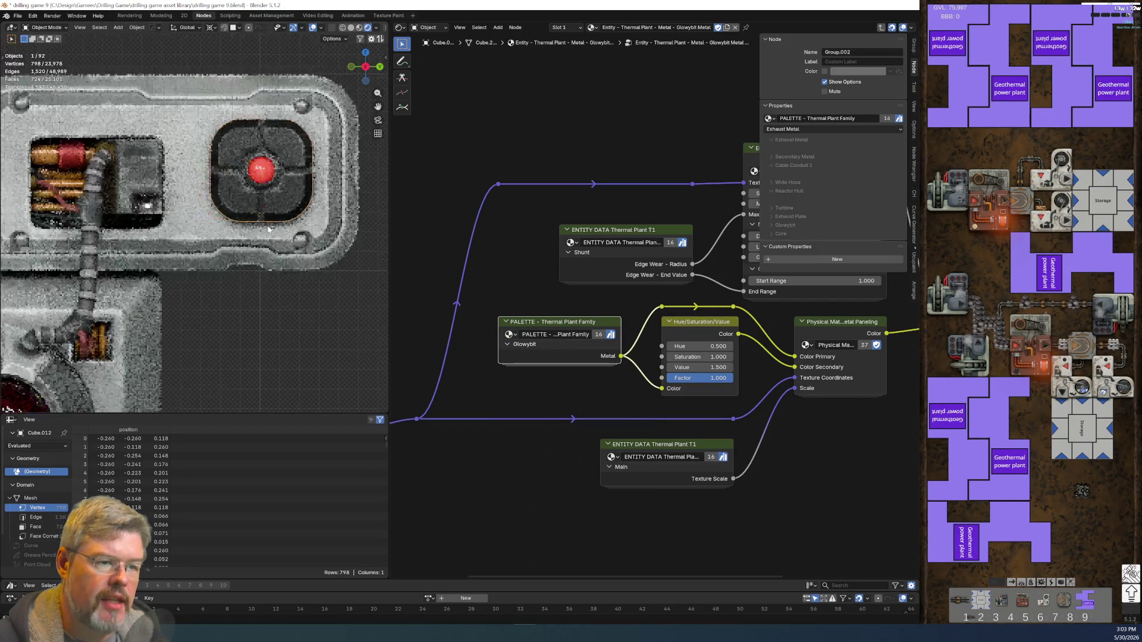
{"action": "middle_click_drag", "start_coordinate": [289, 162], "coordinate": [181, 307], "text": "shift"}
{"action": "scroll", "coordinate": [182, 307], "scroll_direction": "up", "scroll_amount": 3}
{"action": "scroll", "coordinate": [181, 302], "scroll_direction": "up", "scroll_amount": 2}
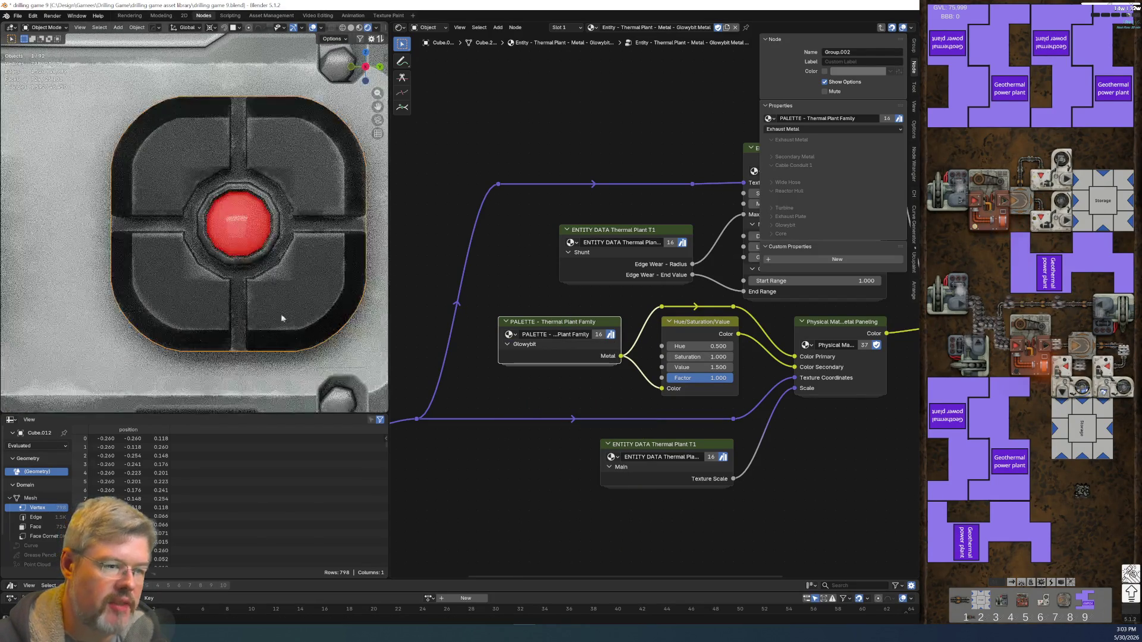
{"action": "middle_click_drag", "start_coordinate": [577, 384], "coordinate": [453, 385]}
{"action": "scroll", "coordinate": [533, 400], "scroll_direction": "up", "scroll_amount": 1}
{"action": "scroll", "coordinate": [533, 400], "scroll_direction": "up", "scroll_amount": 1}
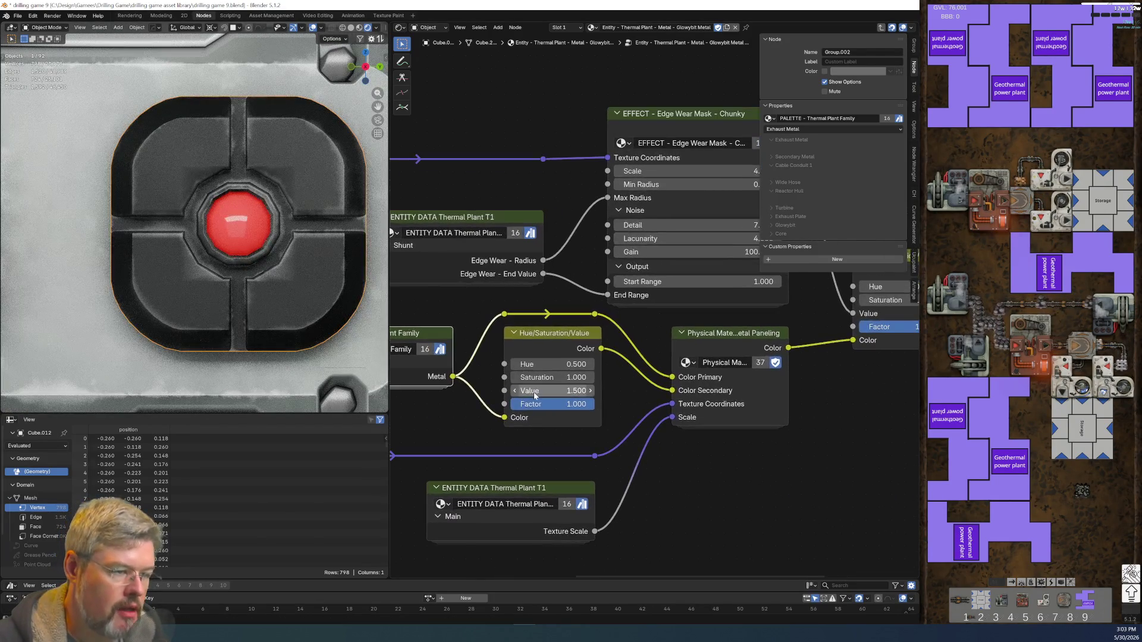
{"action": "middle_click_drag", "start_coordinate": [601, 365], "coordinate": [527, 434]}
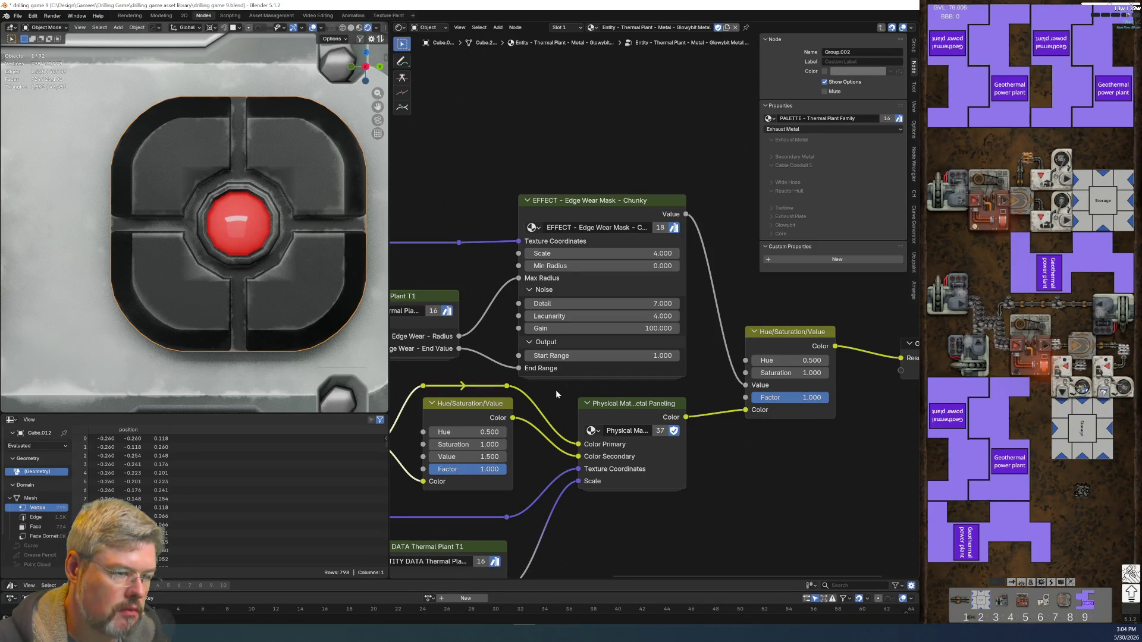
- Peek inside the PALETTE node group, then return to the material's top-level nodes
{"action": "key", "text": "Tab"}
{"action": "key", "text": "ctrl+Tab"}
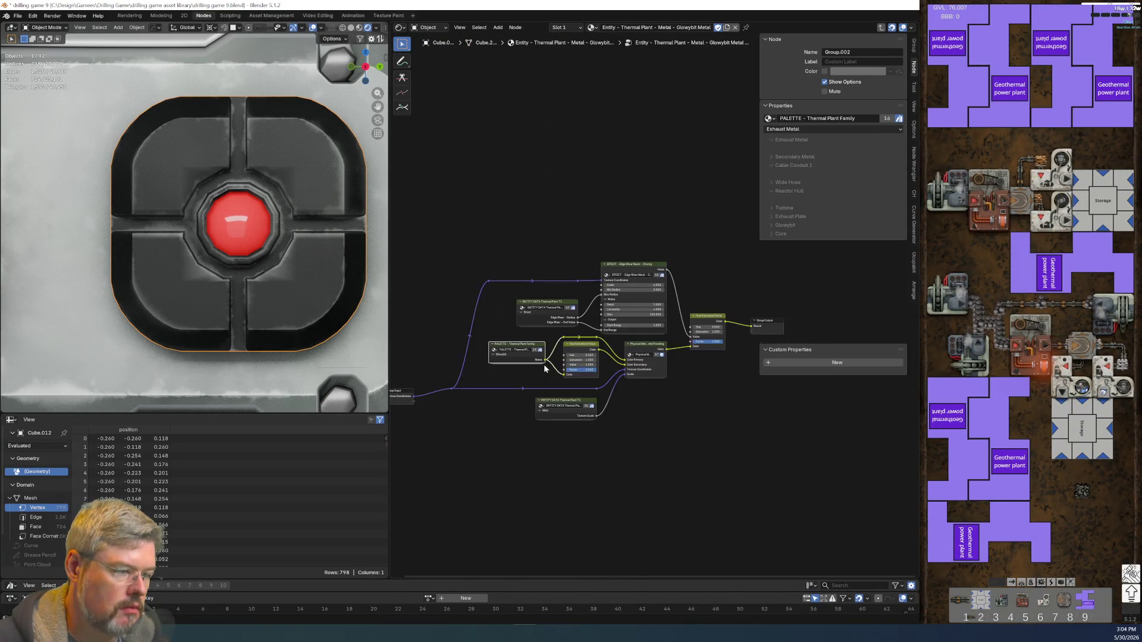
{"action": "key", "text": "ctrl+Tab"}
{"action": "scroll", "coordinate": [608, 320], "scroll_direction": "up", "scroll_amount": 3}
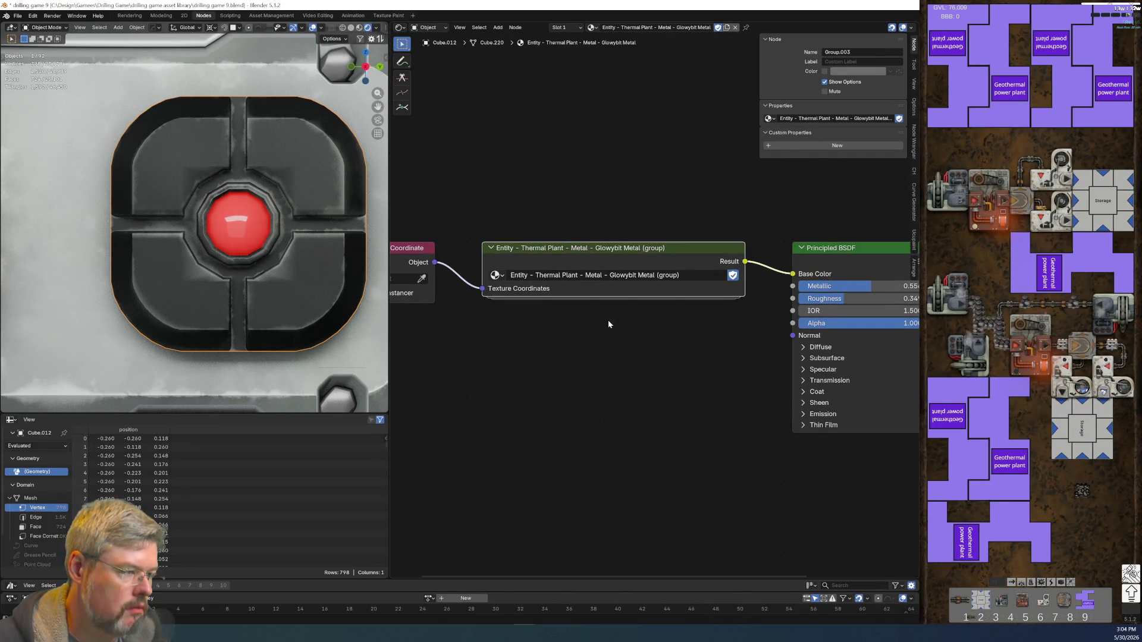
- Switch to the Red Lamp material and add the PALETTE - Thermal Plant Family group node
{"action": "scroll", "coordinate": [607, 324], "scroll_direction": "down", "scroll_amount": 1}
{"action": "left_click", "coordinate": [556, 27]}
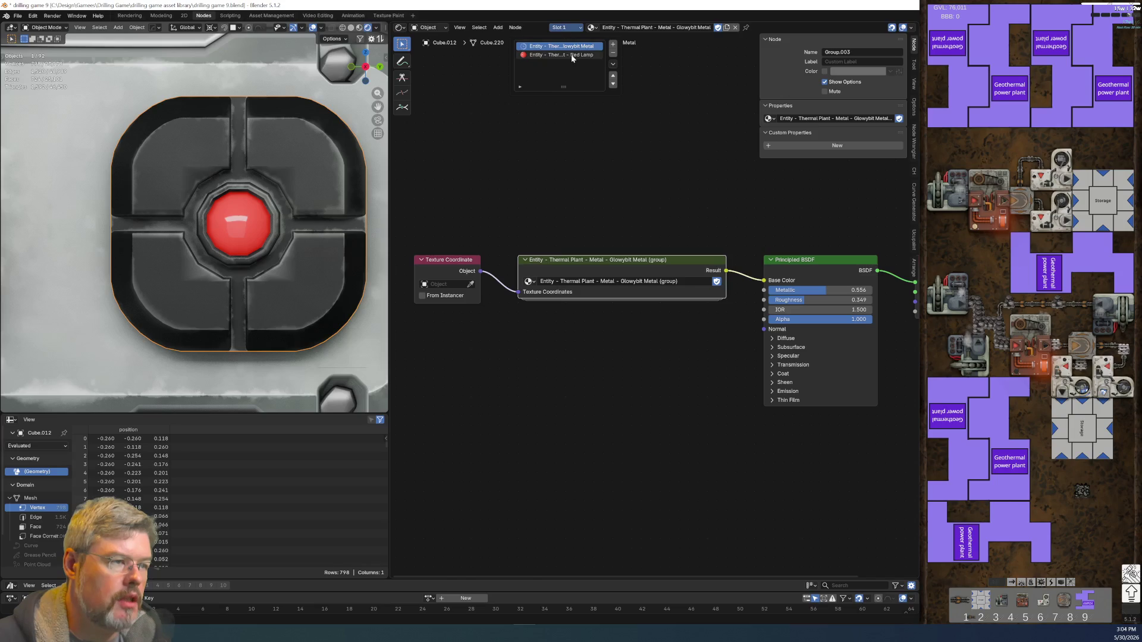
{"action": "left_click", "coordinate": [561, 54]}
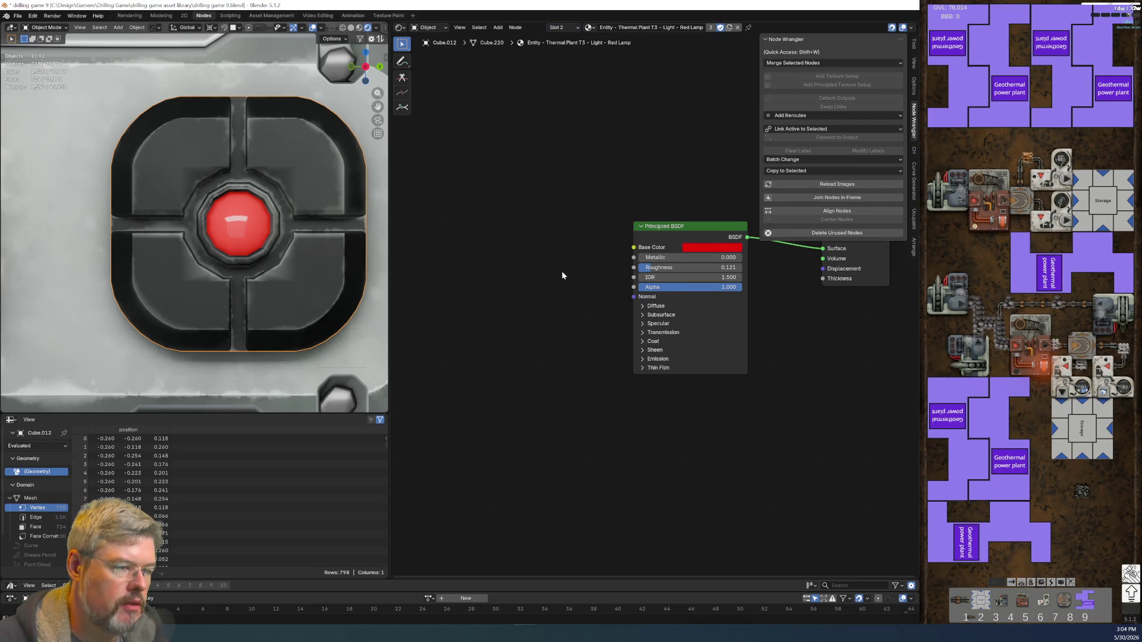
{"action": "key", "text": "shift+a"}
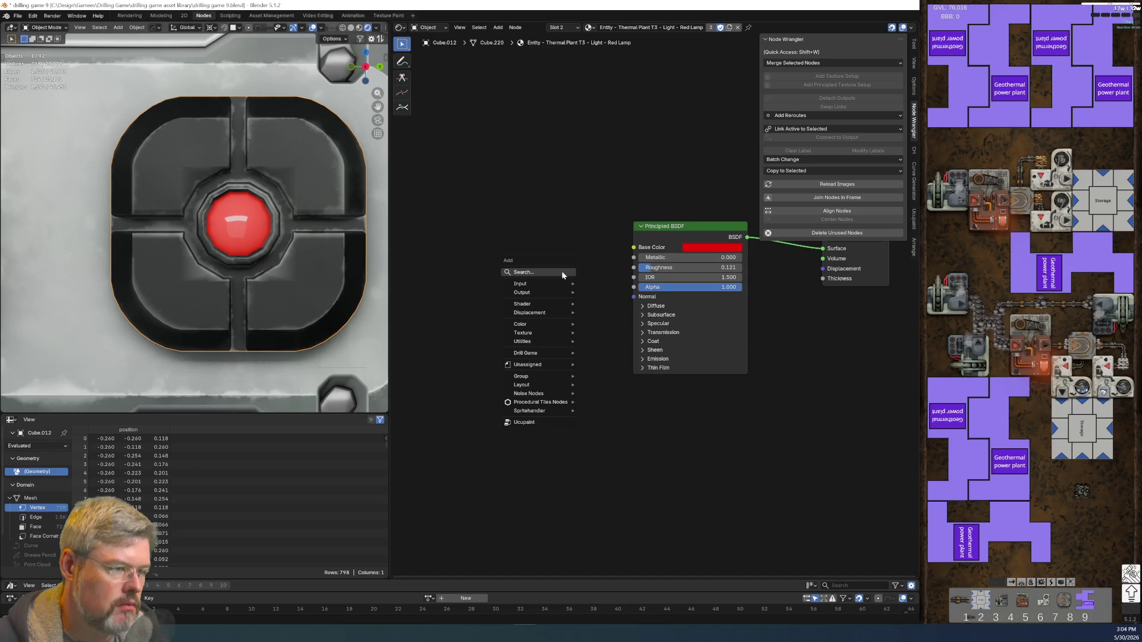
{"action": "type", "text": "palet"}
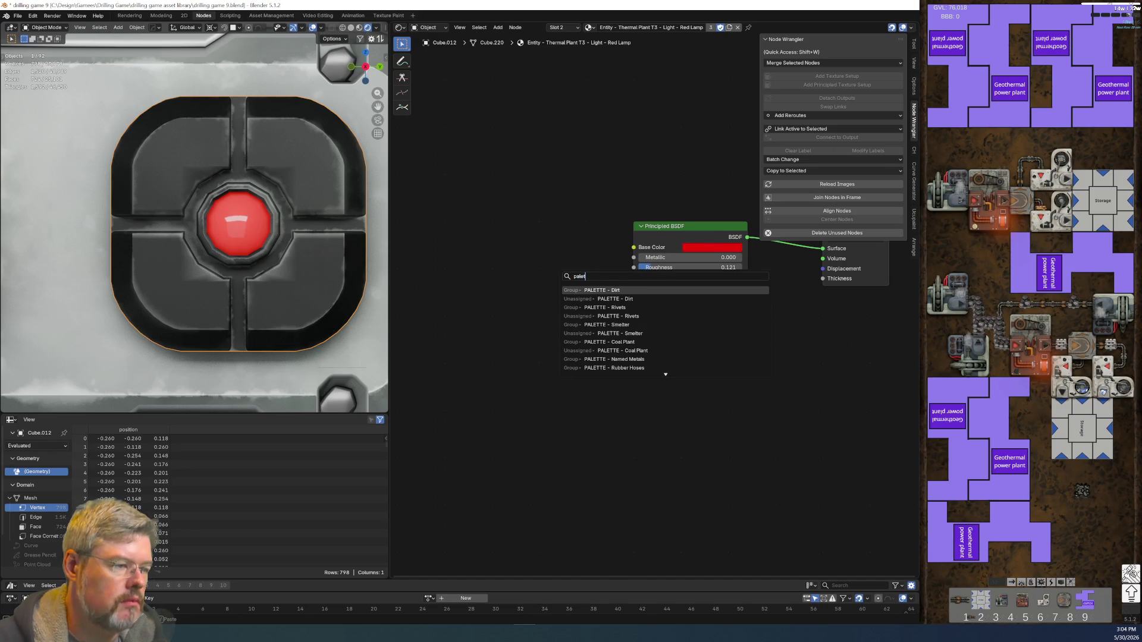
{"action": "type", "text": "te - therm"}
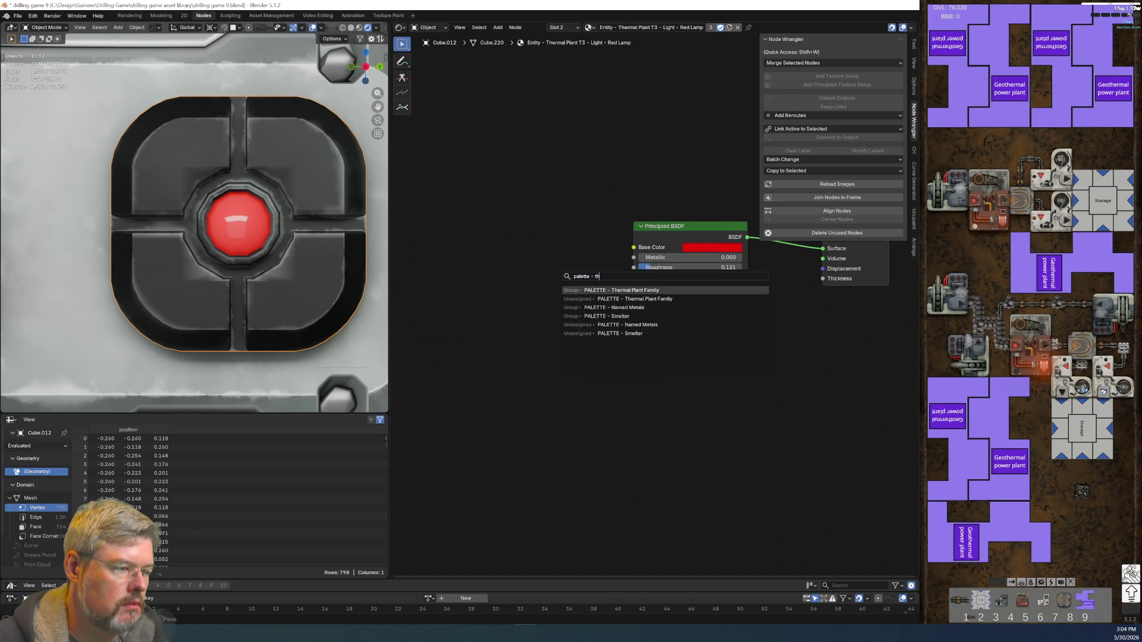
{"action": "key", "text": "Return"}
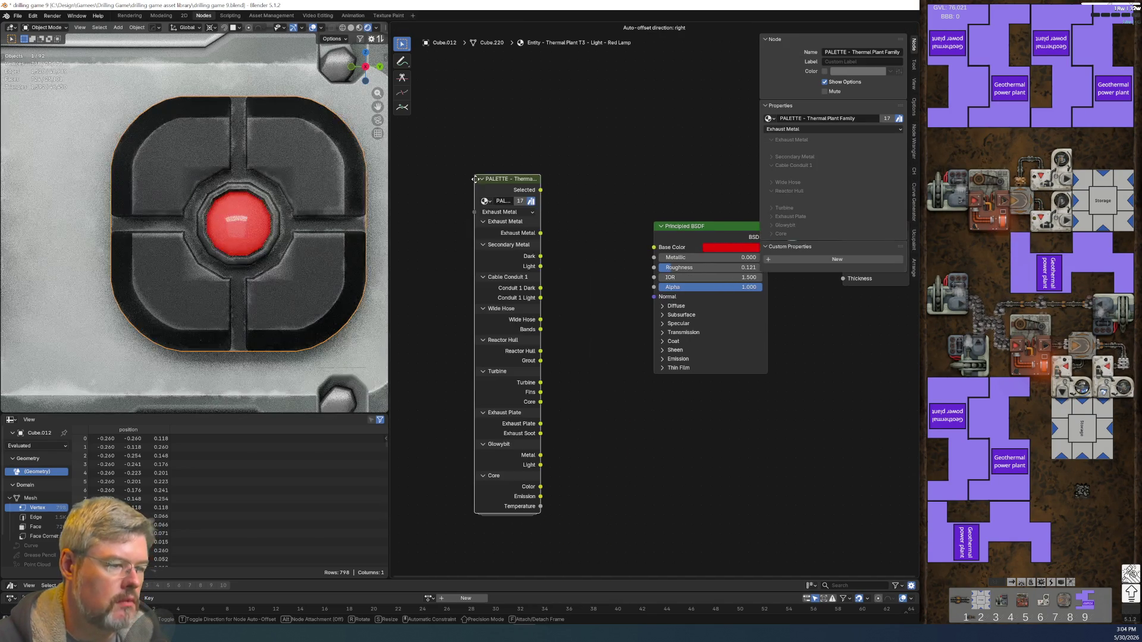
{"action": "left_click", "coordinate": [478, 178]}
- Connect Glowybit Light to Base Color, hide the palette's unused outputs, and save the file
{"action": "left_click_drag", "start_coordinate": [540, 465], "coordinate": [654, 247]}
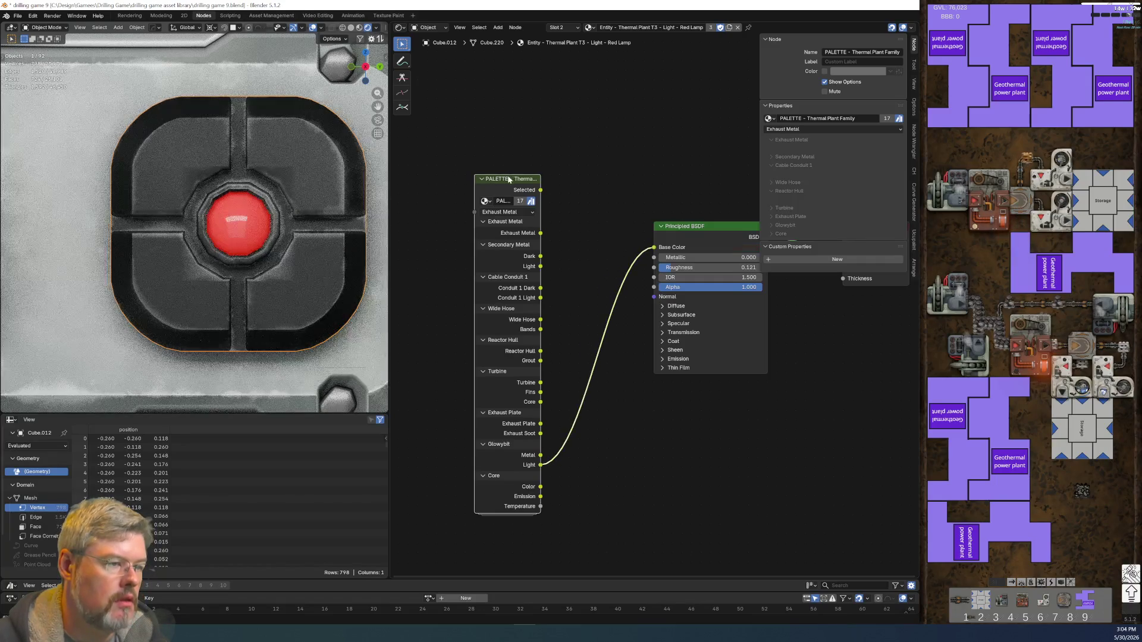
{"action": "key", "text": "ctrl+h"}
{"action": "left_click_drag", "start_coordinate": [540, 183], "coordinate": [616, 185]}
{"action": "left_click", "coordinate": [567, 234]}
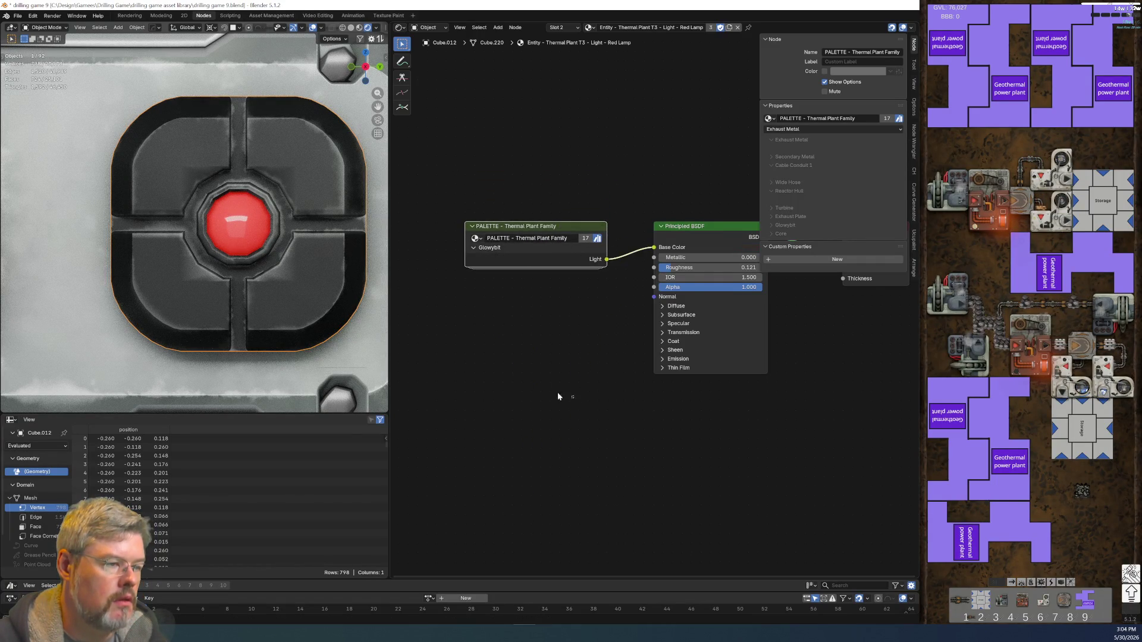
{"action": "scroll", "coordinate": [679, 411], "scroll_direction": "down", "scroll_amount": 2}
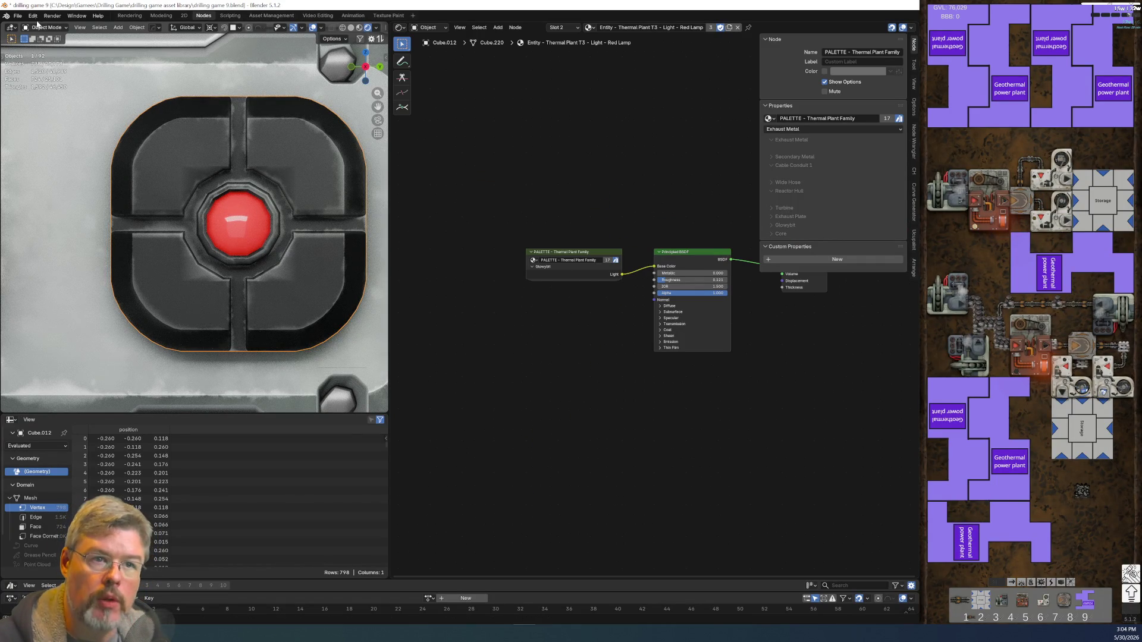
{"action": "left_click", "coordinate": [18, 15]}
{"action": "left_click", "coordinate": [48, 69]}
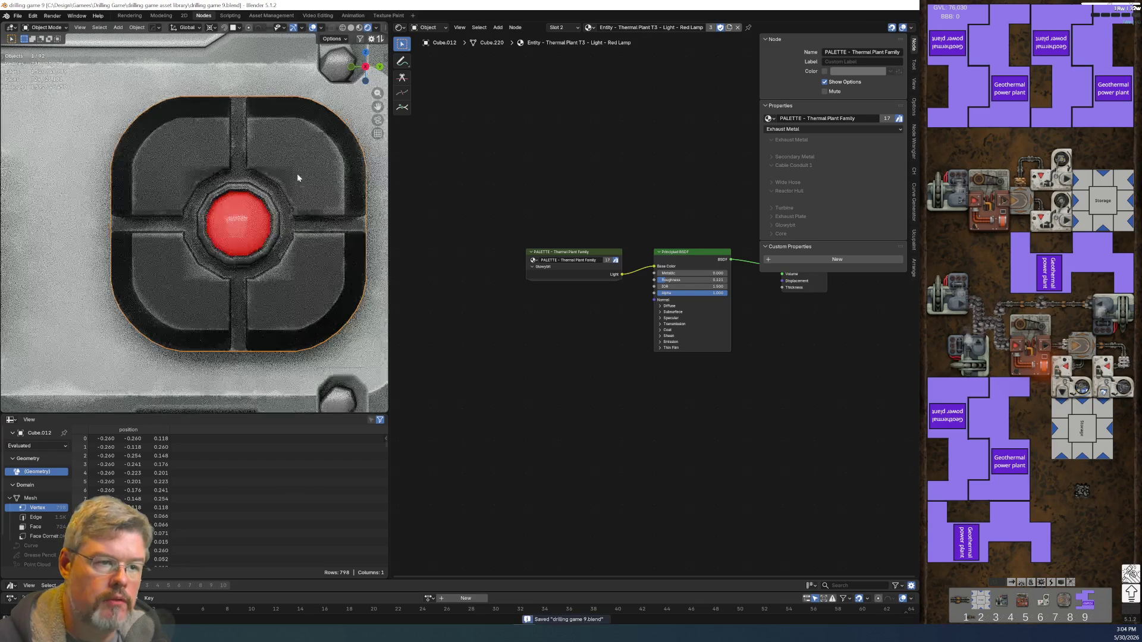
- Switch to the Glowybit Metal material slot and enter its node group, framing all nodes
{"action": "scroll", "coordinate": [297, 271], "scroll_direction": "down", "scroll_amount": 5}
{"action": "scroll", "coordinate": [300, 275], "scroll_direction": "down", "scroll_amount": 4}
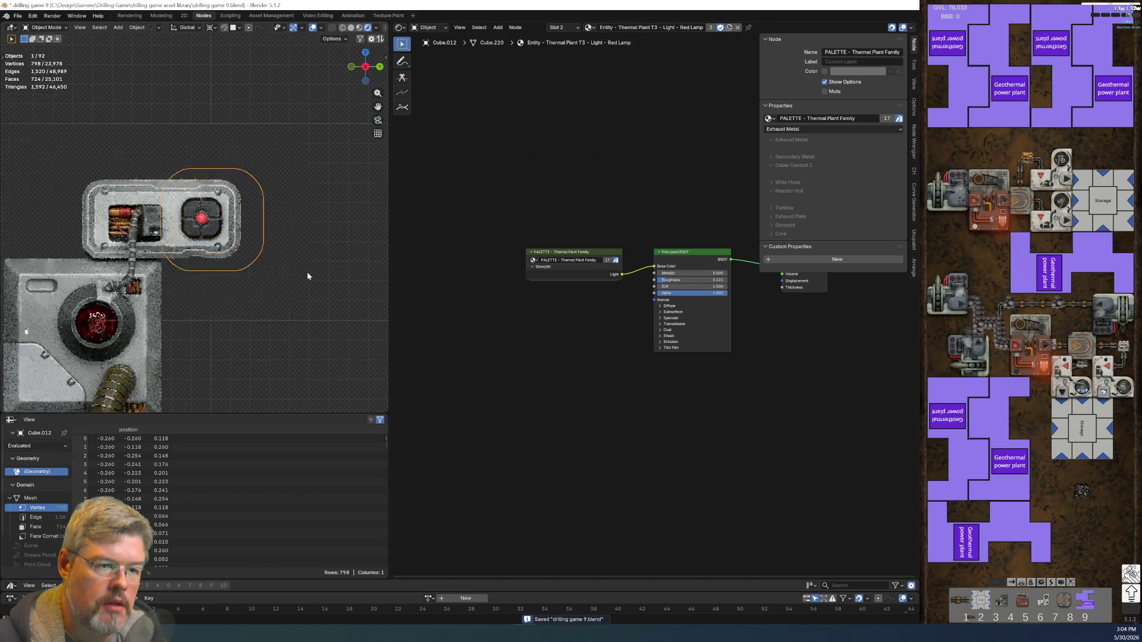
{"action": "scroll", "coordinate": [307, 276], "scroll_direction": "up", "scroll_amount": 6}
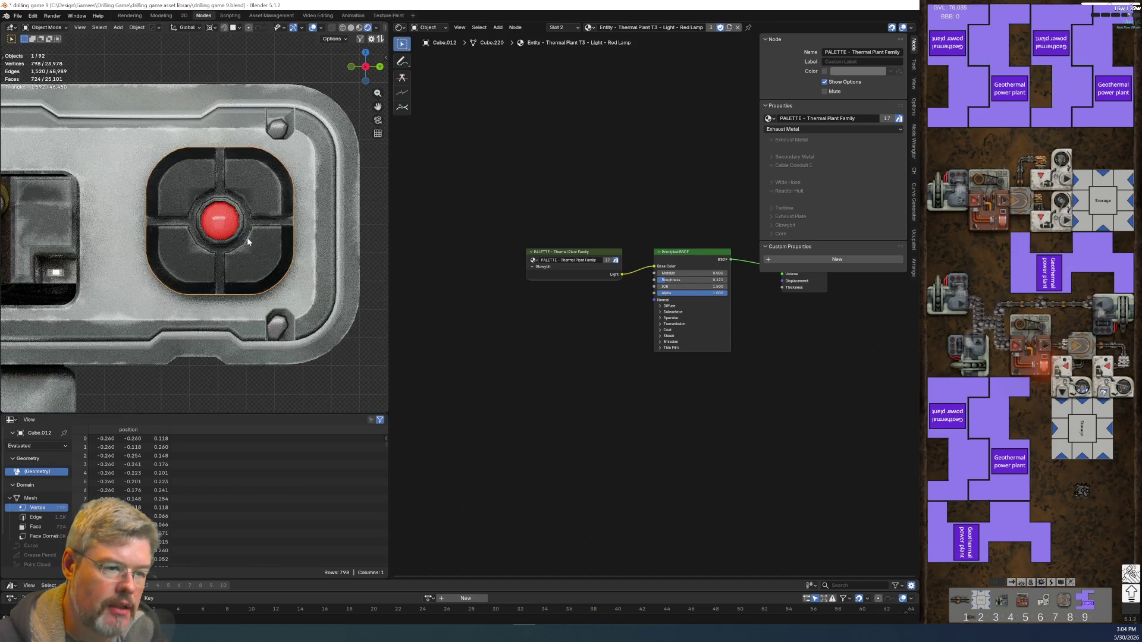
{"action": "left_click", "coordinate": [568, 28]}
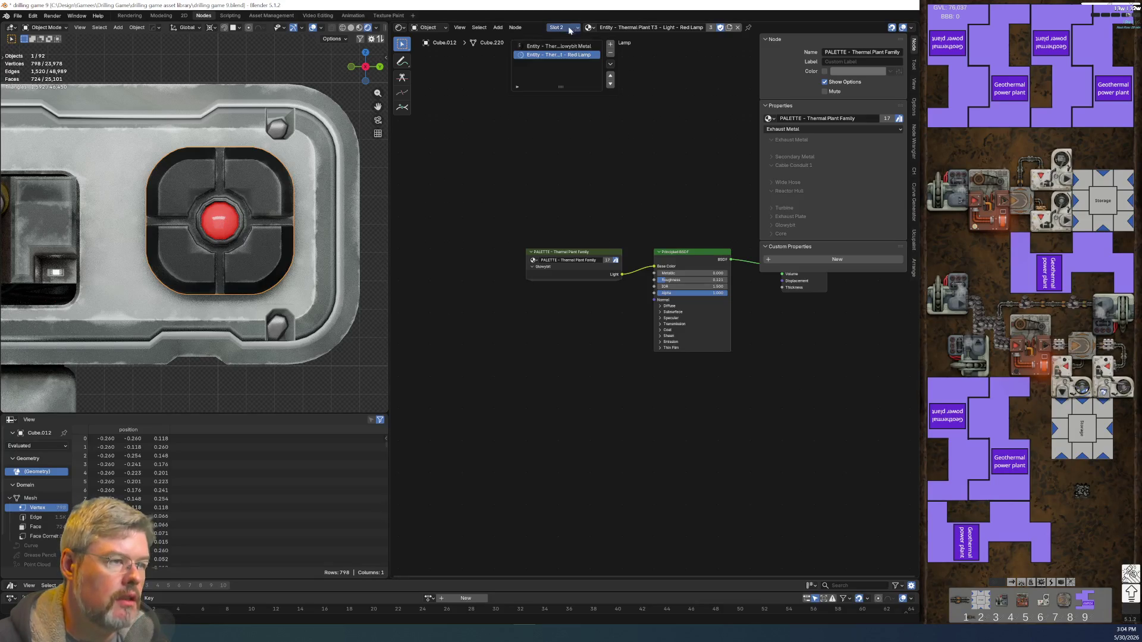
{"action": "left_click", "coordinate": [571, 47]}
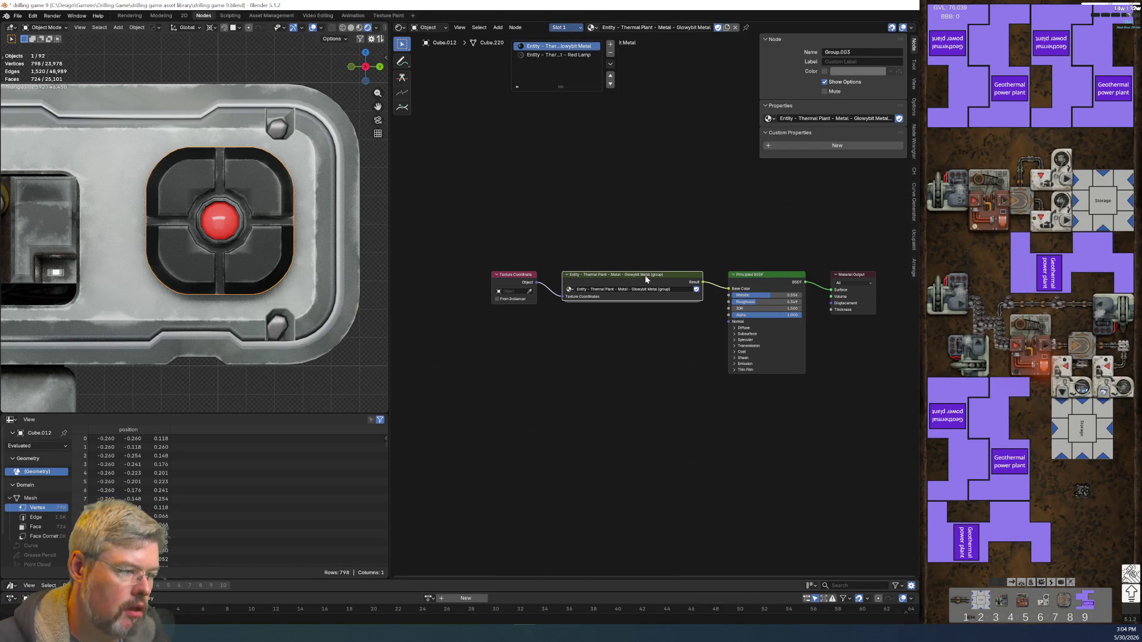
{"action": "key", "text": "Tab"}
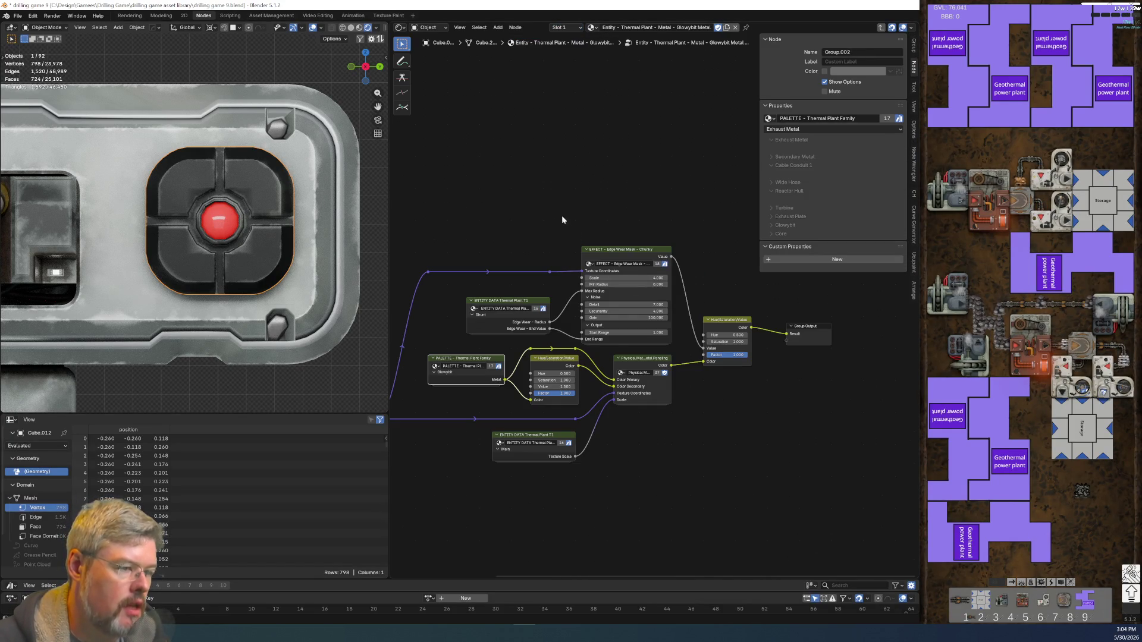
{"action": "scroll", "coordinate": [546, 259], "scroll_direction": "up", "scroll_amount": 4}
{"action": "key", "text": "Home"}
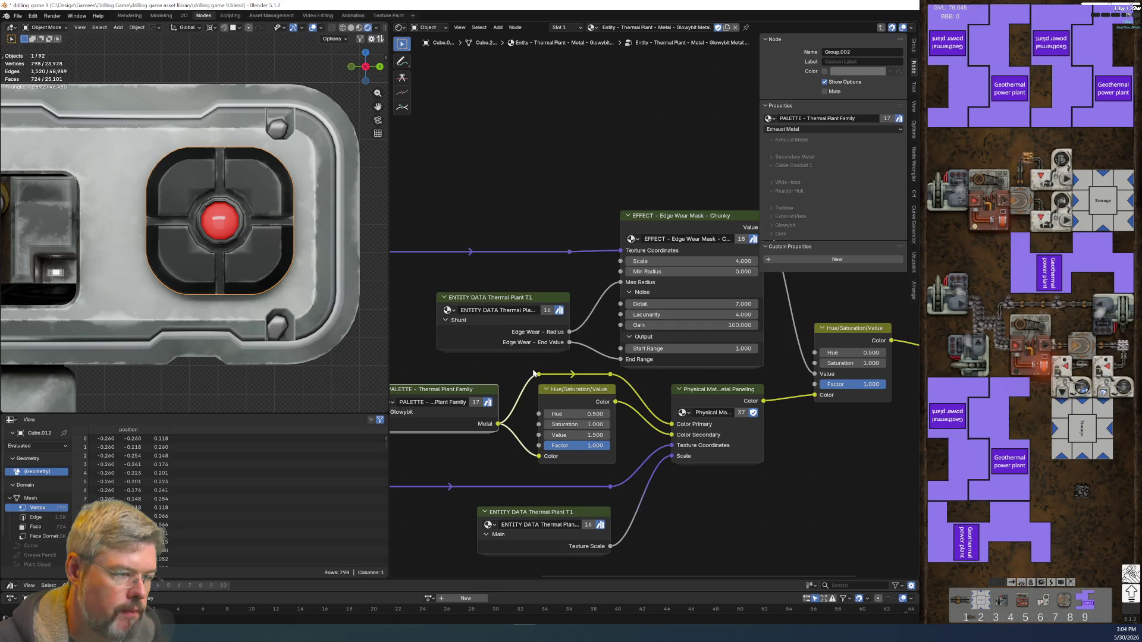
- Open the ENTITY DATA Thermal Plant T1 node group
{"action": "scroll", "coordinate": [565, 172], "scroll_direction": "down", "scroll_amount": 1}
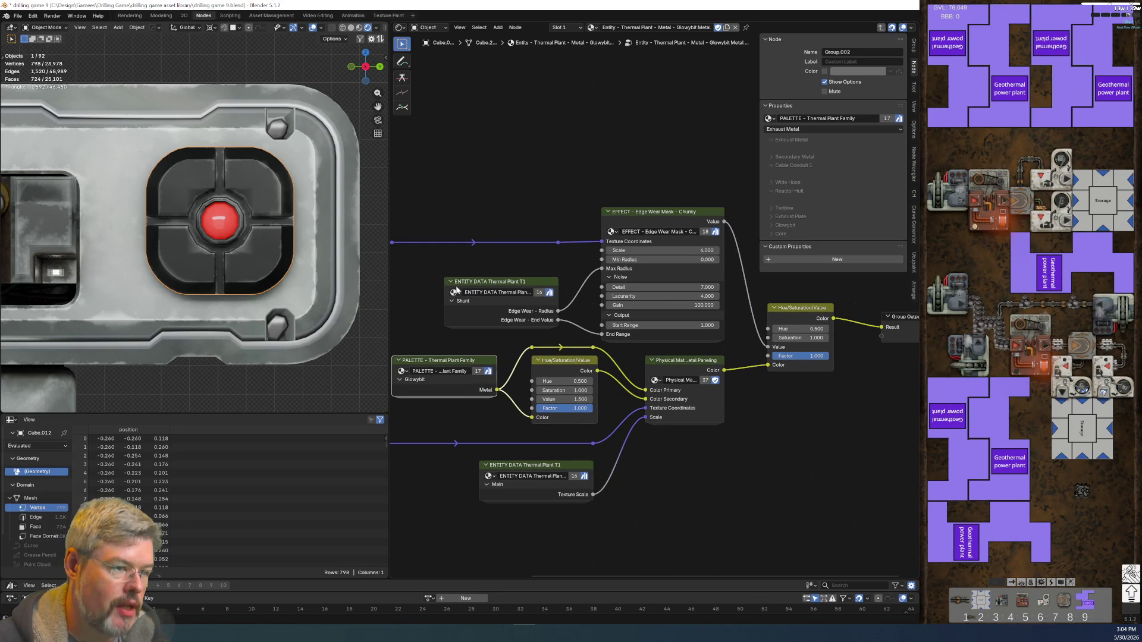
{"action": "left_click", "coordinate": [481, 285]}
{"action": "key", "text": "Tab"}
{"action": "scroll", "coordinate": [459, 245], "scroll_direction": "up", "scroll_amount": 3}
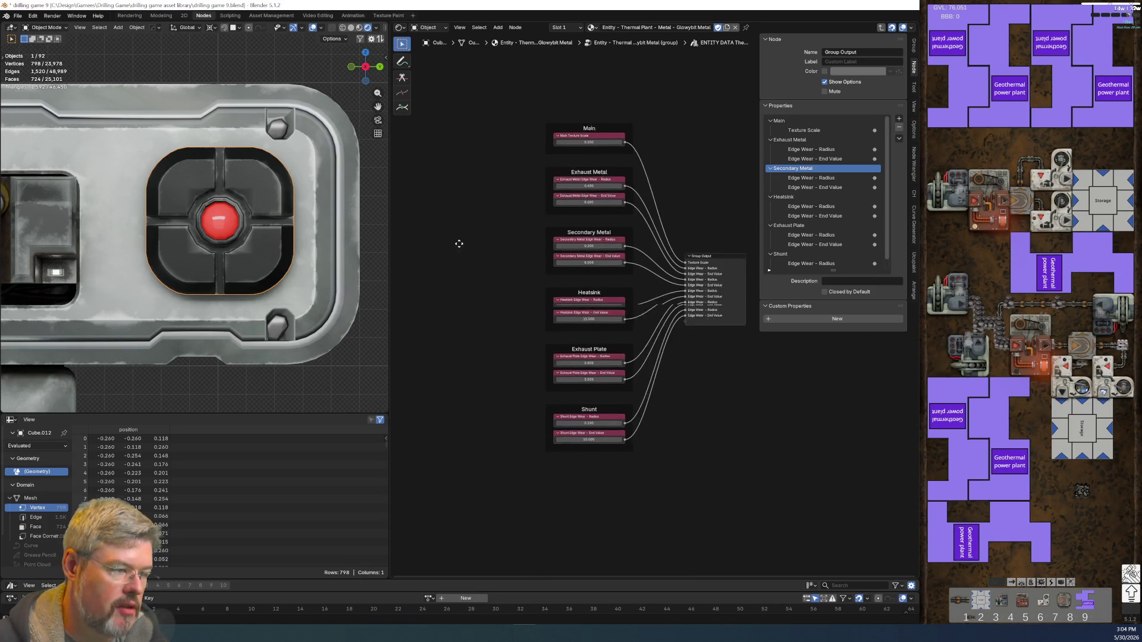
- Nudge the Exhaust Plate frame up and duplicate the Shunt frame below it
{"action": "middle_click_drag", "start_coordinate": [676, 408], "coordinate": [611, 304]}
{"action": "scroll", "coordinate": [611, 303], "scroll_direction": "down", "scroll_amount": 1}
{"action": "left_click", "coordinate": [512, 255]}
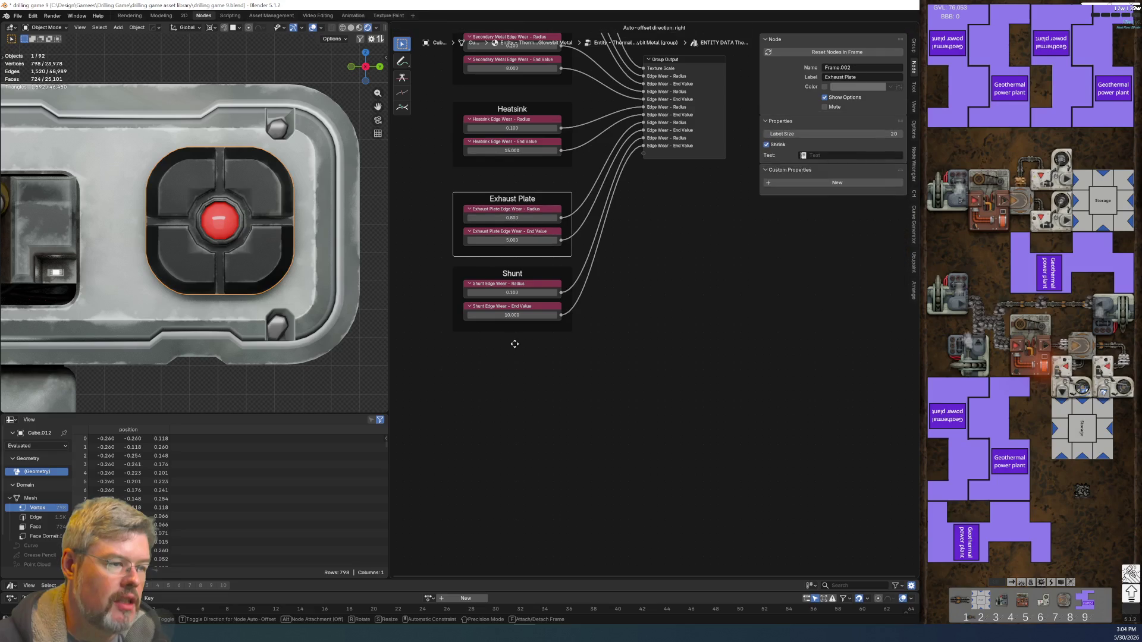
{"action": "left_click_drag", "start_coordinate": [519, 220], "coordinate": [519, 212]}
{"action": "left_click", "coordinate": [507, 273]}
{"action": "key", "text": "shift+d"}
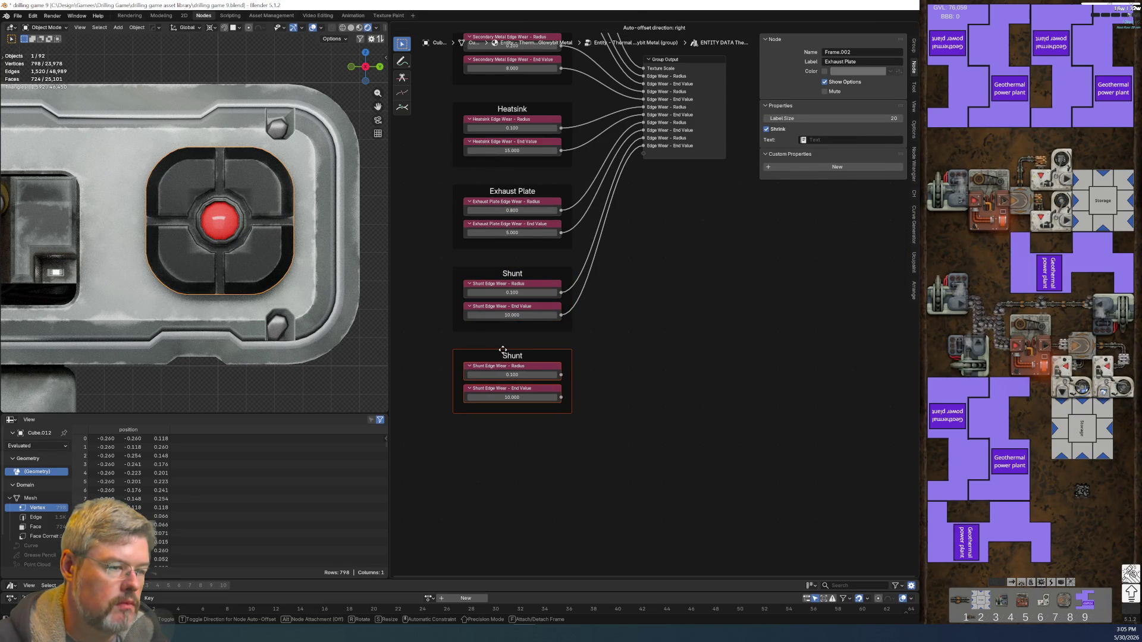
{"action": "left_click", "coordinate": [501, 351]}
{"action": "left_click", "coordinate": [640, 346]}
- Label the duplicated frame Glowybit
{"action": "left_click", "coordinate": [528, 351]}
{"action": "key", "text": "F2"}
{"action": "type", "text": "Glow"}
{"action": "key", "text": "Return"}
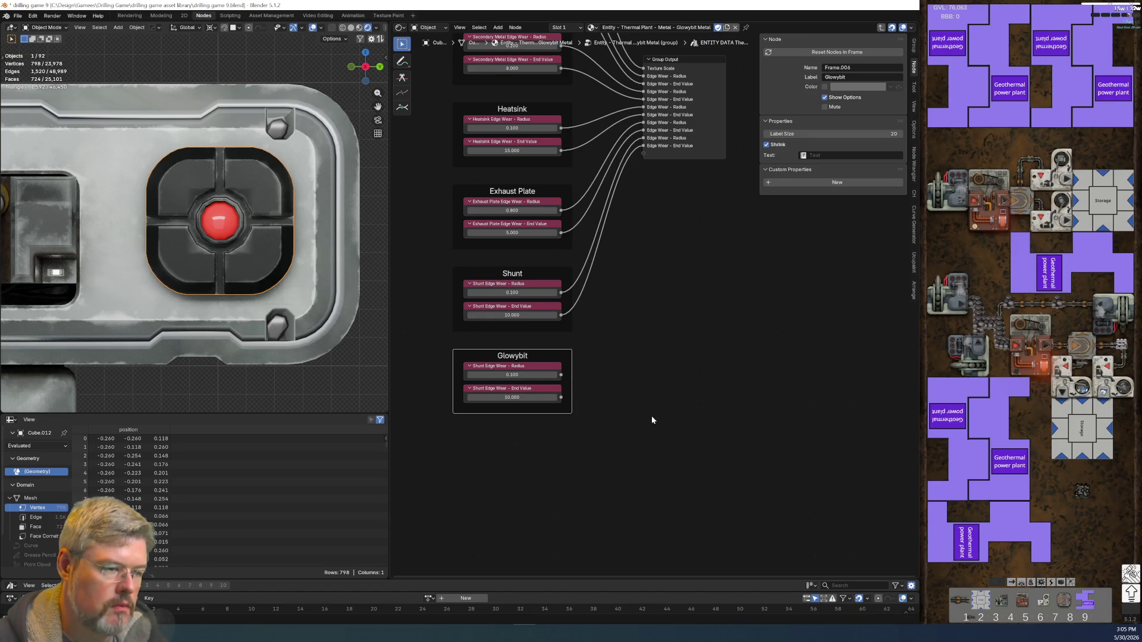
{"action": "scroll", "coordinate": [651, 416], "scroll_direction": "up", "scroll_amount": 2}
- Expose the Glowybit radius and end value as outputs named Edge Wear - Radius and Edge Wear - End Value
{"action": "mouse_move", "coordinate": [476, 512]}
{"action": "left_mouse_down"}
{"action": "mouse_move", "coordinate": [550, 374]}
{"action": "mouse_move", "coordinate": [572, 254]}
{"action": "left_mouse_up"}
{"action": "left_click_drag", "start_coordinate": [476, 540], "coordinate": [572, 263]}
{"action": "left_click", "coordinate": [631, 147]}
{"action": "double_click", "coordinate": [832, 136]}
{"action": "type", "text": "Glowybit"}
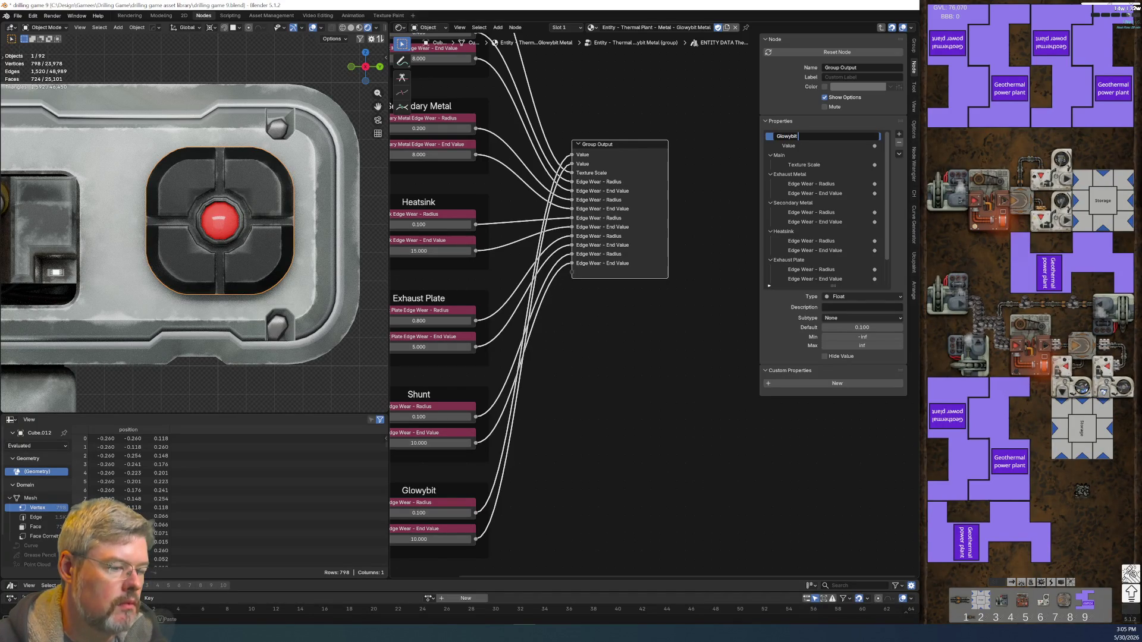
{"action": "key", "text": "ctrl+BackSpace"}
{"action": "type", "text": "Edge Wear - "}
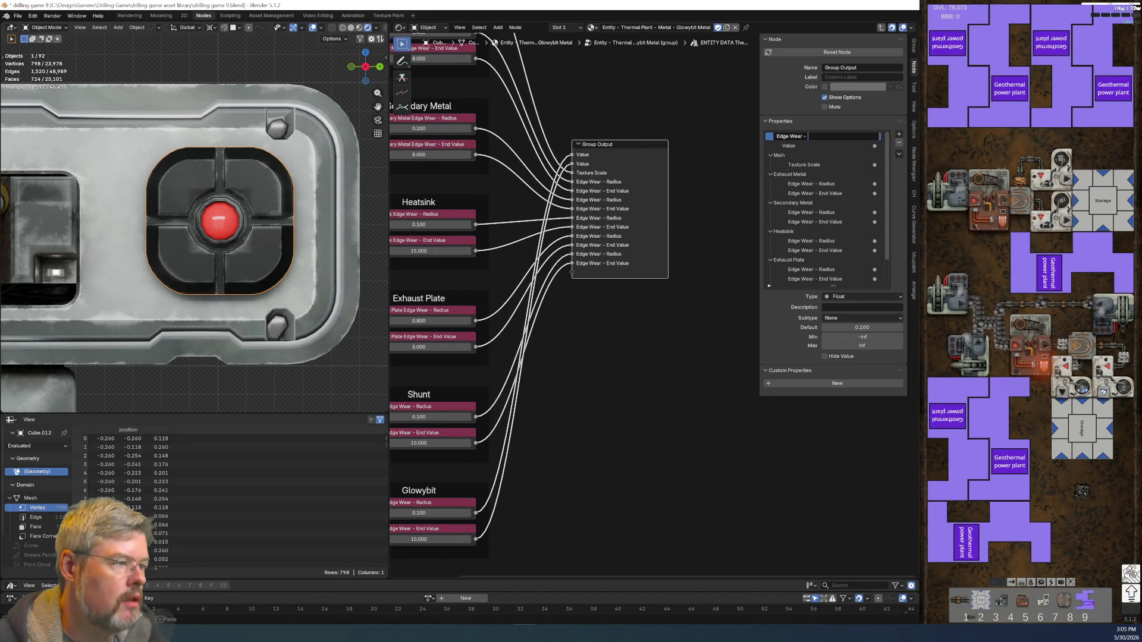
{"action": "type", "text": "Radius"}
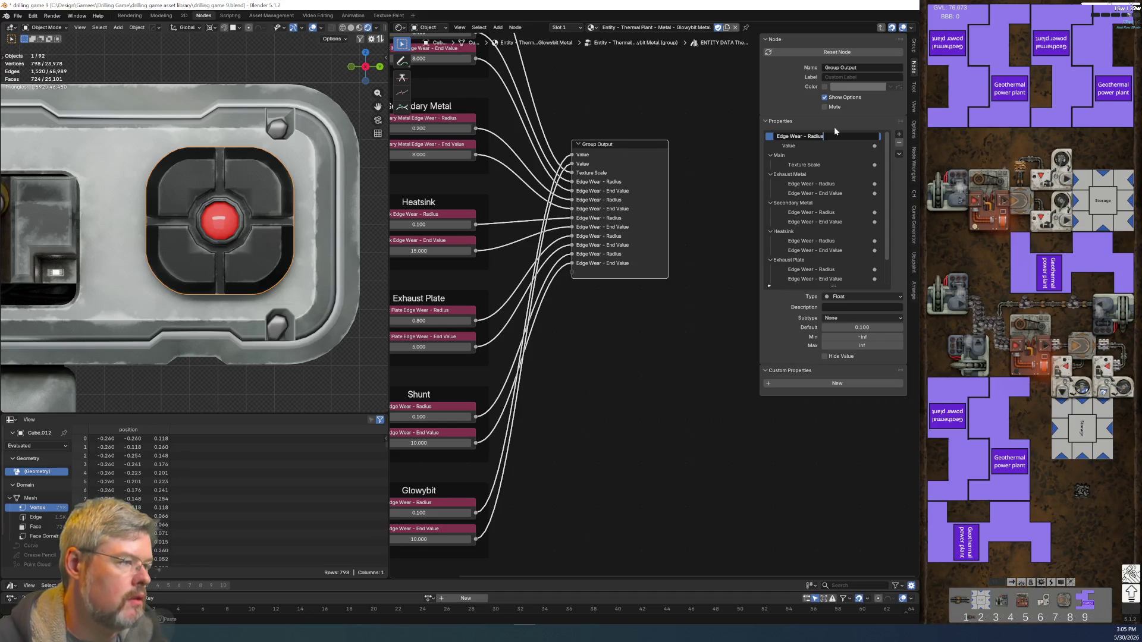
{"action": "key", "text": "Tab"}
{"action": "type", "text": "Edge Wear - End Value"}
{"action": "key", "text": "Return"}
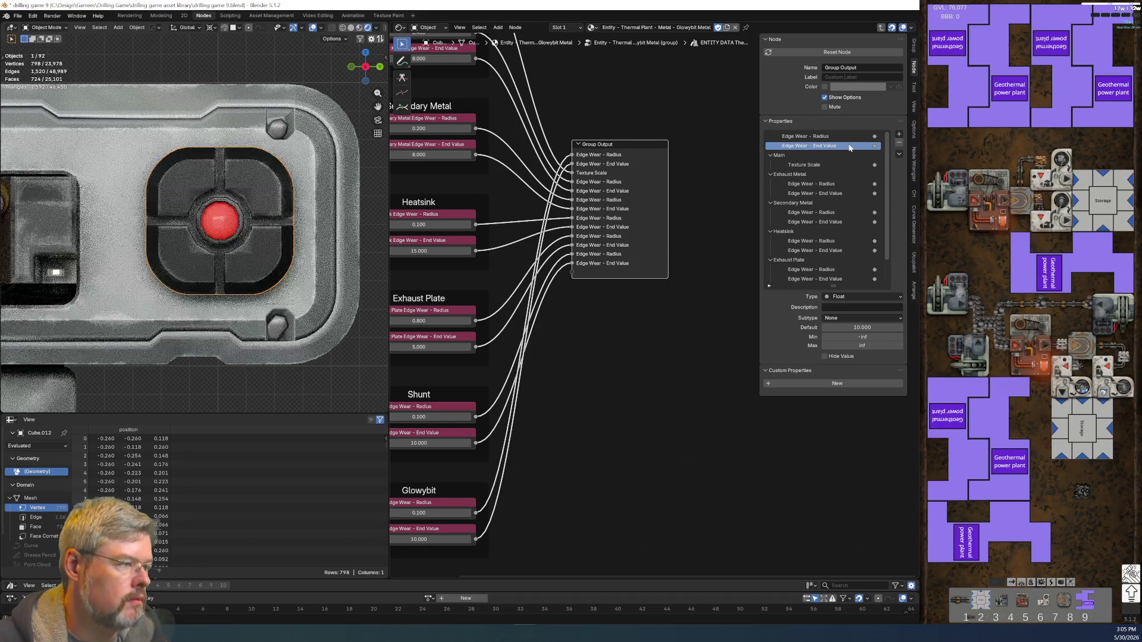
- Add a Glowybit panel holding both edge wear outputs, then return to the material
{"action": "left_click_drag", "start_coordinate": [829, 284], "coordinate": [831, 417]}
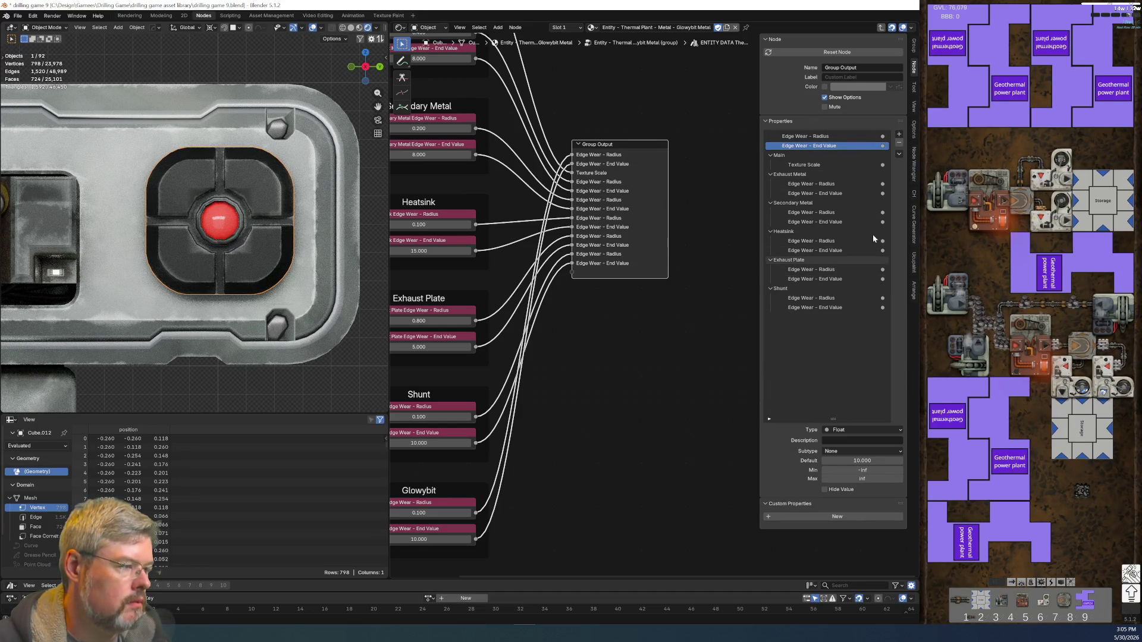
{"action": "left_click", "coordinate": [898, 135]}
{"action": "left_click", "coordinate": [913, 164]}
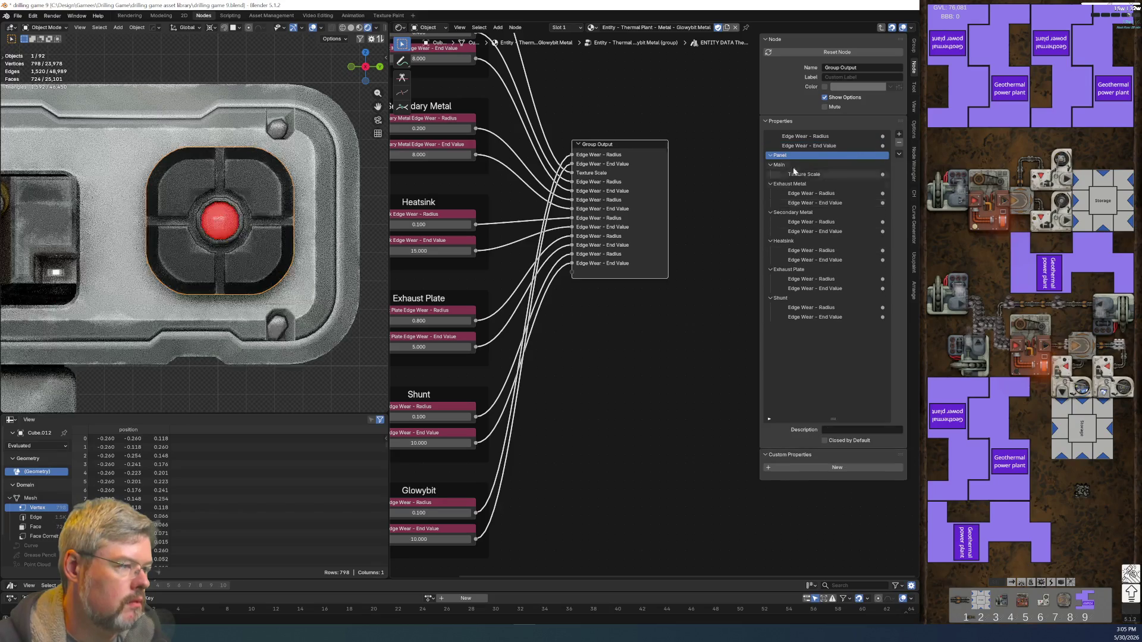
{"action": "type", "text": "Glowybit"}
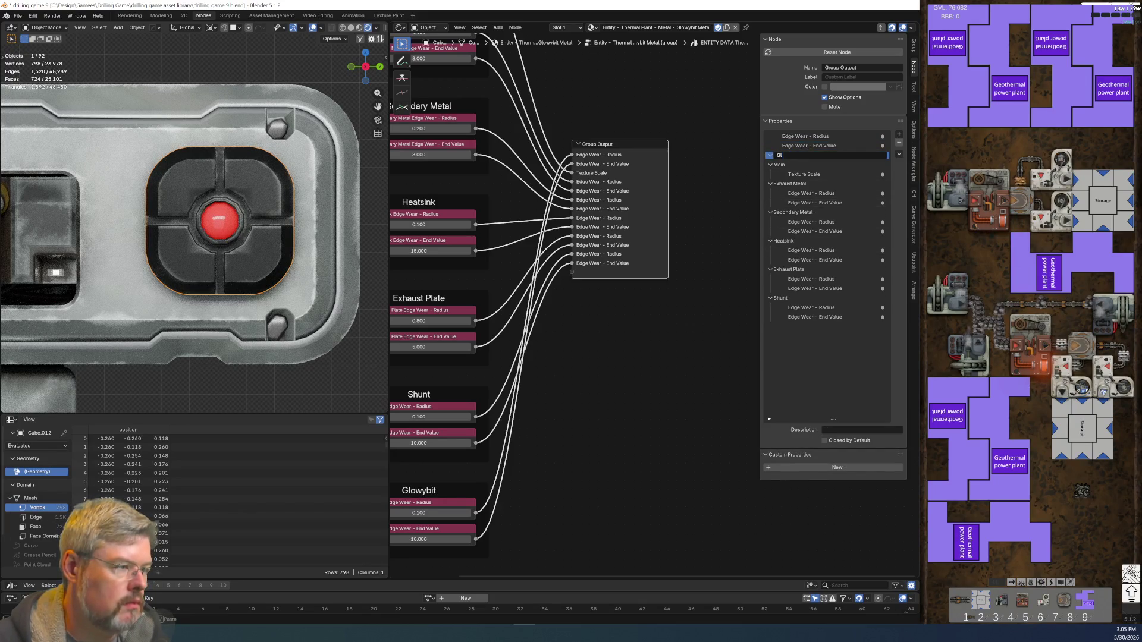
{"action": "key", "text": "Return"}
{"action": "mouse_move", "coordinate": [812, 136]}
{"action": "left_mouse_down"}
{"action": "mouse_move", "coordinate": [794, 238]}
{"action": "mouse_move", "coordinate": [798, 348]}
{"action": "left_mouse_up"}
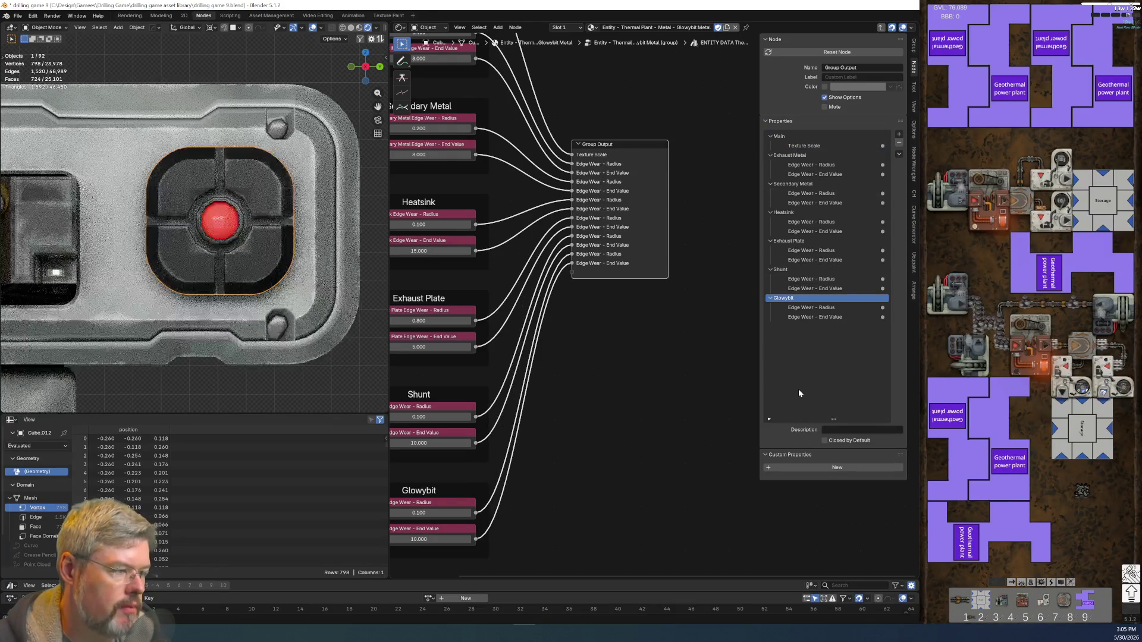
{"action": "key", "text": "Tab"}
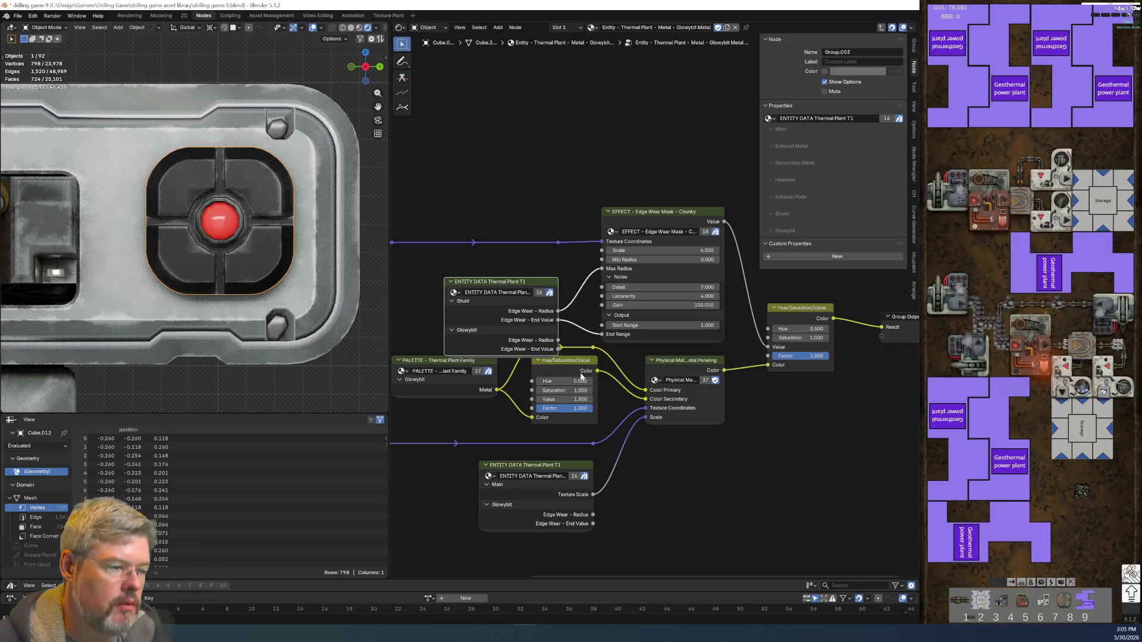
- Feed Max Radius and End Range from the Glowybit radius and end value outputs
{"action": "scroll", "coordinate": [565, 326], "scroll_direction": "up", "scroll_amount": 3}
{"action": "key", "text": "g"}
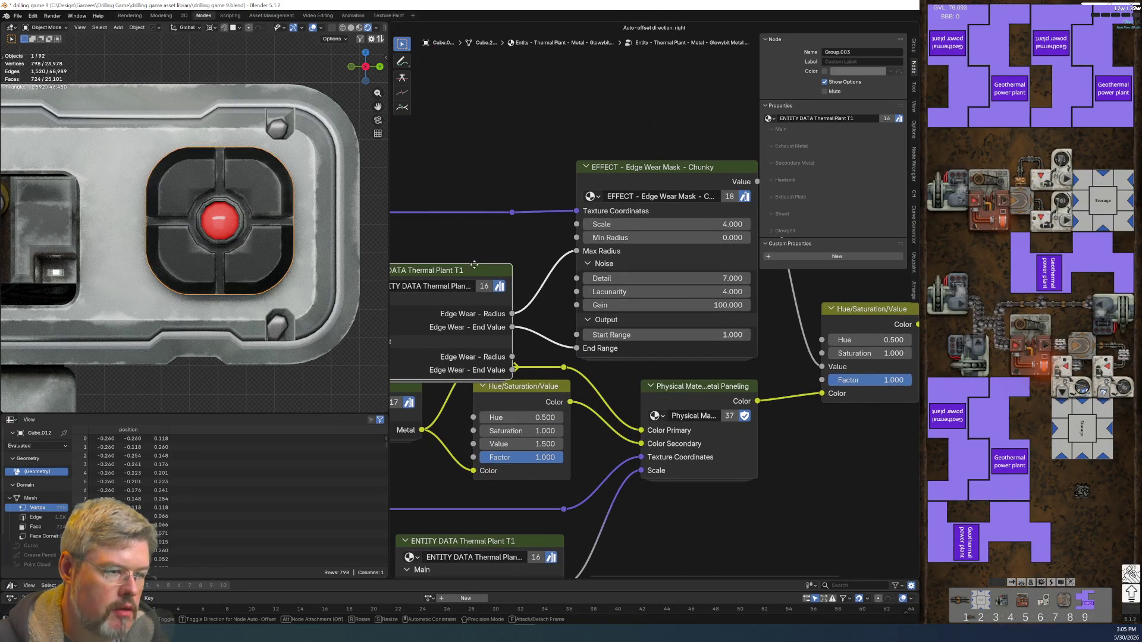
{"action": "left_click", "coordinate": [504, 305]}
{"action": "left_click_drag", "start_coordinate": [504, 305], "coordinate": [504, 347], "text": "ctrl"}
{"action": "left_click_drag", "start_coordinate": [502, 289], "coordinate": [504, 331], "text": "ctrl"}
{"action": "middle_click_drag", "start_coordinate": [519, 297], "coordinate": [573, 331]}
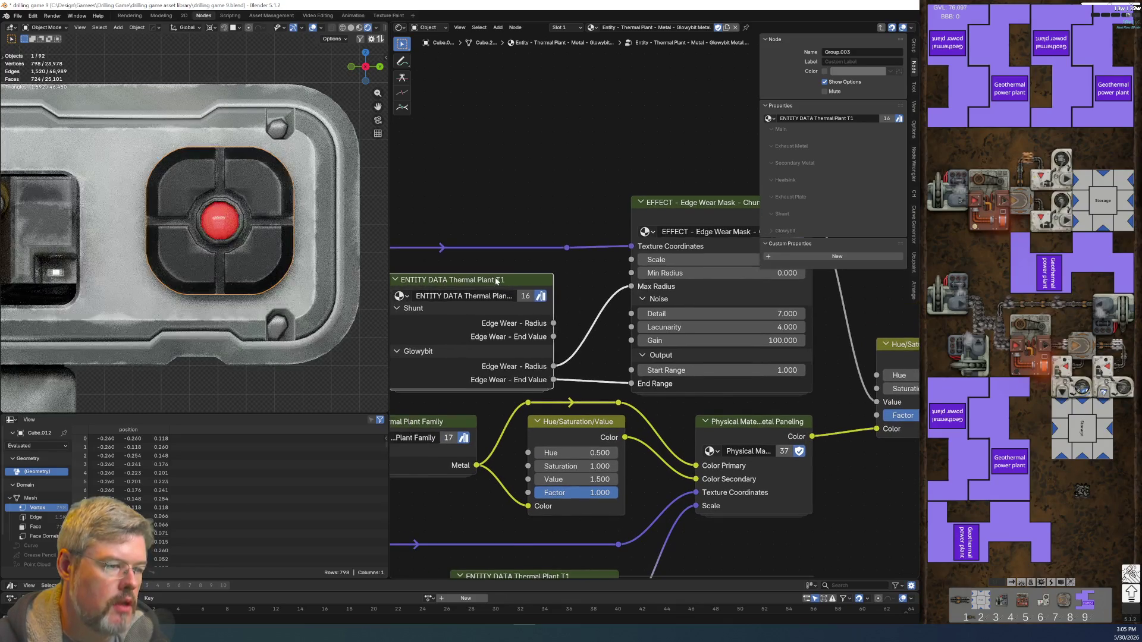
{"action": "left_click_drag", "start_coordinate": [489, 283], "coordinate": [513, 295]}
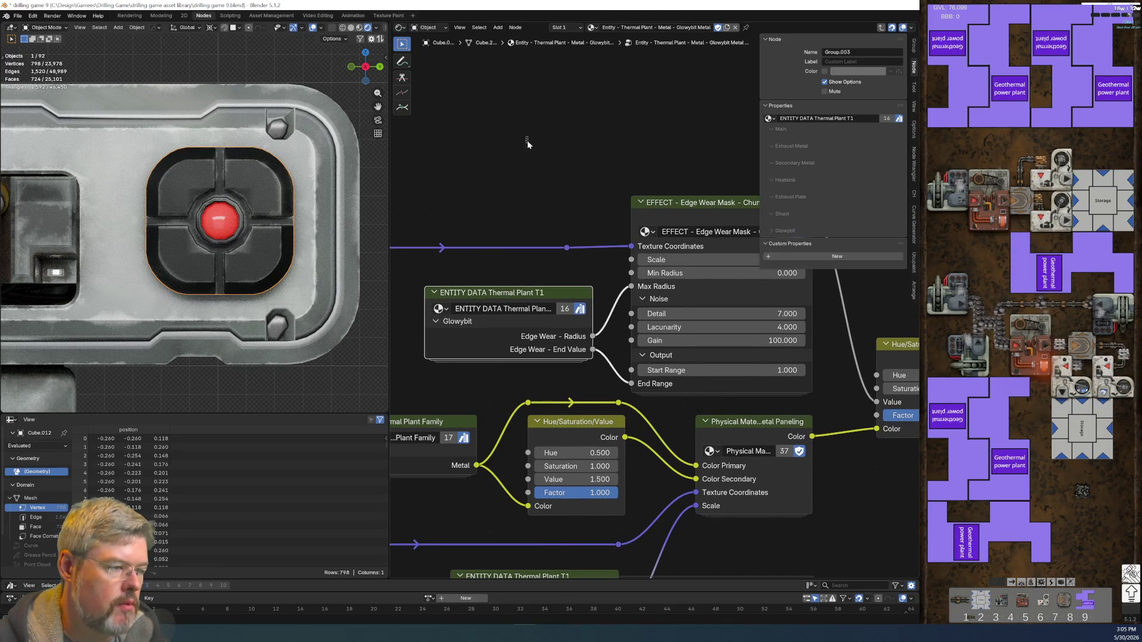
{"action": "scroll", "coordinate": [496, 247], "scroll_direction": "down", "scroll_amount": 2}
- Set the Glowybit edge wear radius to 0.2 inside the ENTITY DATA group
{"action": "key", "text": "Tab"}
{"action": "scroll", "coordinate": [538, 384], "scroll_direction": "up", "scroll_amount": 5}
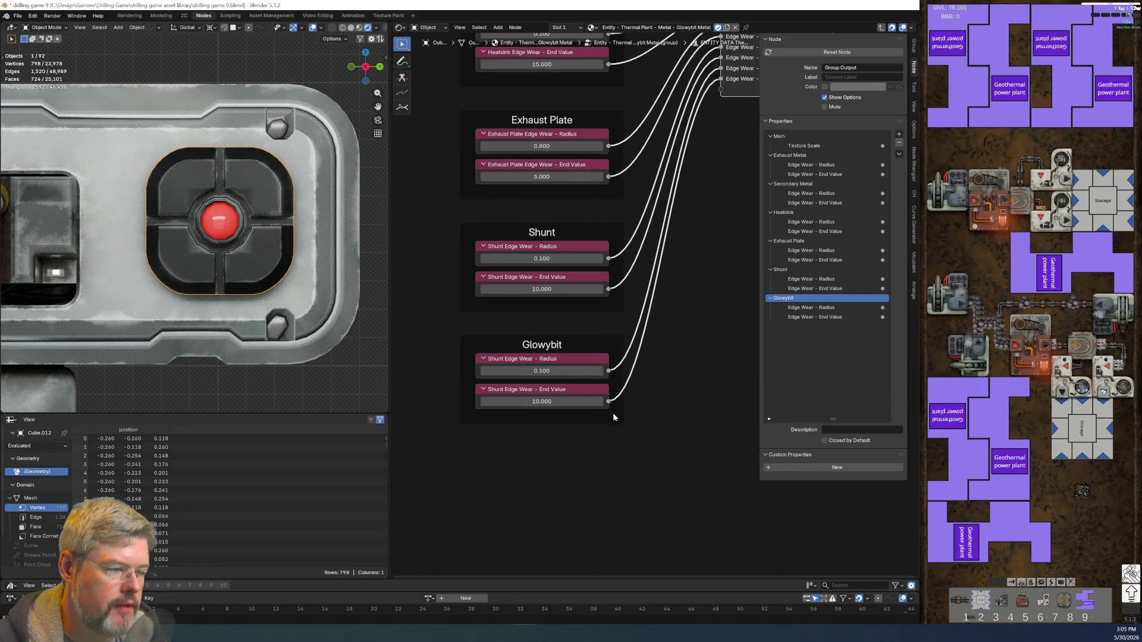
{"action": "left_click", "coordinate": [525, 374]}
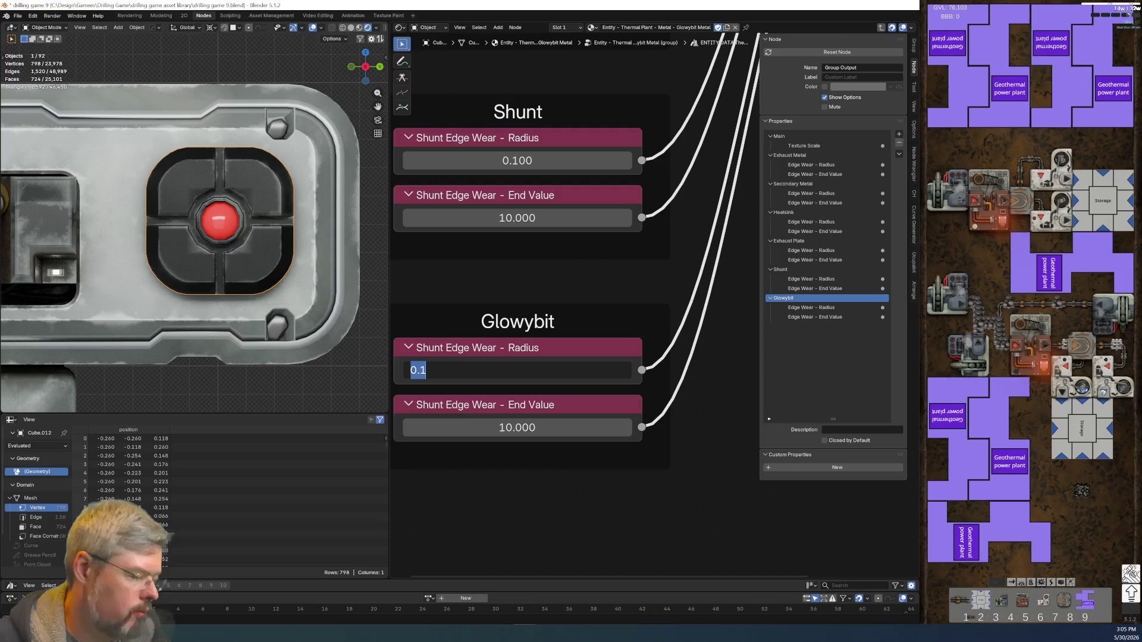
{"action": "type", "text": ".2"}
{"action": "key", "text": "Return"}
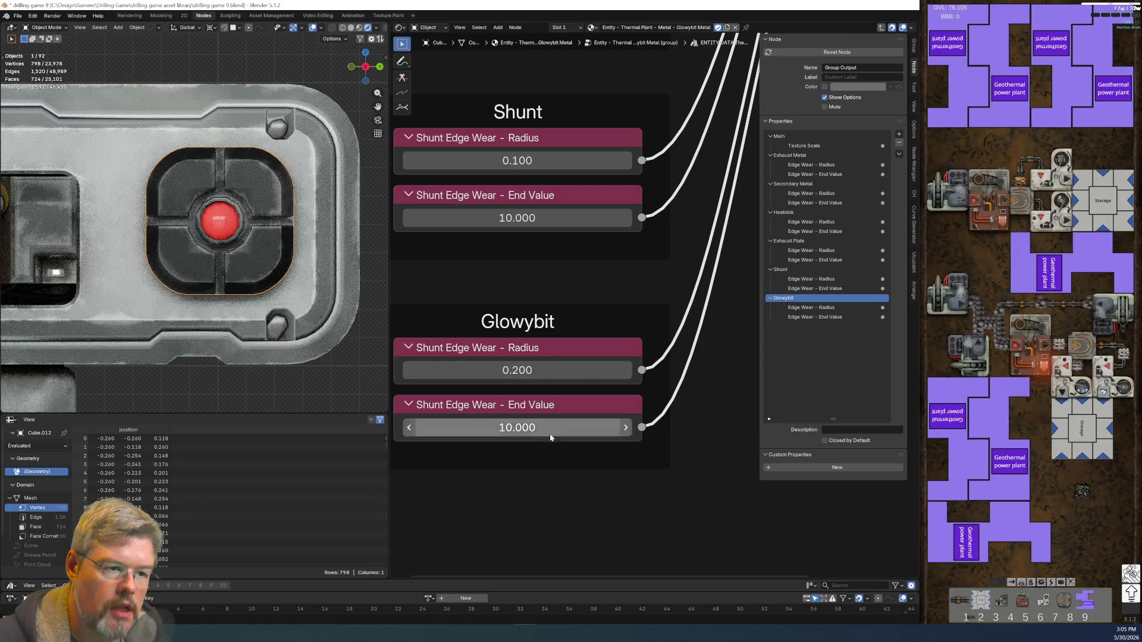
- Try a Glowybit end value of 15, revert it to 10, and save the file
{"action": "left_click", "coordinate": [537, 429]}
{"action": "type", "text": "15"}
{"action": "key", "text": "Return"}
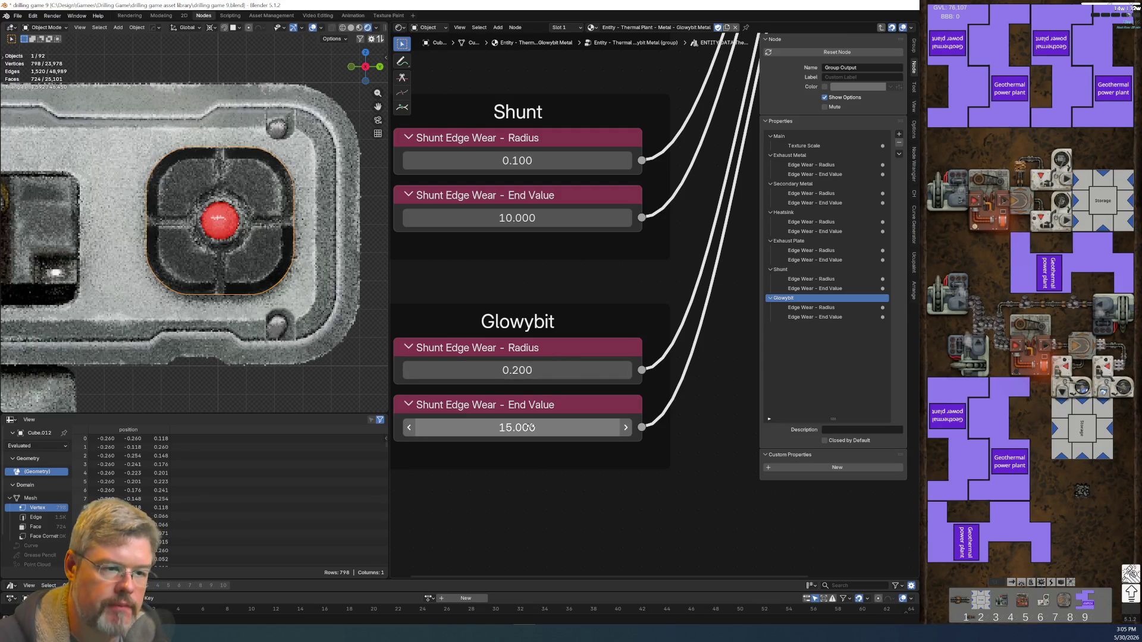
{"action": "scroll", "coordinate": [265, 220], "scroll_direction": "down", "scroll_amount": 4}
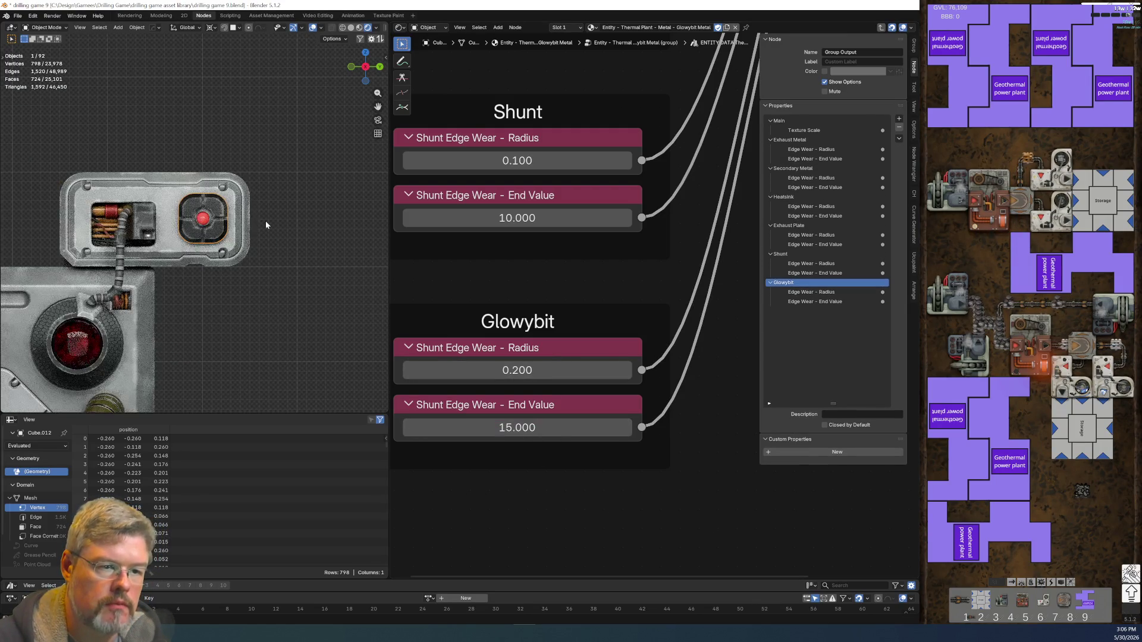
{"action": "left_click", "coordinate": [488, 428]}
{"action": "type", "text": "10"}
{"action": "key", "text": "Return"}
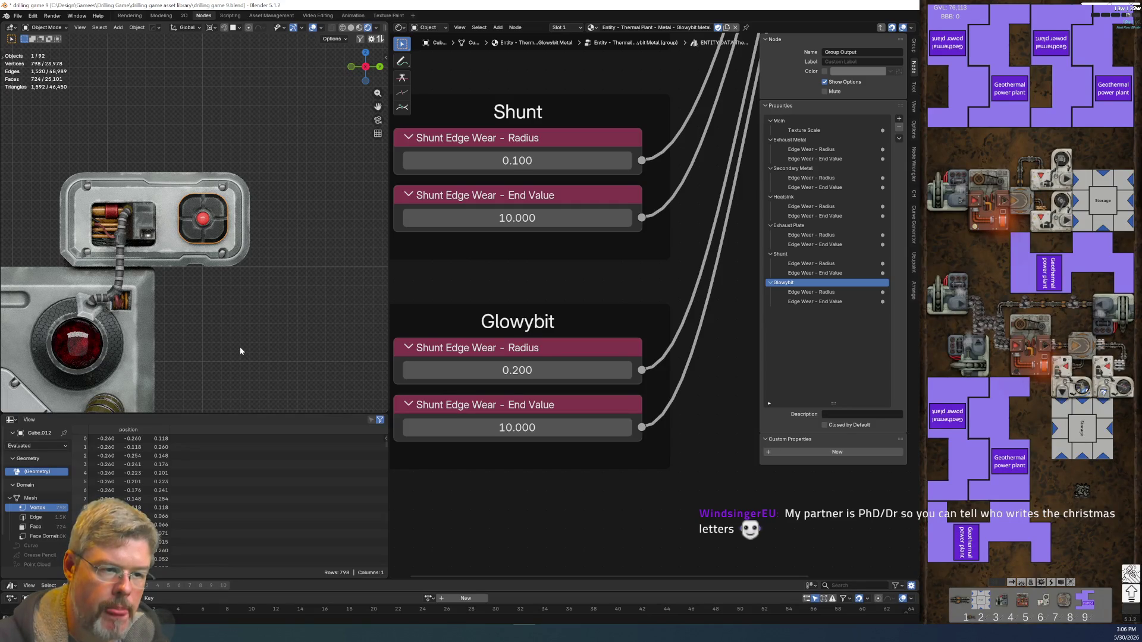
{"action": "left_click", "coordinate": [17, 18]}
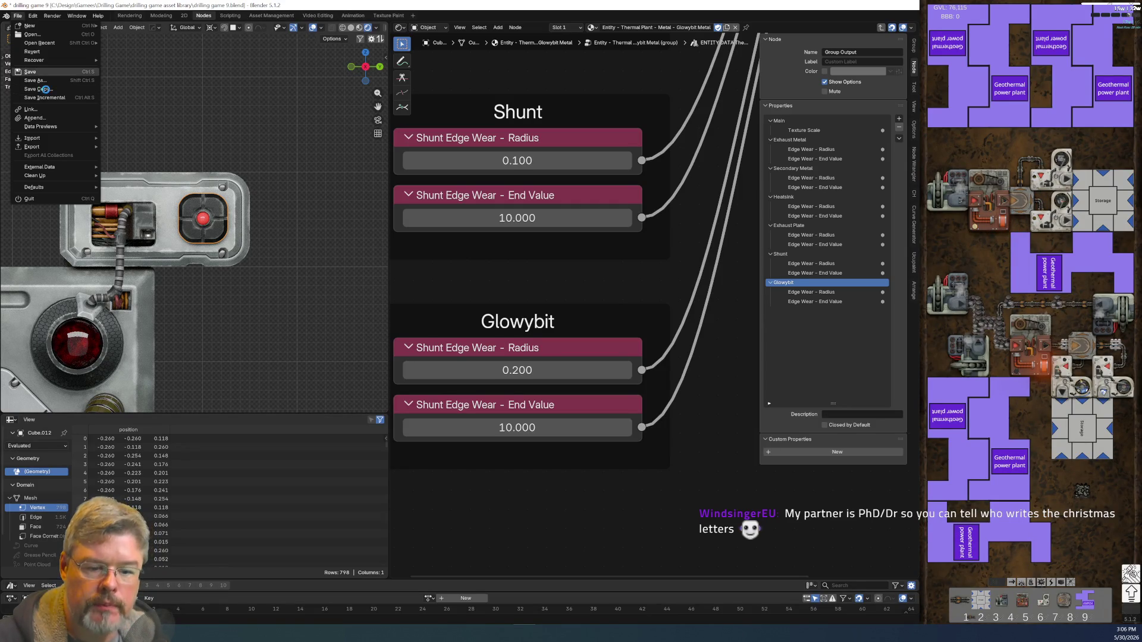
{"action": "left_click", "coordinate": [35, 72]}
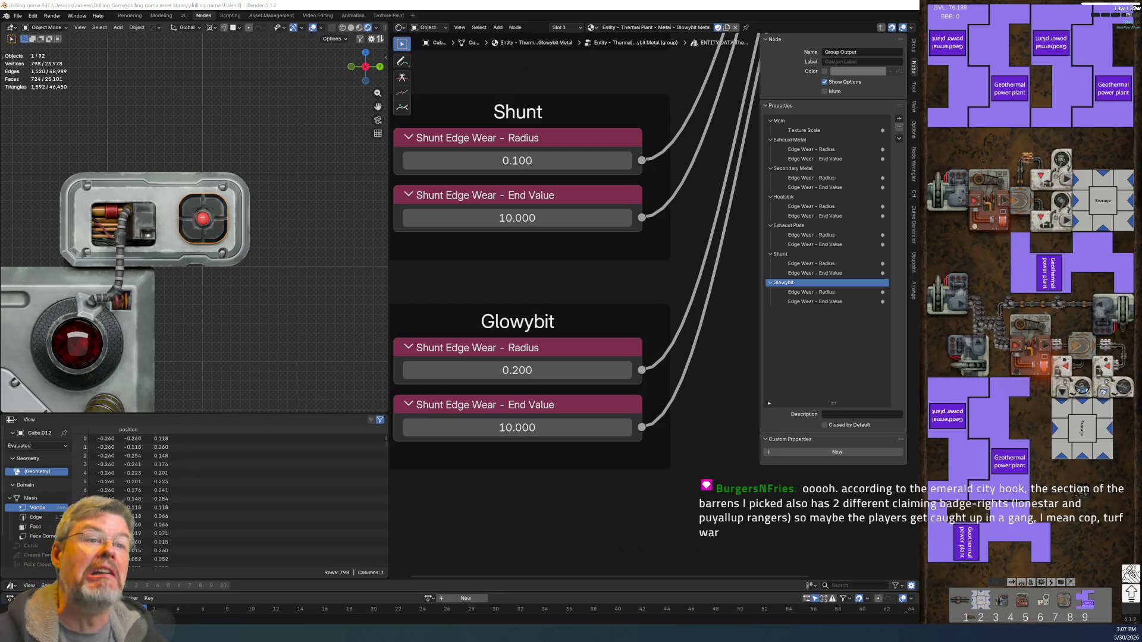
- Reframe the plant in top view and select the exhaust pipe to load its Exhaust Pipe Round material
{"action": "left_click", "coordinate": [235, 296]}
{"action": "scroll", "coordinate": [200, 278], "scroll_direction": "down", "scroll_amount": 7}
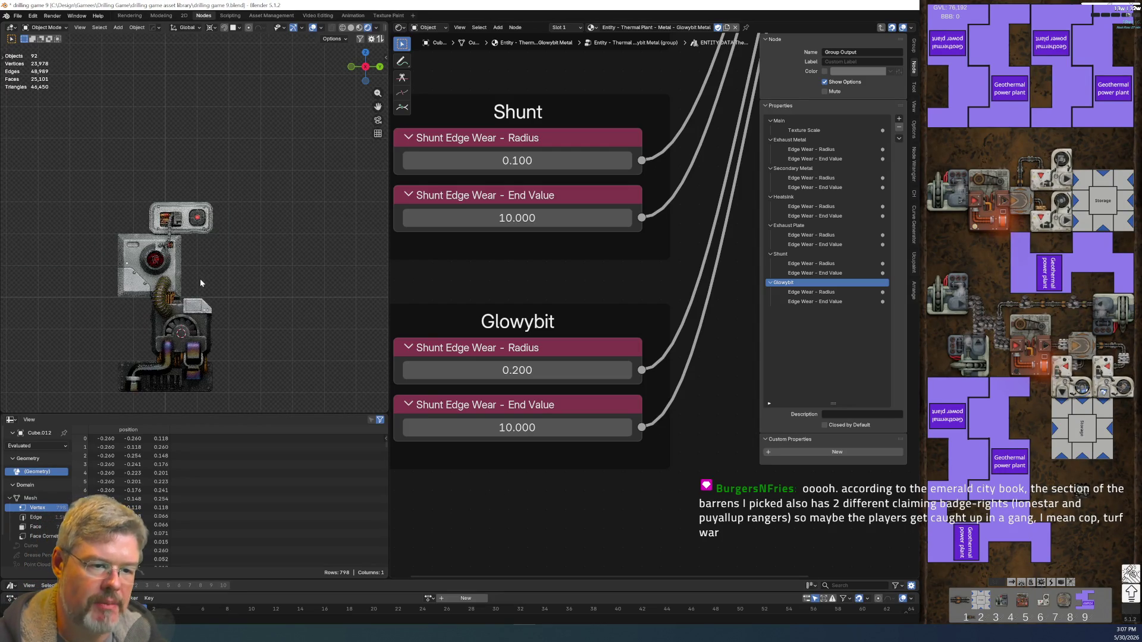
{"action": "scroll", "coordinate": [200, 278], "scroll_direction": "up", "scroll_amount": 5}
{"action": "middle_click_drag", "start_coordinate": [200, 283], "coordinate": [208, 233]}
{"action": "key", "text": "KP_7"}
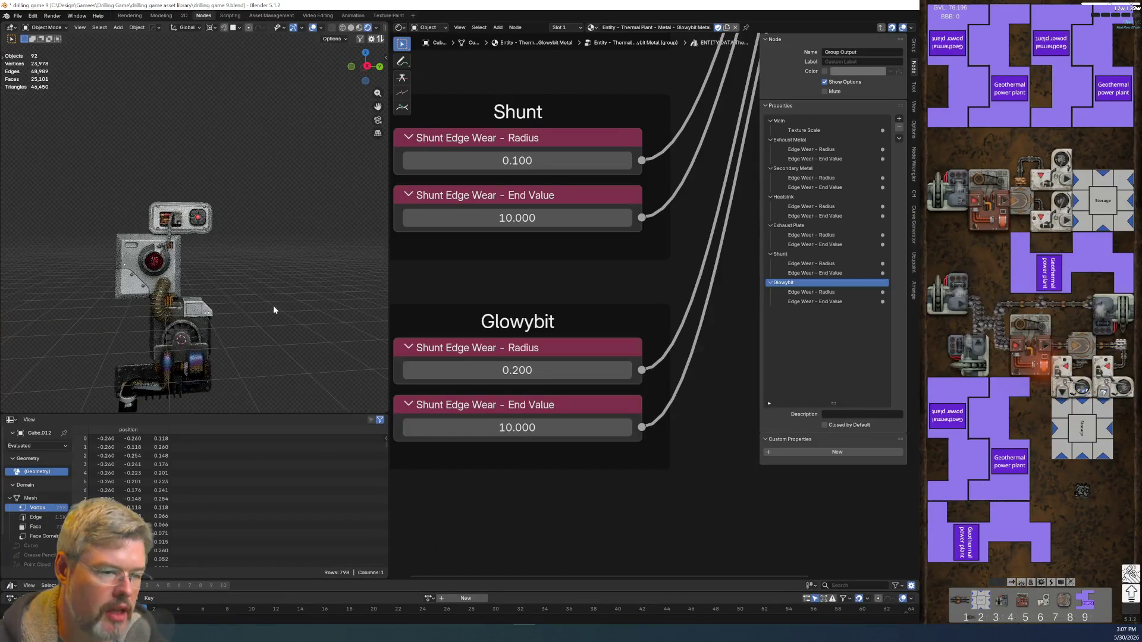
{"action": "key", "text": "Home"}
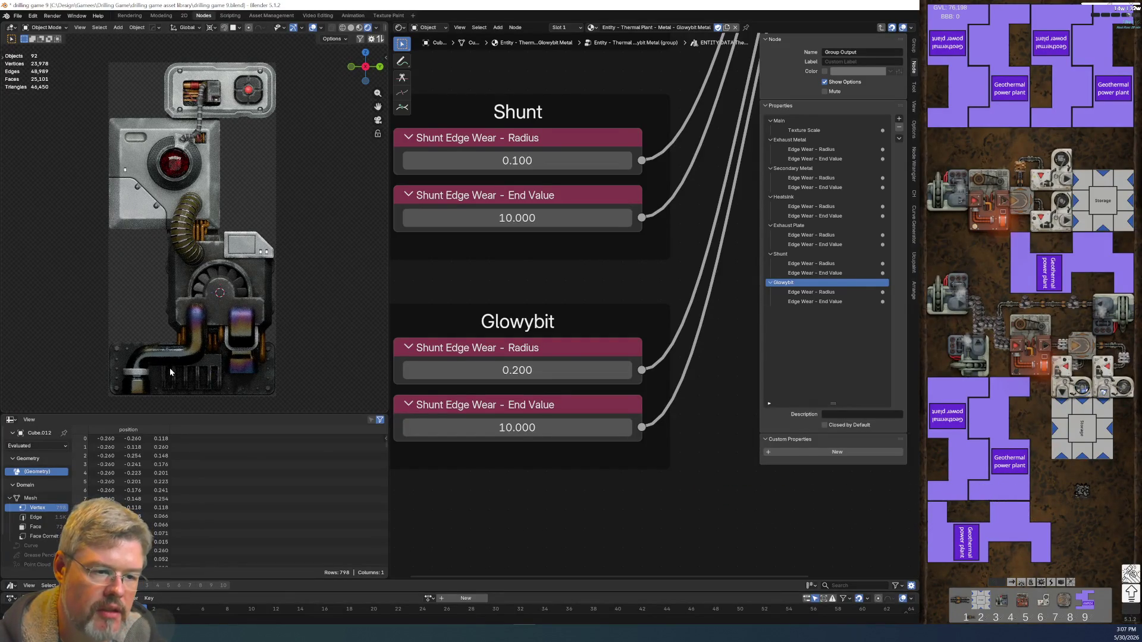
{"action": "left_click", "coordinate": [164, 364]}
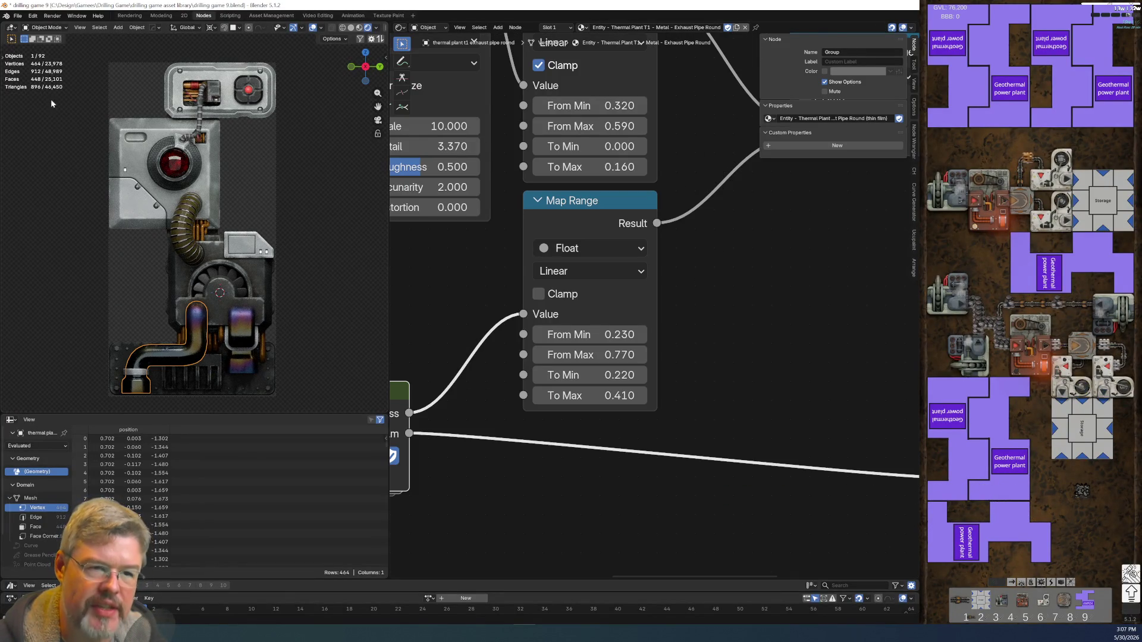
- Save the blend file
{"action": "left_click", "coordinate": [18, 16]}
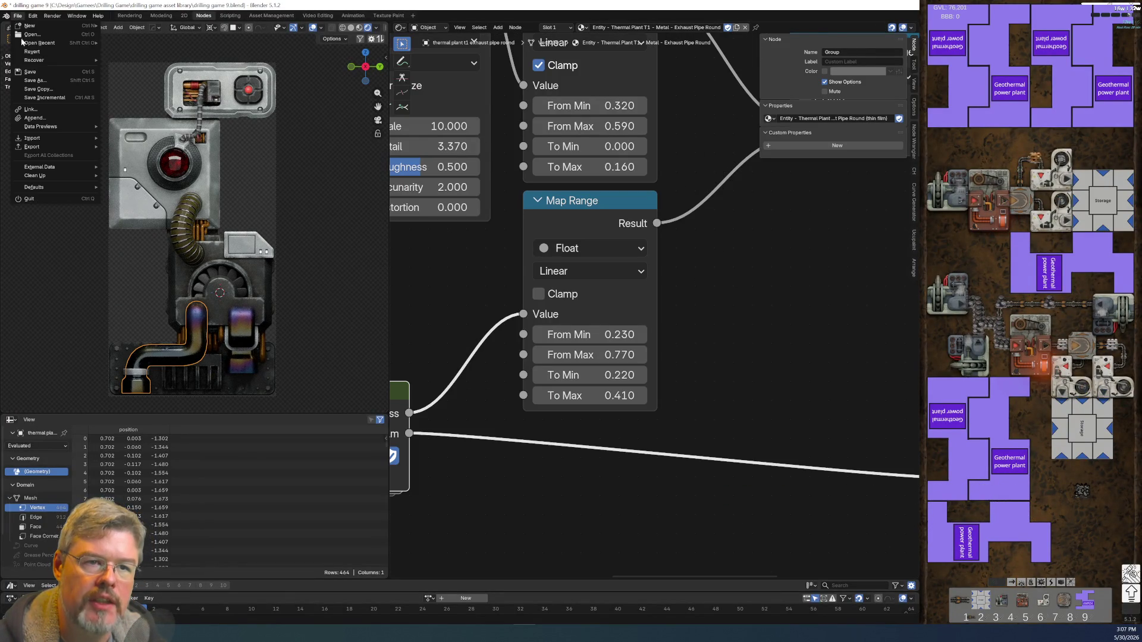
{"action": "left_click", "coordinate": [37, 74]}
{"action": "scroll", "coordinate": [190, 226], "scroll_direction": "up", "scroll_amount": 1}
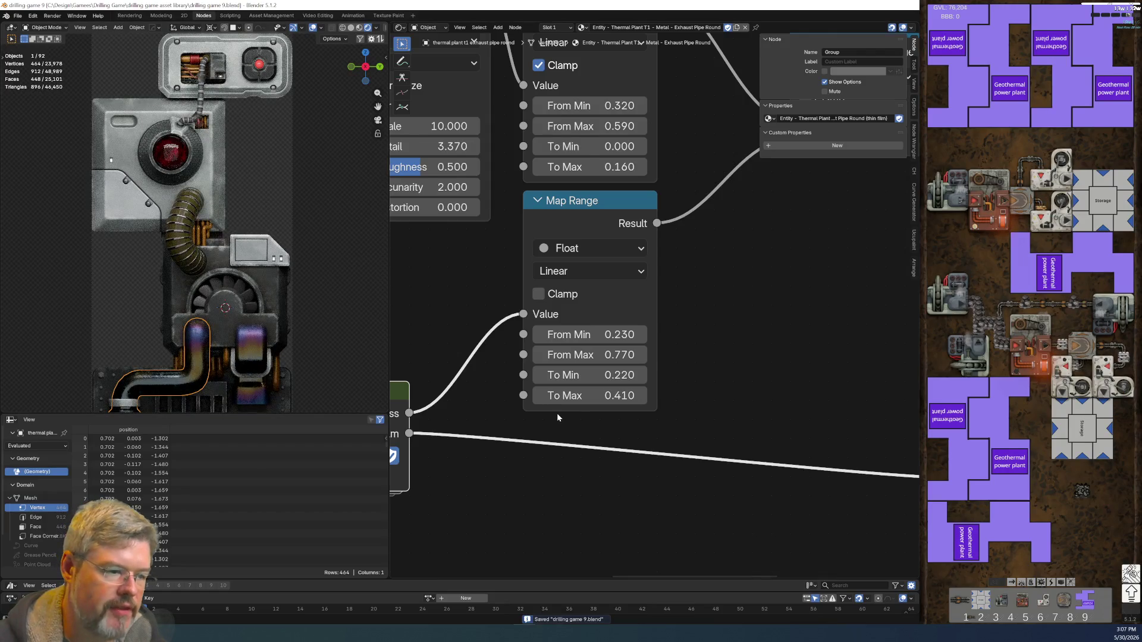
{"action": "scroll", "coordinate": [556, 413], "scroll_direction": "down", "scroll_amount": 5}
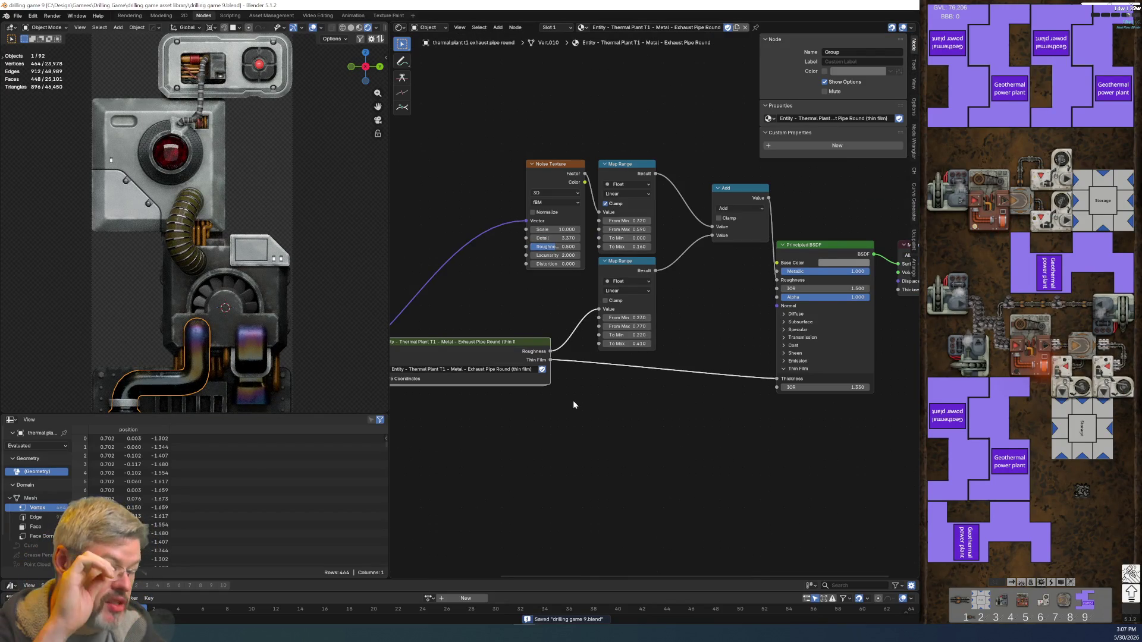
- Try lowering the pipe material's Metallic, then undo it back to 1.000
{"action": "middle_click_drag", "start_coordinate": [654, 374], "coordinate": [522, 458]}
{"action": "scroll", "coordinate": [660, 358], "scroll_direction": "up", "scroll_amount": 3}
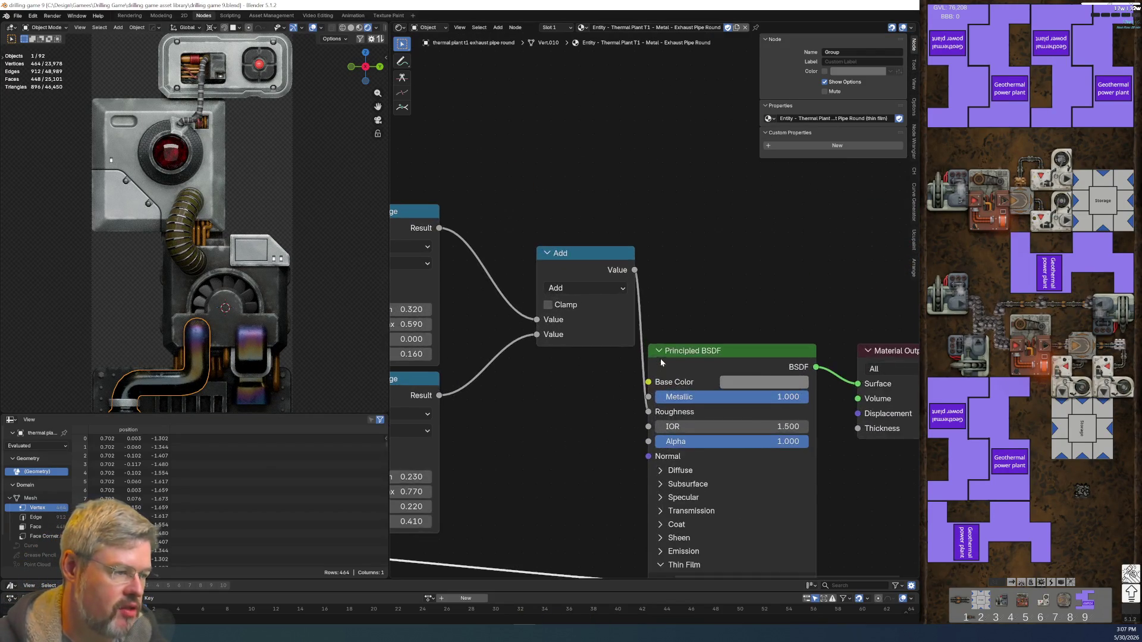
{"action": "middle_click_drag", "start_coordinate": [660, 358], "coordinate": [613, 287]}
{"action": "mouse_move", "coordinate": [714, 325]}
{"action": "left_mouse_down"}
{"action": "mouse_move", "coordinate": [671, 325]}
{"action": "mouse_move", "coordinate": [761, 325]}
{"action": "mouse_move", "coordinate": [607, 326]}
{"action": "left_mouse_up"}
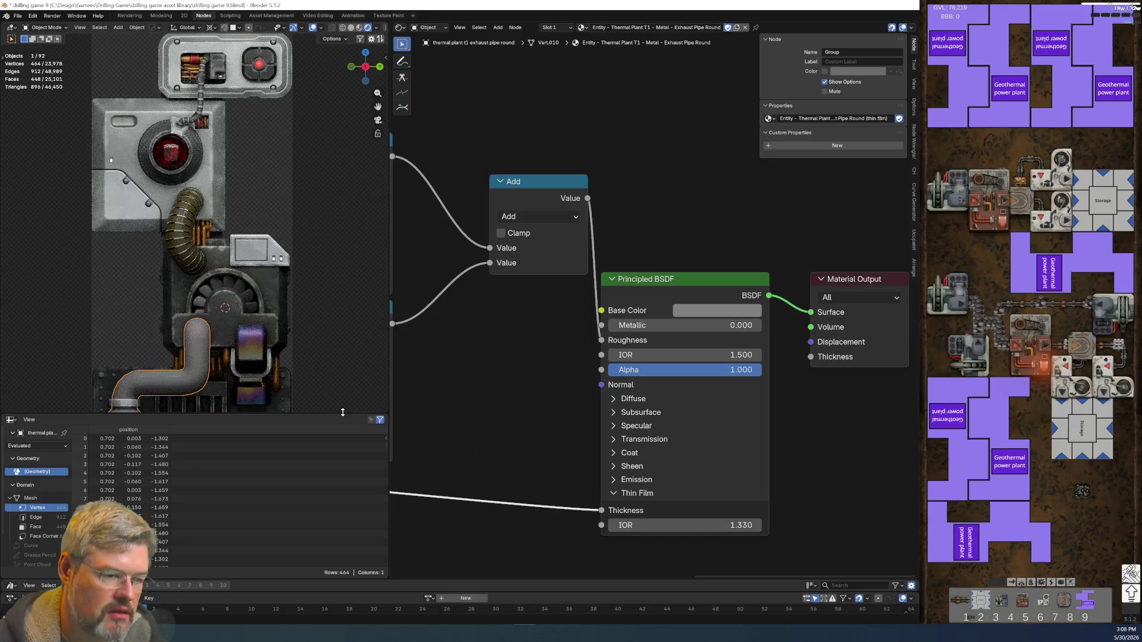
{"action": "key", "text": "ctrl+z"}
- Set the Principled BSDF Metallic to 0.900
{"action": "middle_click_drag", "start_coordinate": [551, 386], "coordinate": [636, 236]}
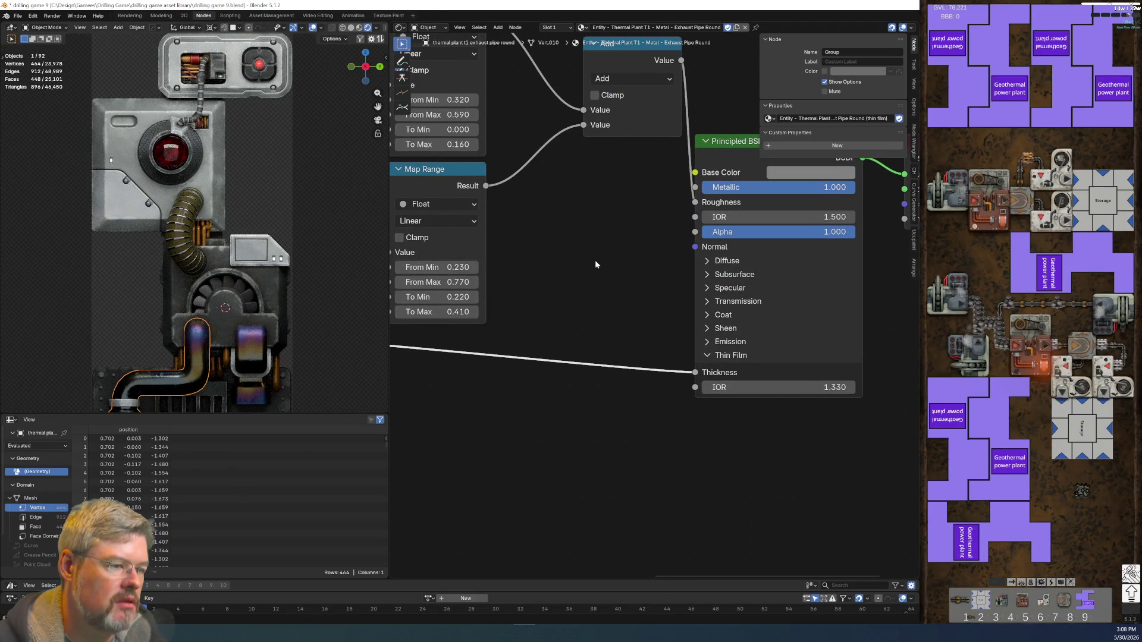
{"action": "scroll", "coordinate": [595, 264], "scroll_direction": "up", "scroll_amount": 3}
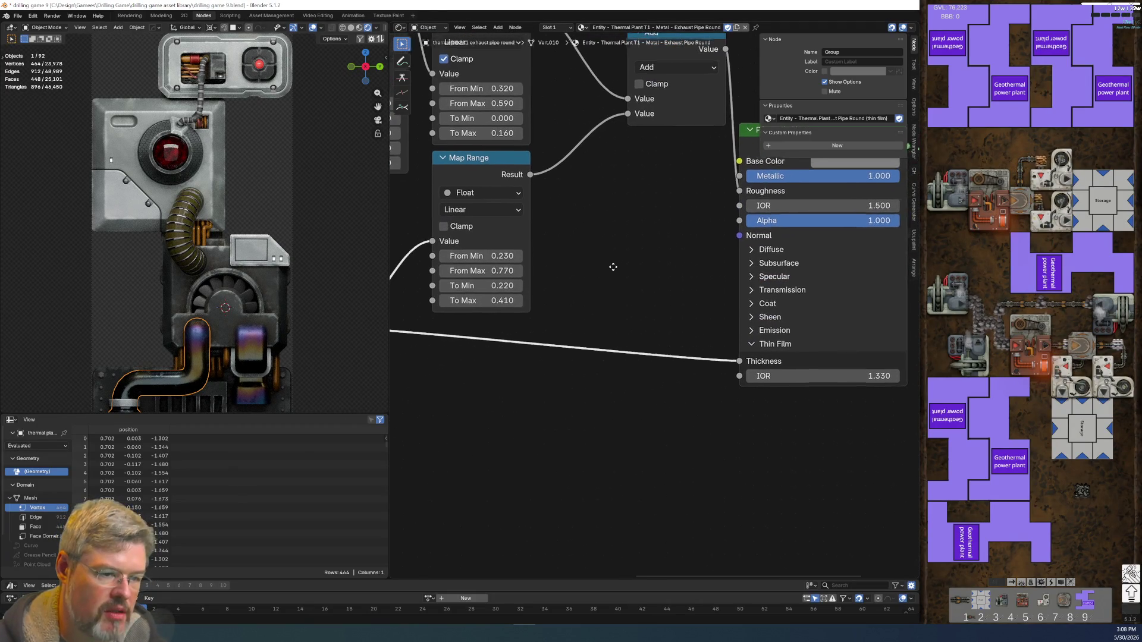
{"action": "middle_click_drag", "start_coordinate": [607, 270], "coordinate": [566, 354]}
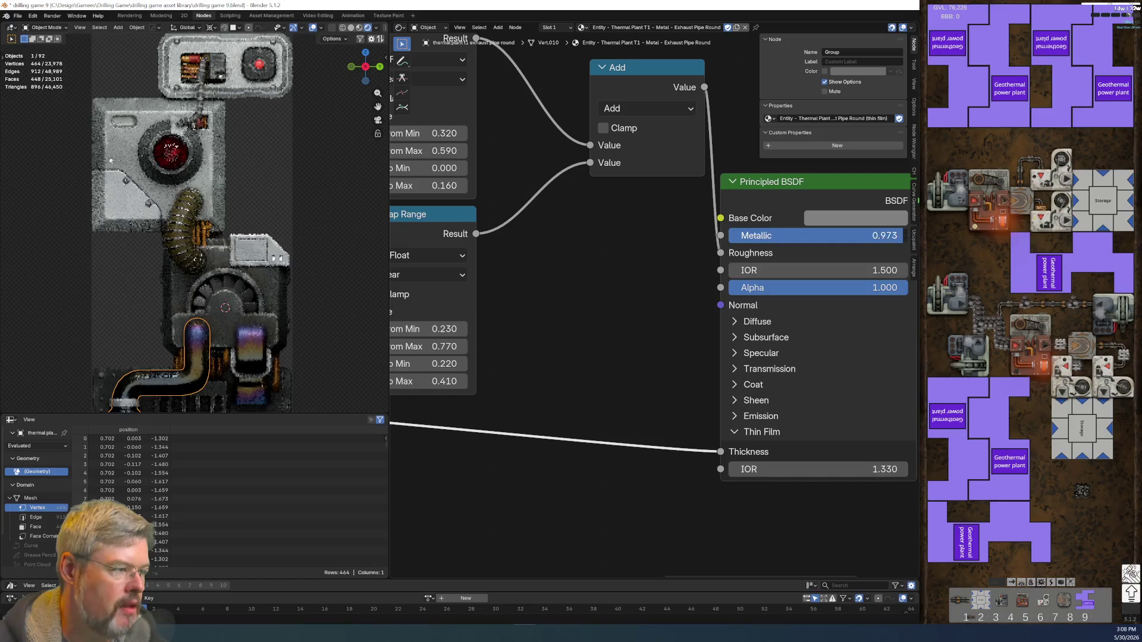
{"action": "double_click", "coordinate": [821, 233]}
{"action": "type", "text": "0.9"}
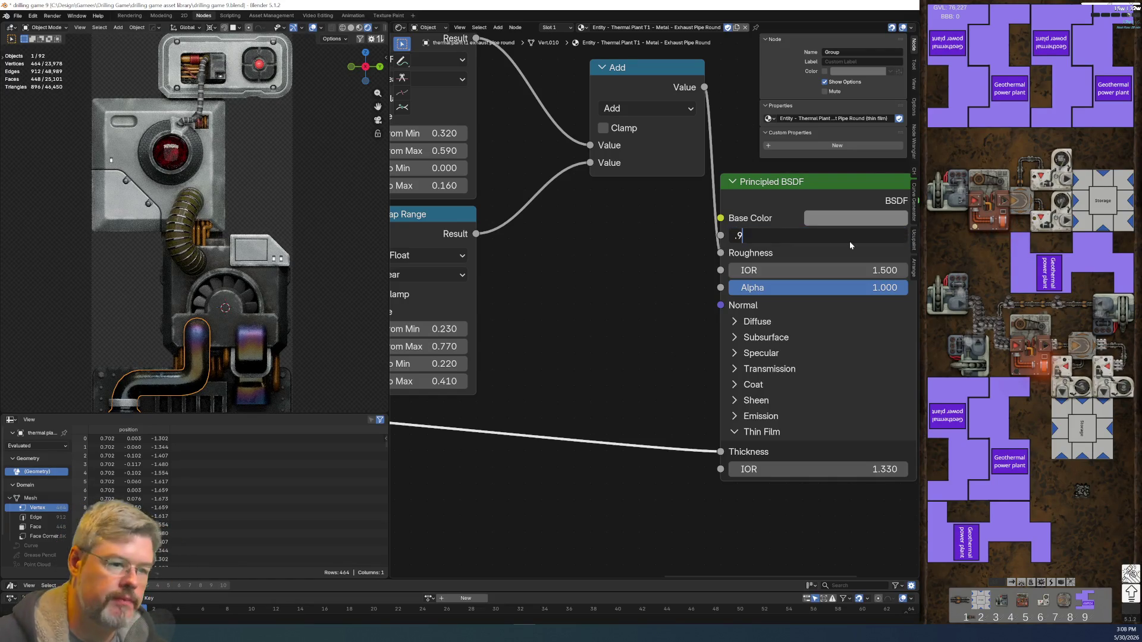
{"action": "key", "text": "Return"}
- Enter a new value in the upper Map Range To Max field
{"action": "mouse_move", "coordinate": [529, 357]}
{"action": "middle_mouse_down"}
{"action": "mouse_move", "coordinate": [665, 294]}
{"action": "mouse_move", "coordinate": [666, 364]}
{"action": "mouse_move", "coordinate": [631, 454]}
{"action": "middle_mouse_up"}
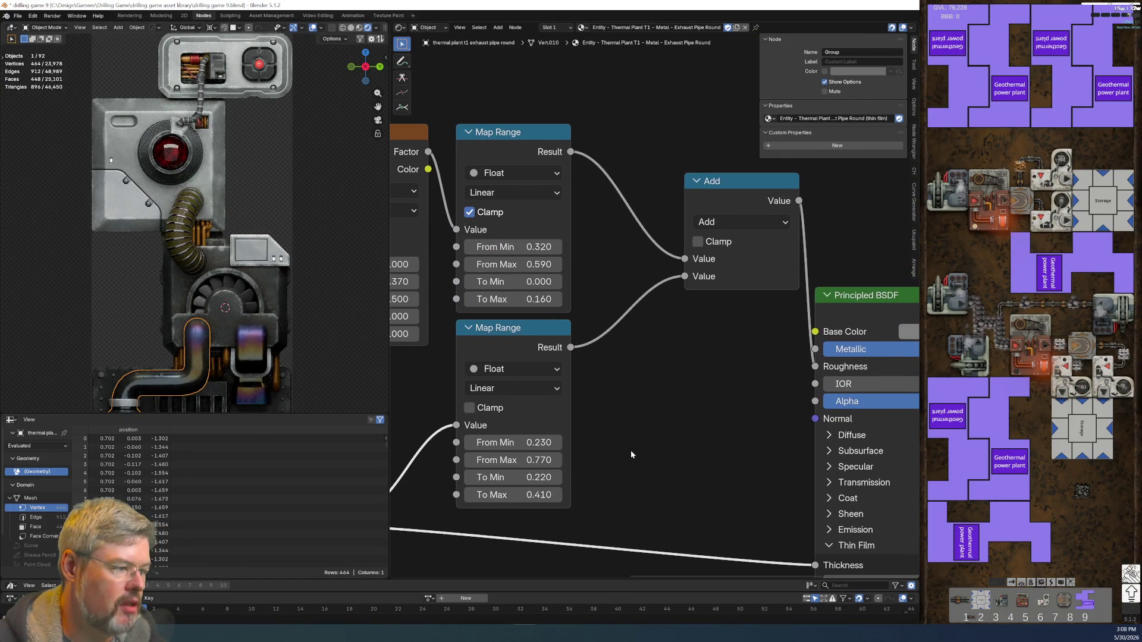
{"action": "scroll", "coordinate": [630, 454], "scroll_direction": "up", "scroll_amount": 1}
{"action": "scroll", "coordinate": [648, 390], "scroll_direction": "down", "scroll_amount": 5}
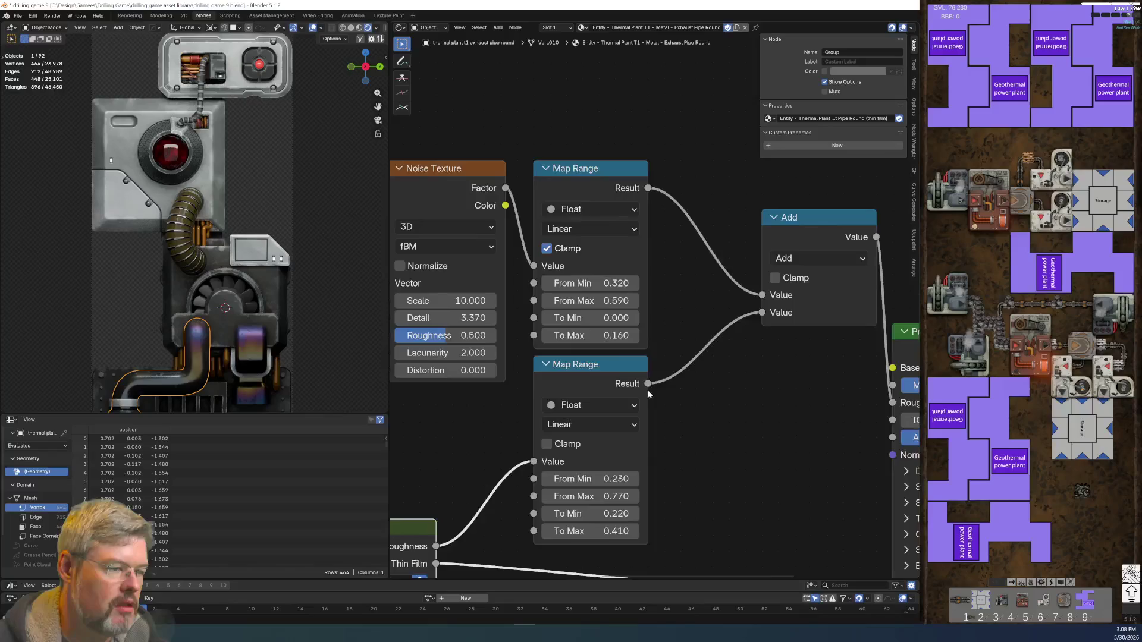
{"action": "scroll", "coordinate": [595, 455], "scroll_direction": "up", "scroll_amount": 2}
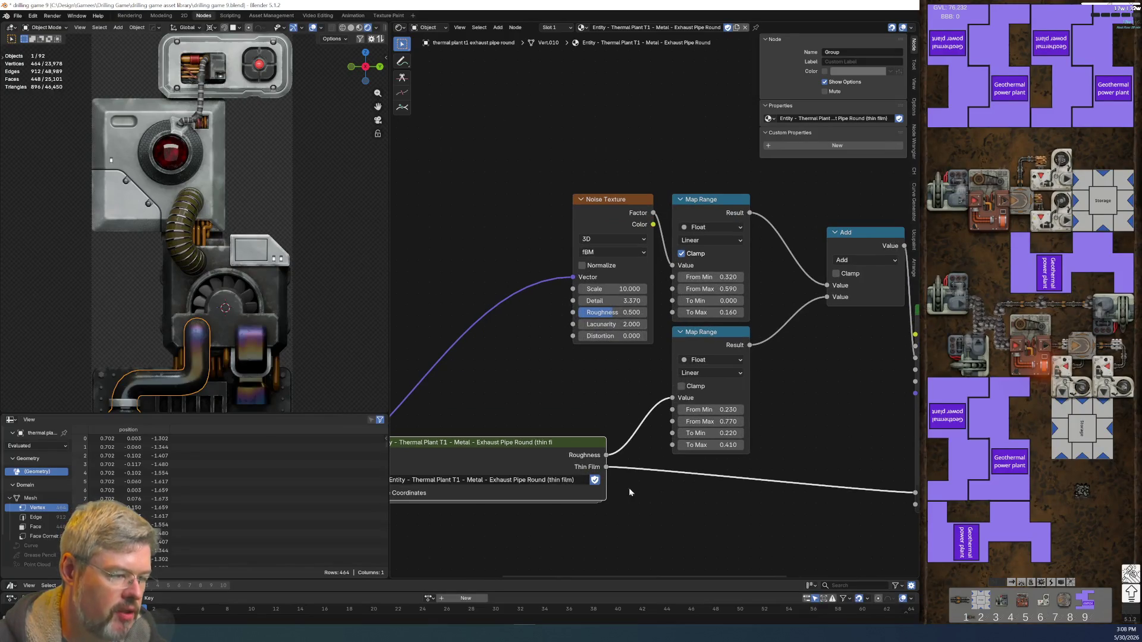
{"action": "scroll", "coordinate": [743, 345], "scroll_direction": "up", "scroll_amount": 1}
{"action": "scroll", "coordinate": [743, 344], "scroll_direction": "up", "scroll_amount": 1}
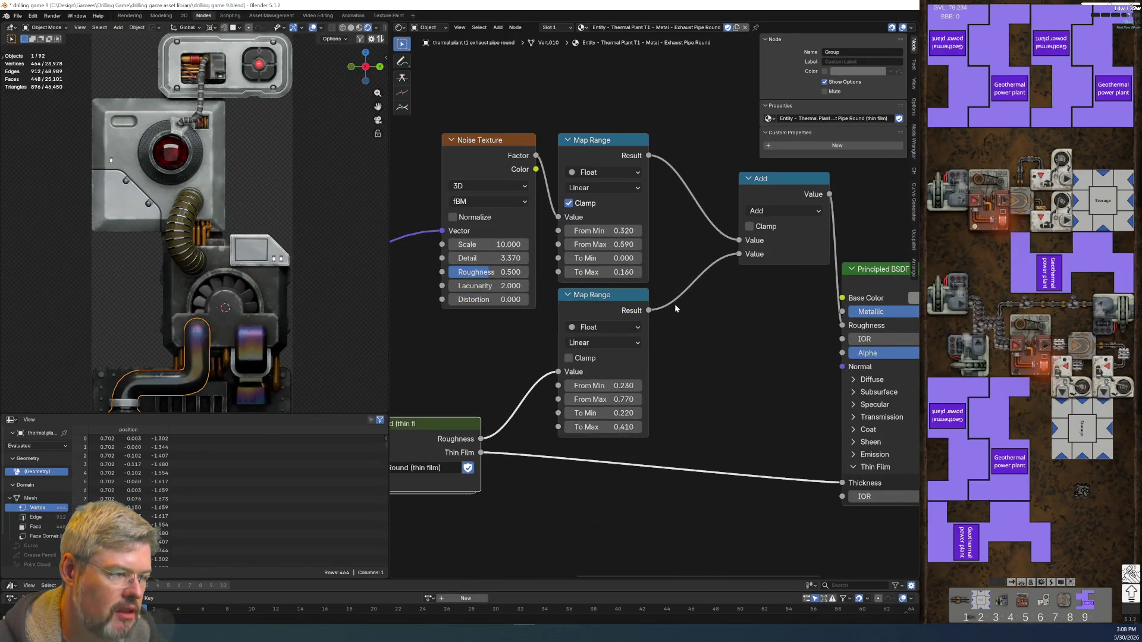
{"action": "scroll", "coordinate": [675, 308], "scroll_direction": "up", "scroll_amount": 2}
{"action": "left_click", "coordinate": [586, 259]}
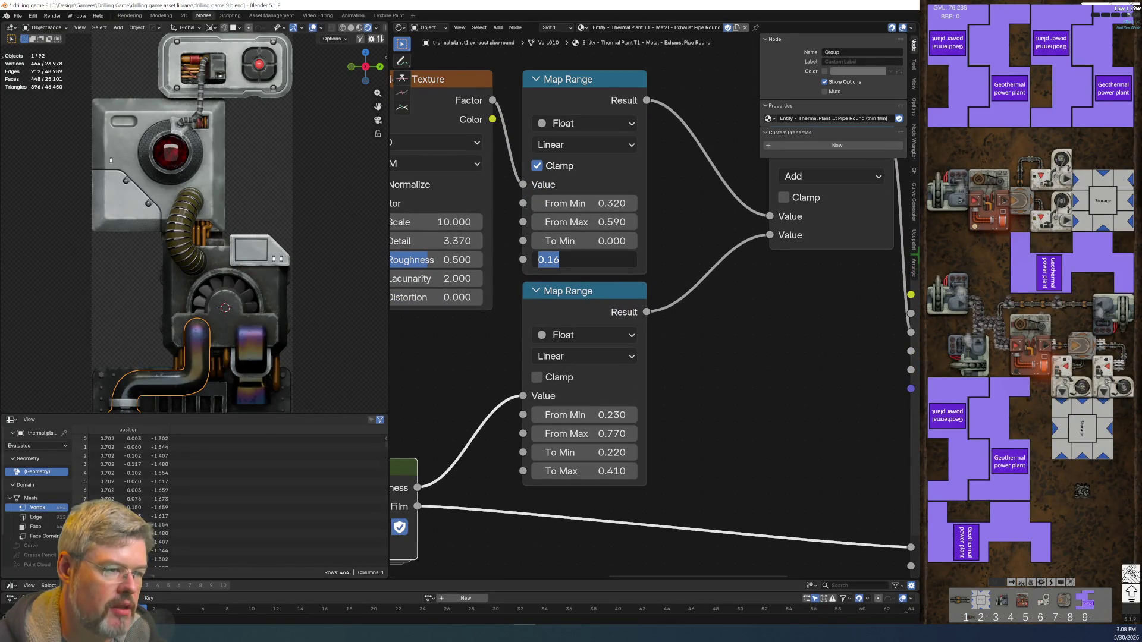
{"action": "type", "text": "."}
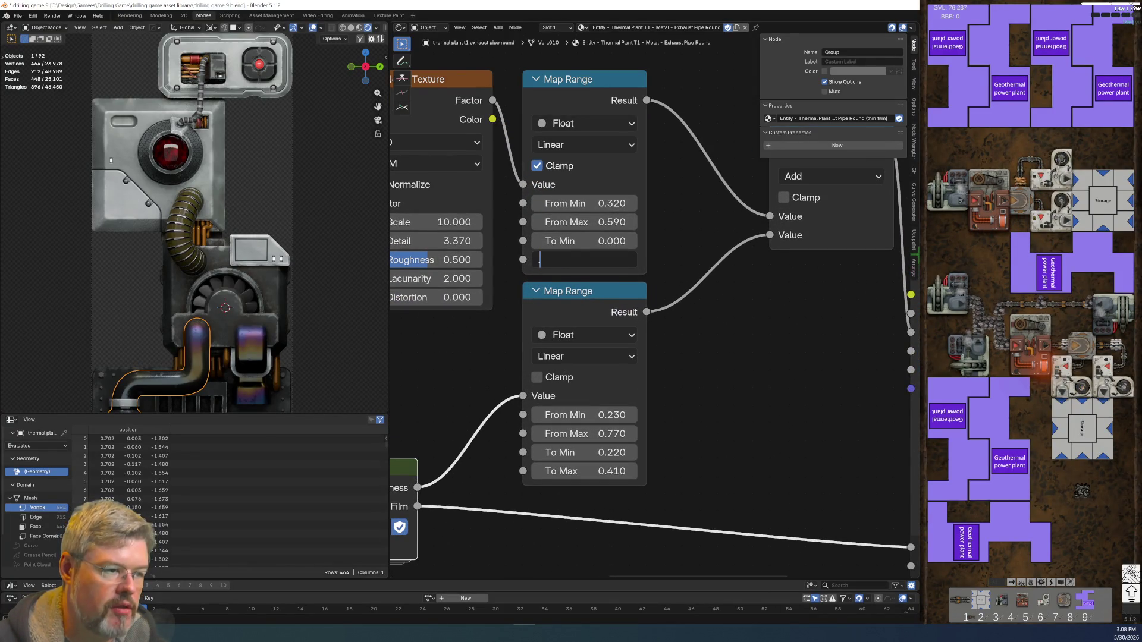
{"action": "key", "text": "Home"}
{"action": "type", "text": "1"}
{"action": "key", "text": "Return"}
- Push To Max higher, then undo twice to return it to 0.160
{"action": "left_click_drag", "start_coordinate": [586, 259], "coordinate": [630, 259]}
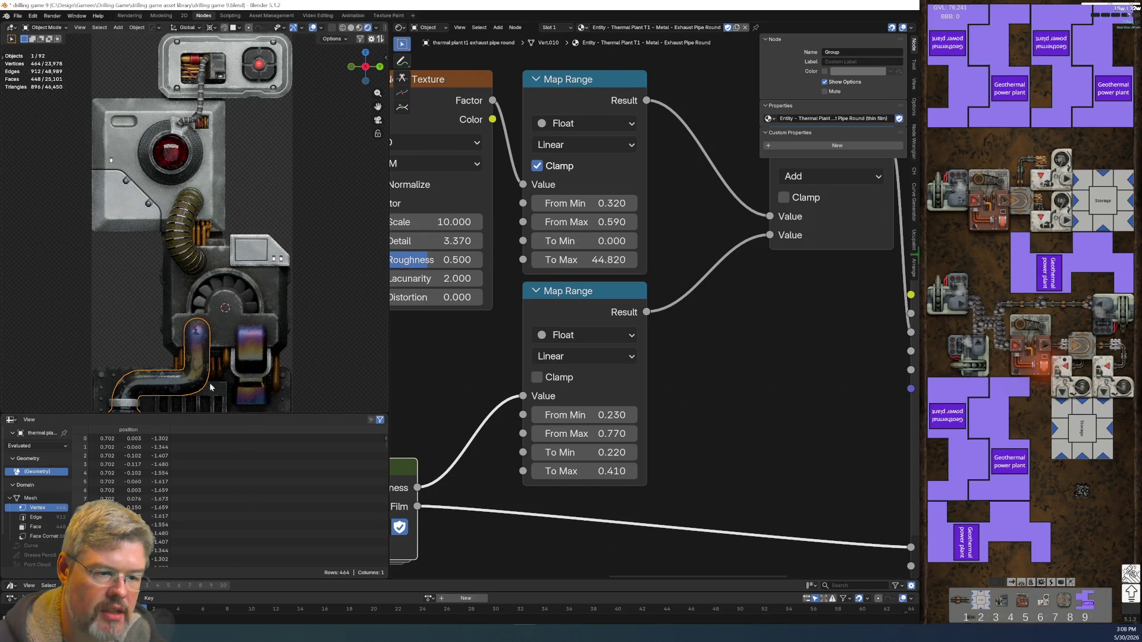
{"action": "key", "text": "ctrl+z"}
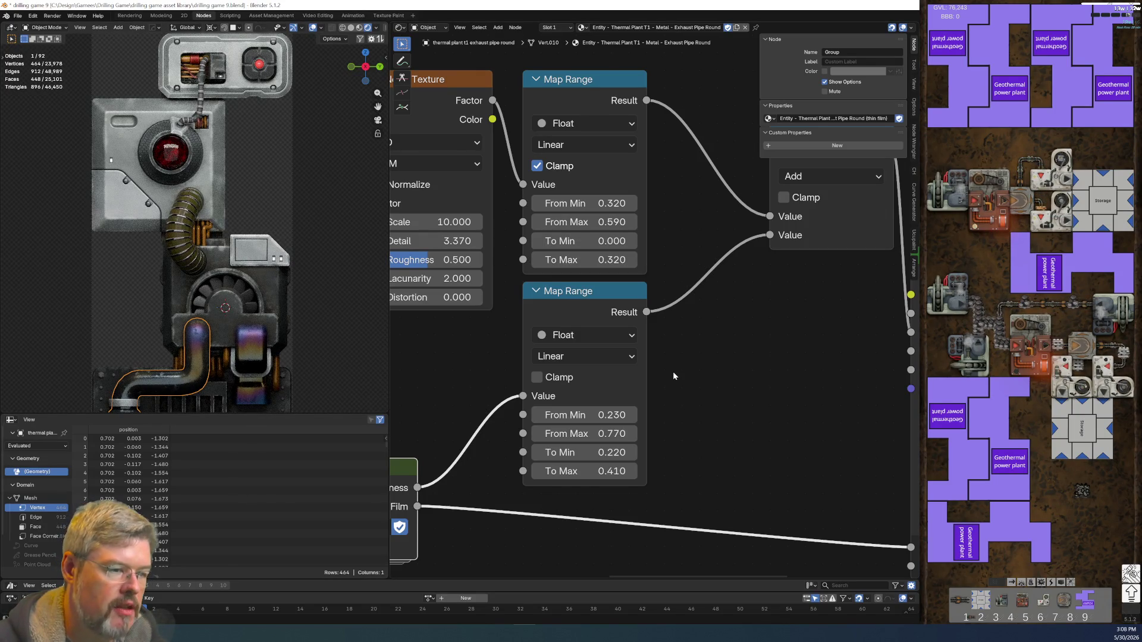
{"action": "key", "text": "ctrl+z"}
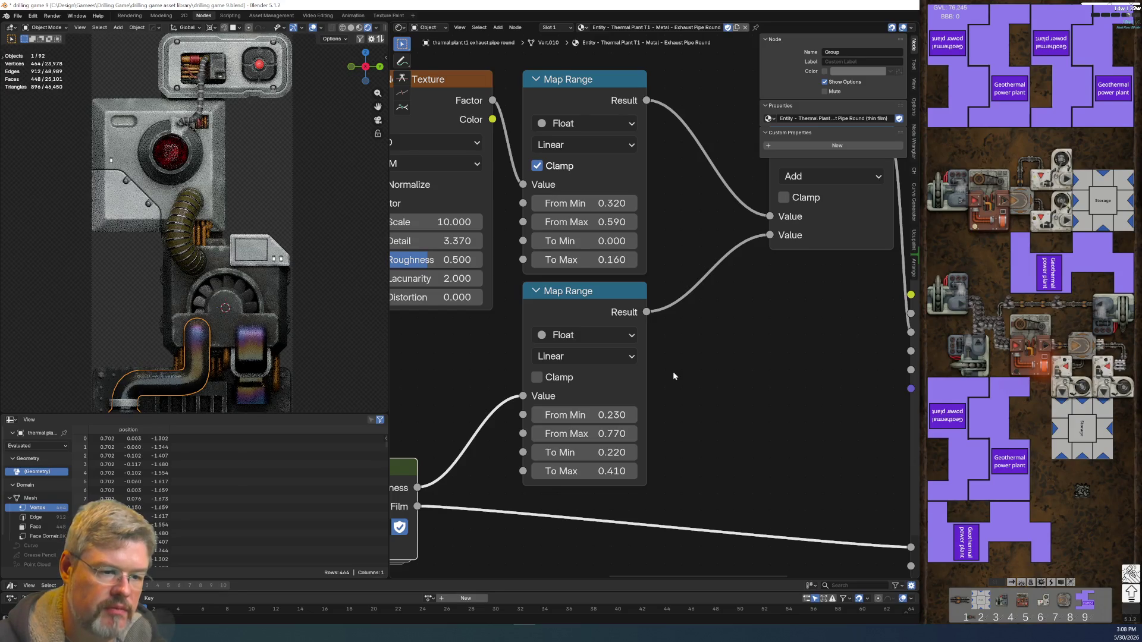
{"action": "scroll", "coordinate": [673, 371], "scroll_direction": "down", "scroll_amount": 1}
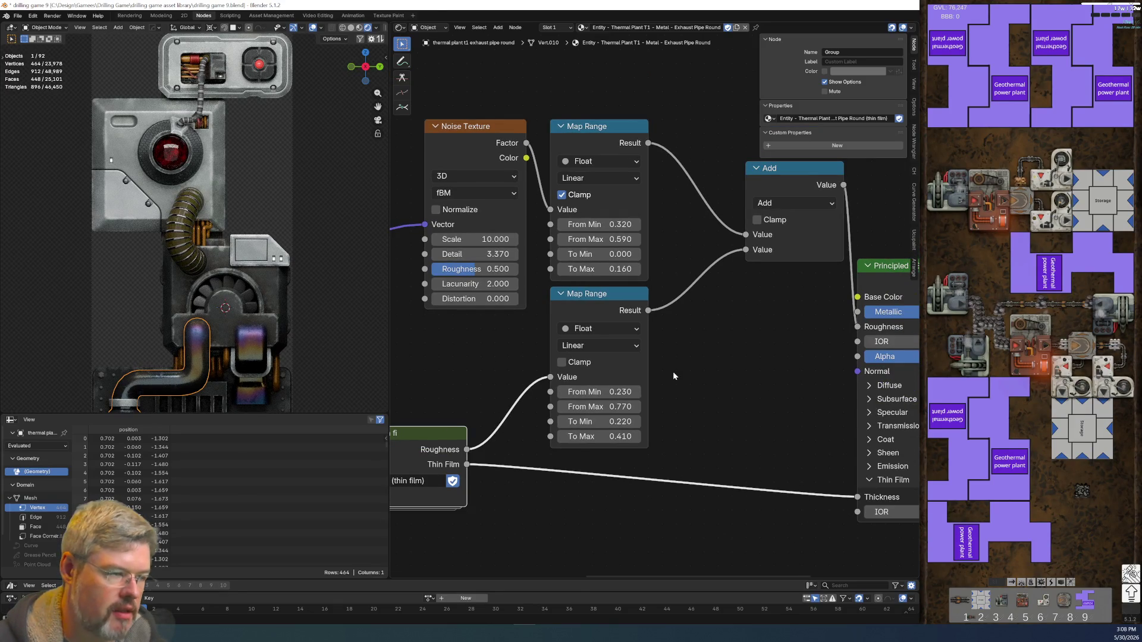
{"action": "middle_click_drag", "start_coordinate": [672, 371], "coordinate": [542, 382]}
- Move the Principled BSDF and Material Output nodes to the right
{"action": "scroll", "coordinate": [557, 326], "scroll_direction": "down", "scroll_amount": 1}
{"action": "middle_click_drag", "start_coordinate": [558, 325], "coordinate": [379, 321]}
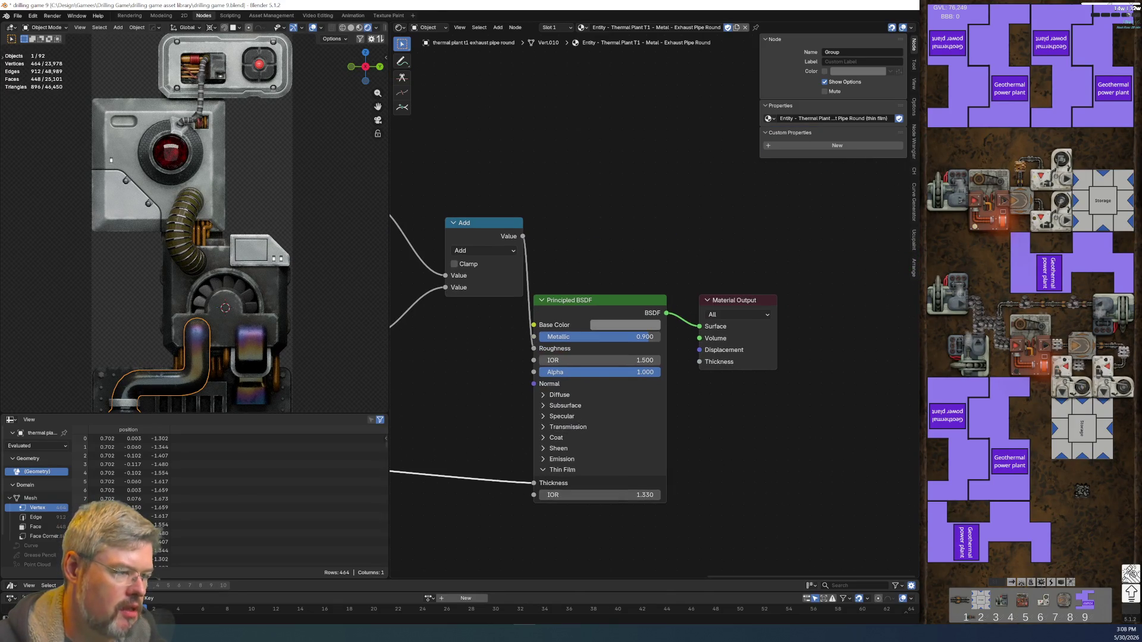
{"action": "left_click_drag", "start_coordinate": [475, 314], "coordinate": [743, 503]}
{"action": "key", "text": "g"}
{"action": "left_click", "coordinate": [761, 453]}
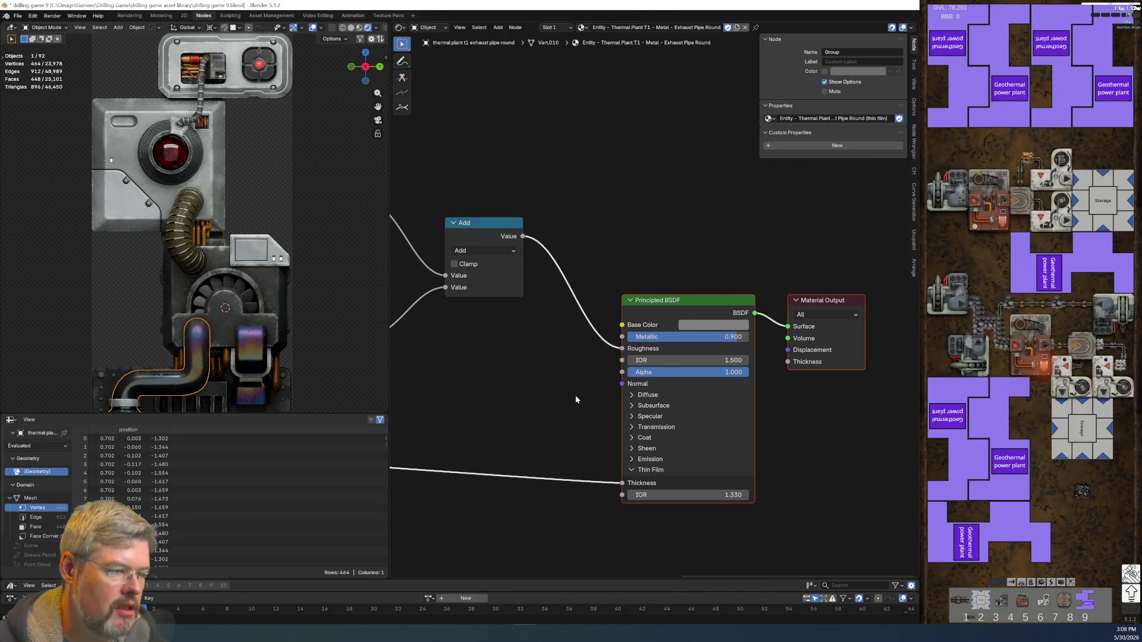
- Insert a duplicate Add node into the Roughness link with a value of 0.2
{"action": "middle_click_drag", "start_coordinate": [478, 237], "coordinate": [629, 234]}
{"action": "mouse_move", "coordinate": [660, 265]}
{"action": "left_mouse_down"}
{"action": "mouse_move", "coordinate": [616, 220]}
{"action": "mouse_move", "coordinate": [628, 235]}
{"action": "left_mouse_up"}
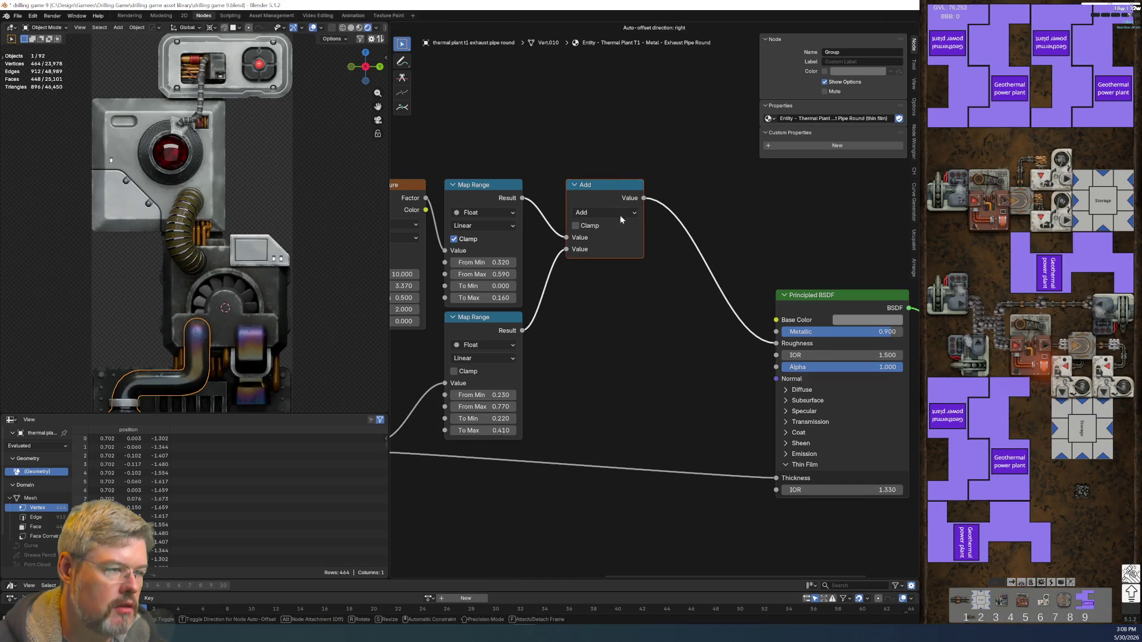
{"action": "key", "text": "shift+d"}
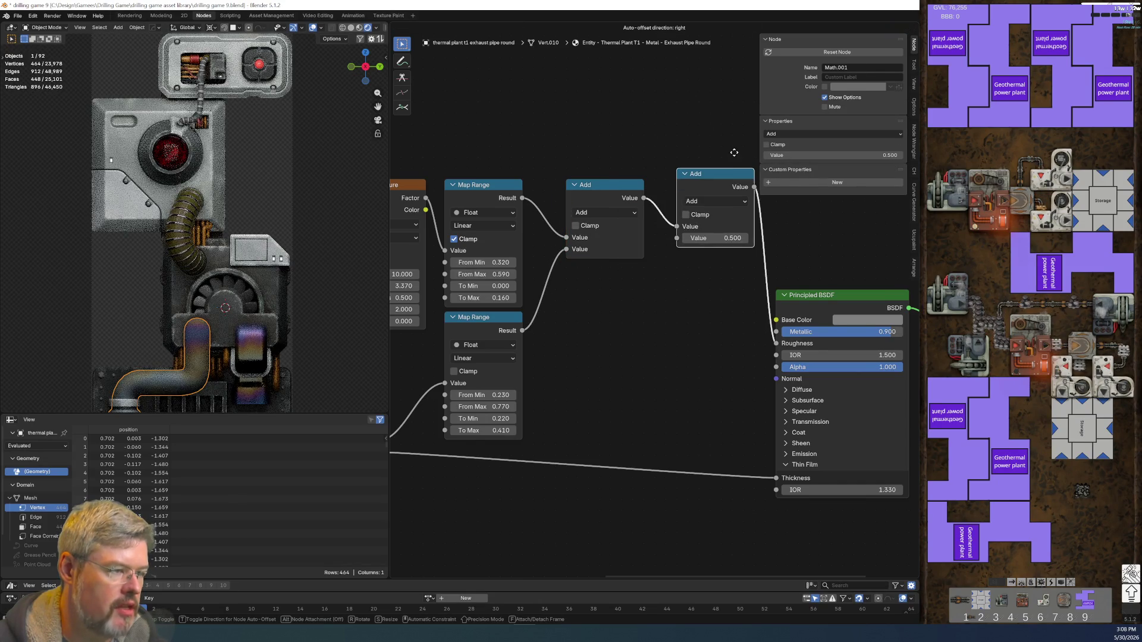
{"action": "left_click", "coordinate": [727, 158]}
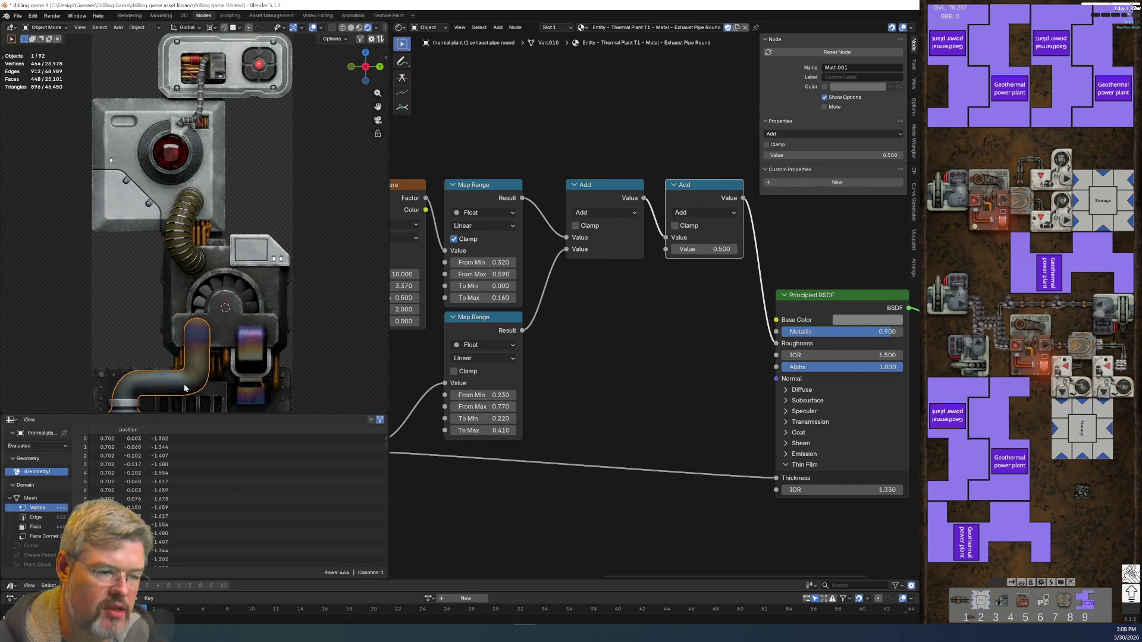
{"action": "scroll", "coordinate": [652, 307], "scroll_direction": "up", "scroll_amount": 2}
{"action": "left_click", "coordinate": [721, 229]}
{"action": "key", "text": "BackSpace"}
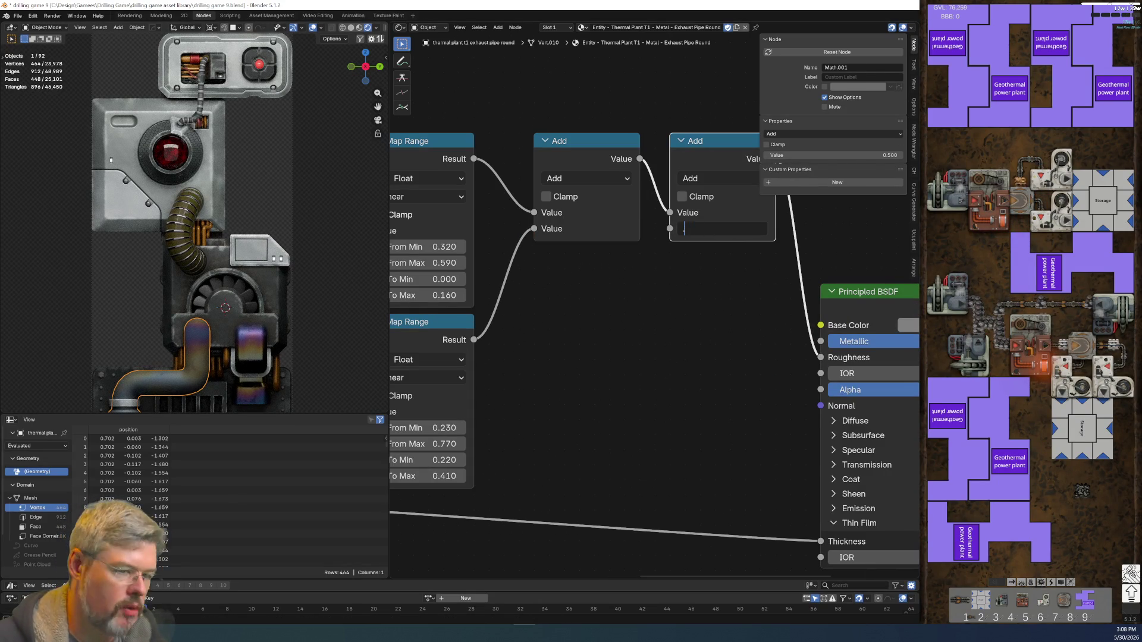
{"action": "type", "text": ".2"}
{"action": "key", "text": "Return"}
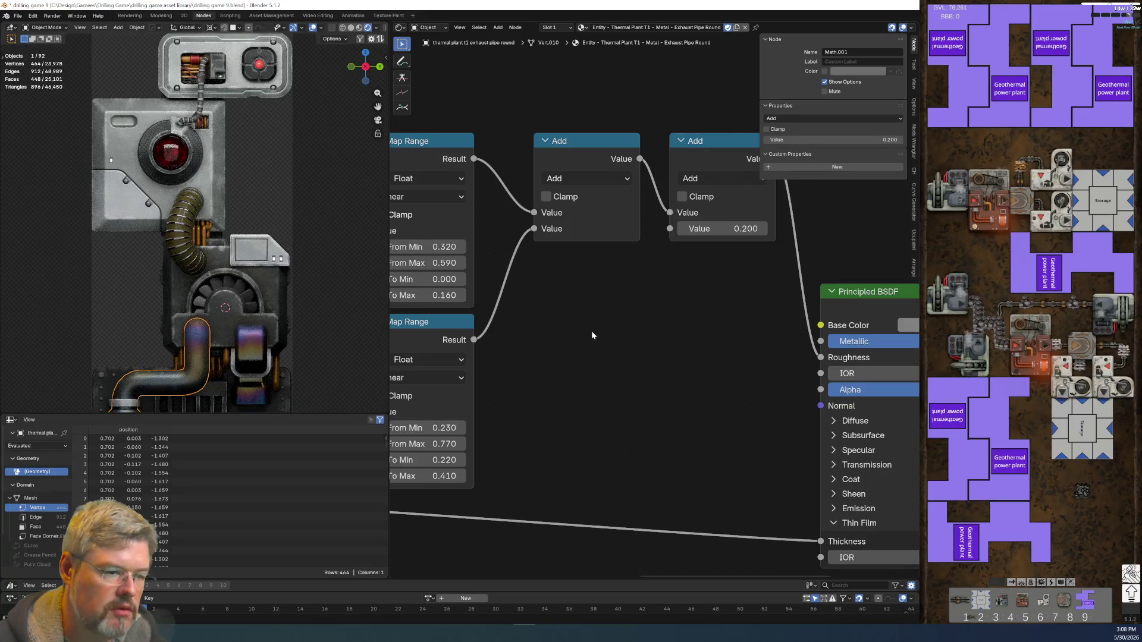
- Try 0.1 as the offset, remove the extra Add node, and save drilling game 9.blend
{"action": "left_click", "coordinate": [729, 233]}
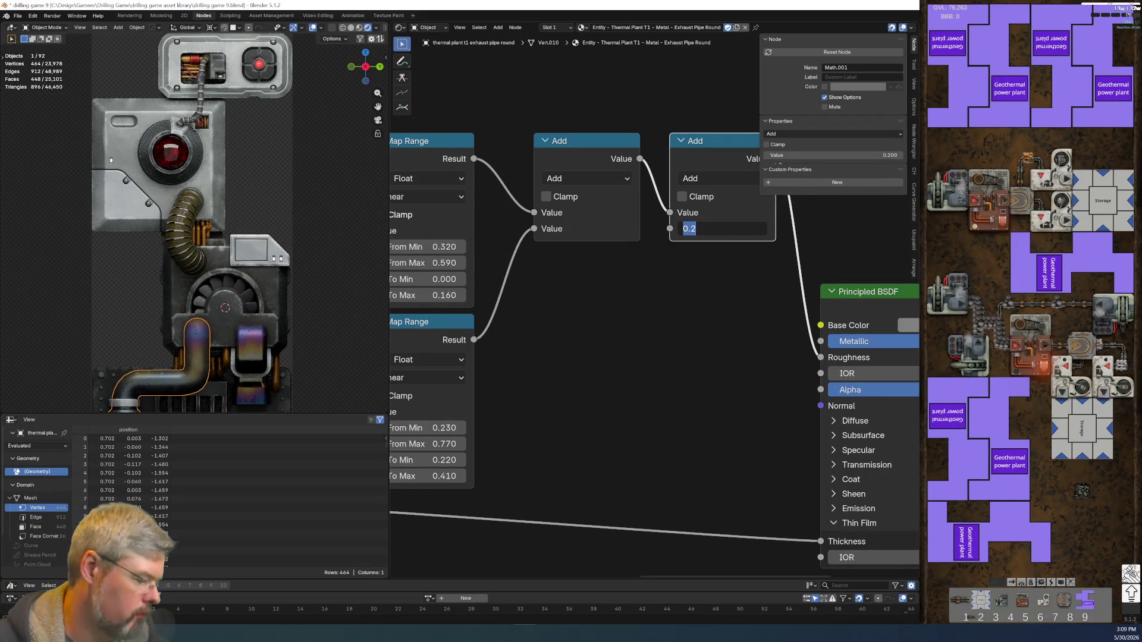
{"action": "type", "text": ".1"}
{"action": "key", "text": "Return"}
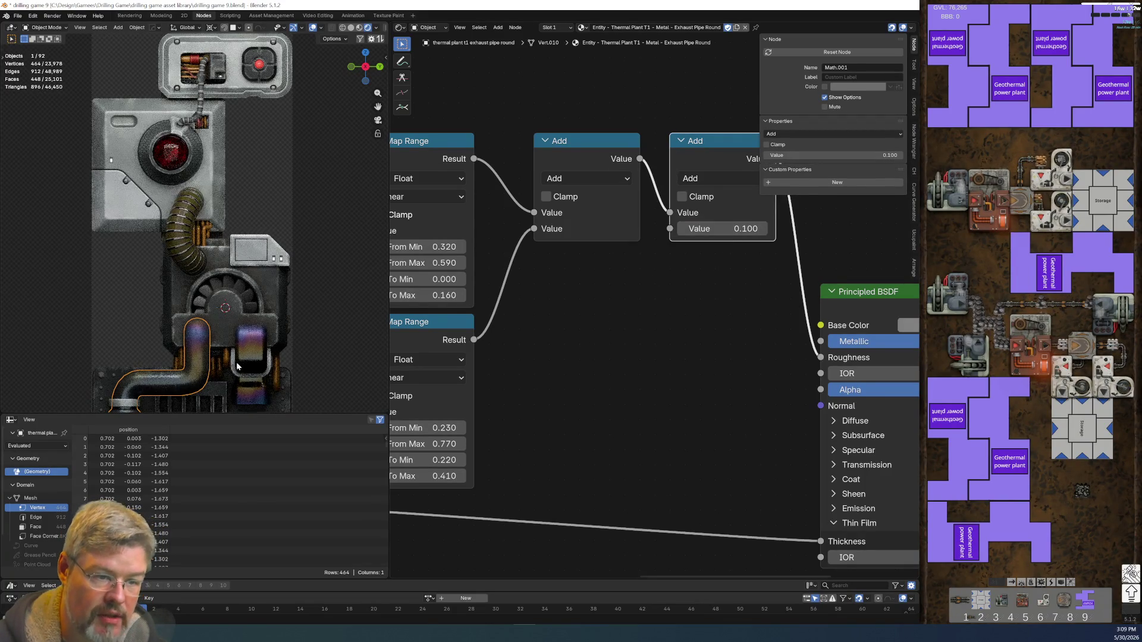
{"action": "scroll", "coordinate": [229, 306], "scroll_direction": "down", "scroll_amount": 3}
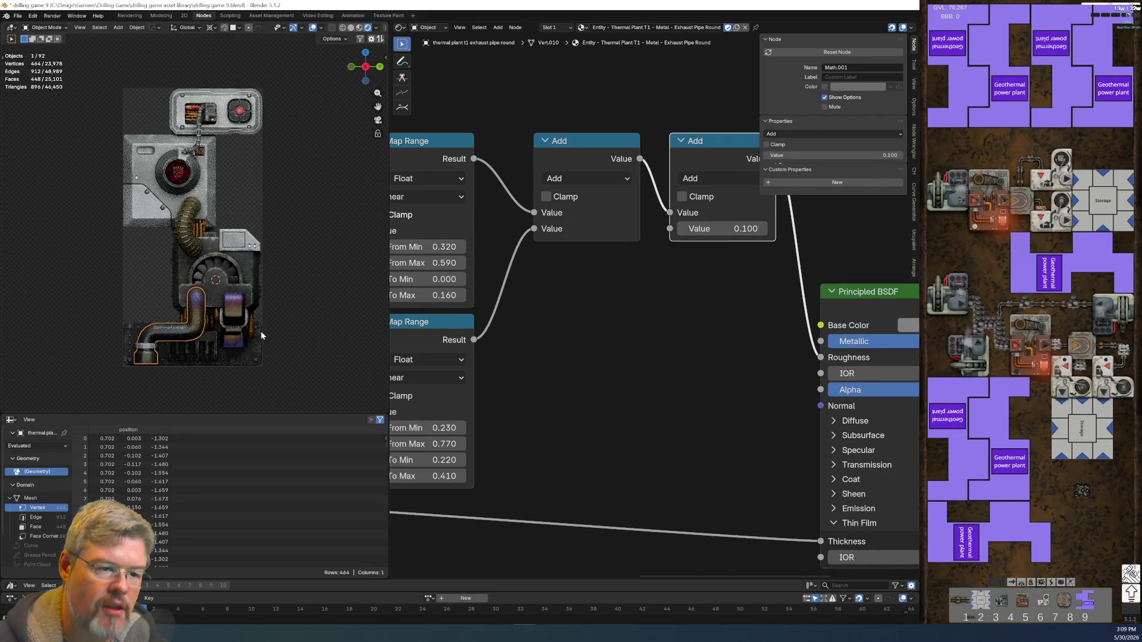
{"action": "key", "text": "ctrl+x"}
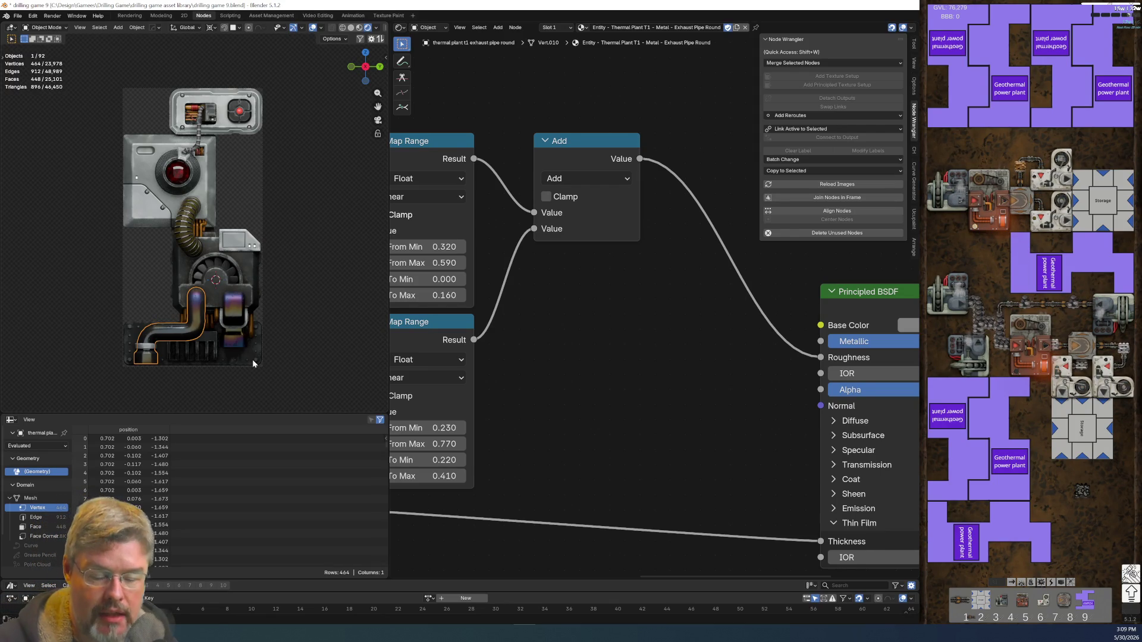
{"action": "left_click", "coordinate": [17, 16]}
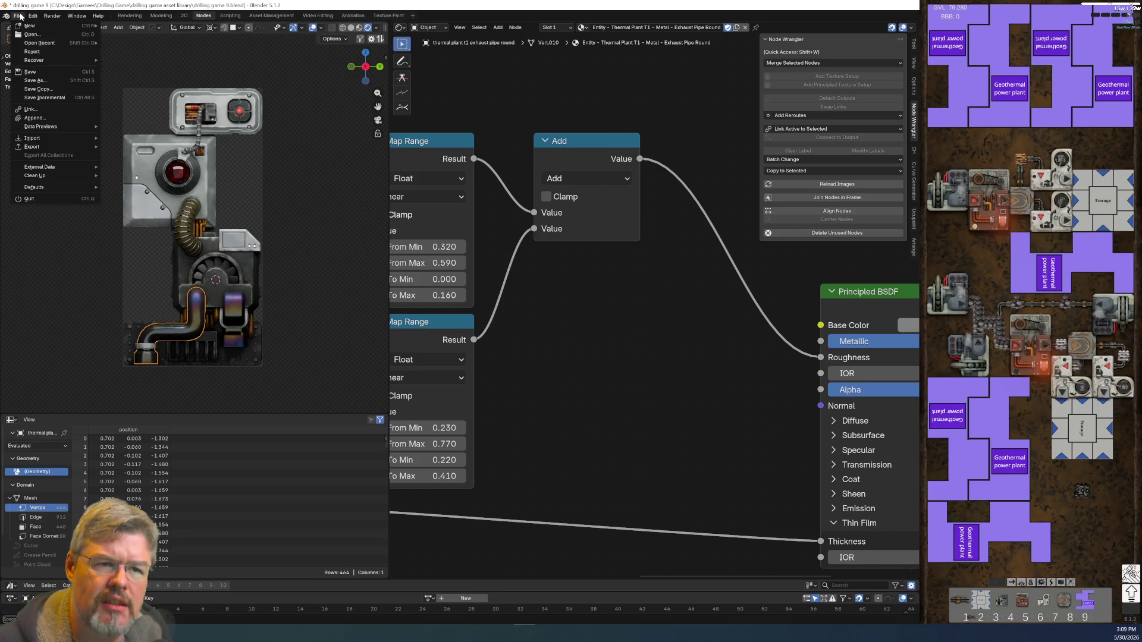
{"action": "left_click", "coordinate": [30, 72]}
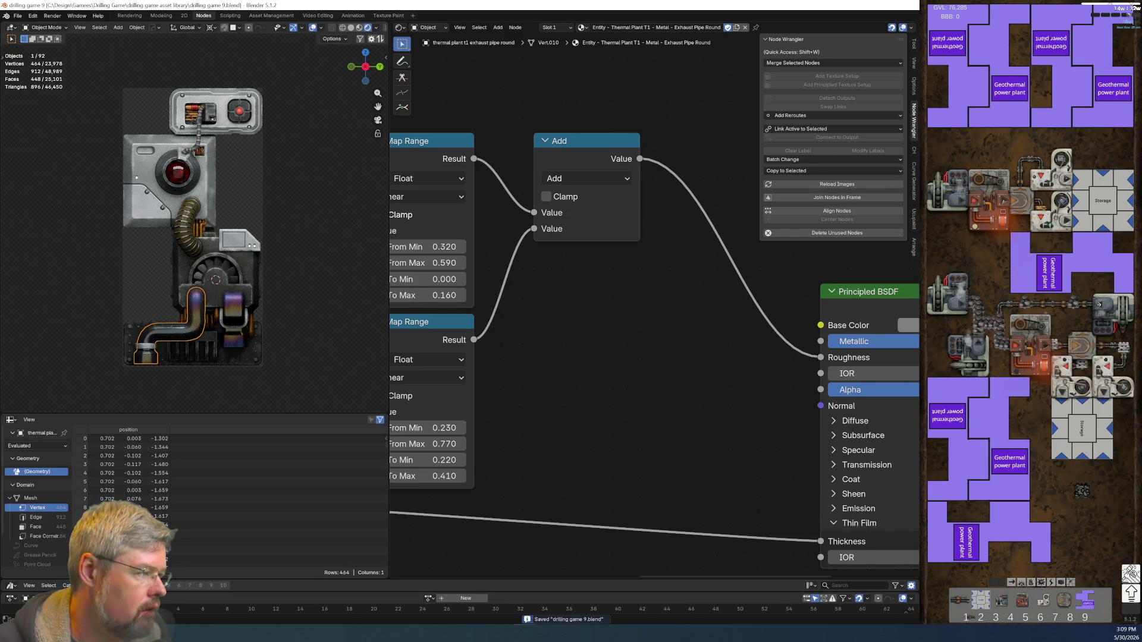
- In the Modeling workspace, return to Object Mode, then select and frame Cube.012
{"action": "left_click", "coordinate": [161, 15]}
{"action": "scroll", "coordinate": [750, 242], "scroll_direction": "down", "scroll_amount": 5}
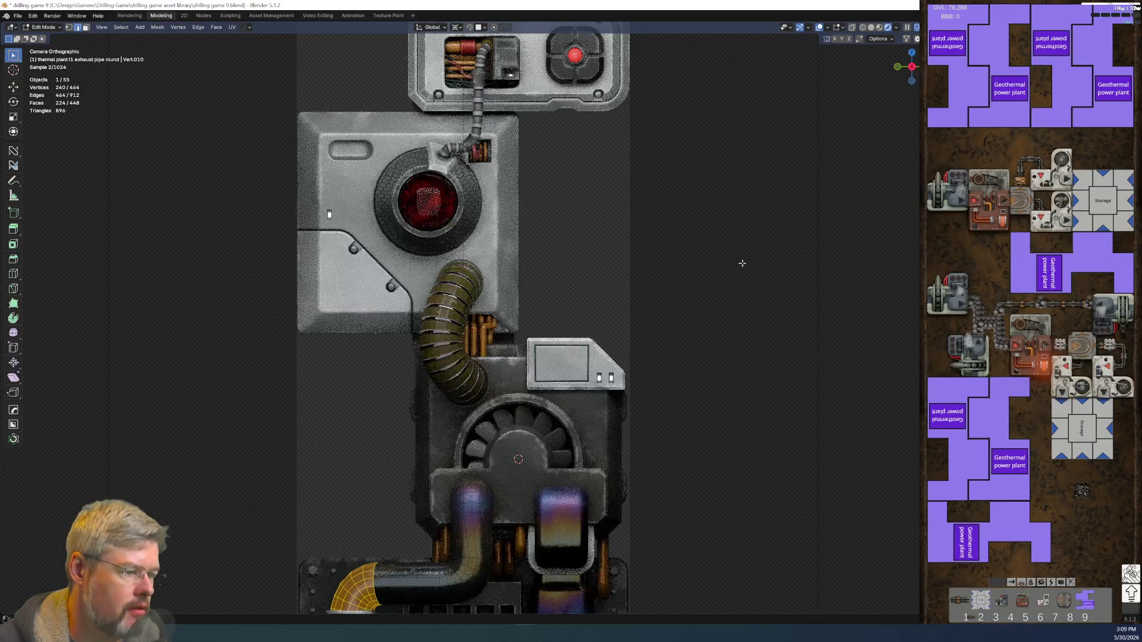
{"action": "key", "text": "Tab"}
{"action": "key", "text": "Tab"}
{"action": "mouse_move", "coordinate": [587, 450]}
{"action": "middle_mouse_down"}
{"action": "mouse_move", "coordinate": [721, 351]}
{"action": "mouse_move", "coordinate": [648, 407]}
{"action": "mouse_move", "coordinate": [495, 276]}
{"action": "mouse_move", "coordinate": [415, 280]}
{"action": "mouse_move", "coordinate": [484, 399]}
{"action": "mouse_move", "coordinate": [453, 386]}
{"action": "mouse_move", "coordinate": [398, 327]}
{"action": "middle_mouse_up"}
{"action": "scroll", "coordinate": [415, 279], "scroll_direction": "up", "scroll_amount": 4}
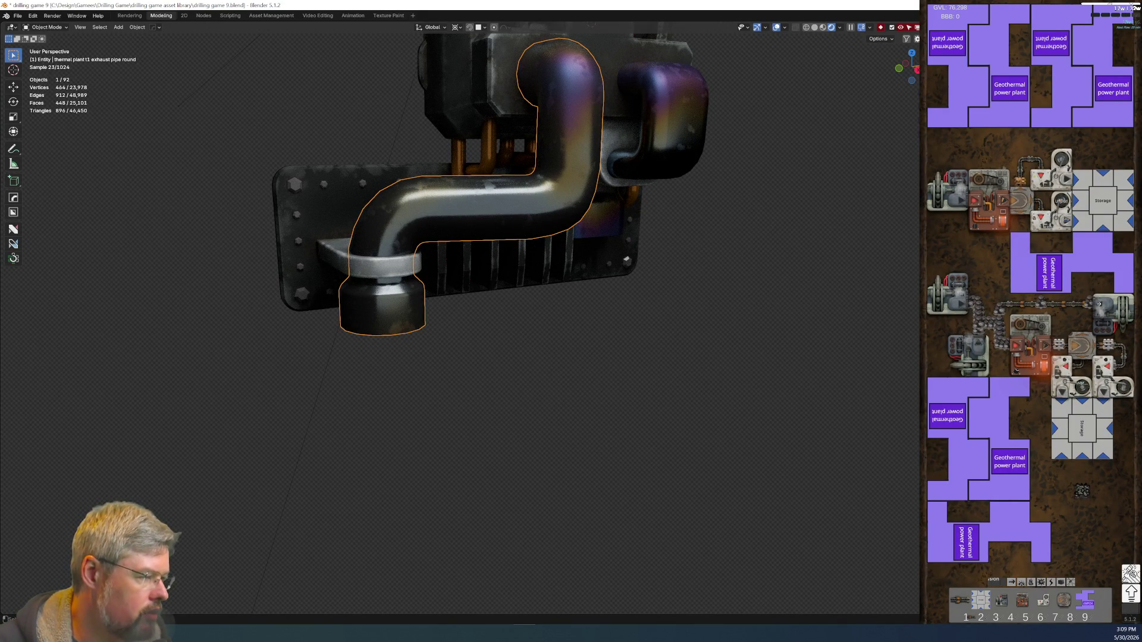
{"action": "left_click", "coordinate": [533, 340]}
{"action": "key", "text": "KP_Decimal"}
{"action": "mouse_move", "coordinate": [537, 194]}
{"action": "middle_mouse_down"}
{"action": "mouse_move", "coordinate": [462, 328]}
{"action": "mouse_move", "coordinate": [486, 249]}
{"action": "middle_mouse_up"}
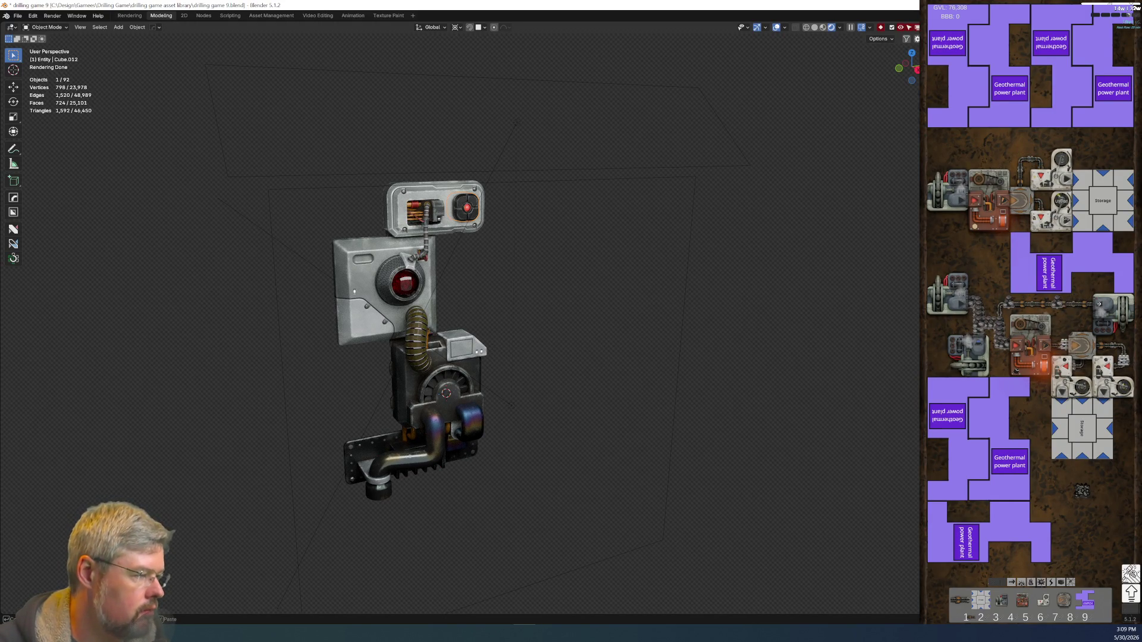
- Select the glowybit part and heatsink, then orbit out of camera view into perspective
{"action": "left_click", "coordinate": [416, 214]}
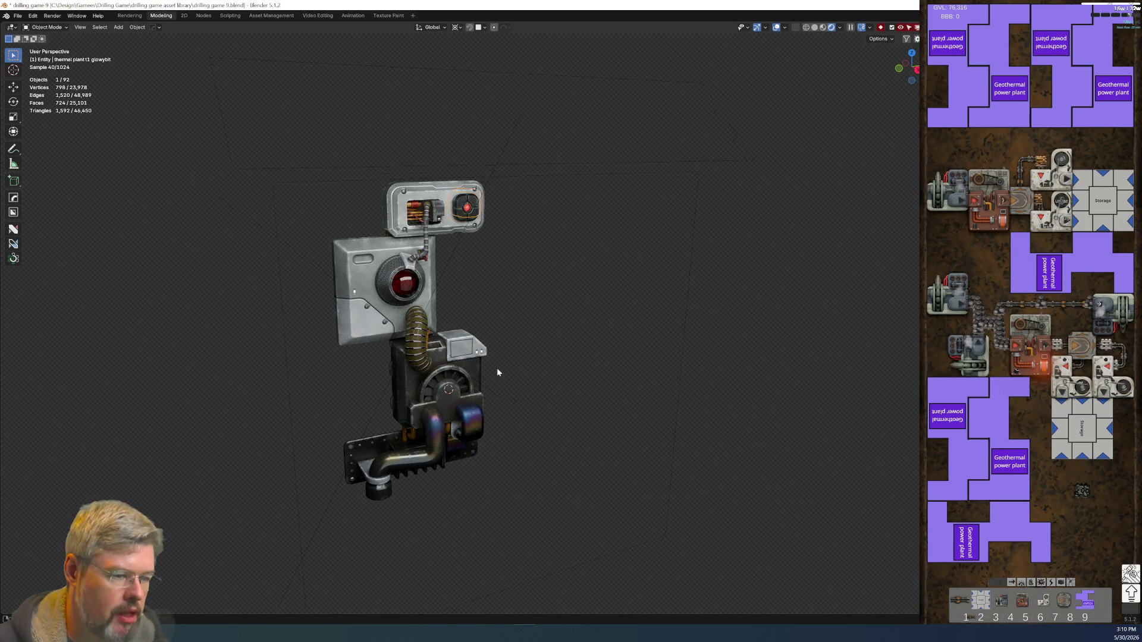
{"action": "middle_click_drag", "start_coordinate": [495, 375], "coordinate": [536, 262], "text": "shift"}
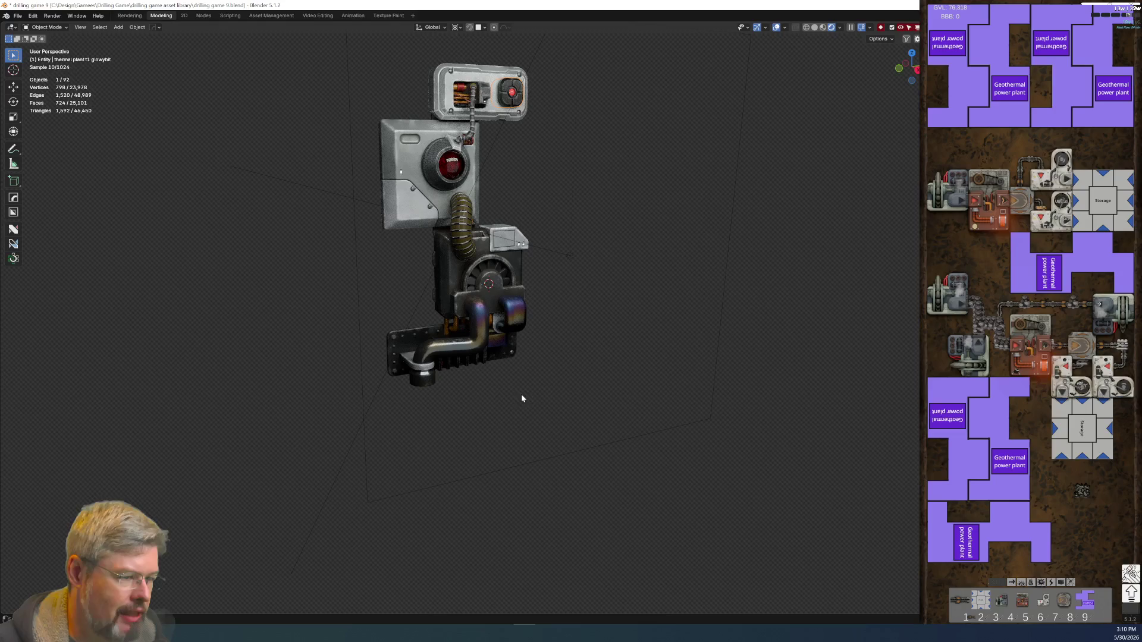
{"action": "scroll", "coordinate": [458, 387], "scroll_direction": "up", "scroll_amount": 4}
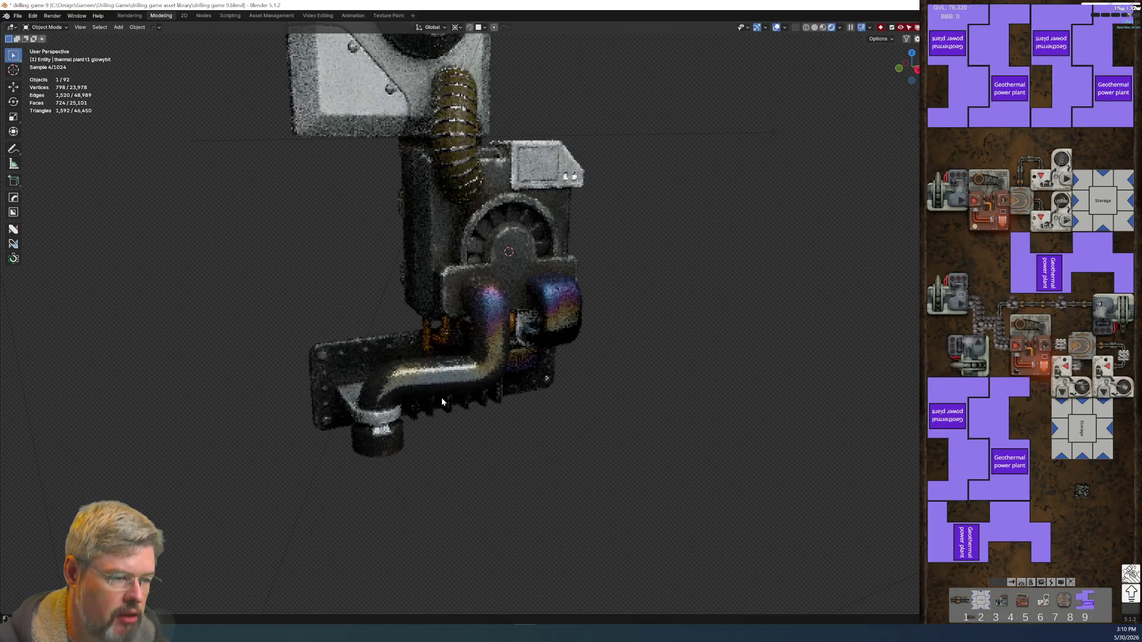
{"action": "left_click", "coordinate": [412, 415]}
{"action": "key", "text": "KP_0"}
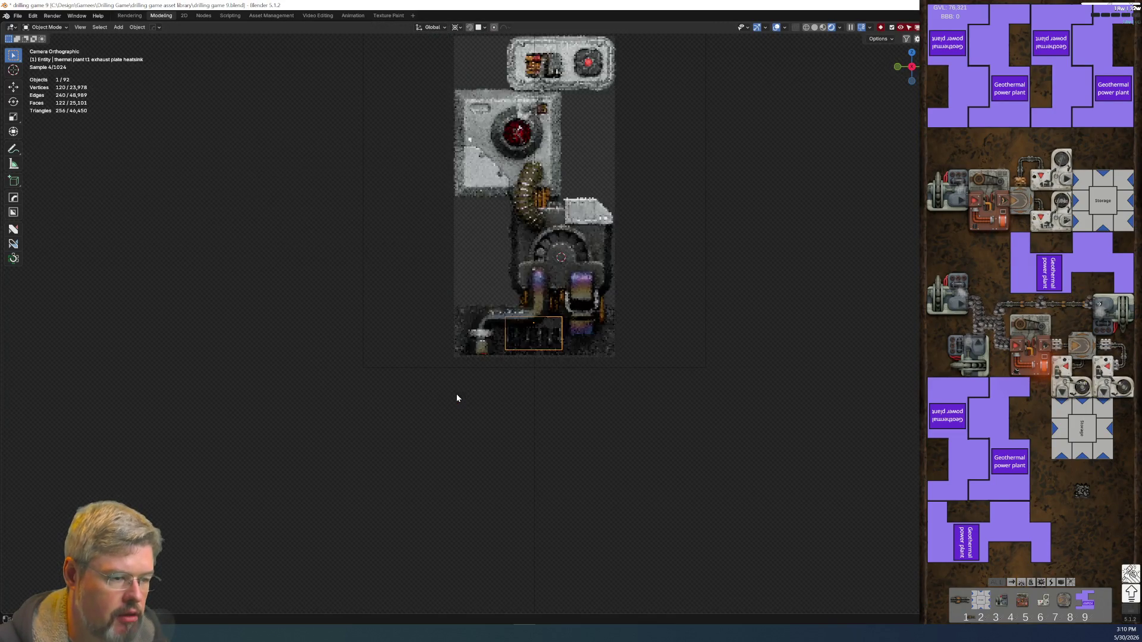
{"action": "scroll", "coordinate": [470, 389], "scroll_direction": "up", "scroll_amount": 6}
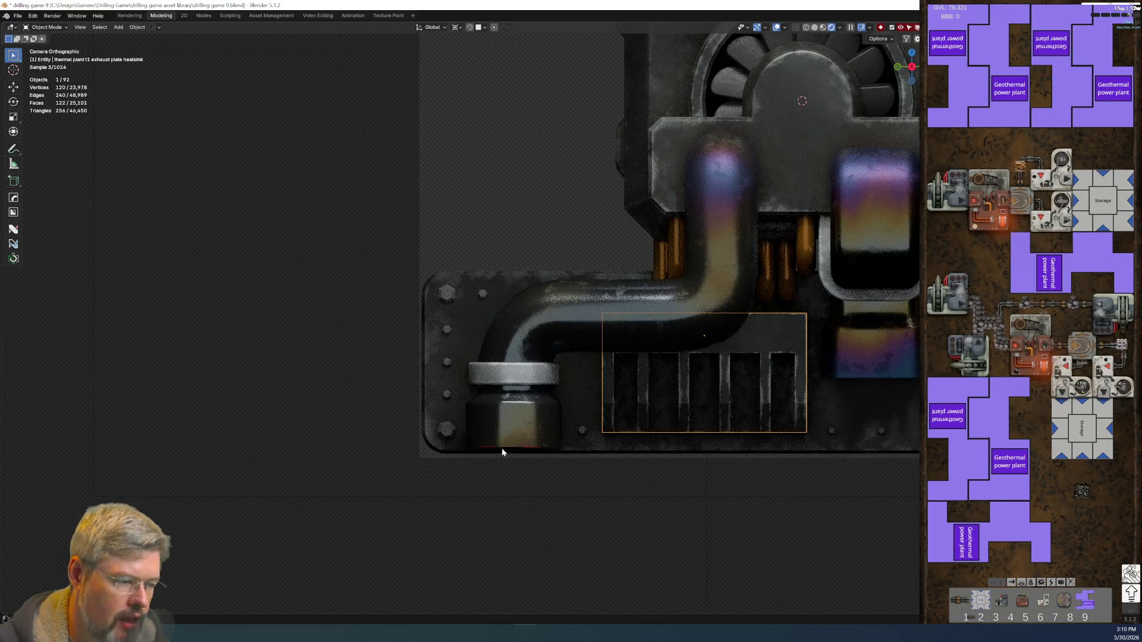
{"action": "mouse_move", "coordinate": [583, 432]}
{"action": "middle_mouse_down"}
{"action": "mouse_move", "coordinate": [558, 425]}
{"action": "mouse_move", "coordinate": [494, 356]}
{"action": "middle_mouse_up"}
{"action": "scroll", "coordinate": [493, 356], "scroll_direction": "up", "scroll_amount": 2}
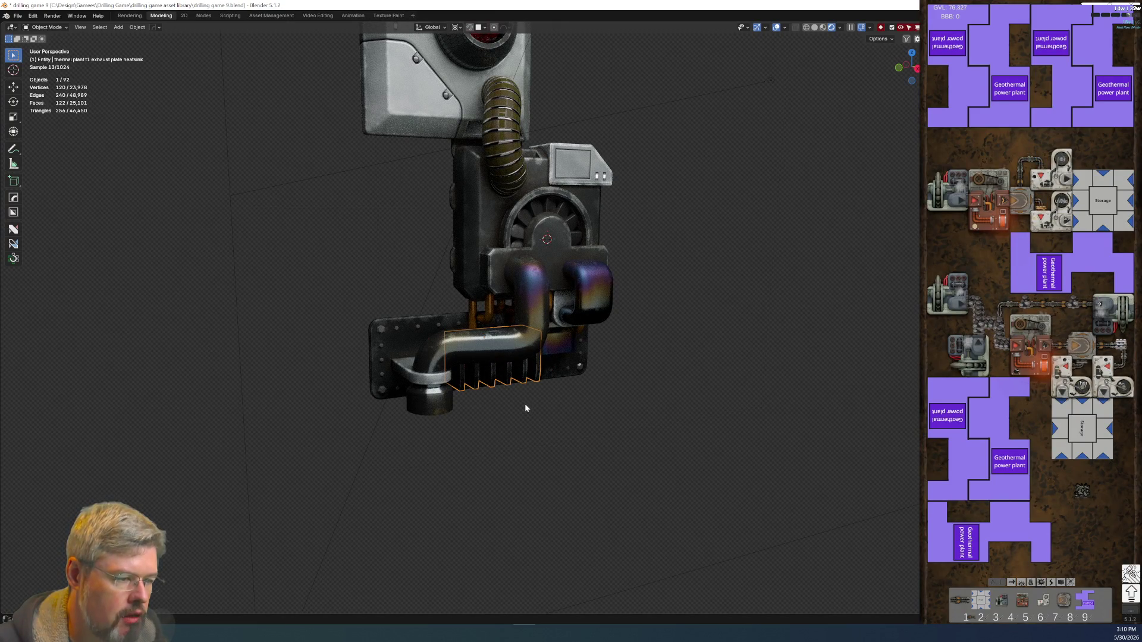
{"action": "key", "text": "shift+s"}
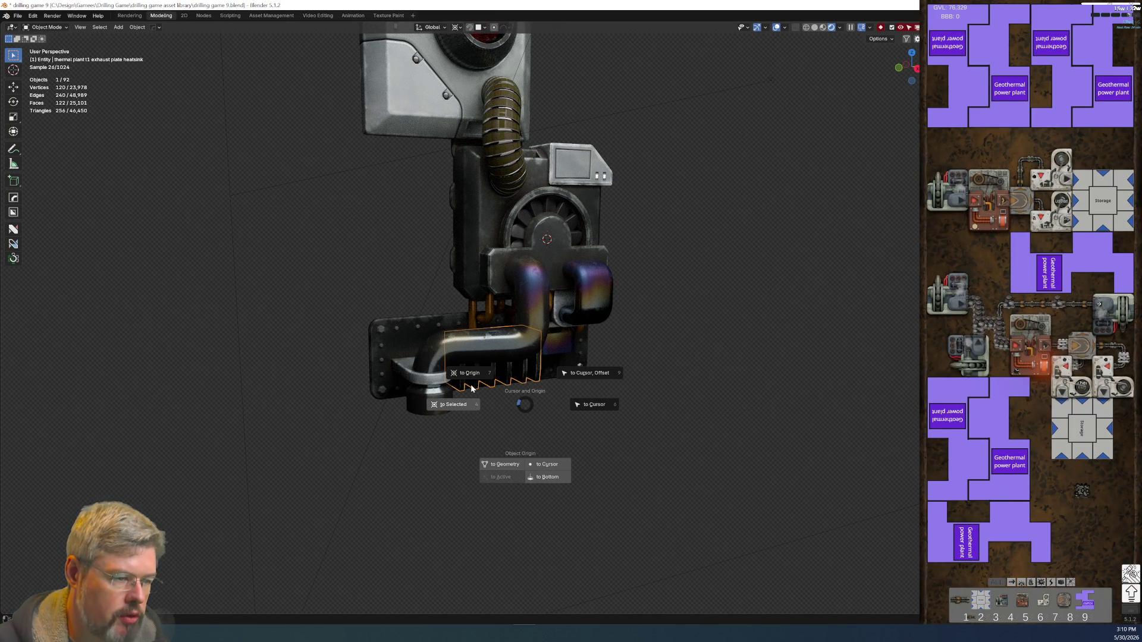
- Snap the 3D cursor to the heatsink, add a plane there, and lower it along Z
{"action": "left_click", "coordinate": [472, 383]}
{"action": "key", "text": "shift+a"}
{"action": "mouse_move", "coordinate": [469, 379]}
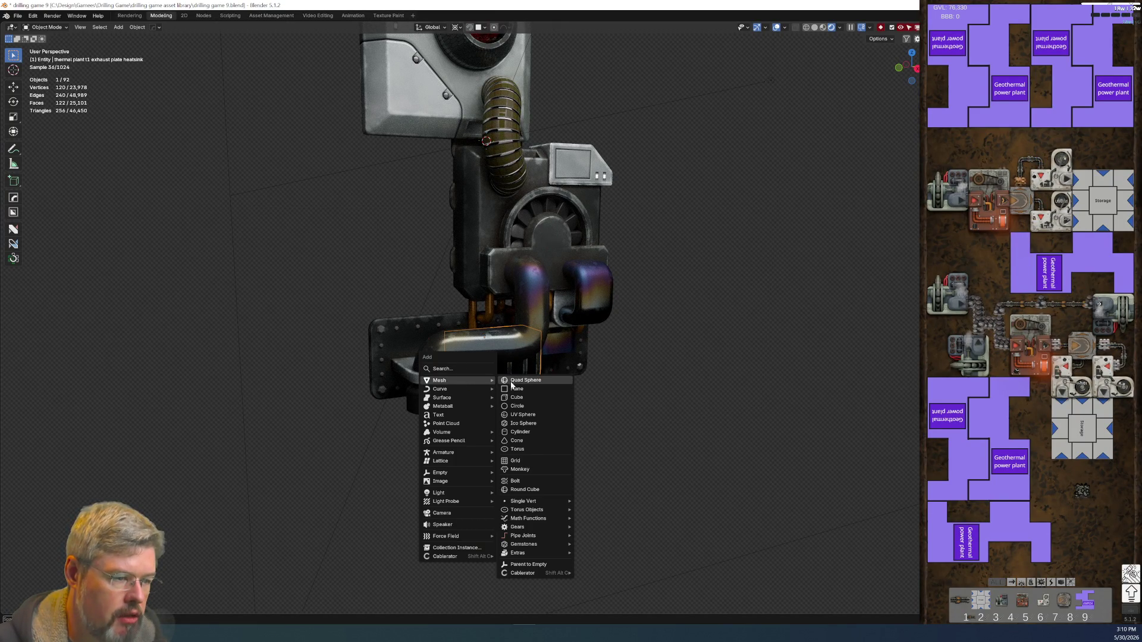
{"action": "left_click", "coordinate": [513, 389]}
{"action": "key", "text": "g"}
{"action": "key", "text": "z"}
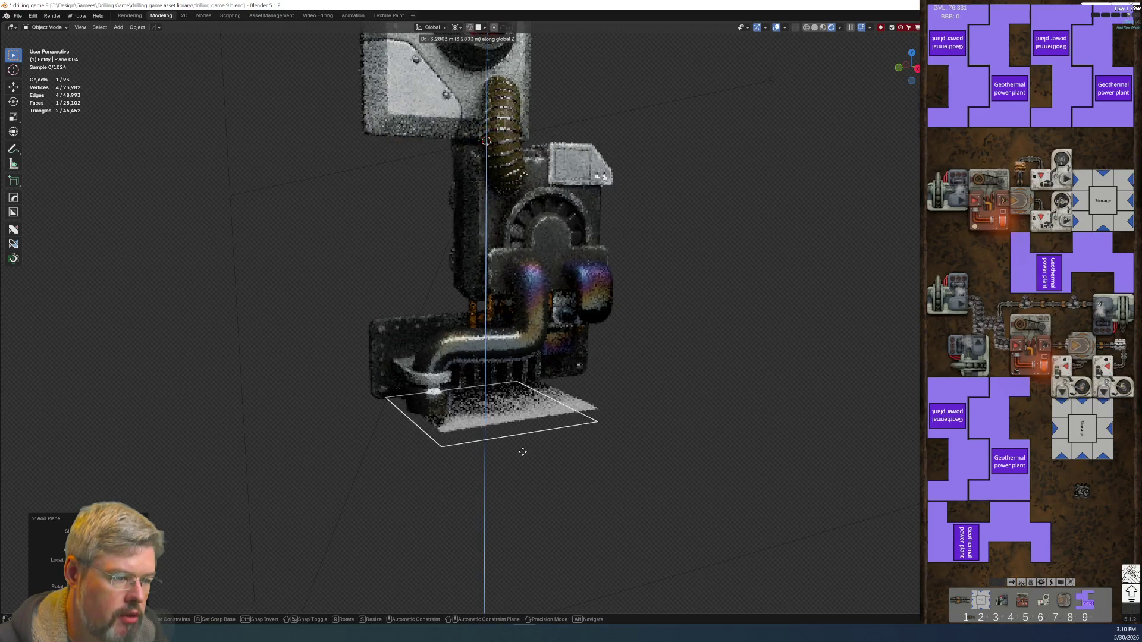
{"action": "left_click", "coordinate": [522, 452]}
- Scale the plane up, enlarging it 1.5 times in Right view, and save the file
{"action": "key", "text": "s"}
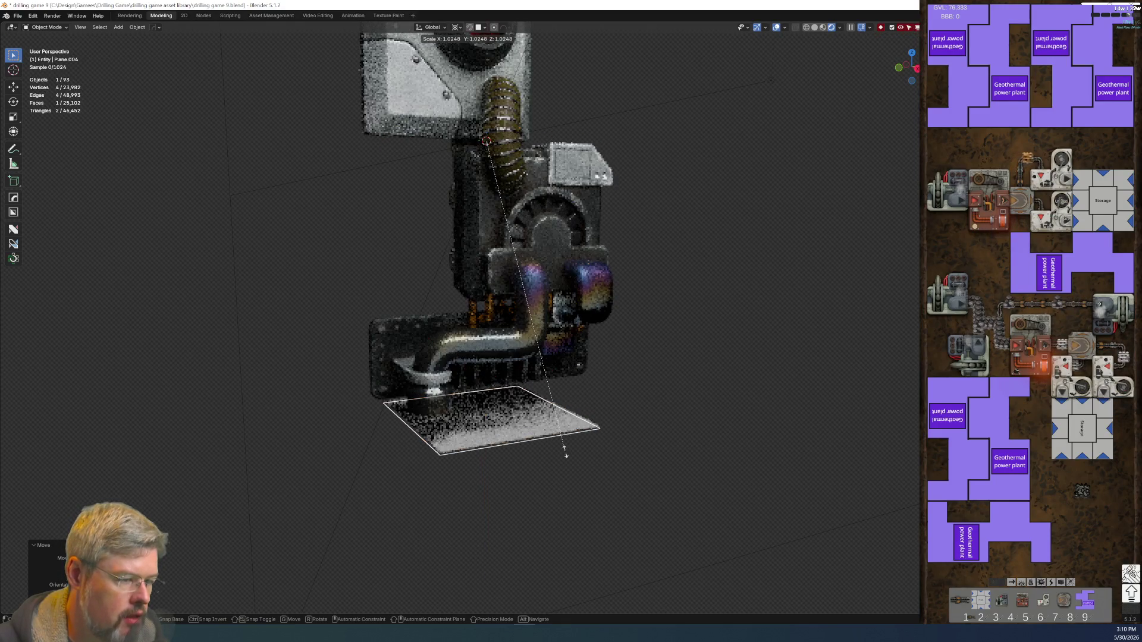
{"action": "left_click", "coordinate": [565, 452]}
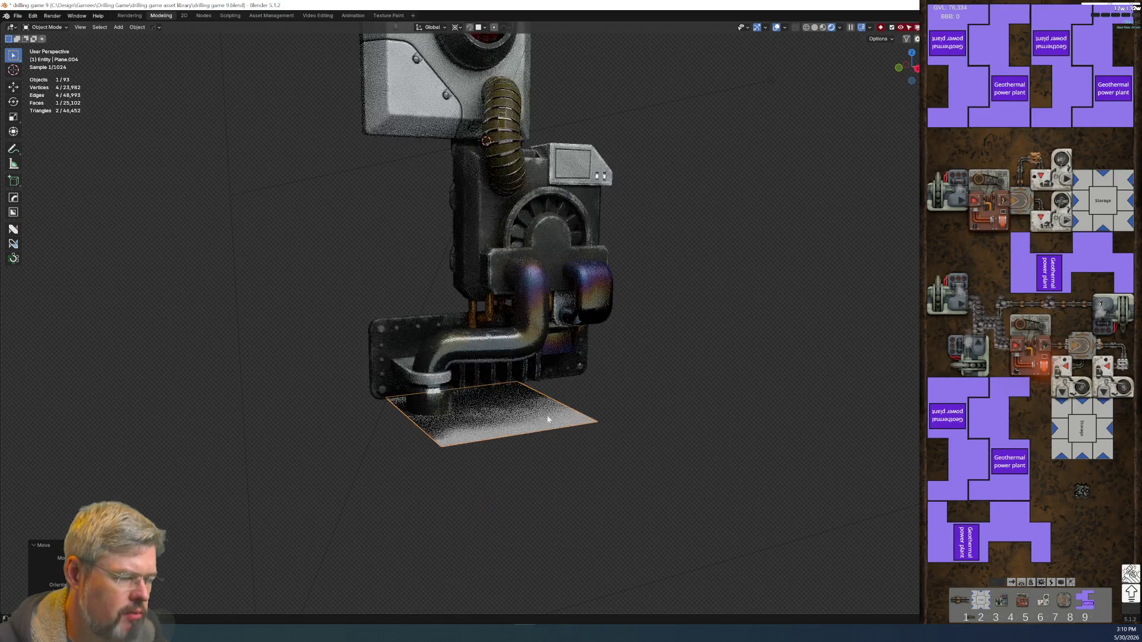
{"action": "left_click", "coordinate": [465, 30]}
{"action": "left_click", "coordinate": [485, 71]}
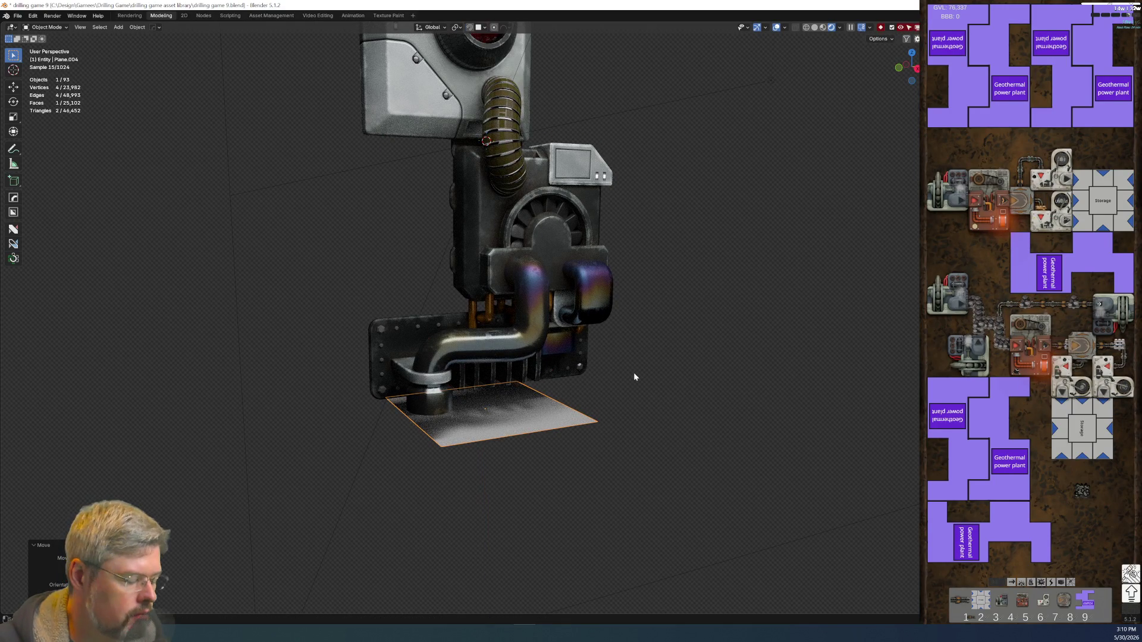
{"action": "key", "text": "KP_3"}
{"action": "type", "text": "s1.5"}
{"action": "key", "text": "Return"}
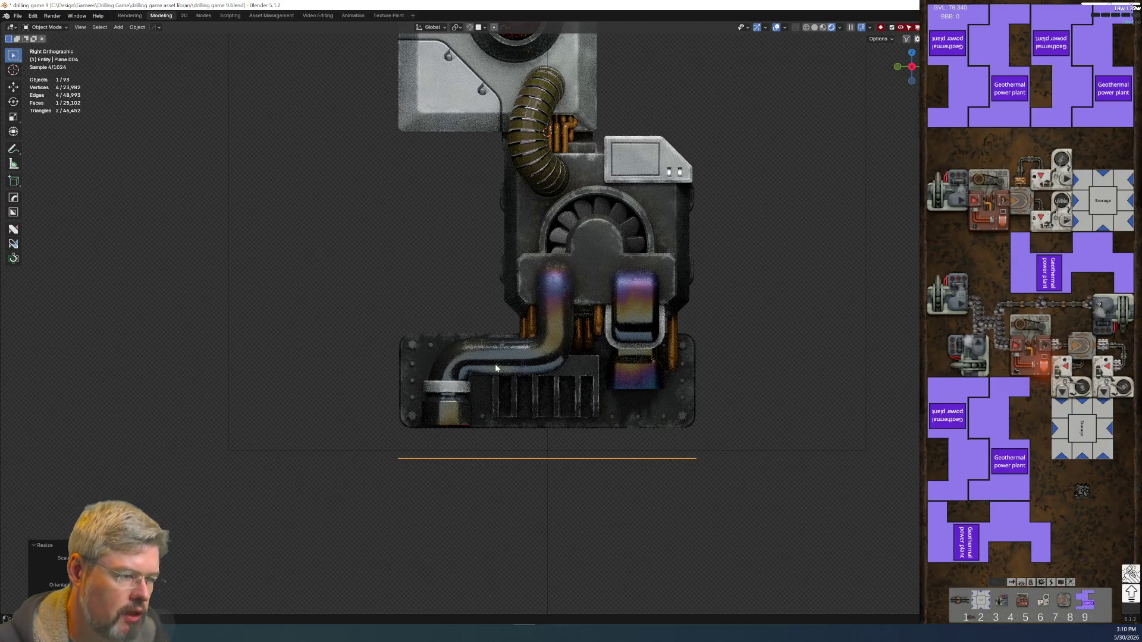
{"action": "middle_click_drag", "start_coordinate": [523, 421], "coordinate": [537, 446]}
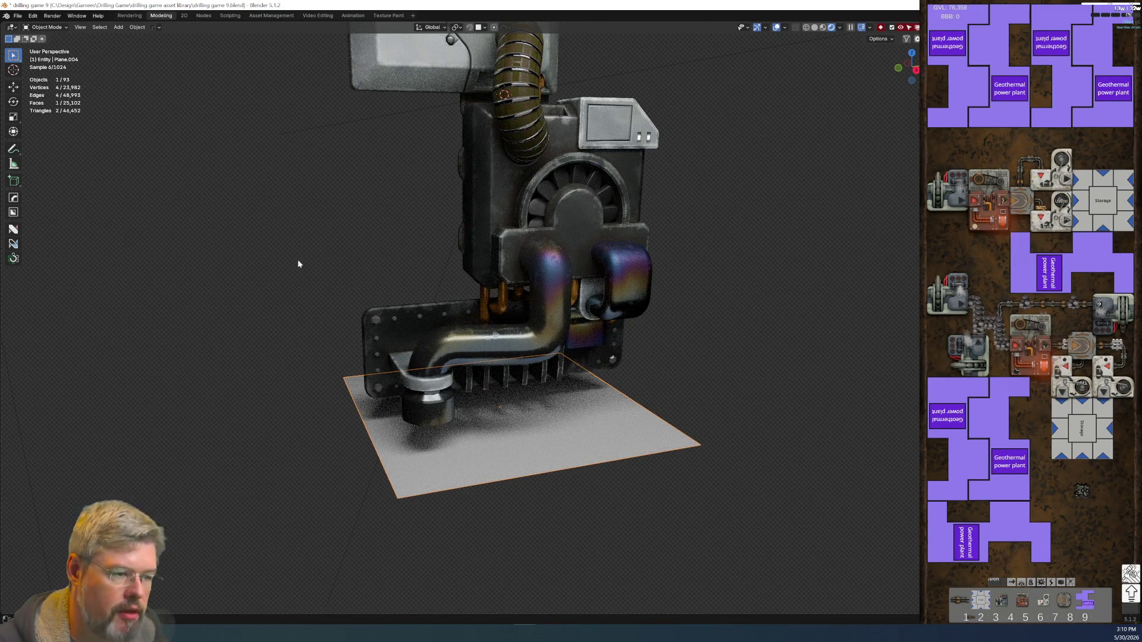
{"action": "left_click", "coordinate": [18, 16]}
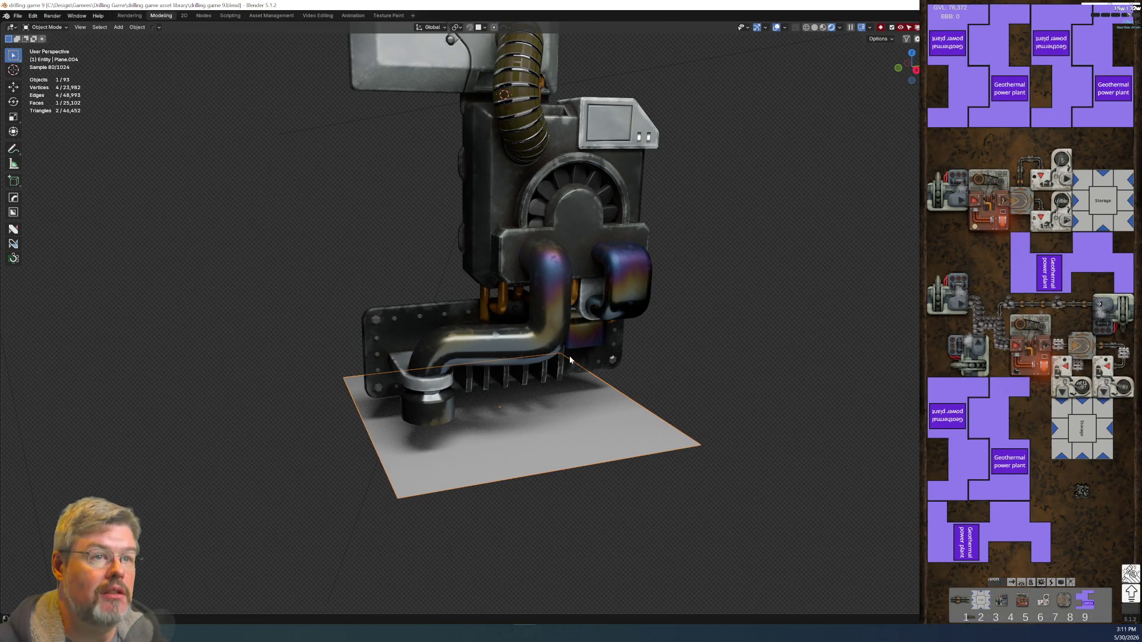
- Add Texture Coordinate and Mapping nodes to the Principled BSDF, discarding the Image Texture
{"action": "left_click", "coordinate": [200, 16]}
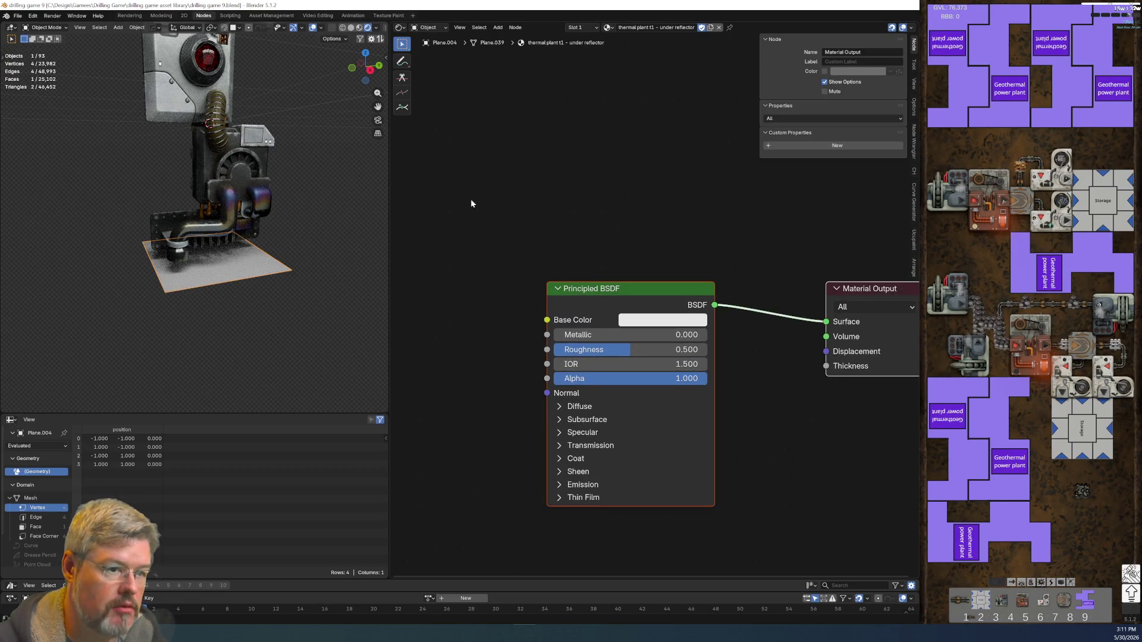
{"action": "scroll", "coordinate": [471, 204], "scroll_direction": "down", "scroll_amount": 2}
{"action": "middle_click_drag", "start_coordinate": [623, 297], "coordinate": [705, 298]}
{"action": "left_click", "coordinate": [705, 297]}
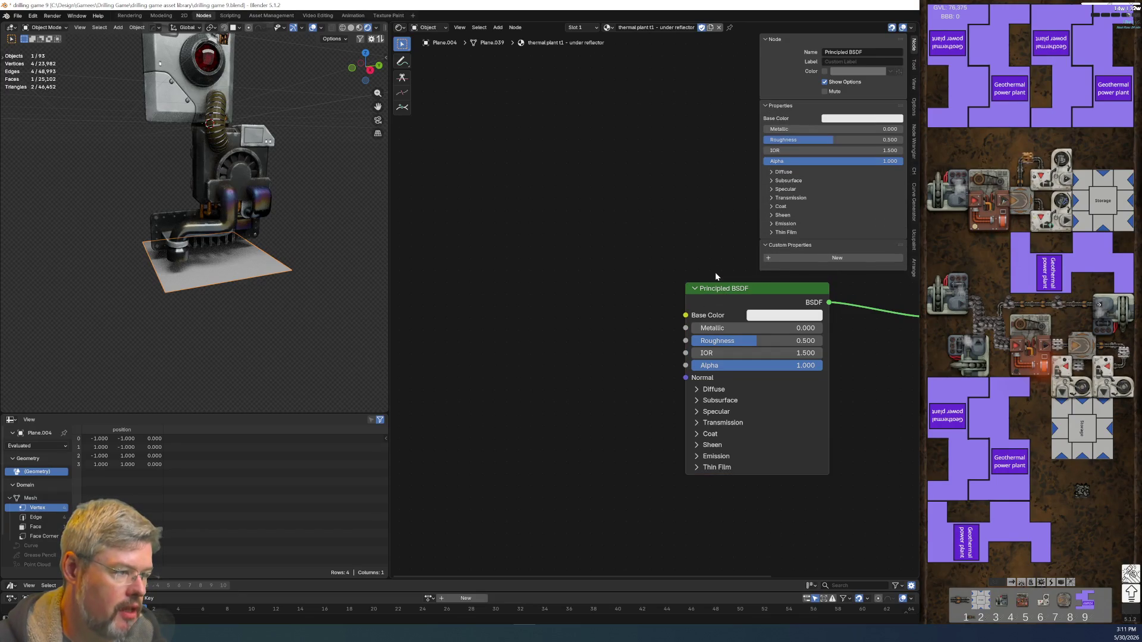
{"action": "key", "text": "ctrl+t"}
{"action": "key", "text": "x"}
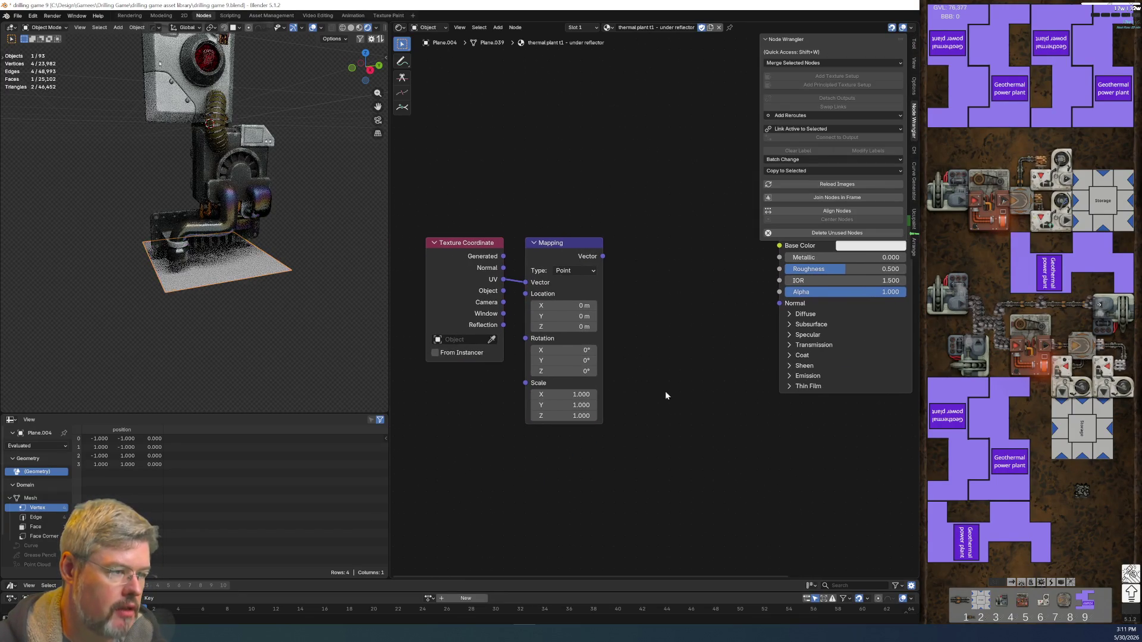
{"action": "left_click_drag", "start_coordinate": [466, 198], "coordinate": [619, 364]}
{"action": "left_click_drag", "start_coordinate": [559, 242], "coordinate": [493, 210]}
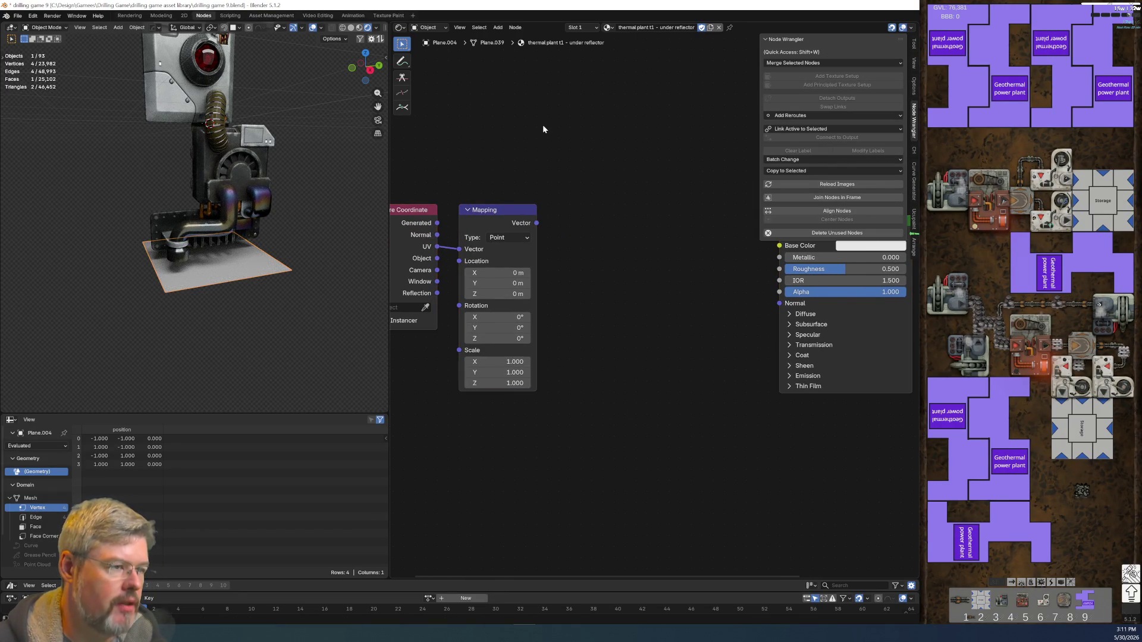
- Add a Noise Texture after Mapping and connect its Factor to Base Color
{"action": "key", "text": "shift+a"}
{"action": "type", "text": "text"}
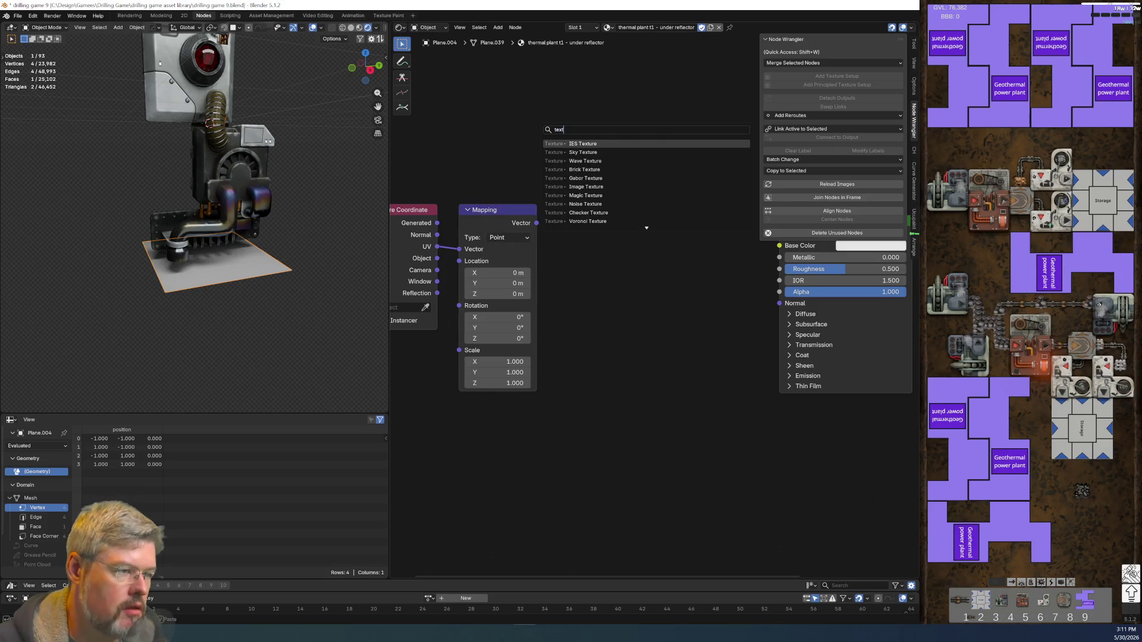
{"action": "key", "text": "BackSpace"}
{"action": "key", "text": "BackSpace"}
{"action": "type", "text": "noise"}
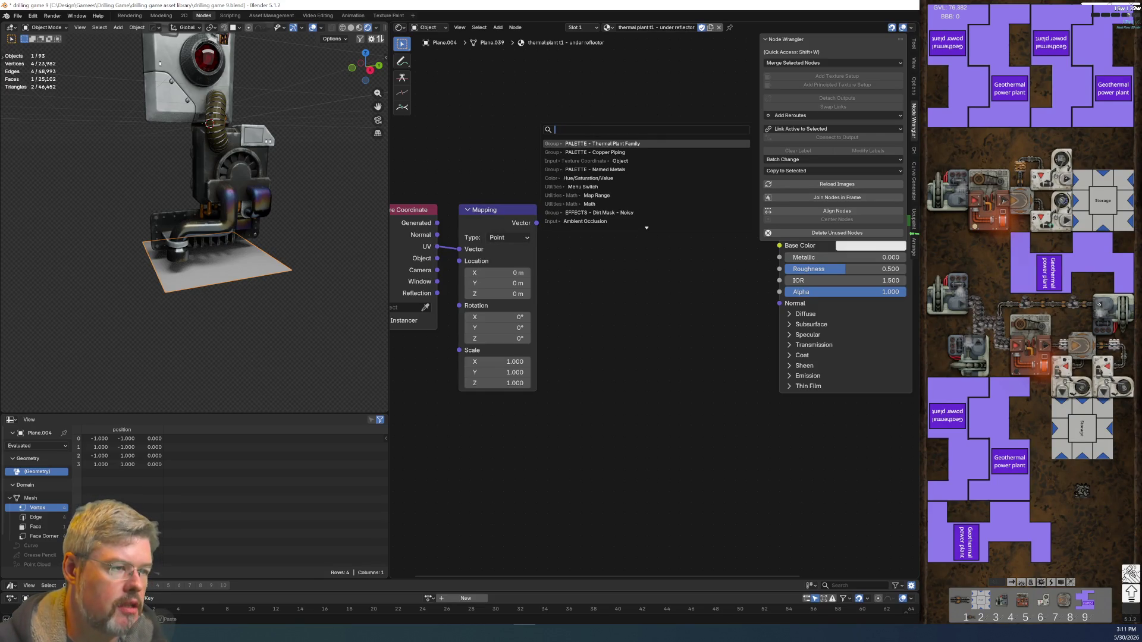
{"action": "key", "text": "Return"}
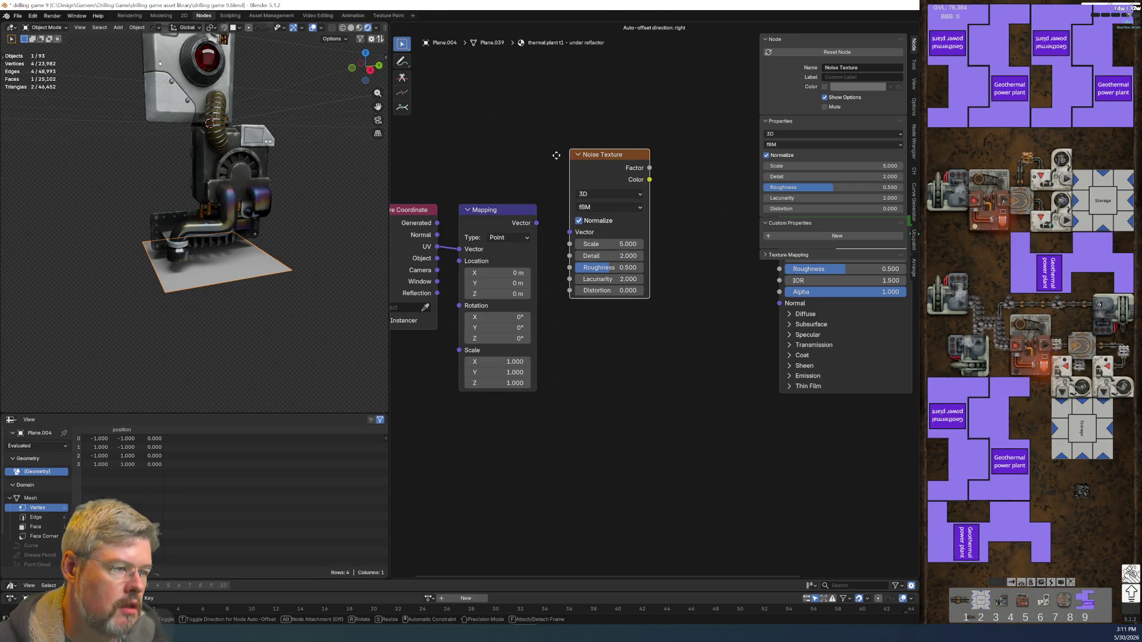
{"action": "left_click", "coordinate": [588, 207]}
{"action": "left_click_drag", "start_coordinate": [536, 223], "coordinate": [590, 251]}
{"action": "middle_click_drag", "start_coordinate": [678, 419], "coordinate": [565, 413]}
{"action": "scroll", "coordinate": [564, 414], "scroll_direction": "up", "scroll_amount": 1}
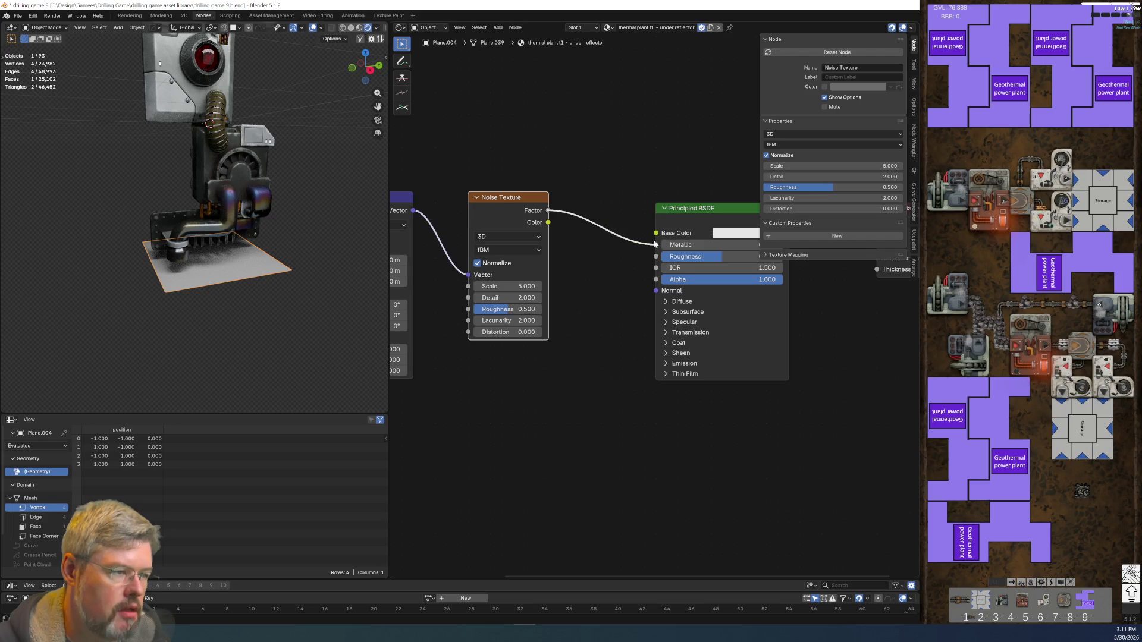
{"action": "scroll", "coordinate": [640, 255], "scroll_direction": "down", "scroll_amount": 2}
{"action": "left_click_drag", "start_coordinate": [644, 359], "coordinate": [436, 132]}
- Move the three texture nodes left, then add and delete an unwanted Mix node
{"action": "key", "text": "g"}
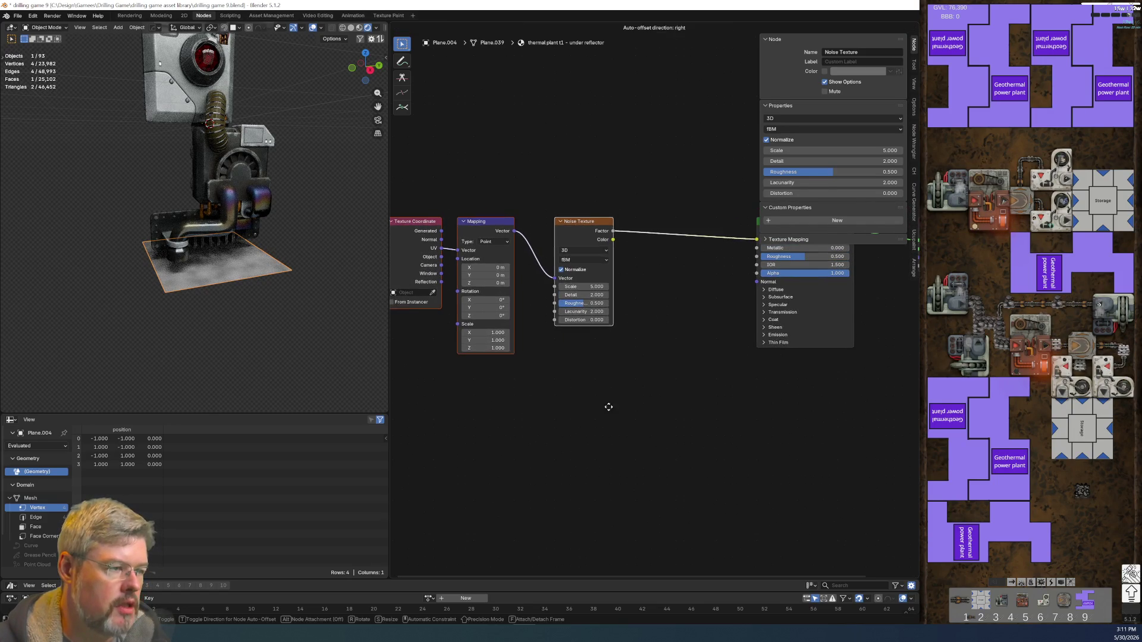
{"action": "left_click", "coordinate": [607, 402]}
{"action": "left_click_drag", "start_coordinate": [615, 161], "coordinate": [653, 134]}
{"action": "left_click", "coordinate": [660, 136]}
{"action": "key", "text": "shift+a"}
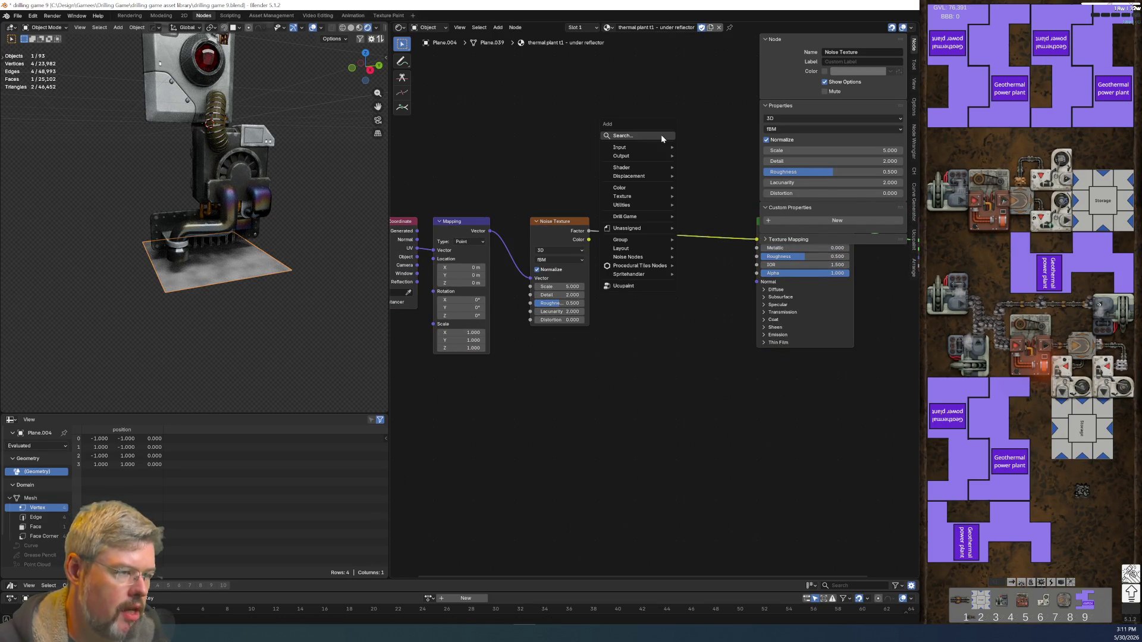
{"action": "left_click", "coordinate": [662, 137]}
{"action": "type", "text": "mix col"}
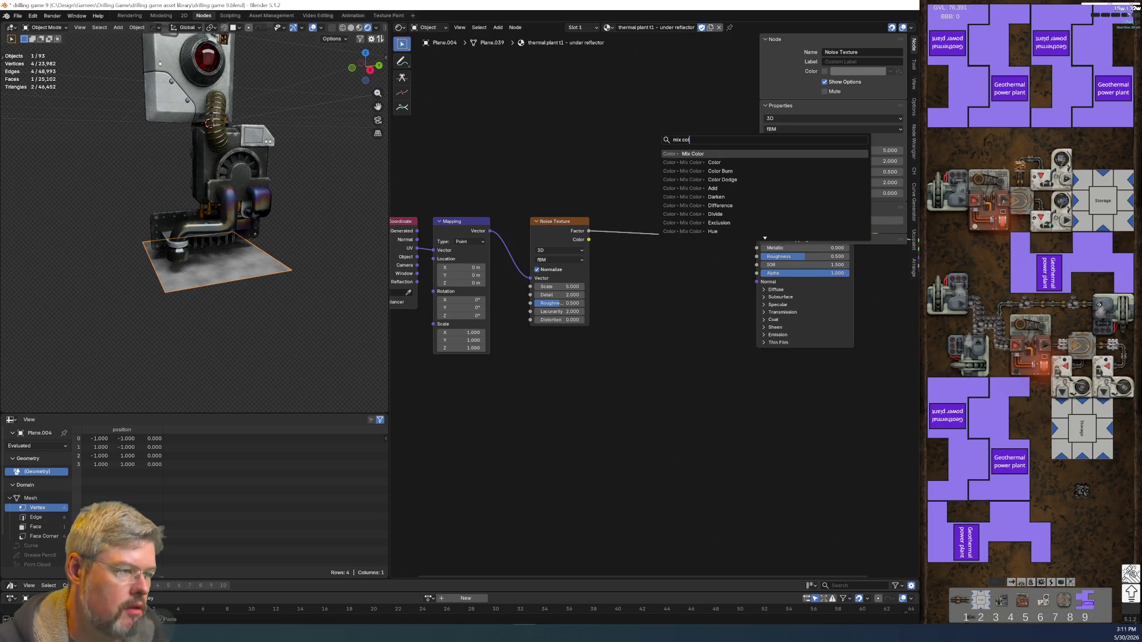
{"action": "key", "text": "Return"}
{"action": "left_click", "coordinate": [661, 137]}
{"action": "scroll", "coordinate": [708, 258], "scroll_direction": "up", "scroll_amount": 2}
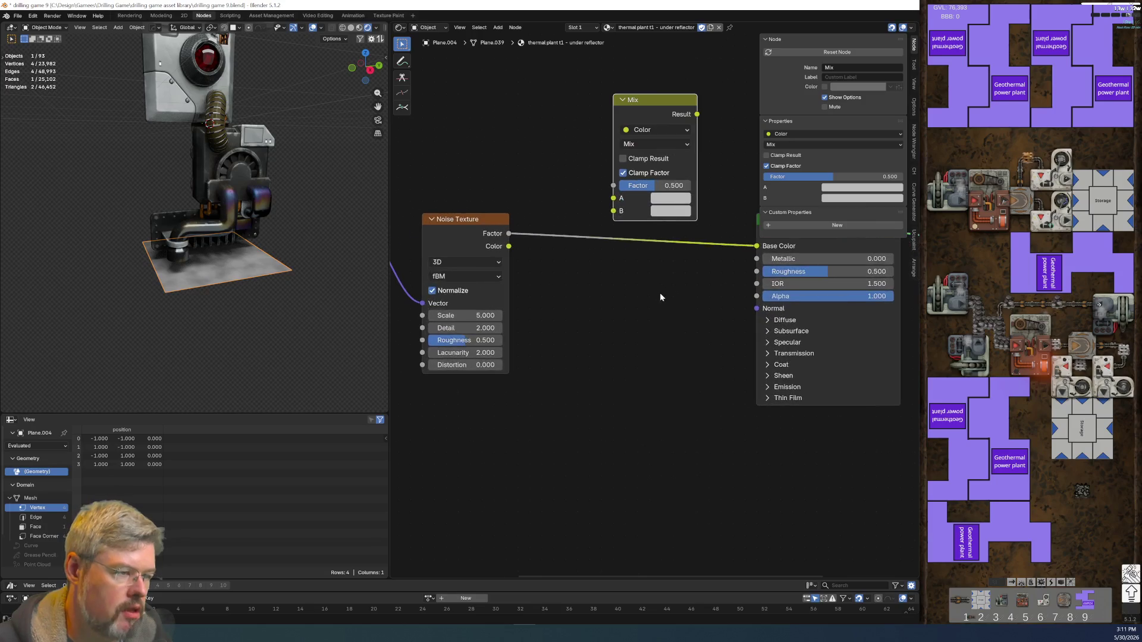
{"action": "key", "text": "x"}
- Add a Color Ramp node and shift the shader, output and ramp nodes right
{"action": "key", "text": "shift+a"}
{"action": "type", "text": "c"}
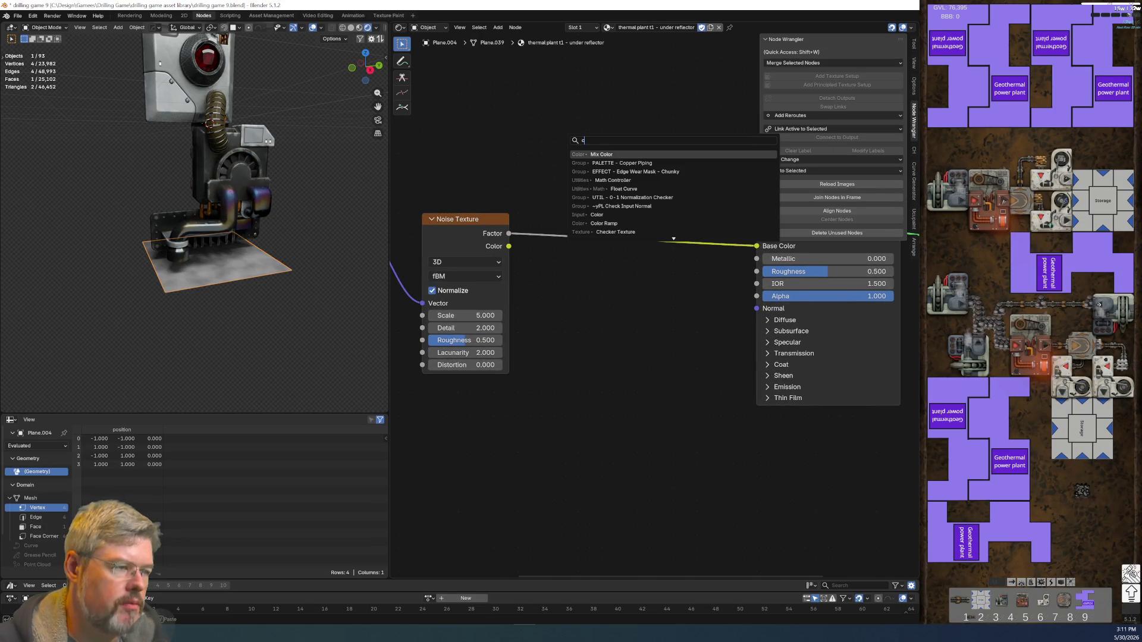
{"action": "type", "text": "olo"}
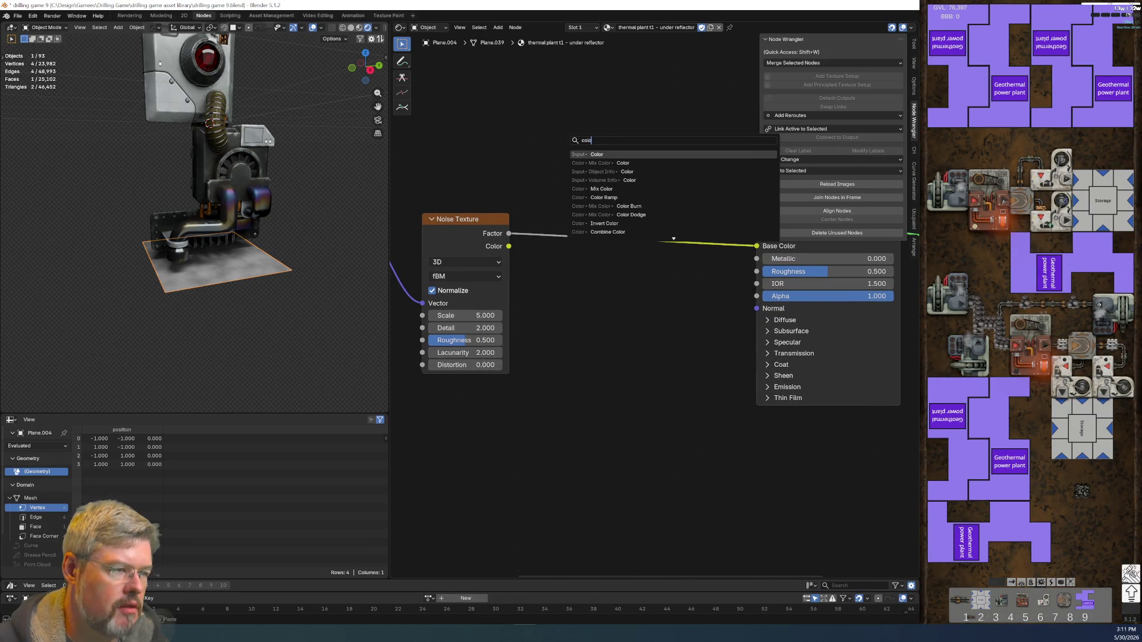
{"action": "type", "text": "r ramp"}
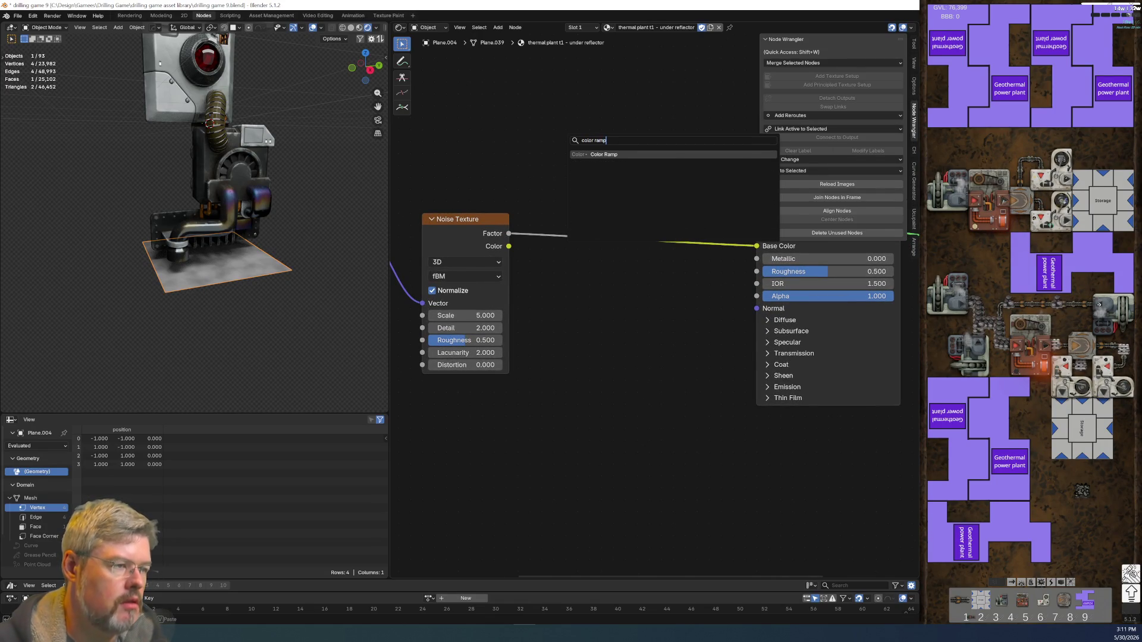
{"action": "key", "text": "Return"}
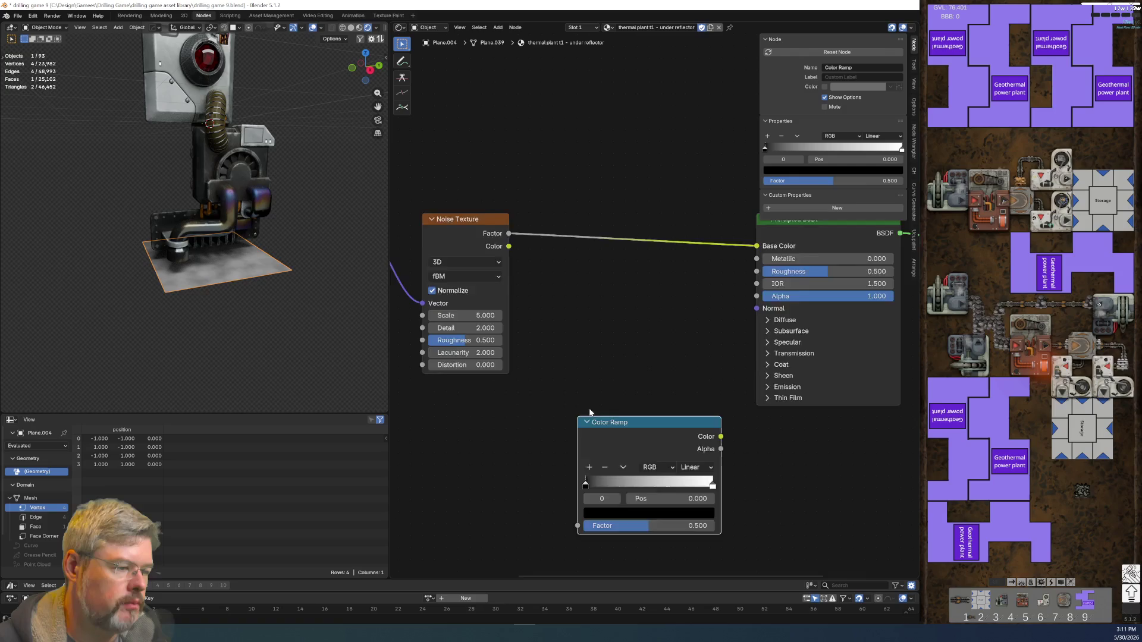
{"action": "left_click", "coordinate": [586, 416]}
{"action": "scroll", "coordinate": [569, 263], "scroll_direction": "down", "scroll_amount": 3}
{"action": "left_click_drag", "start_coordinate": [565, 255], "coordinate": [783, 436]}
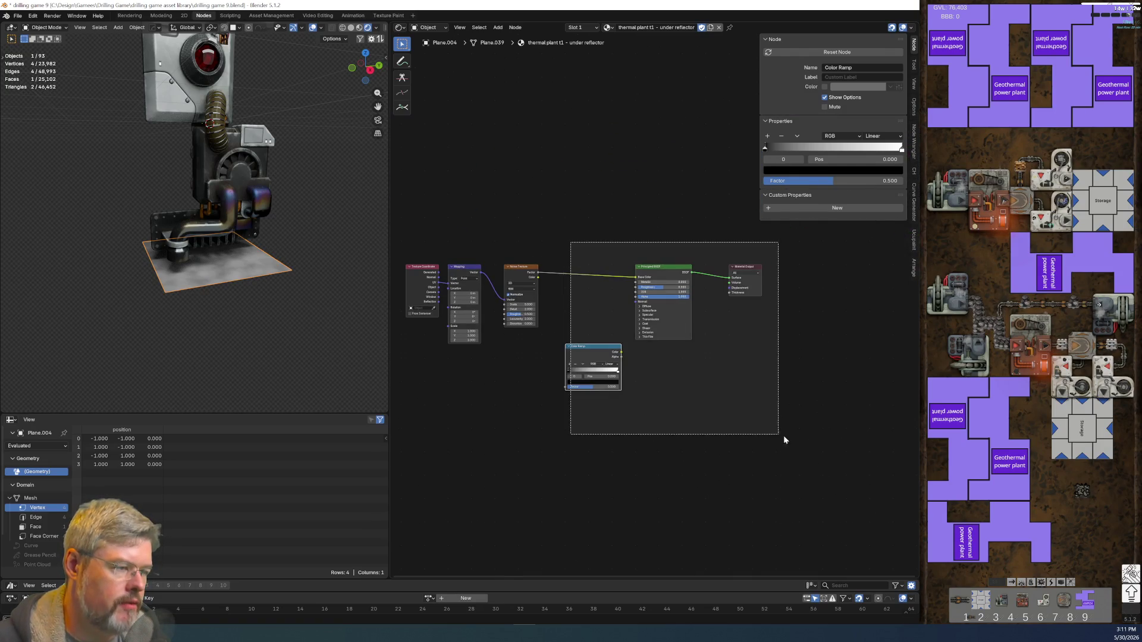
{"action": "key", "text": "g"}
{"action": "left_click", "coordinate": [783, 448]}
- Insert a Map Range on the noise link, followed by the Color Ramp before Base Color
{"action": "key", "text": "shift+a"}
{"action": "left_click", "coordinate": [578, 311]}
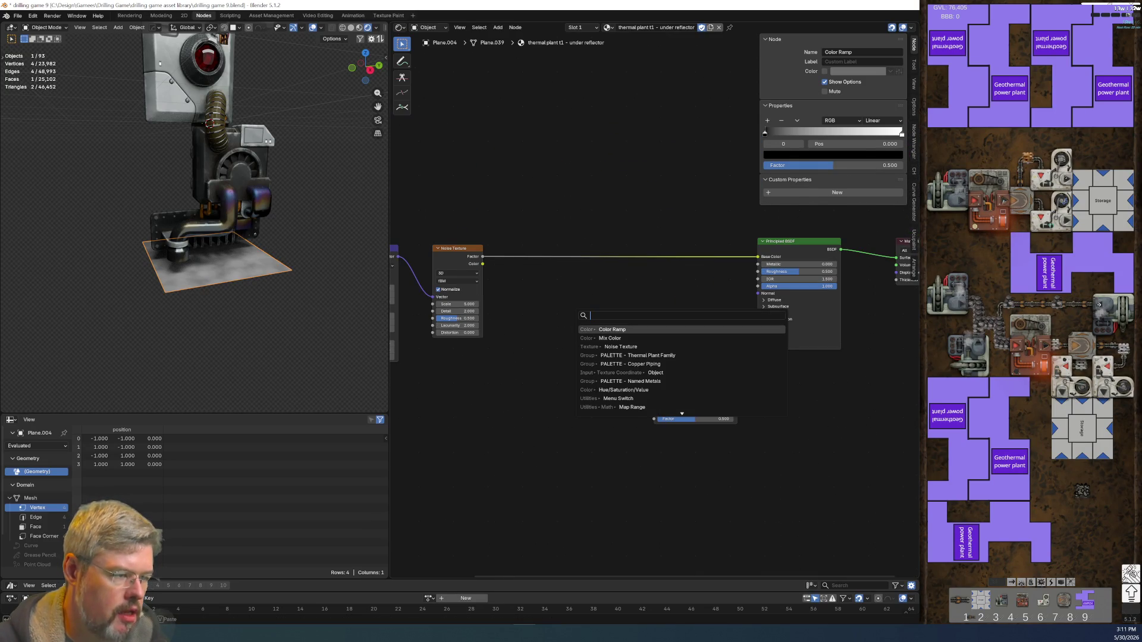
{"action": "type", "text": "map range"}
{"action": "key", "text": "Return"}
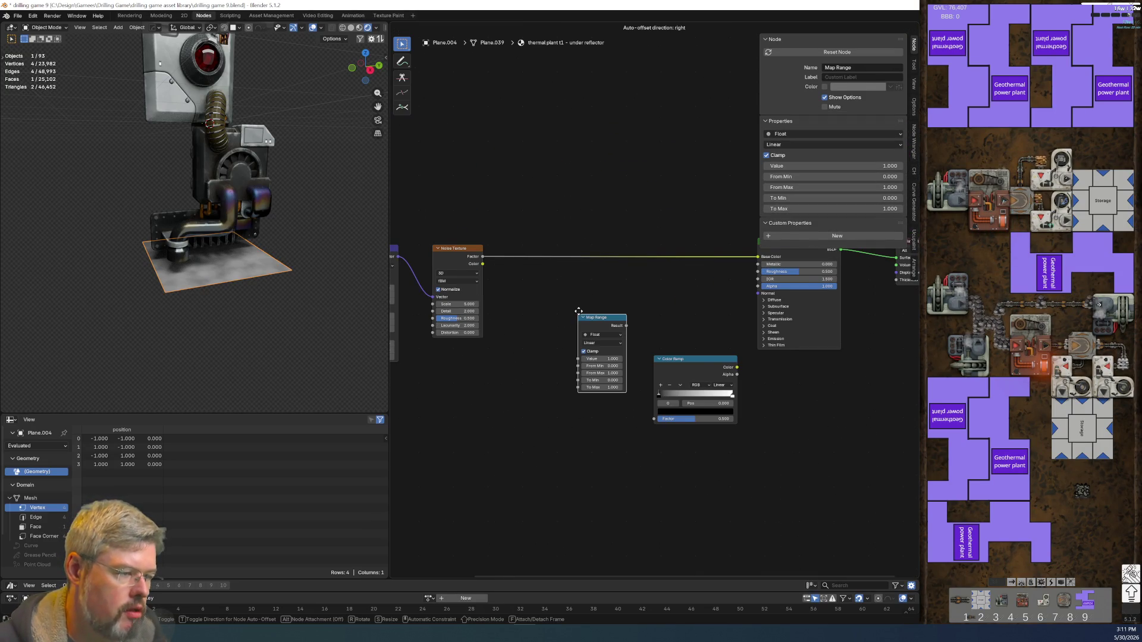
{"action": "left_click", "coordinate": [577, 238]}
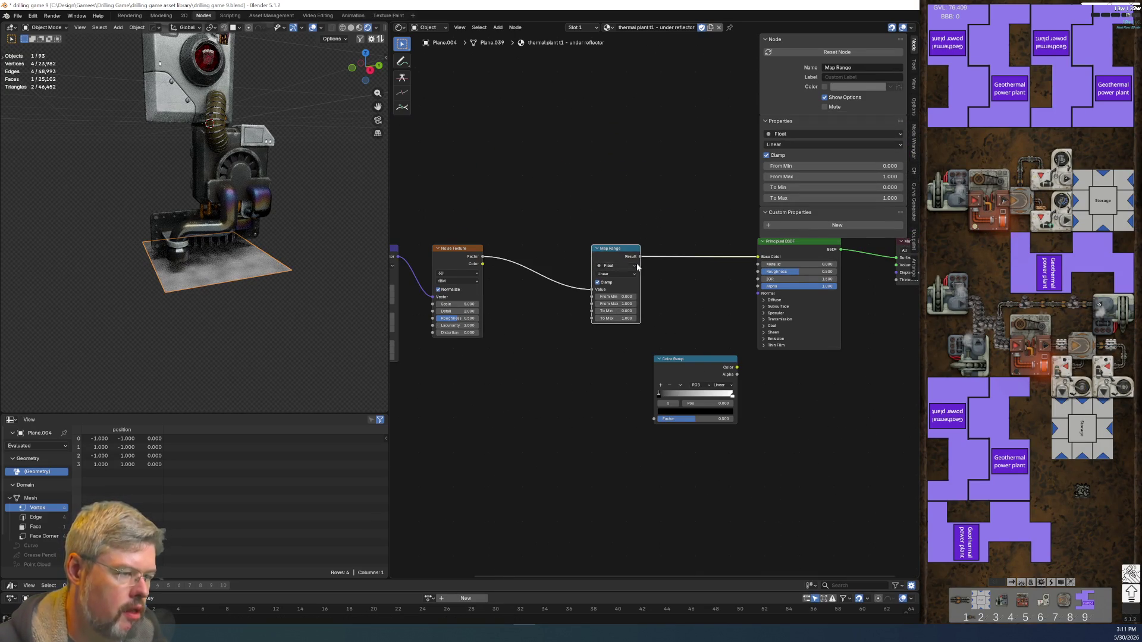
{"action": "mouse_move", "coordinate": [698, 366]}
{"action": "left_mouse_down"}
{"action": "mouse_move", "coordinate": [700, 241]}
{"action": "mouse_move", "coordinate": [703, 254]}
{"action": "left_mouse_up"}
{"action": "mouse_move", "coordinate": [776, 405]}
{"action": "middle_mouse_down"}
{"action": "mouse_move", "coordinate": [569, 428]}
{"action": "mouse_move", "coordinate": [736, 411]}
{"action": "middle_mouse_up"}
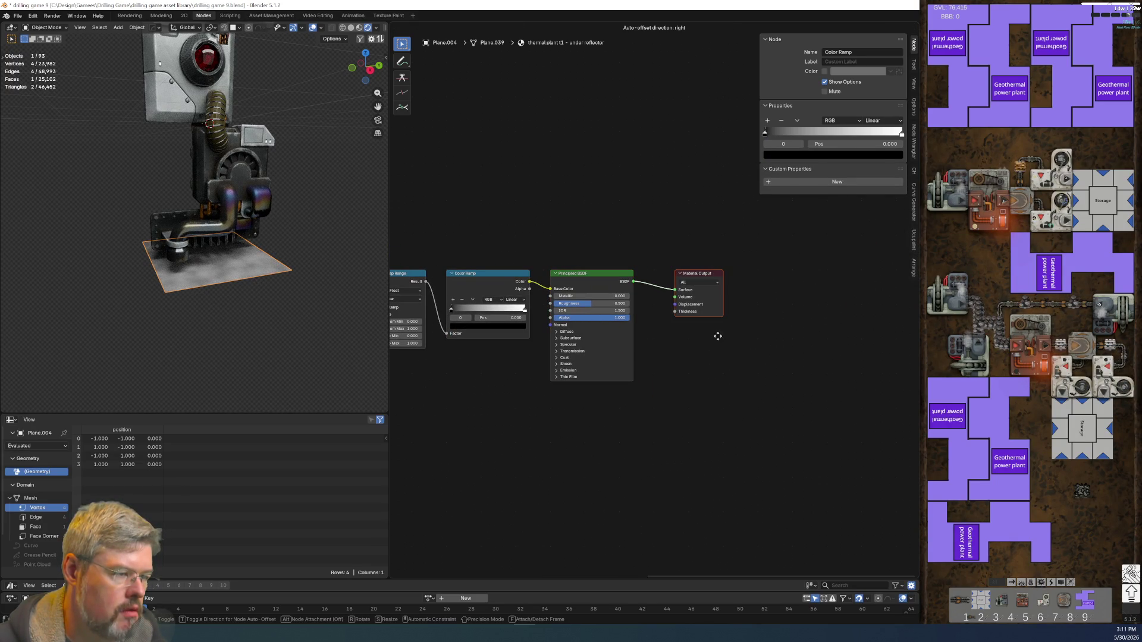
{"action": "scroll", "coordinate": [429, 445], "scroll_direction": "up", "scroll_amount": 5}
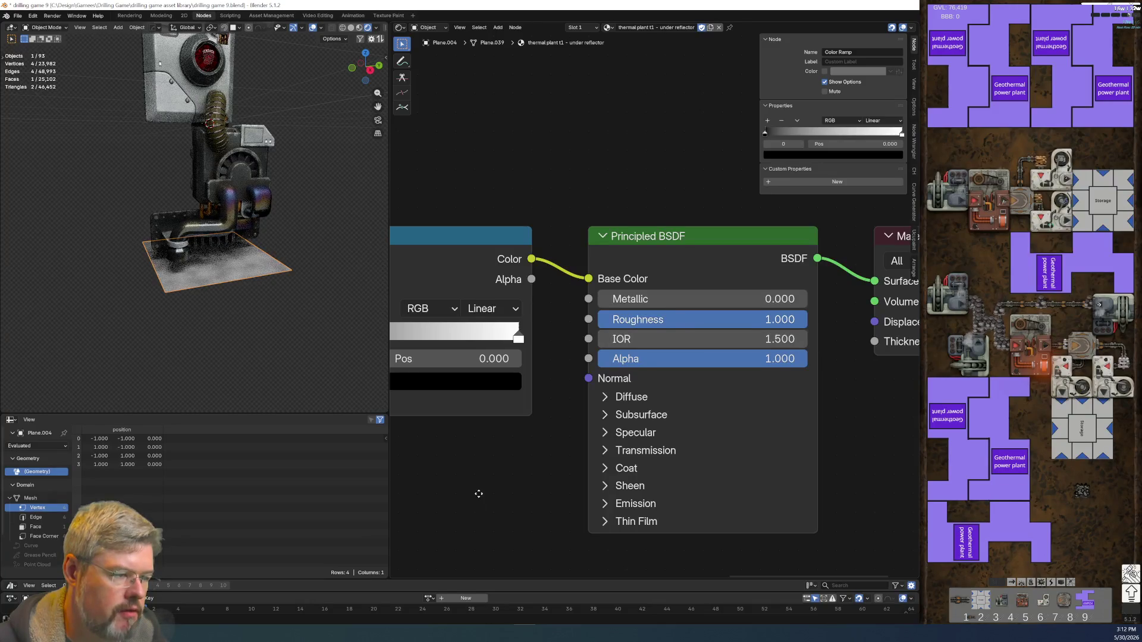
- Keep the Noise Texture at 3D and switch its type to Ridged Multifractal
{"action": "middle_click_drag", "start_coordinate": [476, 492], "coordinate": [739, 415]}
{"action": "scroll", "coordinate": [698, 464], "scroll_direction": "down", "scroll_amount": 3}
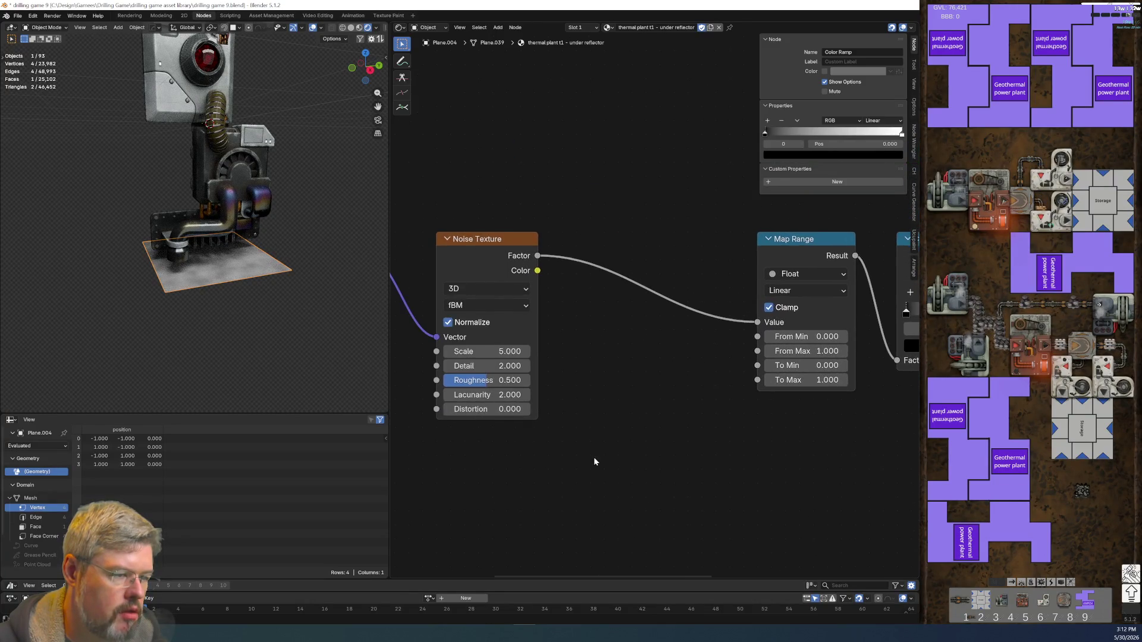
{"action": "scroll", "coordinate": [246, 336], "scroll_direction": "up", "scroll_amount": 5}
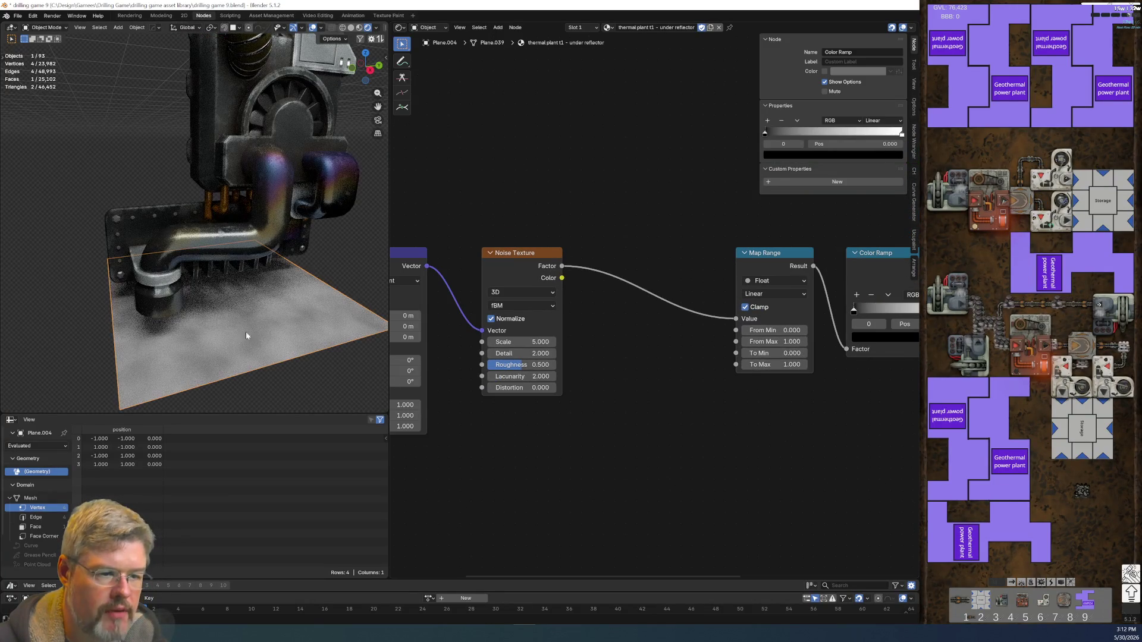
{"action": "scroll", "coordinate": [723, 390], "scroll_direction": "up", "scroll_amount": 3}
{"action": "left_click", "coordinate": [669, 256]}
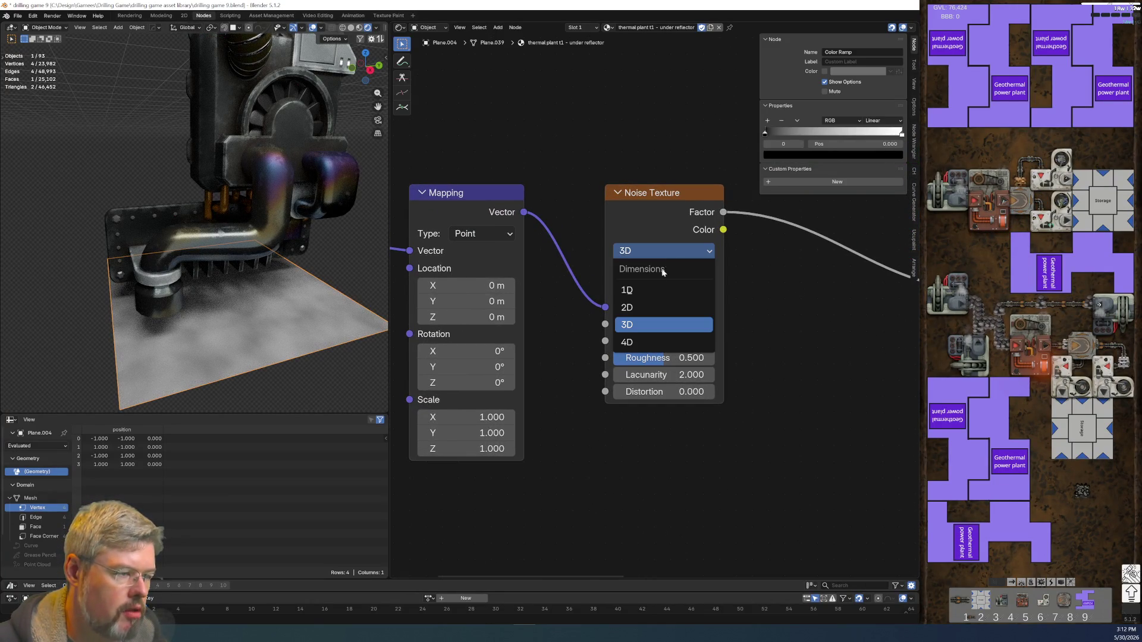
{"action": "left_click", "coordinate": [667, 248]}
{"action": "left_click", "coordinate": [663, 270]}
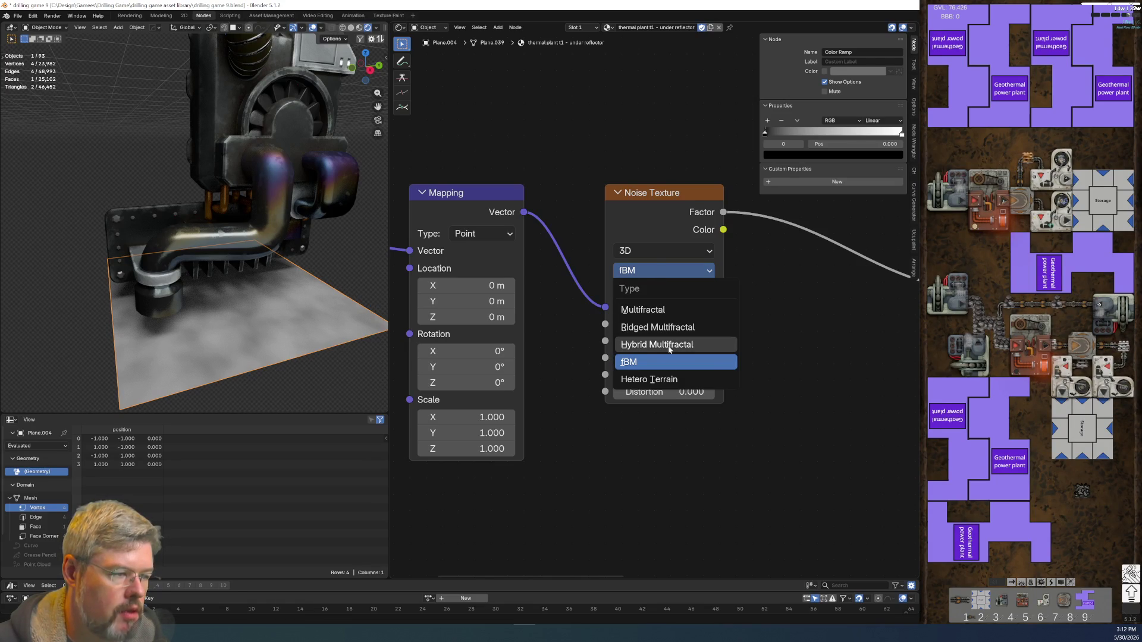
{"action": "left_click", "coordinate": [667, 328]}
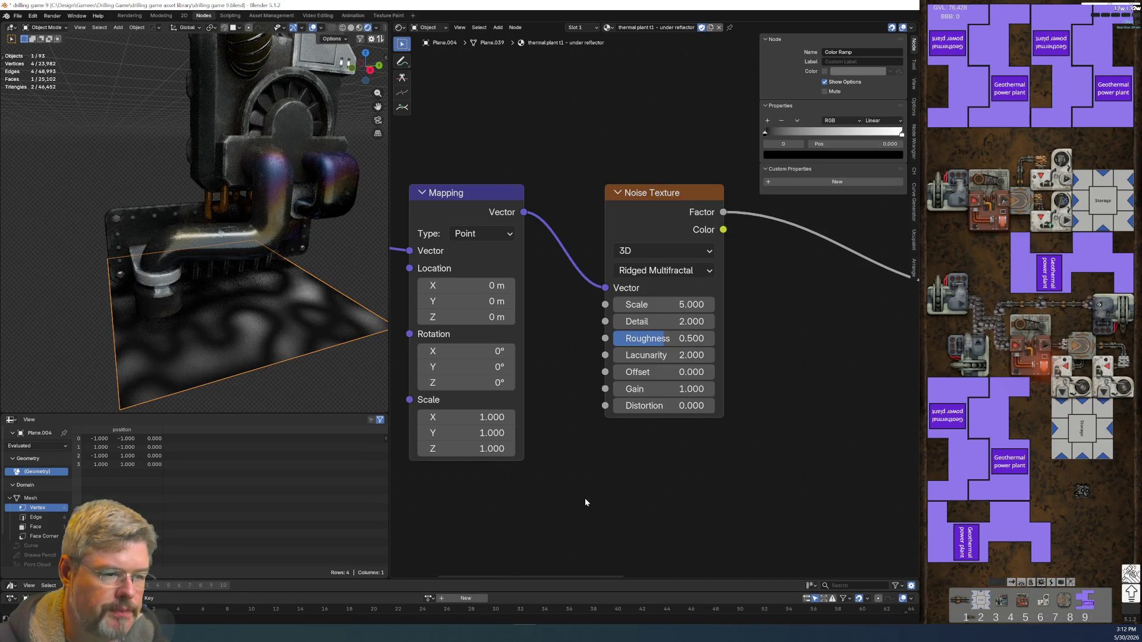
- Set noise Gain to 100 and Detail to 4, and raise Offset to about 0.49
{"action": "left_click", "coordinate": [661, 389]}
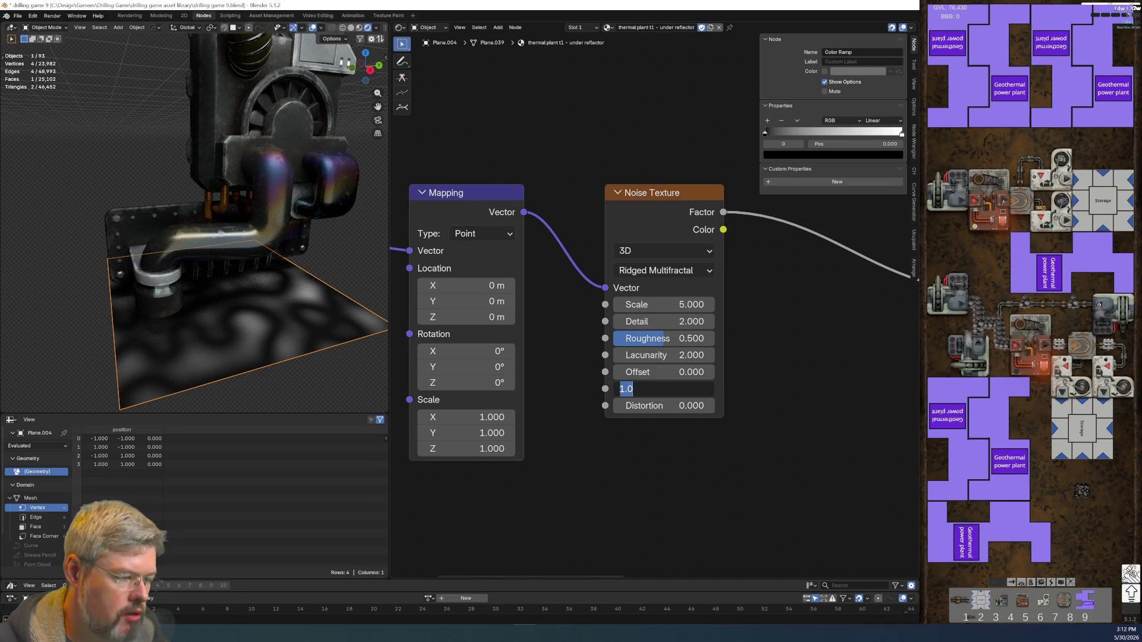
{"action": "type", "text": "100"}
{"action": "key", "text": "Return"}
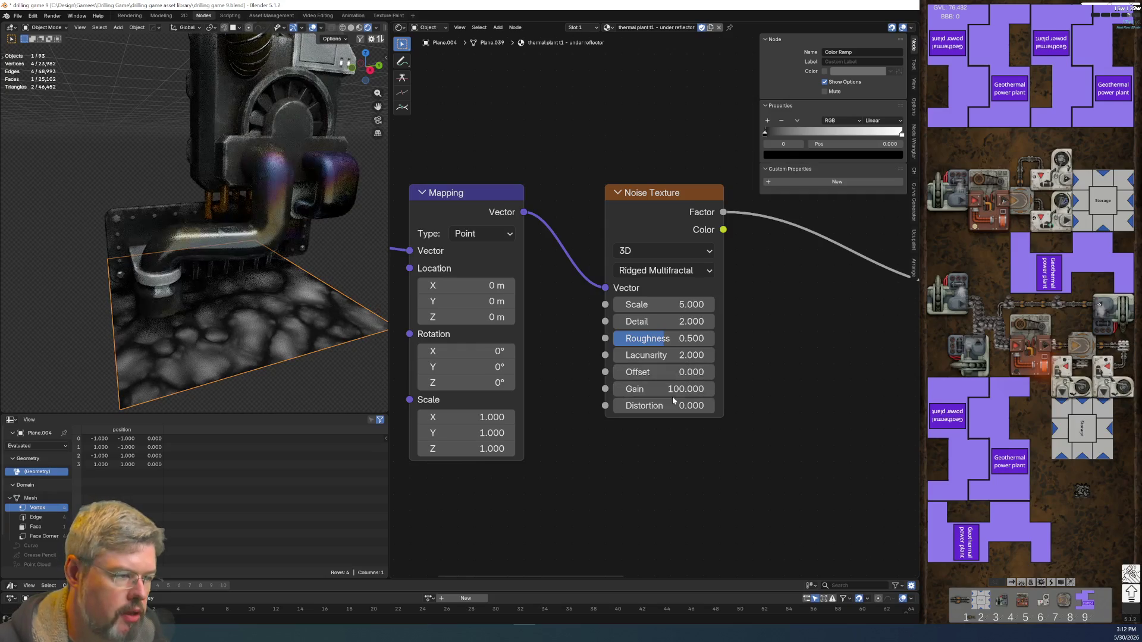
{"action": "type", "text": "4"}
{"action": "key", "text": "Return"}
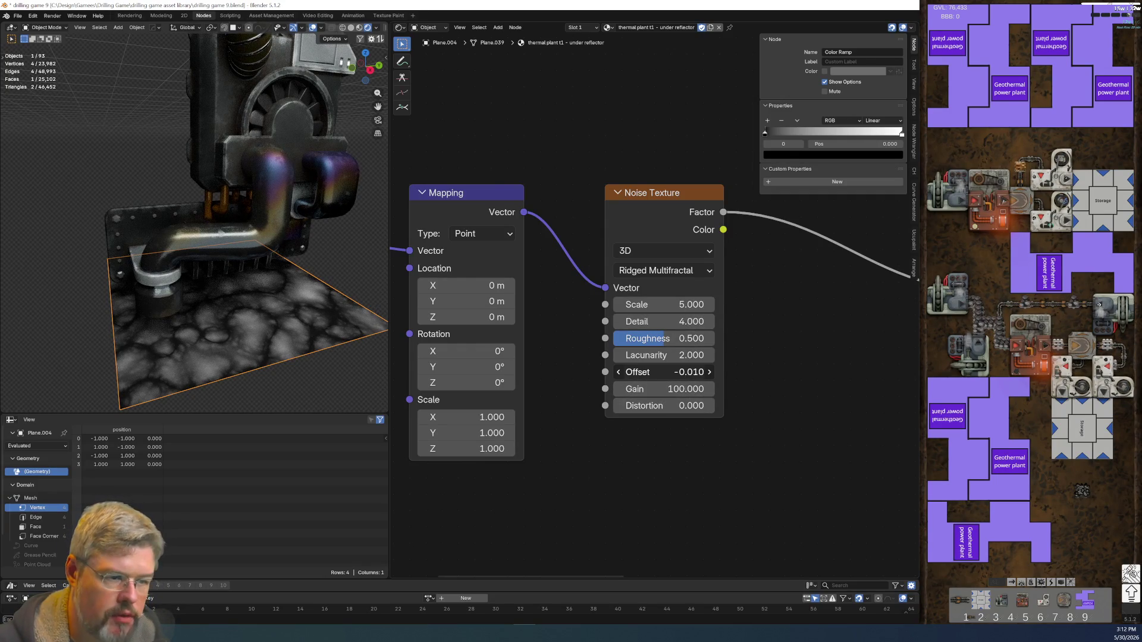
{"action": "left_click", "coordinate": [709, 372]}
{"action": "left_click", "coordinate": [709, 372]}
{"action": "left_click", "coordinate": [708, 372]}
{"action": "left_click", "coordinate": [709, 372]}
{"action": "left_click", "coordinate": [709, 371]}
{"action": "left_click", "coordinate": [709, 372]}
{"action": "left_click", "coordinate": [709, 371]}
{"action": "left_click", "coordinate": [709, 372]}
{"action": "left_click", "coordinate": [709, 372]}
{"action": "left_click", "coordinate": [709, 372]}
{"action": "left_click", "coordinate": [709, 372]}
{"action": "left_click", "coordinate": [709, 371]}
{"action": "left_click", "coordinate": [709, 372]}
{"action": "left_click", "coordinate": [708, 372]}
{"action": "left_click", "coordinate": [709, 372]}
{"action": "left_click", "coordinate": [709, 372]}
{"action": "left_click", "coordinate": [709, 372]}
{"action": "left_click", "coordinate": [708, 371]}
{"action": "mouse_move", "coordinate": [709, 372]}
{"action": "left_mouse_down"}
{"action": "mouse_move", "coordinate": [758, 372]}
{"action": "mouse_move", "coordinate": [725, 371]}
{"action": "mouse_move", "coordinate": [737, 372]}
{"action": "left_mouse_up"}
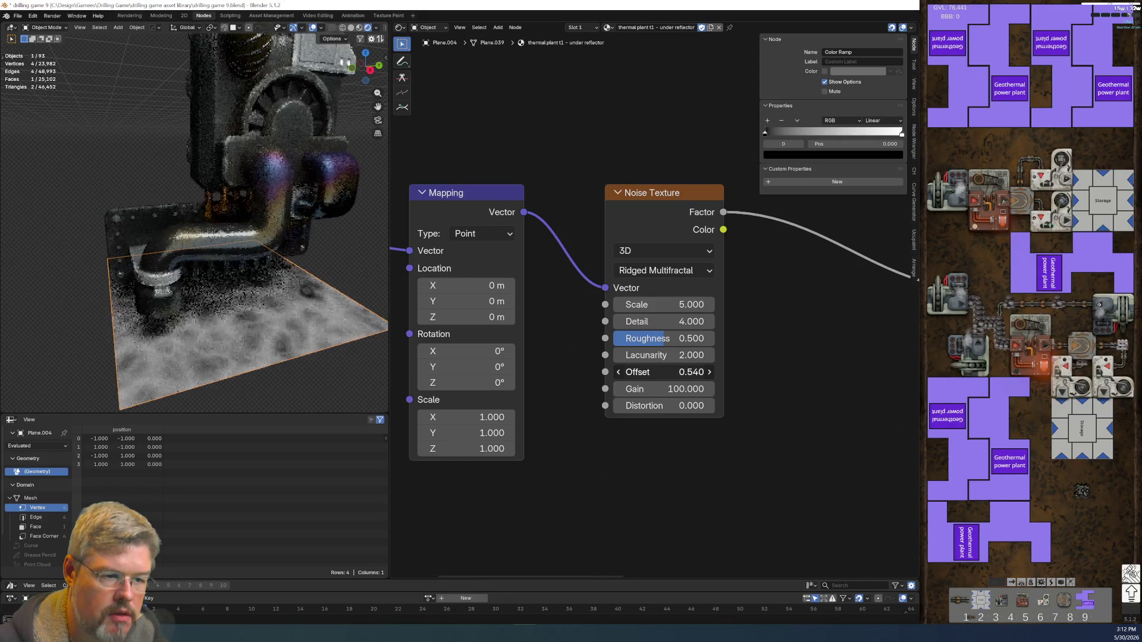
{"action": "left_click", "coordinate": [709, 372]}
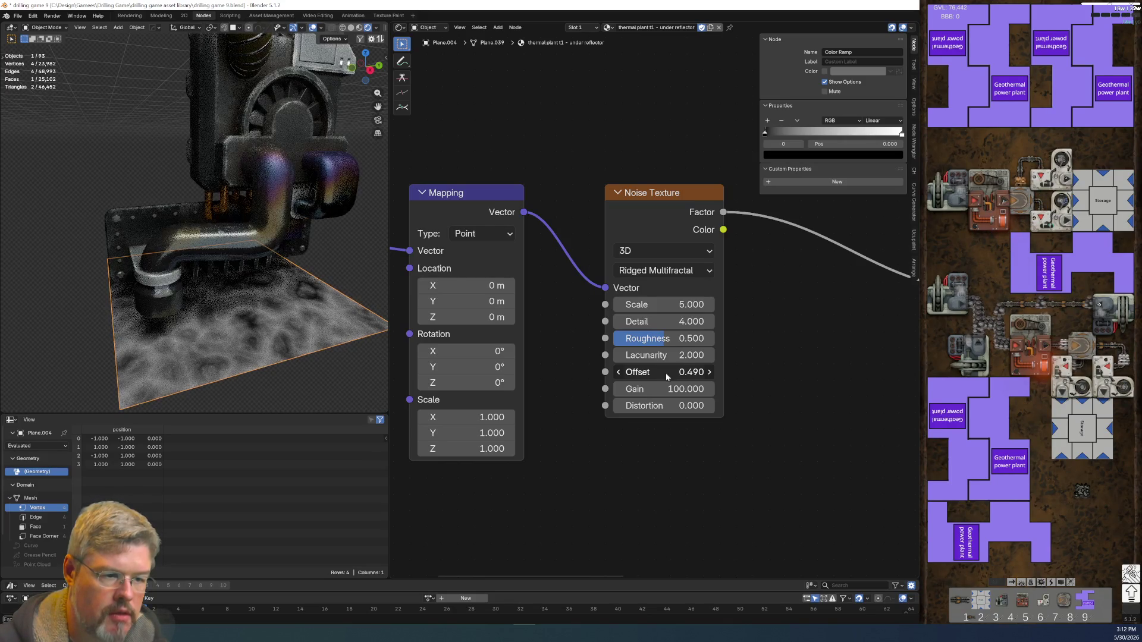
{"action": "scroll", "coordinate": [633, 472], "scroll_direction": "up", "scroll_amount": 2}
- Try a Lacunarity of 4, undo it, and set Roughness to 0.594
{"action": "left_click", "coordinate": [601, 324]}
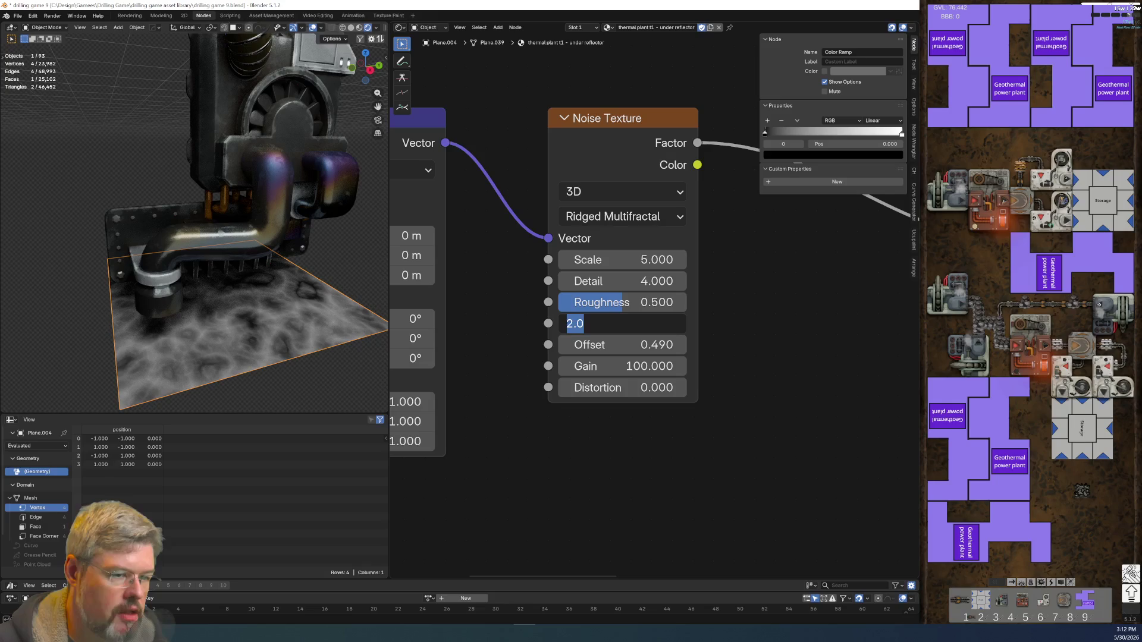
{"action": "type", "text": "4"}
{"action": "key", "text": "Return"}
{"action": "key", "text": "ctrl+z"}
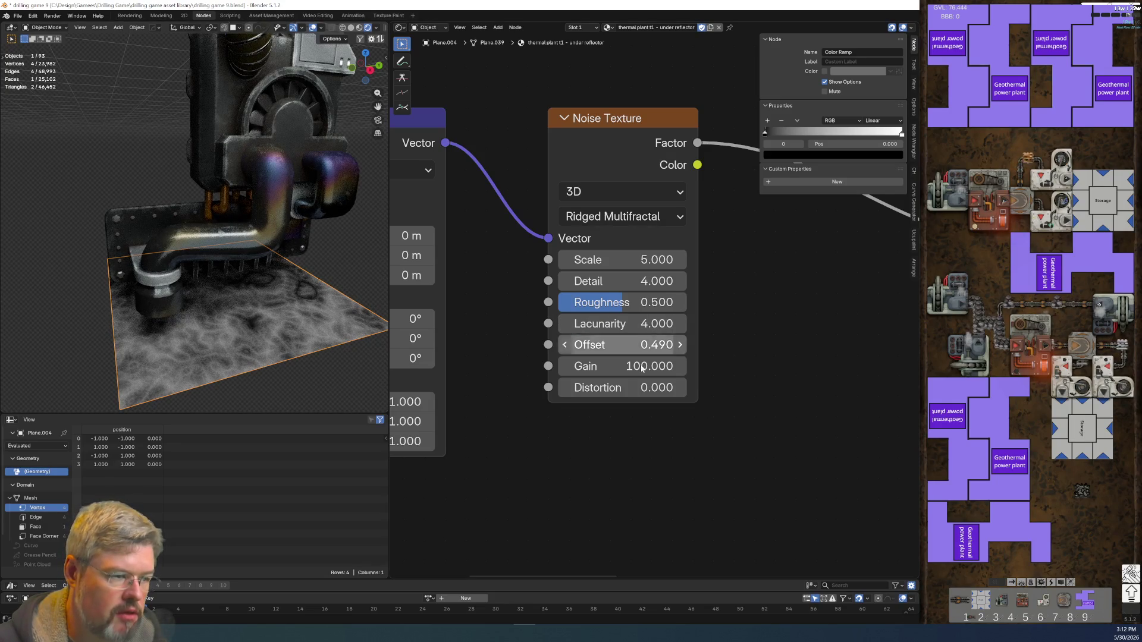
{"action": "left_click_drag", "start_coordinate": [626, 306], "coordinate": [628, 307]}
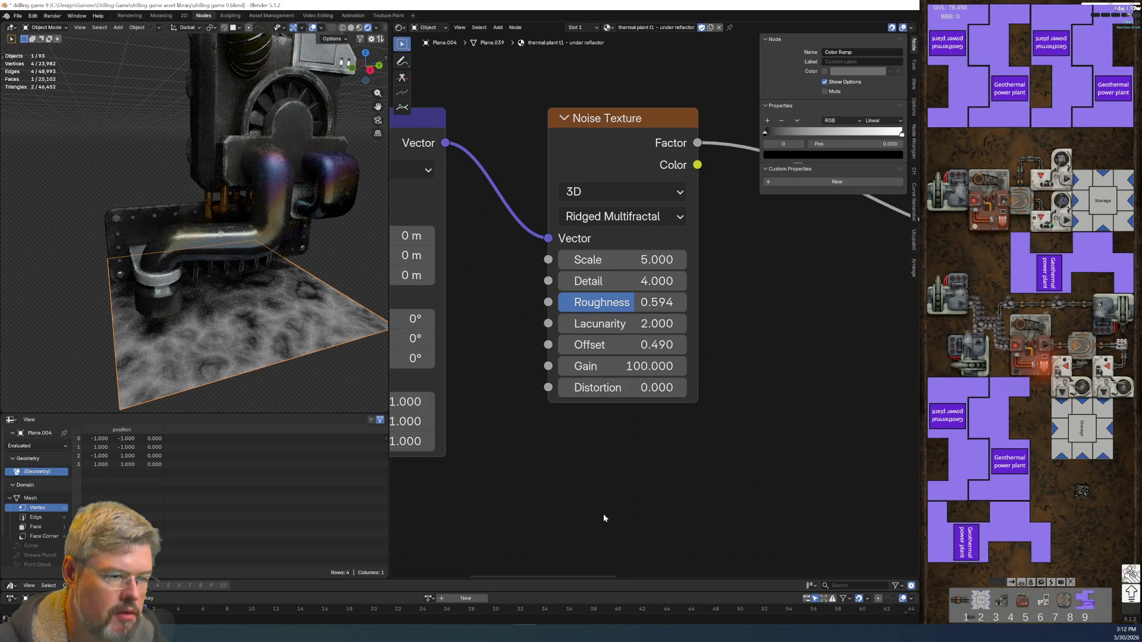
{"action": "mouse_move", "coordinate": [618, 324]}
{"action": "left_mouse_down"}
{"action": "mouse_move", "coordinate": [700, 324]}
{"action": "mouse_move", "coordinate": [592, 324]}
{"action": "mouse_move", "coordinate": [609, 324]}
{"action": "left_mouse_up"}
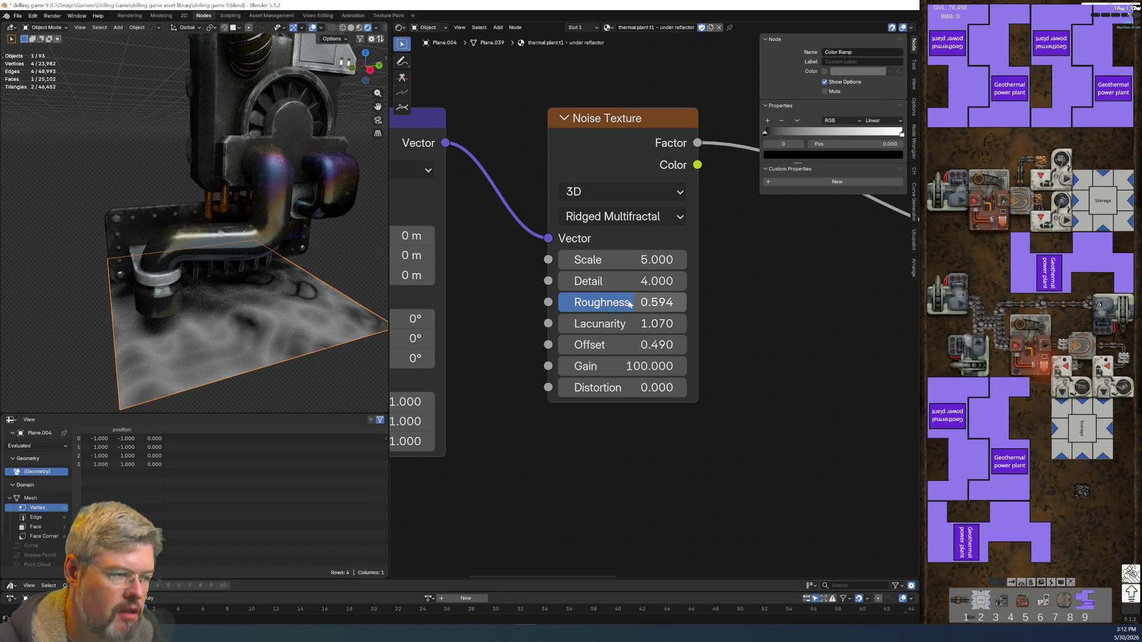
{"action": "key", "text": "Return"}
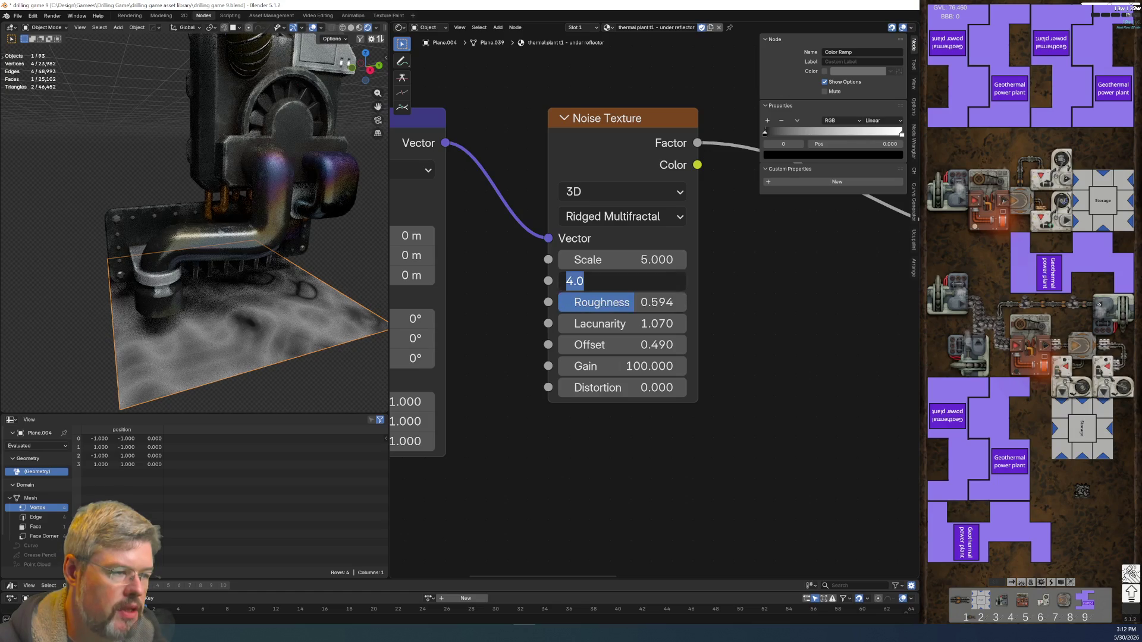
- Set noise Scale 6.9, Distortion 2, Lacunarity 2 and Offset 0.21
{"action": "left_click_drag", "start_coordinate": [619, 259], "coordinate": [731, 260]}
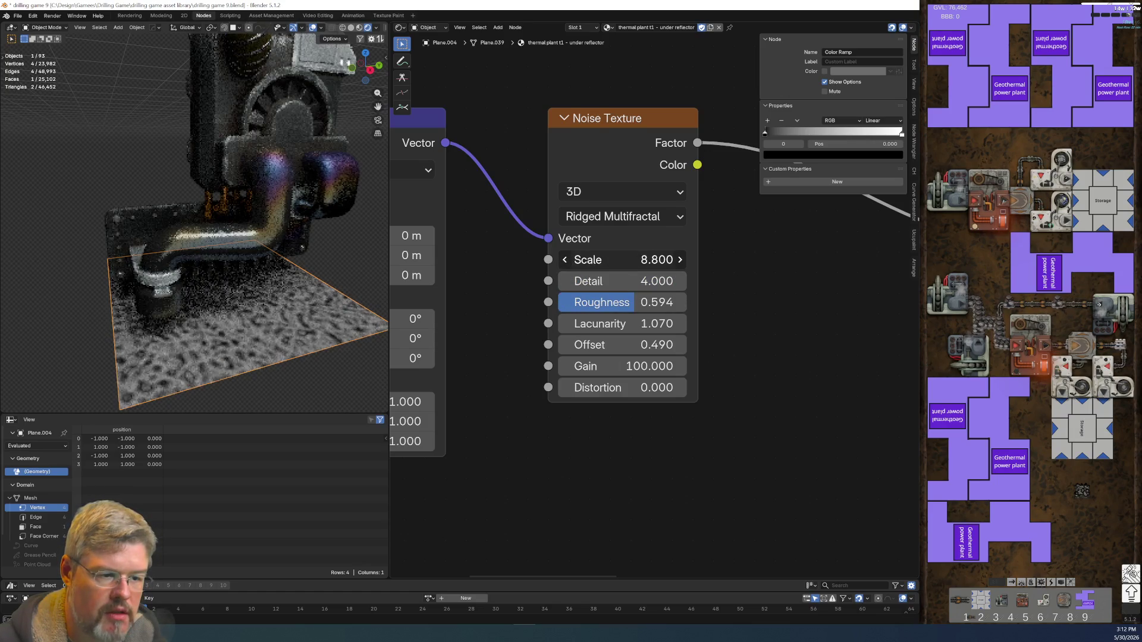
{"action": "left_click_drag", "start_coordinate": [622, 260], "coordinate": [645, 260]}
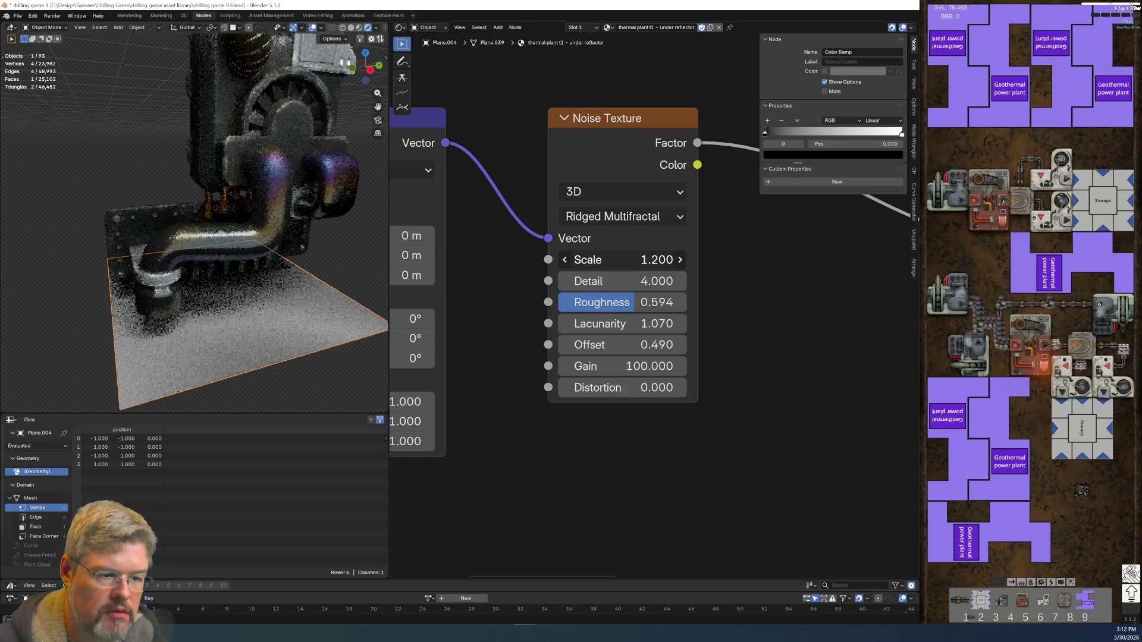
{"action": "mouse_move", "coordinate": [611, 391]}
{"action": "left_mouse_down"}
{"action": "mouse_move", "coordinate": [651, 391]}
{"action": "mouse_move", "coordinate": [626, 391]}
{"action": "left_mouse_up"}
{"action": "left_click", "coordinate": [612, 326]}
{"action": "type", "text": "2"}
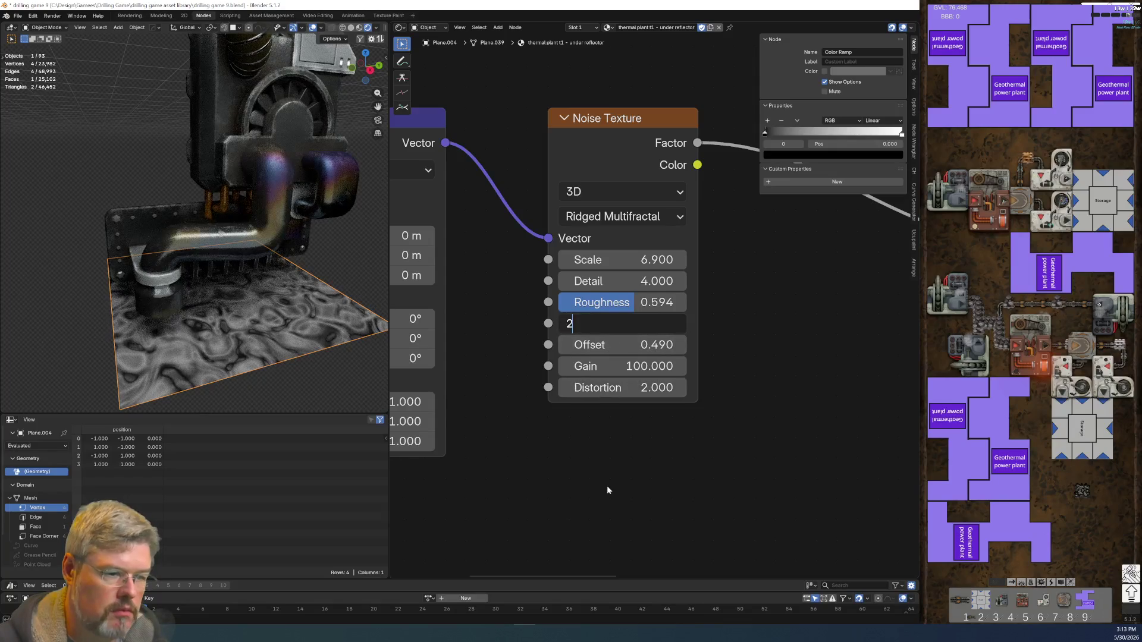
{"action": "key", "text": "Return"}
{"action": "mouse_move", "coordinate": [622, 345]}
{"action": "left_mouse_down"}
{"action": "mouse_move", "coordinate": [555, 345]}
{"action": "mouse_move", "coordinate": [681, 345]}
{"action": "mouse_move", "coordinate": [451, 345]}
{"action": "mouse_move", "coordinate": [629, 345]}
{"action": "mouse_move", "coordinate": [594, 345]}
{"action": "left_mouse_up"}
{"action": "scroll", "coordinate": [729, 355], "scroll_direction": "down", "scroll_amount": 2}
{"action": "middle_click_drag", "start_coordinate": [729, 355], "coordinate": [467, 395]}
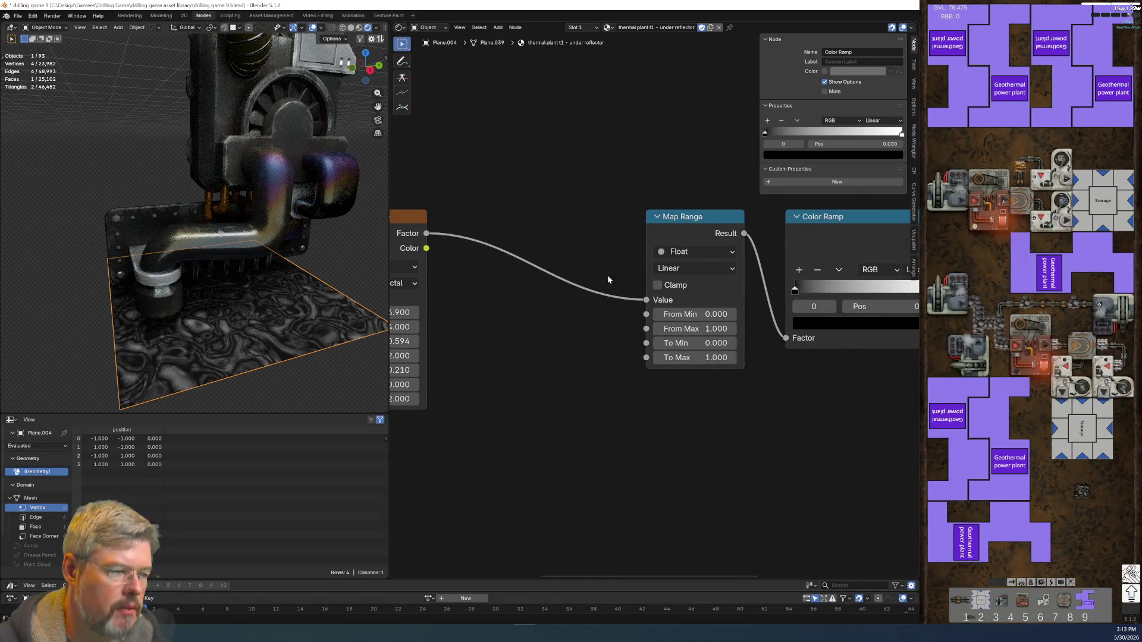
- Preview different noise Offset values, then move aside and mute the Map Range node
{"action": "middle_click_drag", "start_coordinate": [432, 277], "coordinate": [528, 311]}
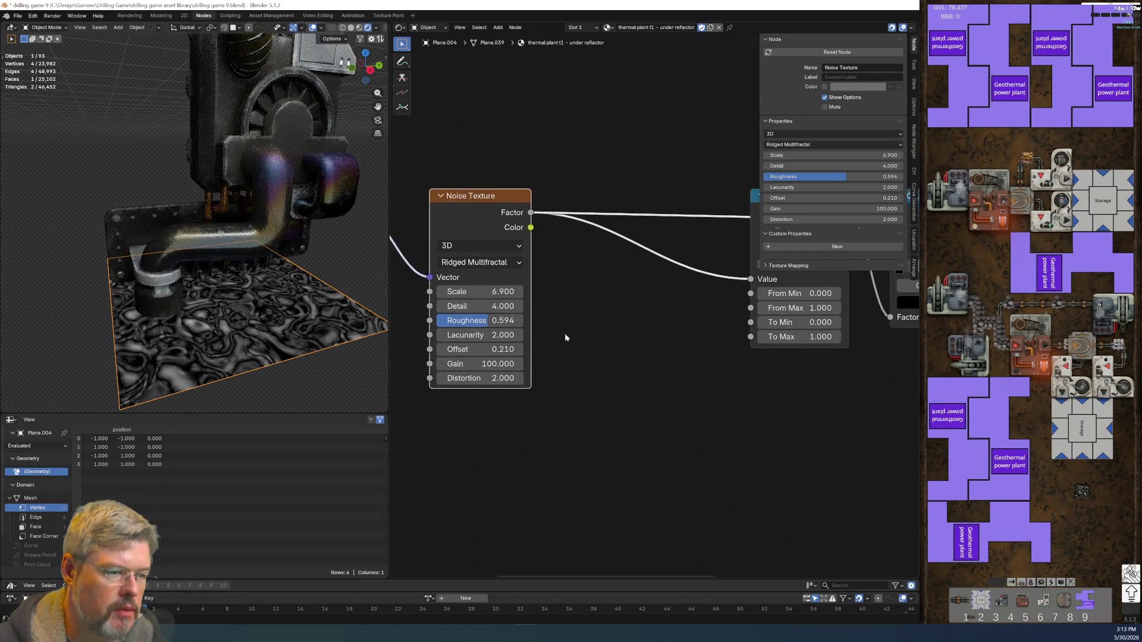
{"action": "scroll", "coordinate": [658, 383], "scroll_direction": "up", "scroll_amount": 3}
{"action": "mouse_move", "coordinate": [608, 362]}
{"action": "left_mouse_down"}
{"action": "mouse_move", "coordinate": [801, 362]}
{"action": "mouse_move", "coordinate": [503, 362]}
{"action": "mouse_move", "coordinate": [770, 362]}
{"action": "mouse_move", "coordinate": [593, 362]}
{"action": "mouse_move", "coordinate": [604, 359]}
{"action": "left_mouse_up"}
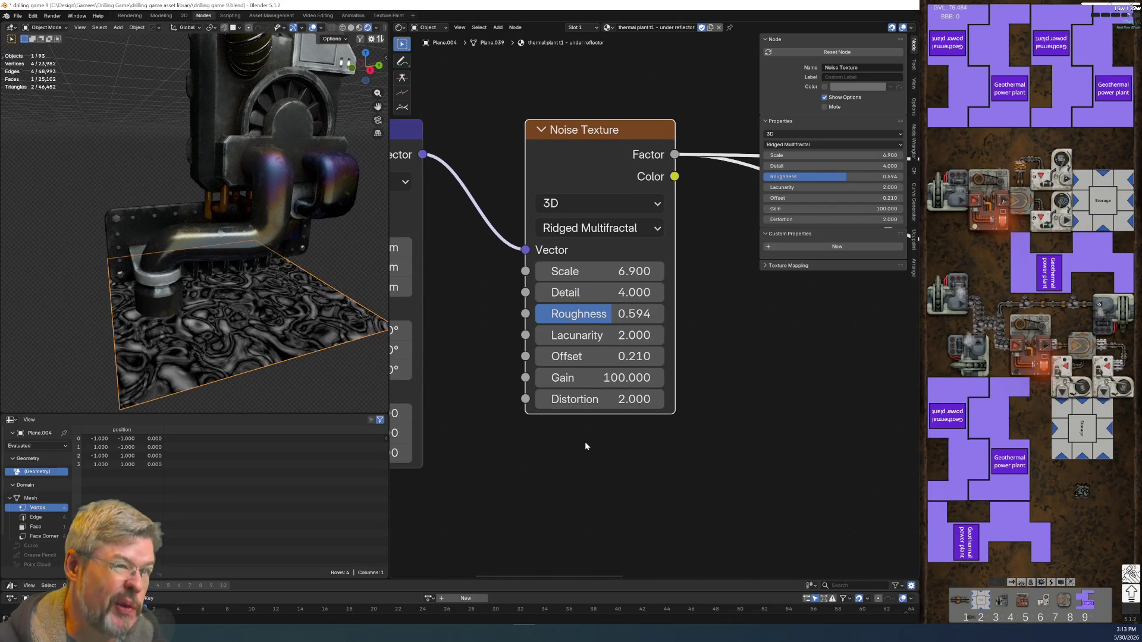
{"action": "scroll", "coordinate": [584, 445], "scroll_direction": "down", "scroll_amount": 2}
{"action": "scroll", "coordinate": [523, 400], "scroll_direction": "down", "scroll_amount": 6, "text": "ctrl"}
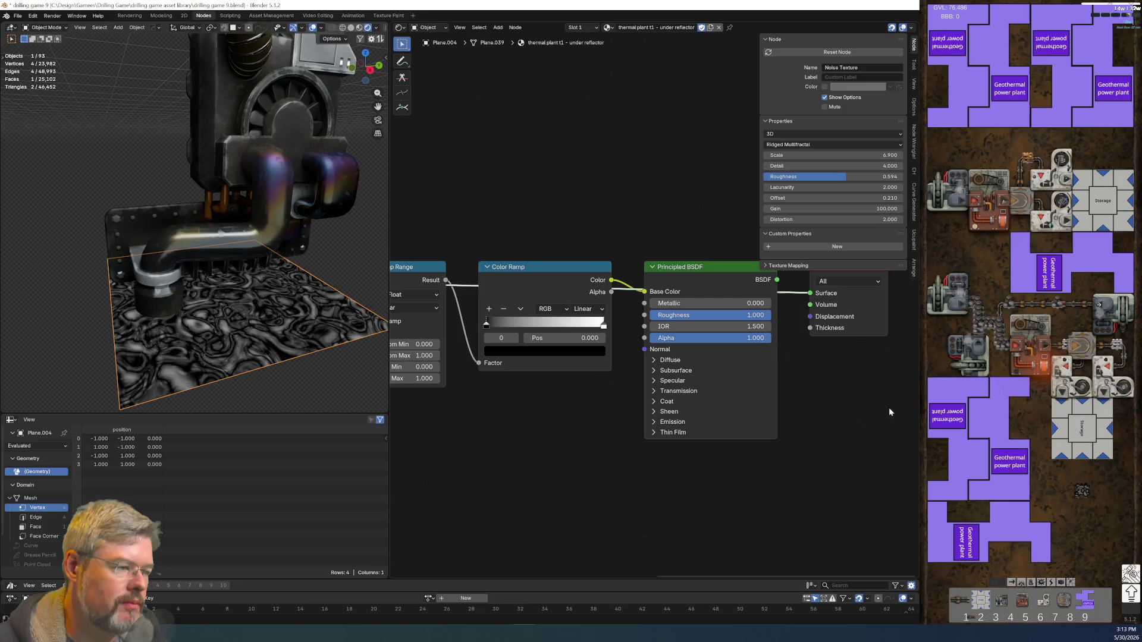
{"action": "mouse_move", "coordinate": [509, 427]}
{"action": "middle_mouse_down"}
{"action": "mouse_move", "coordinate": [596, 442]}
{"action": "mouse_move", "coordinate": [514, 433]}
{"action": "middle_mouse_up"}
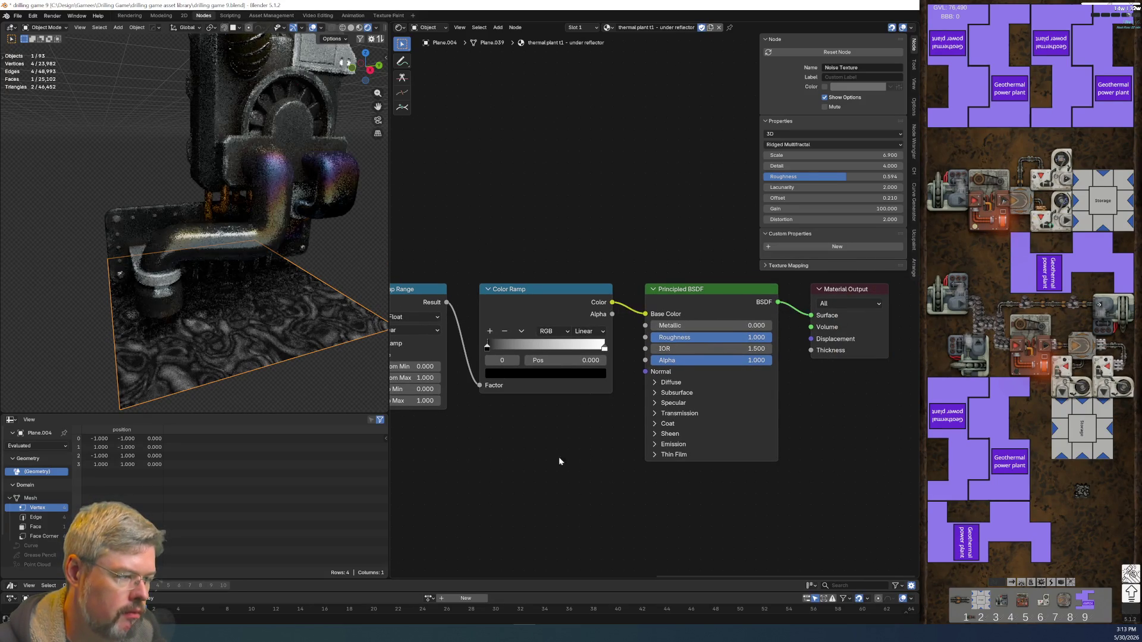
{"action": "scroll", "coordinate": [558, 457], "scroll_direction": "up", "scroll_amount": 1}
- Move the black ramp stop right, pull the white stop to about 0.568, and make it light grey
{"action": "scroll", "coordinate": [572, 464], "scroll_direction": "up", "scroll_amount": 5, "text": "ctrl"}
{"action": "left_click_drag", "start_coordinate": [658, 288], "coordinate": [593, 273]}
{"action": "key", "text": "m"}
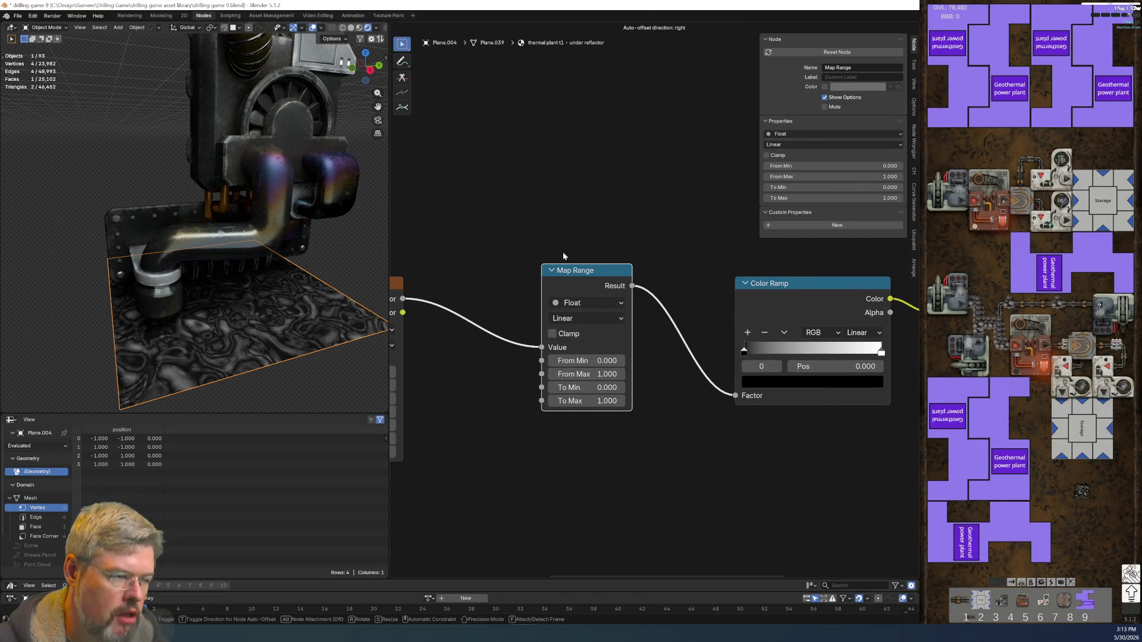
{"action": "mouse_move", "coordinate": [691, 457]}
{"action": "middle_mouse_down"}
{"action": "mouse_move", "coordinate": [665, 464]}
{"action": "mouse_move", "coordinate": [619, 406]}
{"action": "middle_mouse_up"}
{"action": "scroll", "coordinate": [618, 407], "scroll_direction": "up", "scroll_amount": 2}
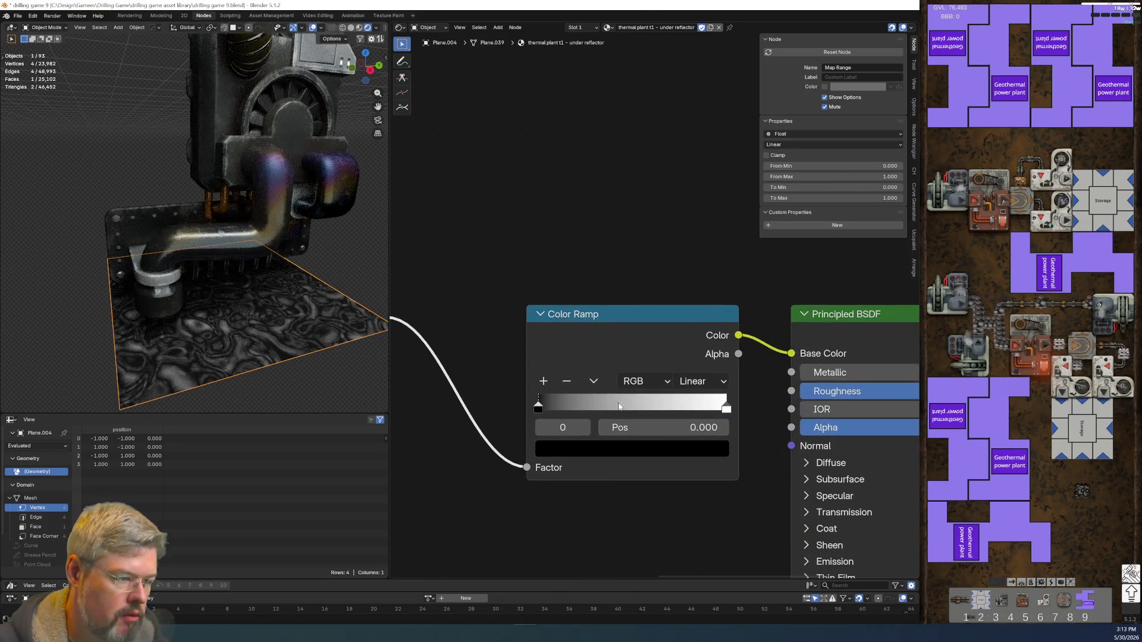
{"action": "mouse_move", "coordinate": [543, 402]}
{"action": "left_mouse_down"}
{"action": "mouse_move", "coordinate": [581, 403]}
{"action": "mouse_move", "coordinate": [560, 412]}
{"action": "left_mouse_up"}
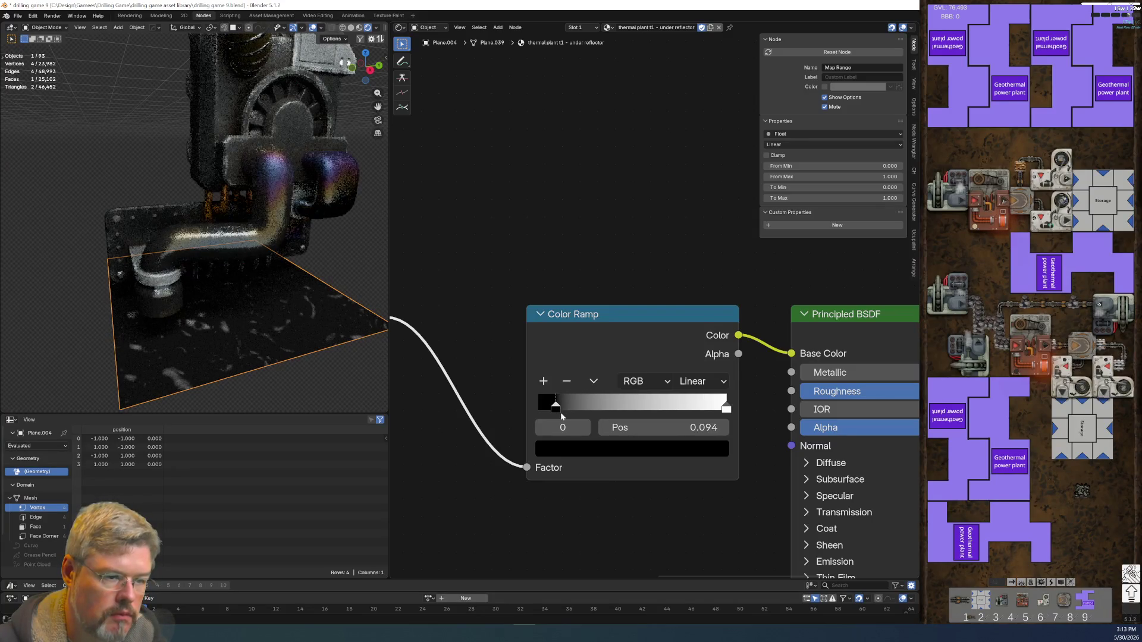
{"action": "left_click_drag", "start_coordinate": [726, 406], "coordinate": [640, 416]}
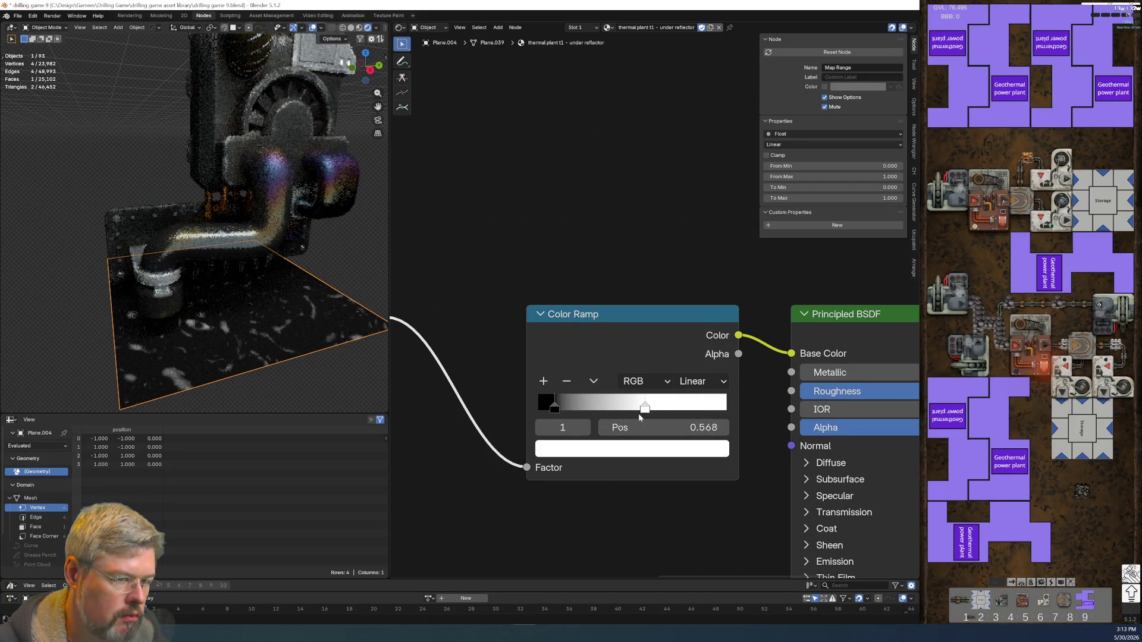
{"action": "mouse_move", "coordinate": [608, 420]}
{"action": "middle_mouse_down"}
{"action": "mouse_move", "coordinate": [667, 387]}
{"action": "mouse_move", "coordinate": [667, 362]}
{"action": "middle_mouse_up"}
{"action": "left_click", "coordinate": [660, 390]}
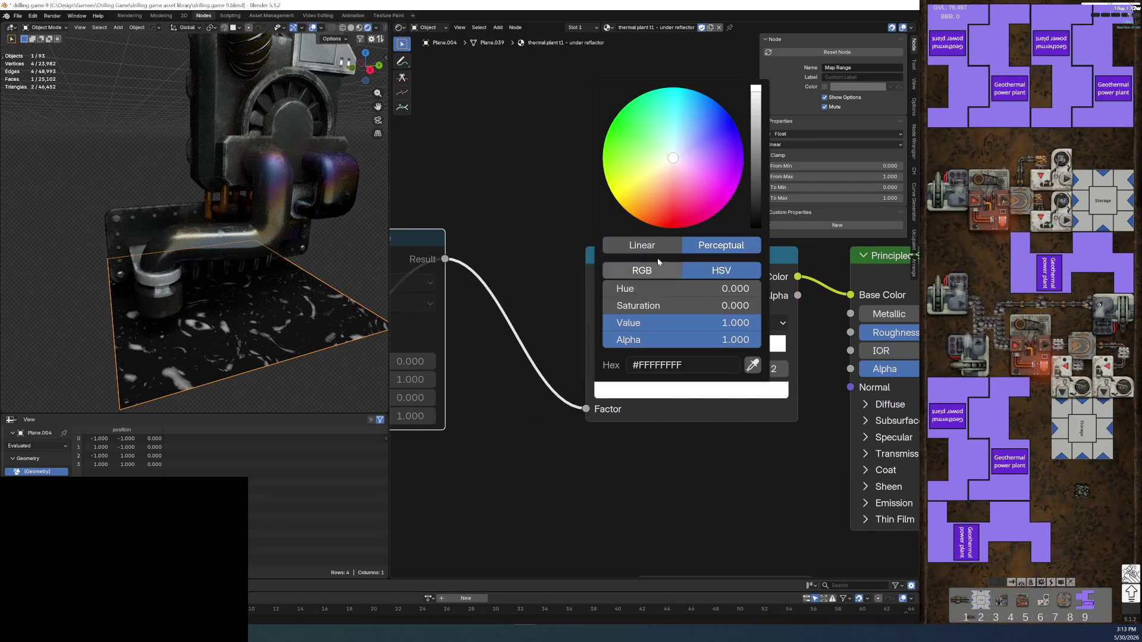
{"action": "left_click_drag", "start_coordinate": [751, 153], "coordinate": [751, 119]}
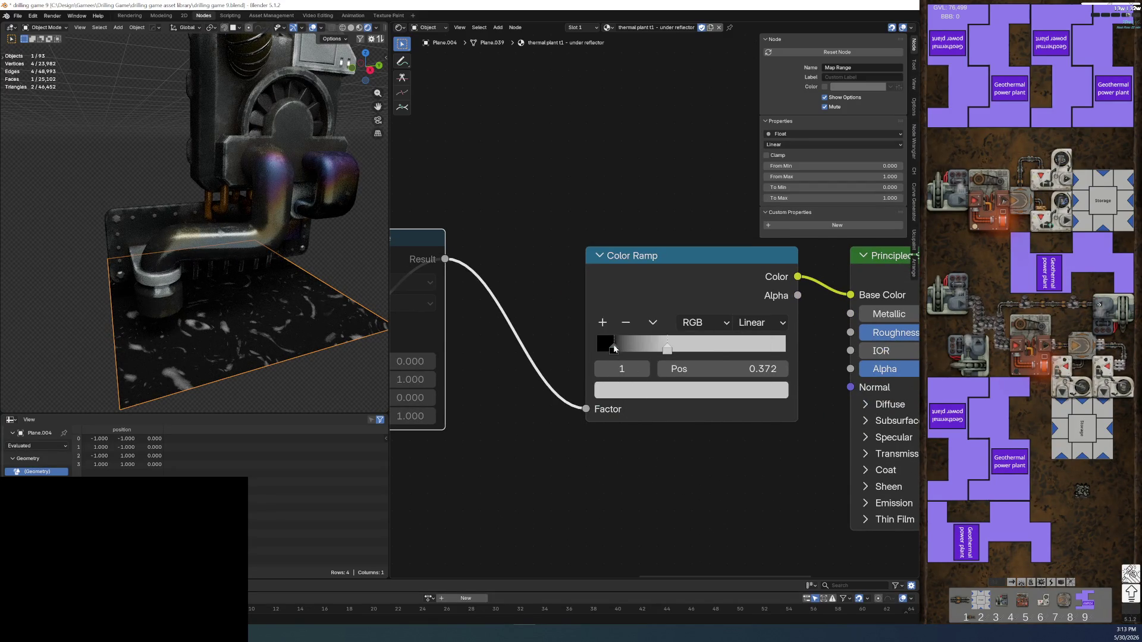
- Lighten the Color Ramp's black stop to dark grey at Value 0.25 (#404040)
{"action": "left_click", "coordinate": [613, 349]}
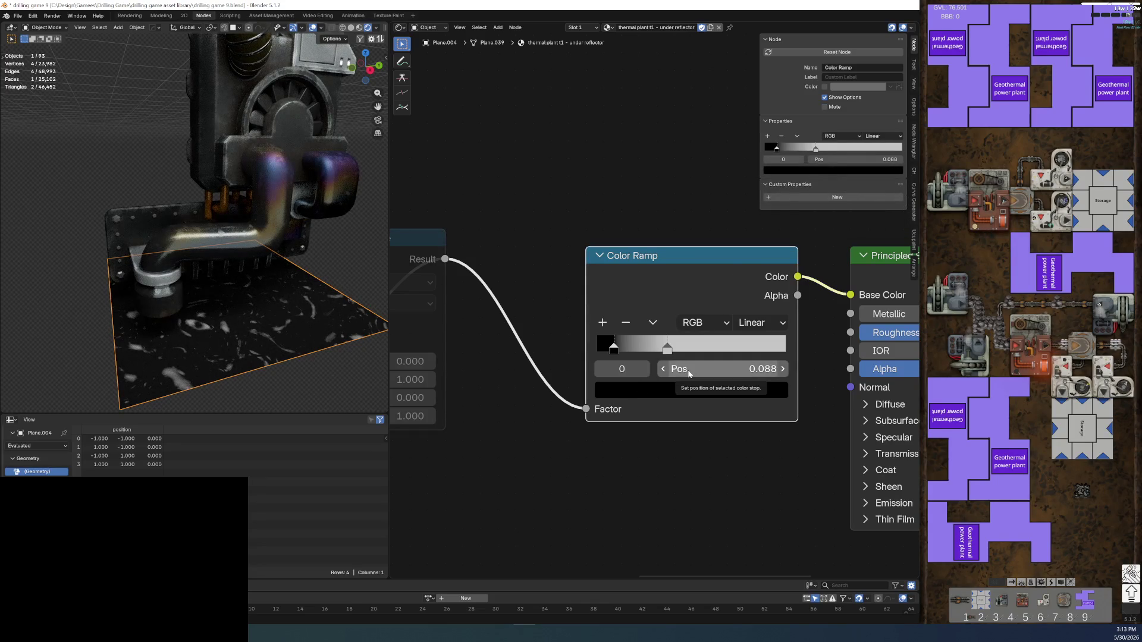
{"action": "left_click", "coordinate": [695, 389]}
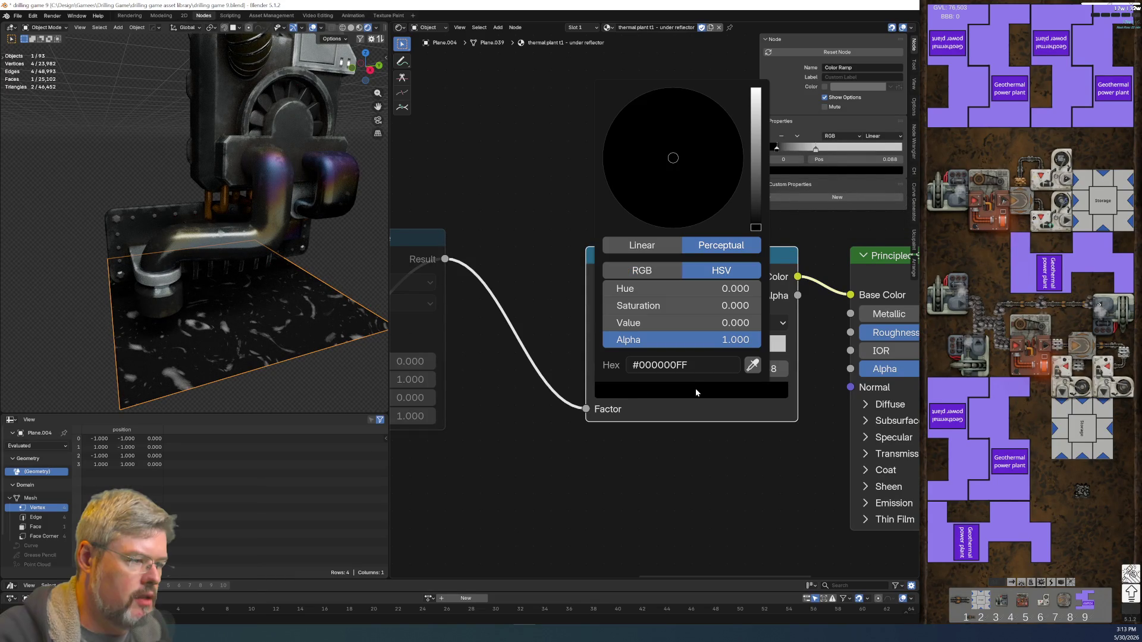
{"action": "left_click_drag", "start_coordinate": [756, 179], "coordinate": [755, 183]}
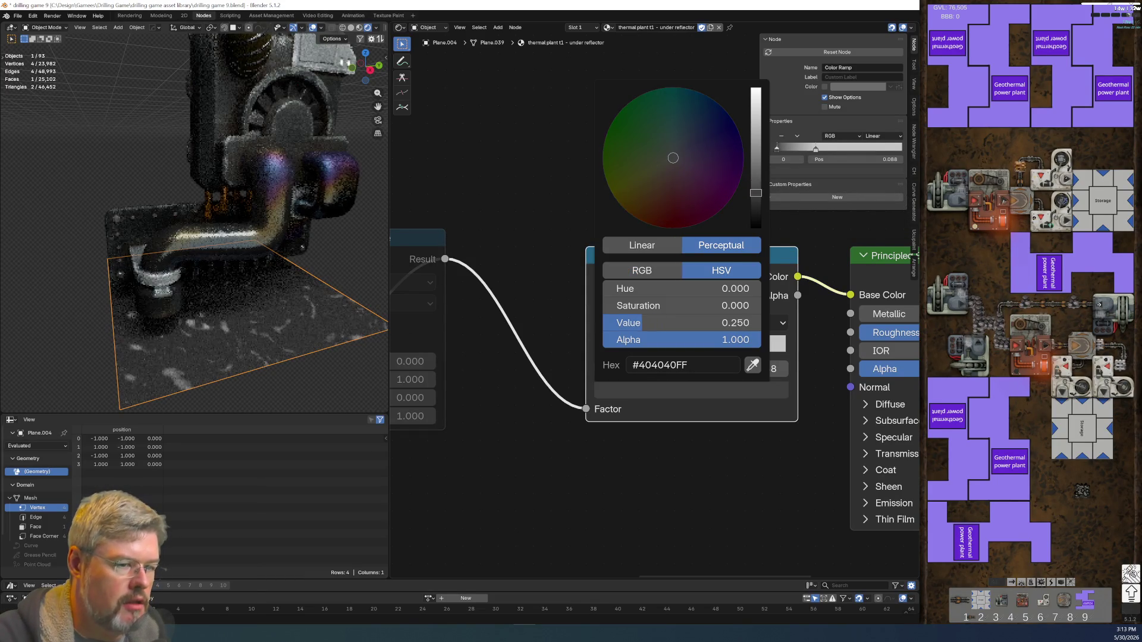
{"action": "scroll", "coordinate": [642, 456], "scroll_direction": "down", "scroll_amount": 3}
{"action": "scroll", "coordinate": [585, 439], "scroll_direction": "up", "scroll_amount": 2}
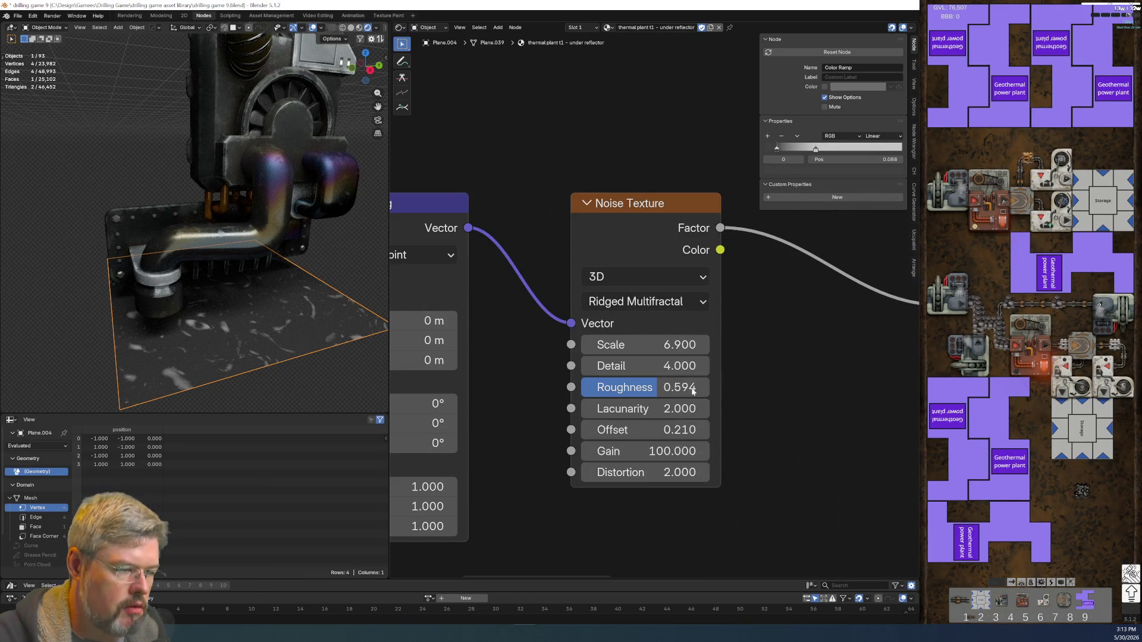
- Move the ramp's dark stop to position 0 and the light stop to 0.420
{"action": "middle_click_drag", "start_coordinate": [754, 472], "coordinate": [367, 489]}
{"action": "scroll", "coordinate": [841, 454], "scroll_direction": "down", "scroll_amount": 2}
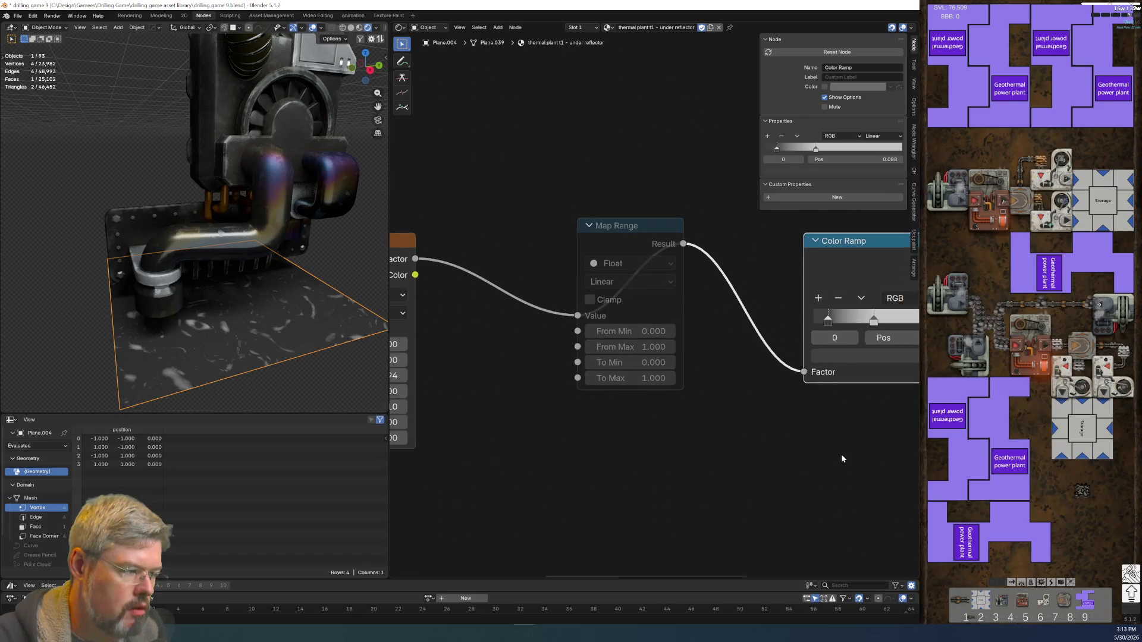
{"action": "left_click_drag", "start_coordinate": [815, 319], "coordinate": [799, 320]}
{"action": "mouse_move", "coordinate": [523, 507]}
{"action": "middle_mouse_down"}
{"action": "mouse_move", "coordinate": [720, 448]}
{"action": "mouse_move", "coordinate": [543, 462]}
{"action": "mouse_move", "coordinate": [594, 412]}
{"action": "middle_mouse_up"}
{"action": "left_click_drag", "start_coordinate": [861, 274], "coordinate": [868, 274]}
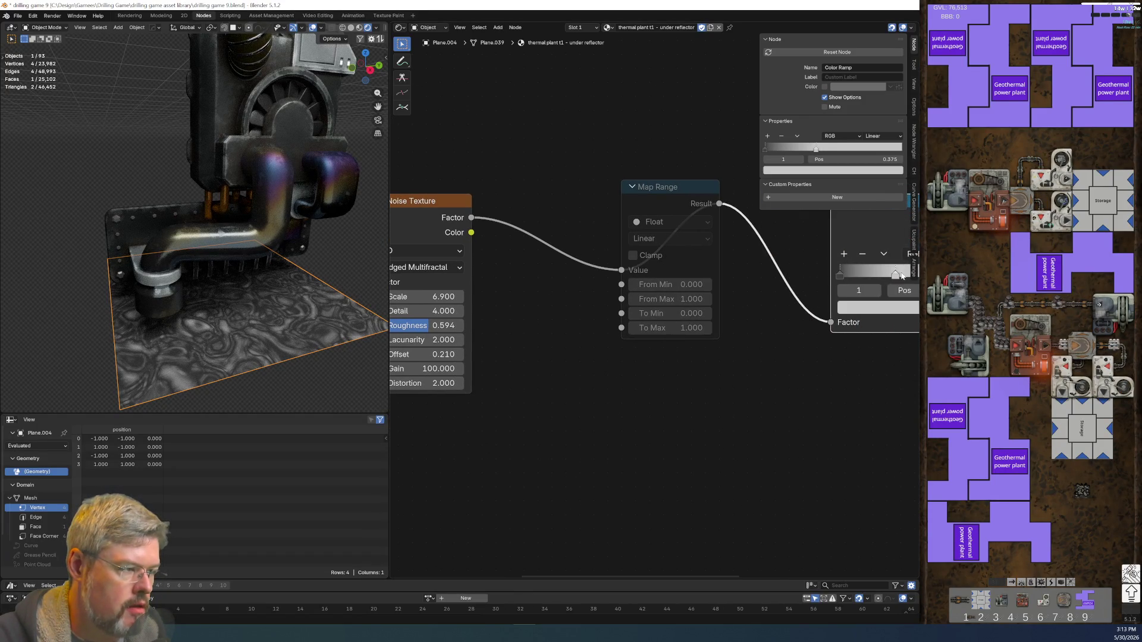
{"action": "scroll", "coordinate": [779, 410], "scroll_direction": "down", "scroll_amount": 2}
{"action": "scroll", "coordinate": [535, 400], "scroll_direction": "up", "scroll_amount": 3}
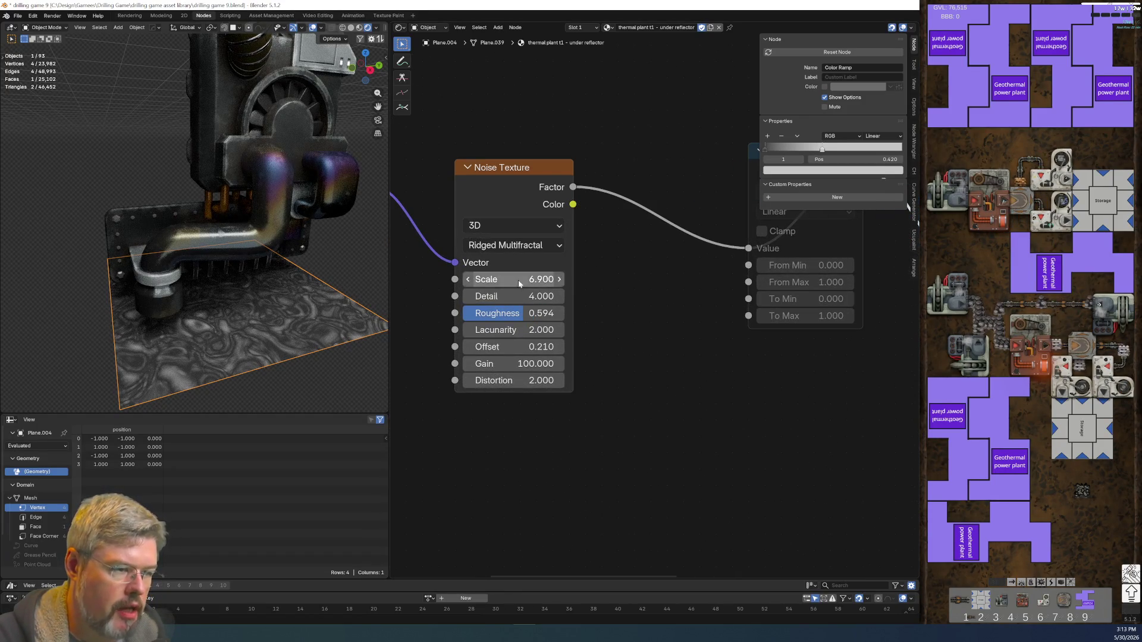
{"action": "type", "text": "1"}
- Set the noise to Scale 1, Detail 5, Lacunarity 4 and Offset 0
{"action": "key", "text": "Return"}
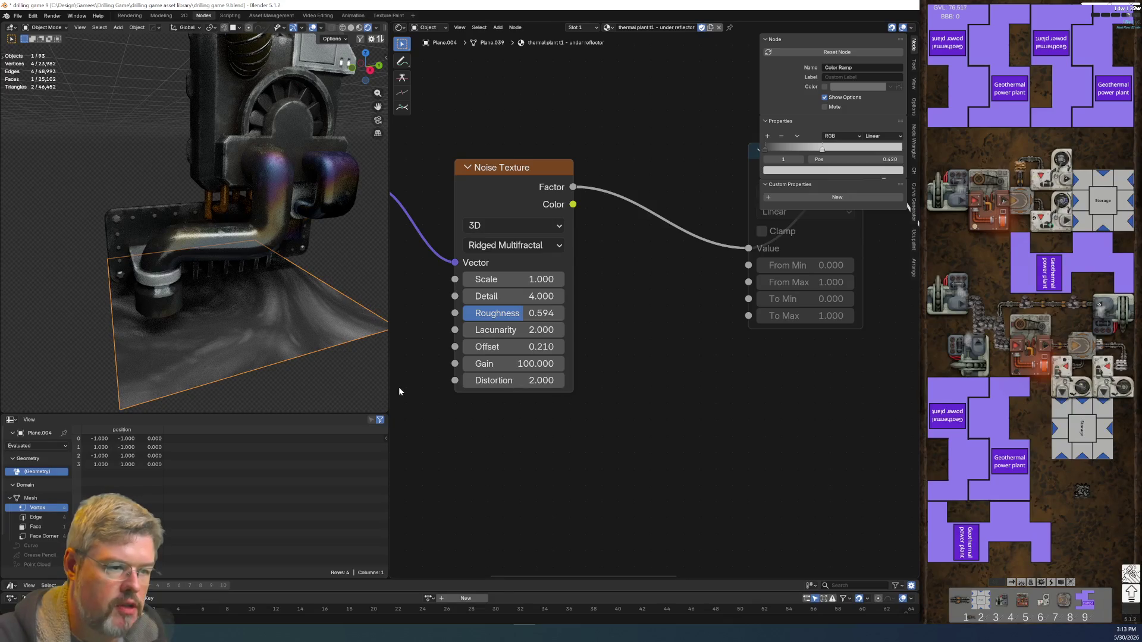
{"action": "mouse_move", "coordinate": [511, 296]}
{"action": "left_mouse_down"}
{"action": "mouse_move", "coordinate": [577, 296]}
{"action": "mouse_move", "coordinate": [535, 296]}
{"action": "left_mouse_up"}
{"action": "left_click", "coordinate": [511, 296]}
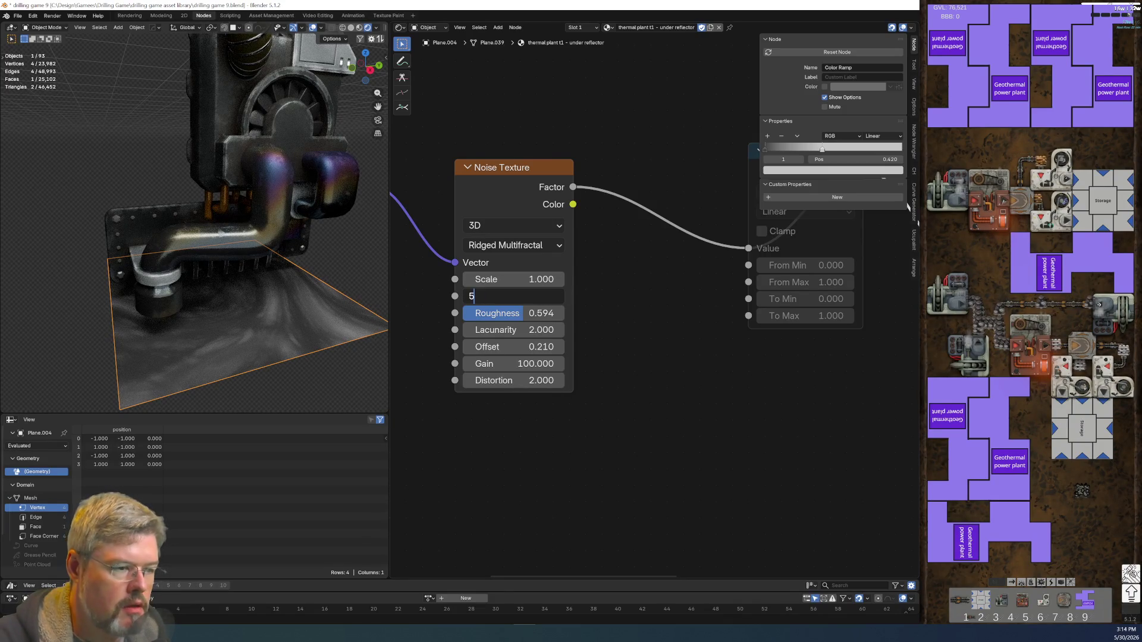
{"action": "key", "text": "Return"}
{"action": "left_click", "coordinate": [511, 330]}
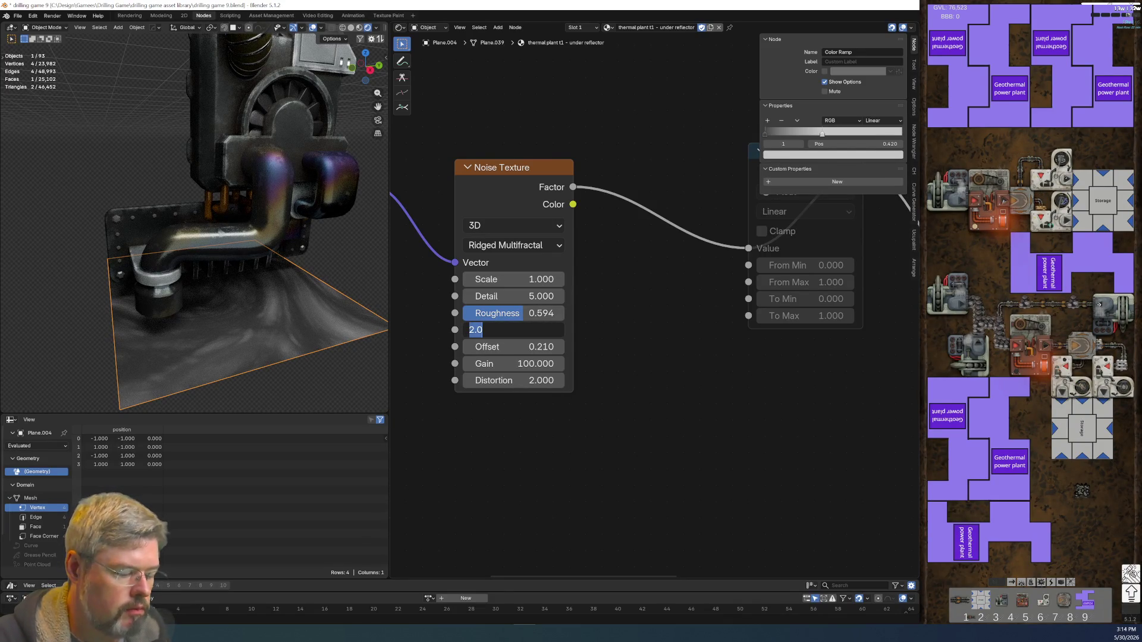
{"action": "type", "text": "4"}
{"action": "key", "text": "Return"}
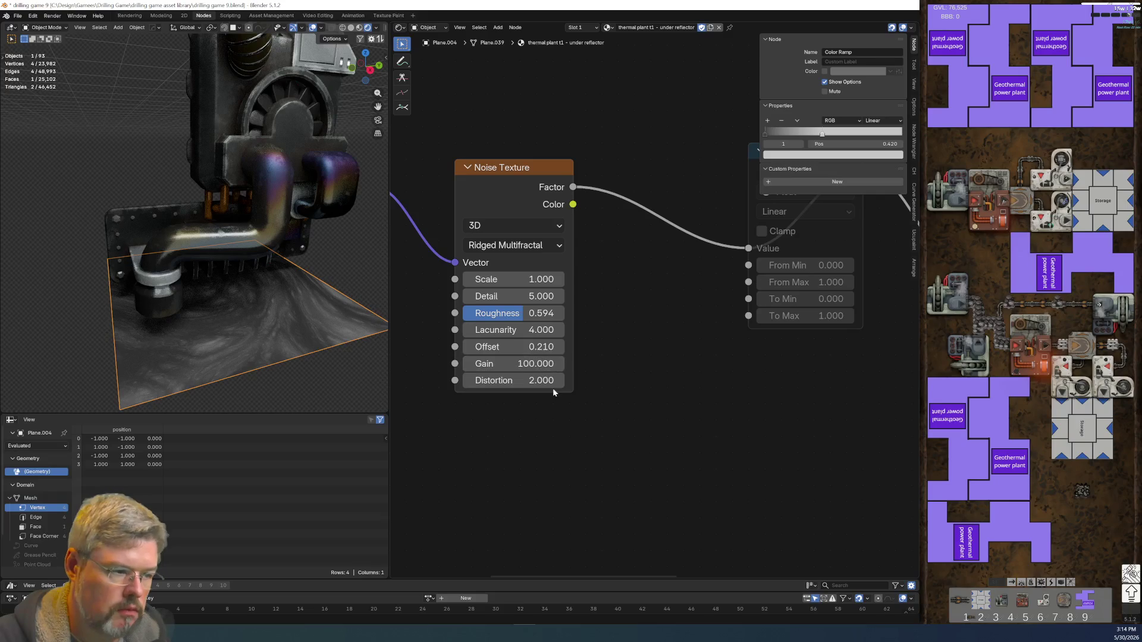
{"action": "key", "text": "BackSpace"}
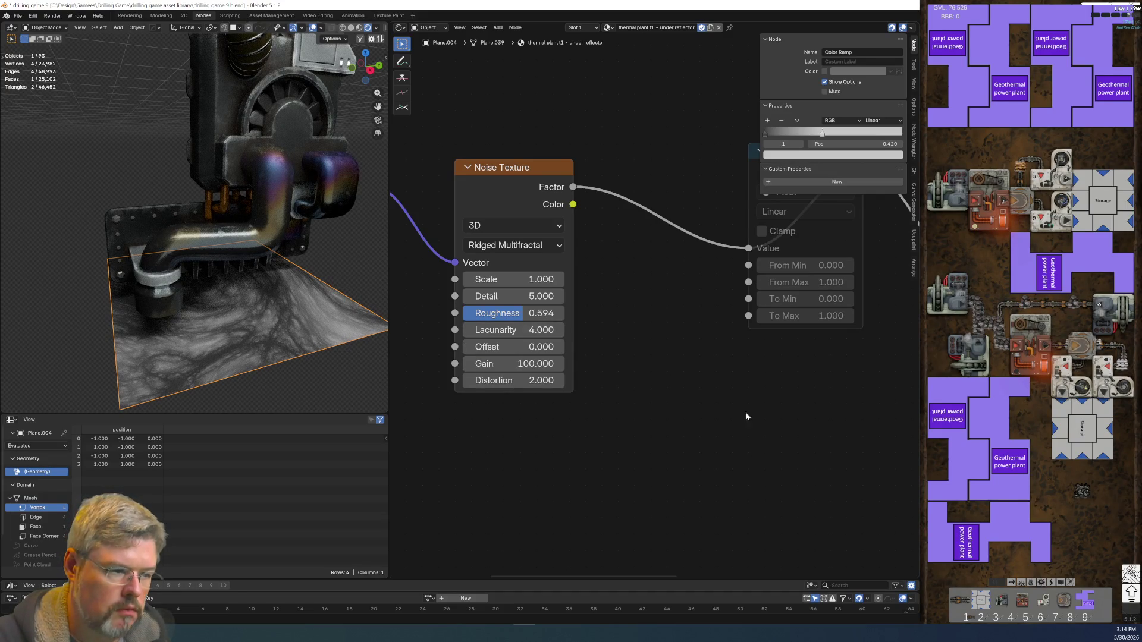
- Slide the Color Ramp's dark stop to 0.082
{"action": "key", "text": "KP_Decimal"}
{"action": "mouse_move", "coordinate": [567, 319]}
{"action": "left_mouse_down"}
{"action": "mouse_move", "coordinate": [632, 318]}
{"action": "mouse_move", "coordinate": [620, 322]}
{"action": "left_mouse_up"}
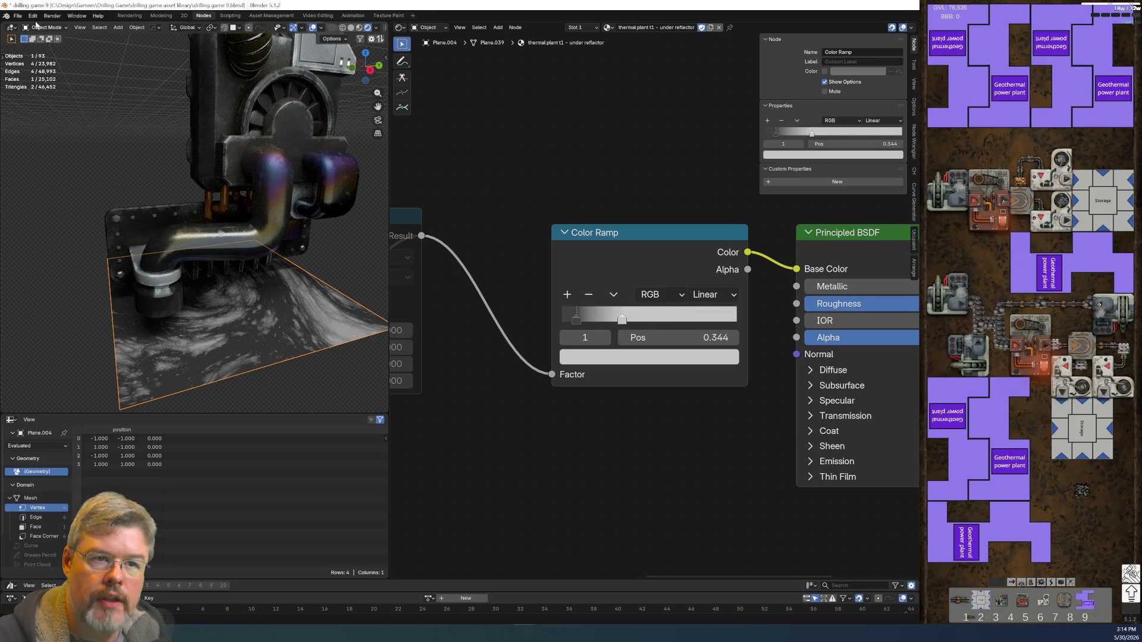
{"action": "left_click", "coordinate": [18, 16]}
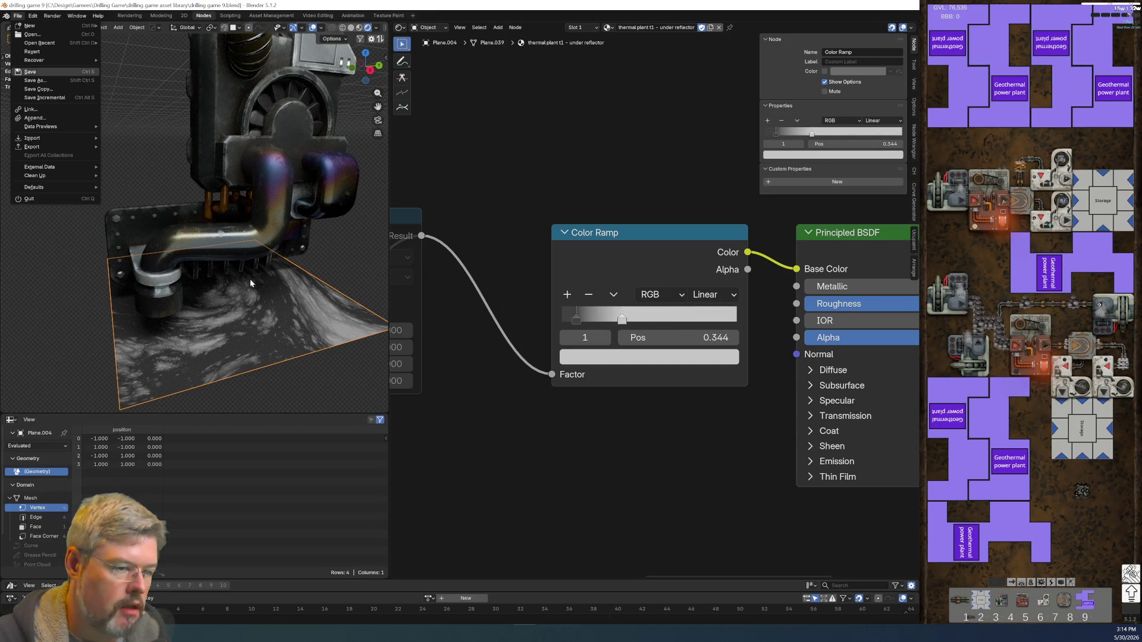
- Save the file and frame the textured plane and Color Ramp from the front view
{"action": "key", "text": "ctrl+s"}
{"action": "key", "text": "KP_1"}
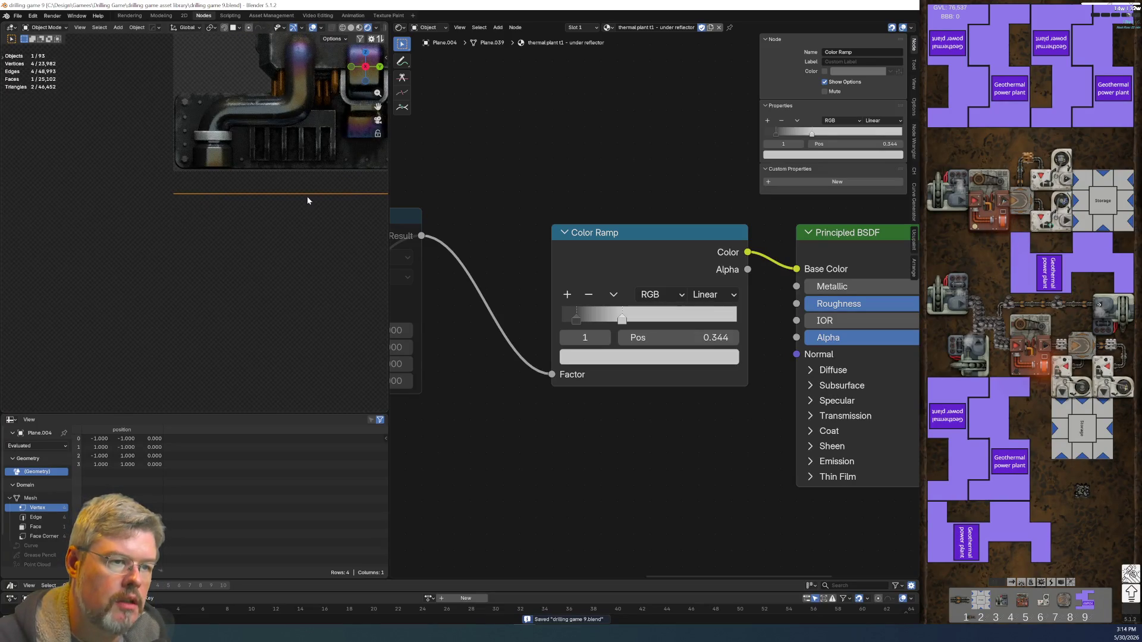
{"action": "middle_click_drag", "start_coordinate": [302, 205], "coordinate": [209, 298], "text": "shift"}
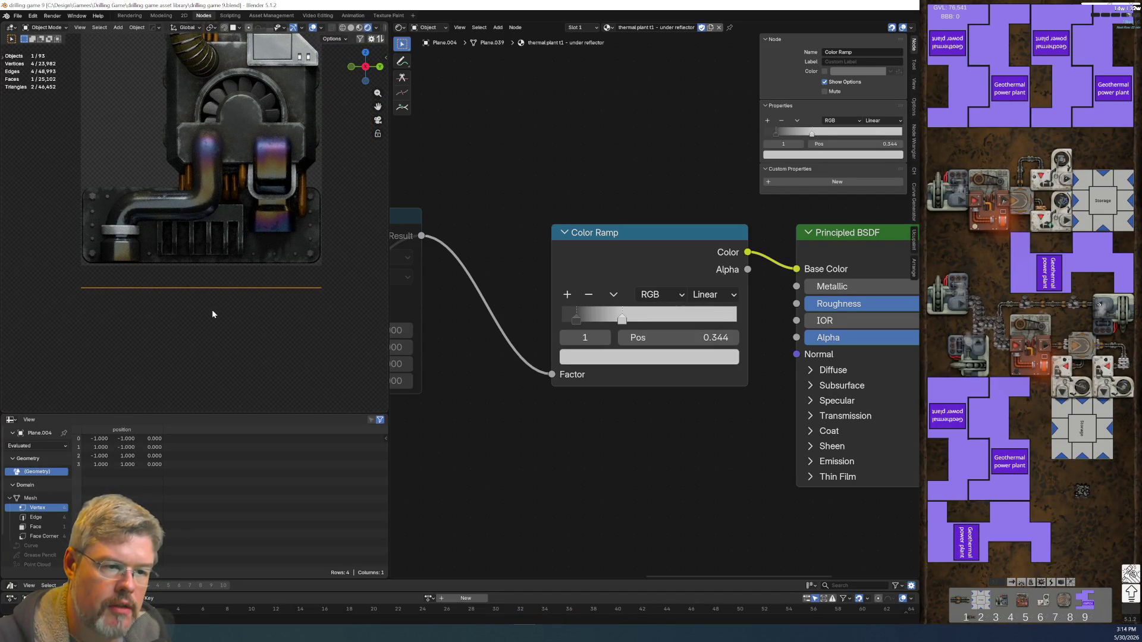
{"action": "middle_click_drag", "start_coordinate": [666, 435], "coordinate": [555, 466]}
{"action": "mouse_move", "coordinate": [677, 443]}
{"action": "middle_mouse_down"}
{"action": "mouse_move", "coordinate": [583, 468]}
{"action": "mouse_move", "coordinate": [650, 420]}
{"action": "middle_mouse_up"}
- Set the ramp's light stop to pure white and view the machine at an angle
{"action": "left_click", "coordinate": [581, 370]}
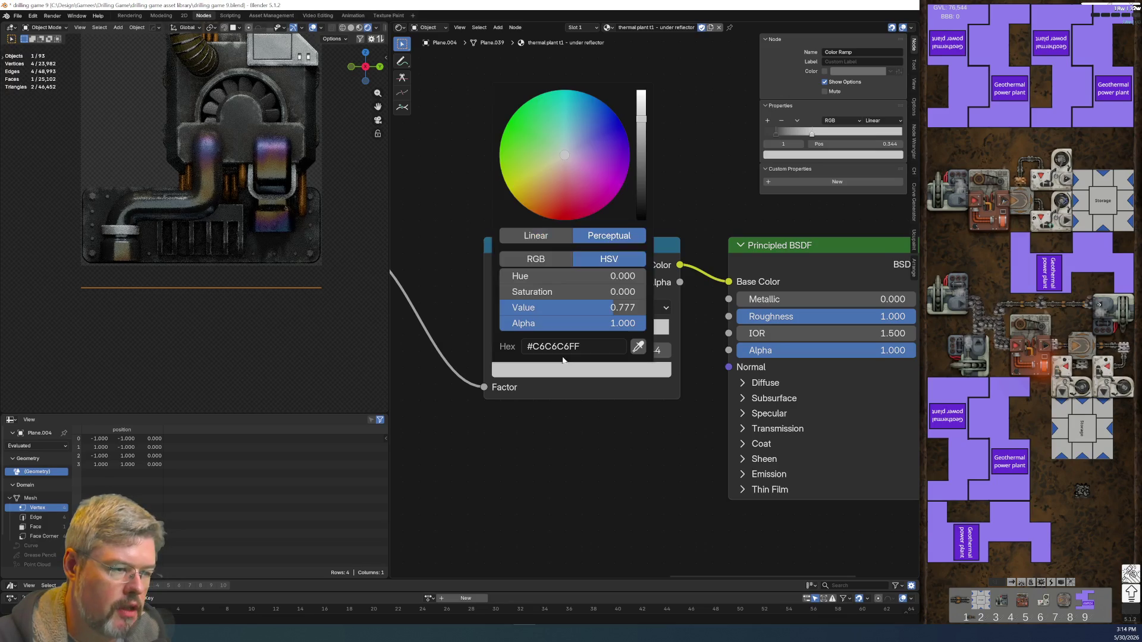
{"action": "left_click", "coordinate": [641, 94]}
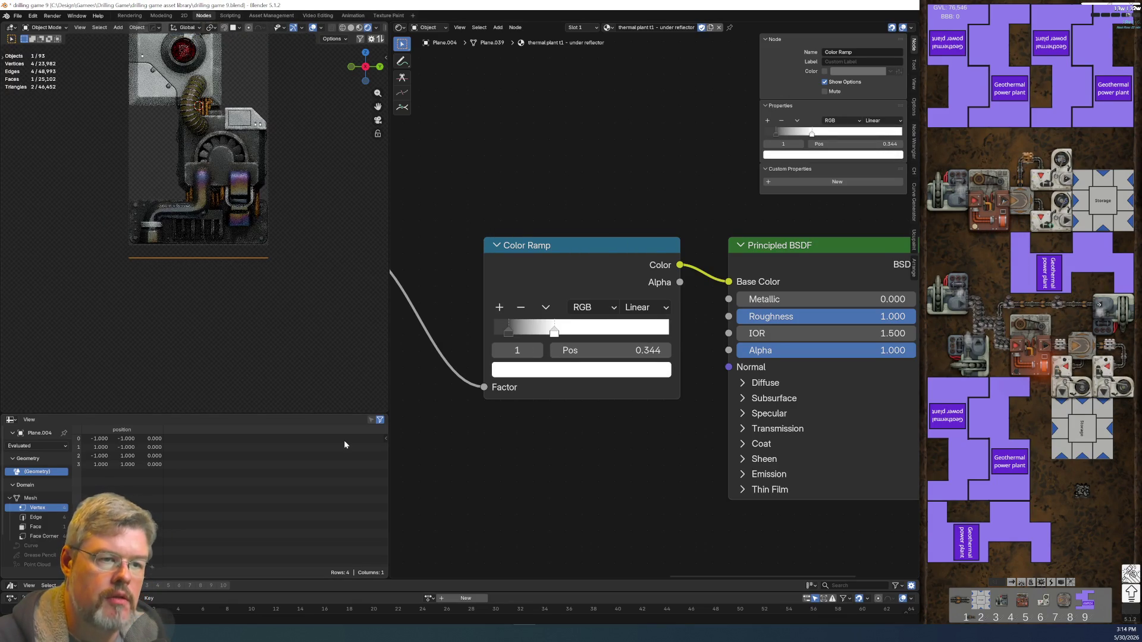
{"action": "scroll", "coordinate": [209, 229], "scroll_direction": "up", "scroll_amount": 2}
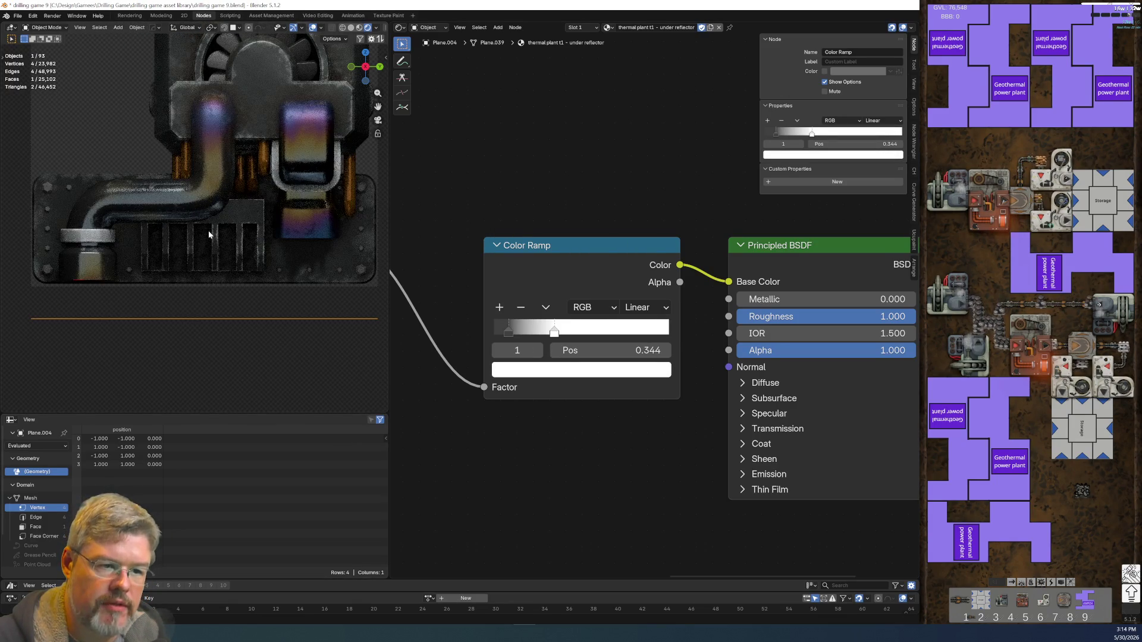
{"action": "scroll", "coordinate": [215, 256], "scroll_direction": "down", "scroll_amount": 3}
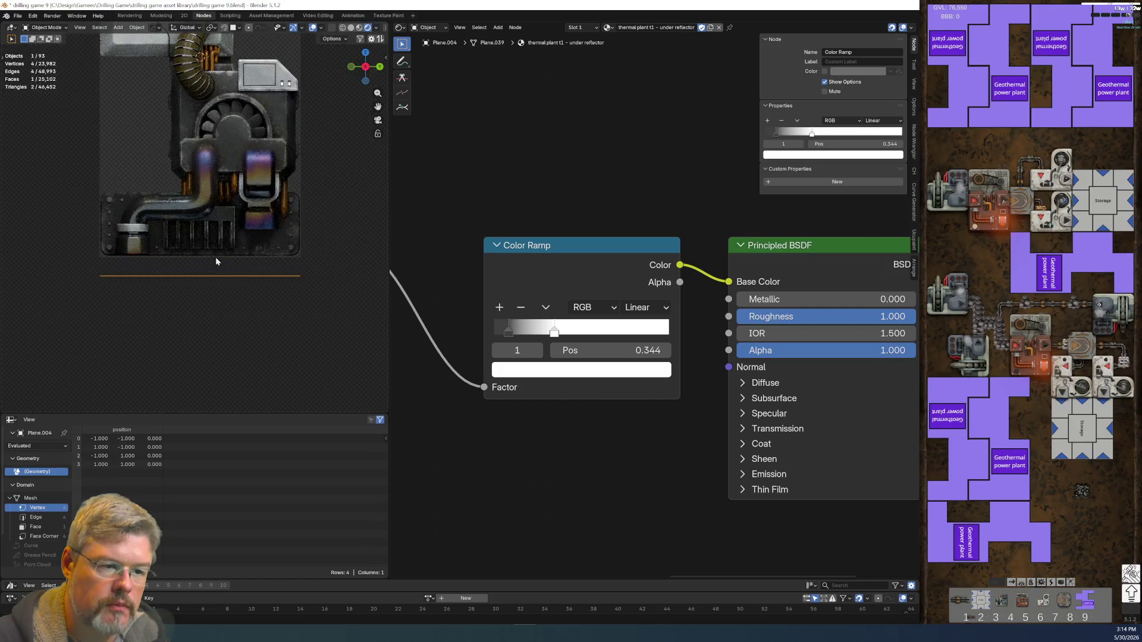
{"action": "mouse_move", "coordinate": [222, 265]}
{"action": "middle_mouse_down"}
{"action": "mouse_move", "coordinate": [267, 280]}
{"action": "mouse_move", "coordinate": [230, 297]}
{"action": "mouse_move", "coordinate": [219, 334]}
{"action": "mouse_move", "coordinate": [266, 268]}
{"action": "middle_mouse_up"}
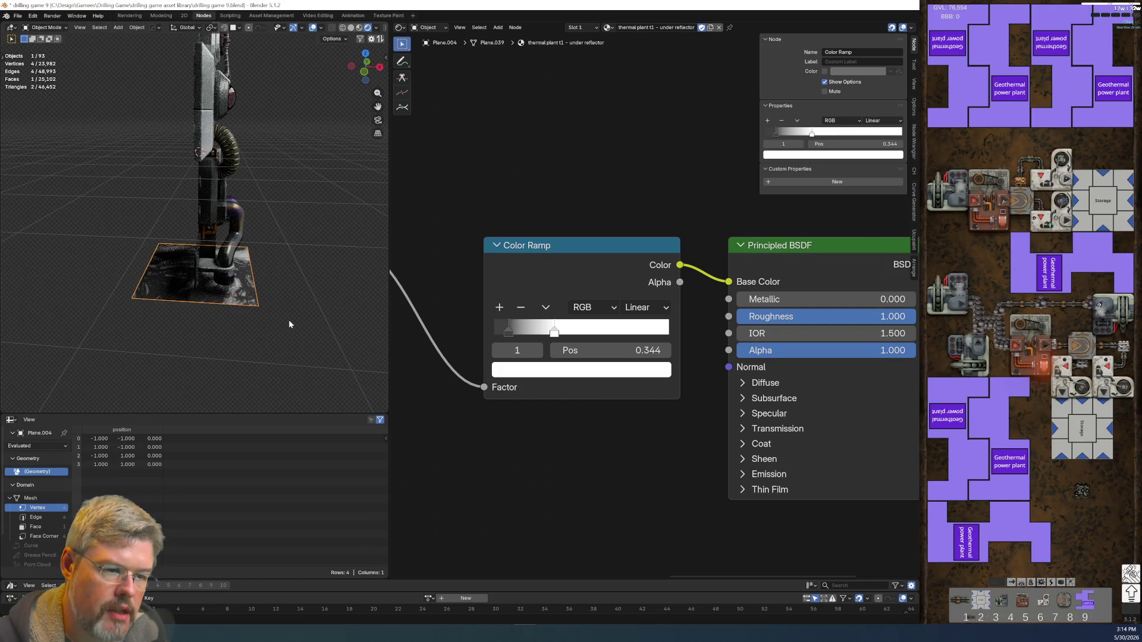
- Shift the ground plane 1.3342 m along the X axis
{"action": "key", "text": "g"}
{"action": "key", "text": "y"}
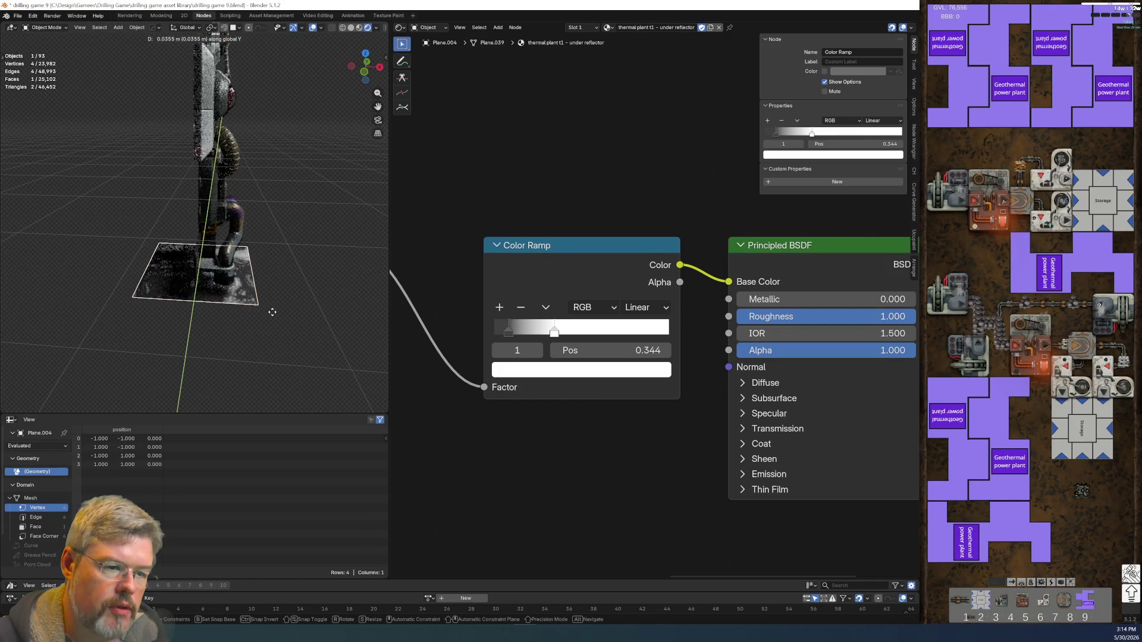
{"action": "key", "text": "x"}
{"action": "left_click", "coordinate": [292, 316]}
{"action": "key", "text": "KP_3"}
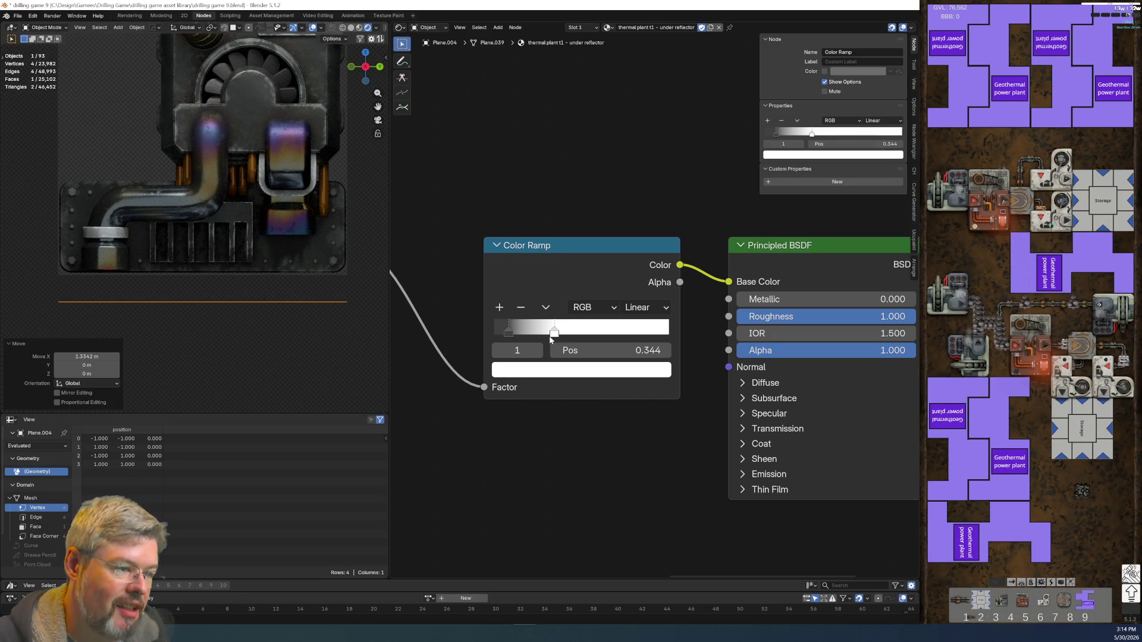
- Tone the ramp's light stop to light grey at Value 0.7 and save drilling game 9.blend
{"action": "left_click", "coordinate": [565, 370]}
{"action": "left_click_drag", "start_coordinate": [641, 112], "coordinate": [641, 128]}
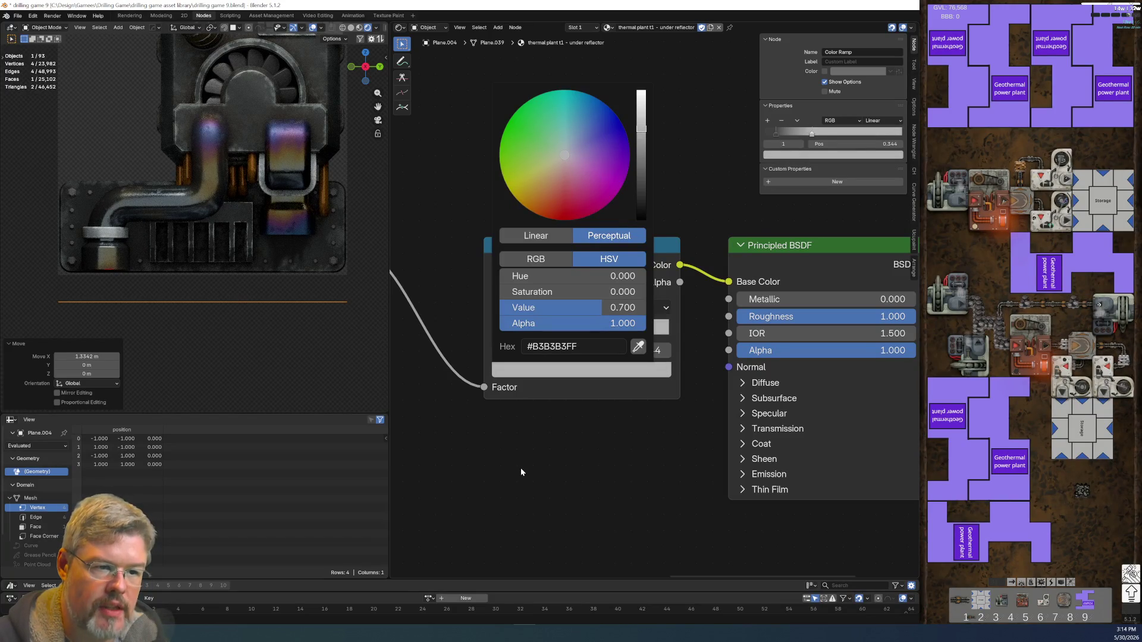
{"action": "scroll", "coordinate": [494, 455], "scroll_direction": "down", "scroll_amount": 2}
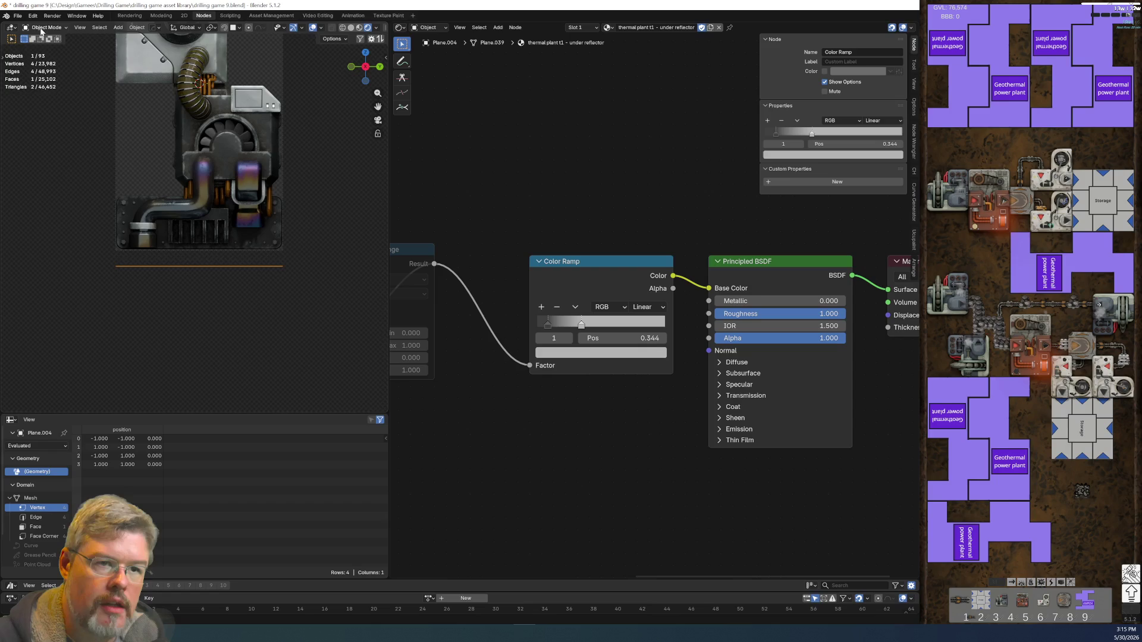
{"action": "left_click", "coordinate": [17, 15]}
{"action": "left_click", "coordinate": [37, 72]}
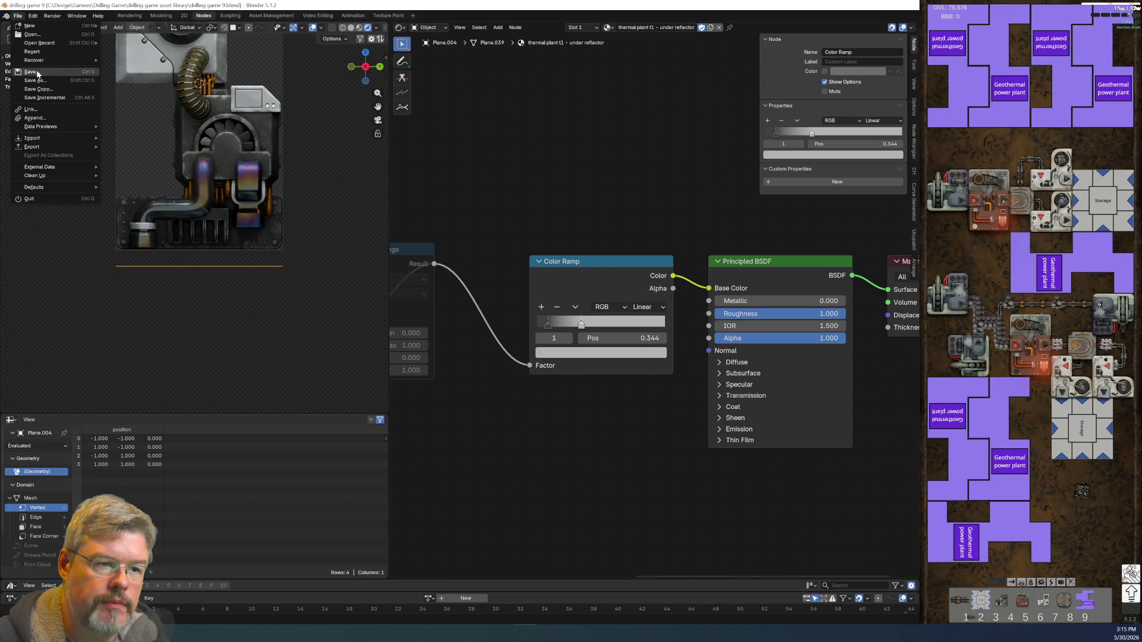
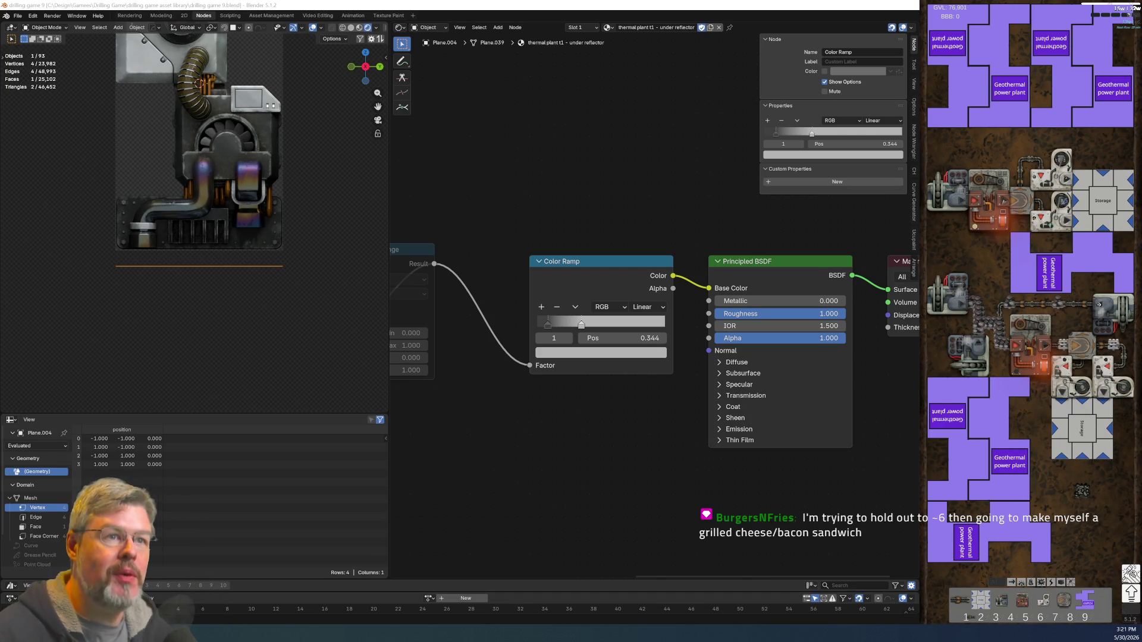
- Save the blend file
{"action": "left_click", "coordinate": [747, 4]}
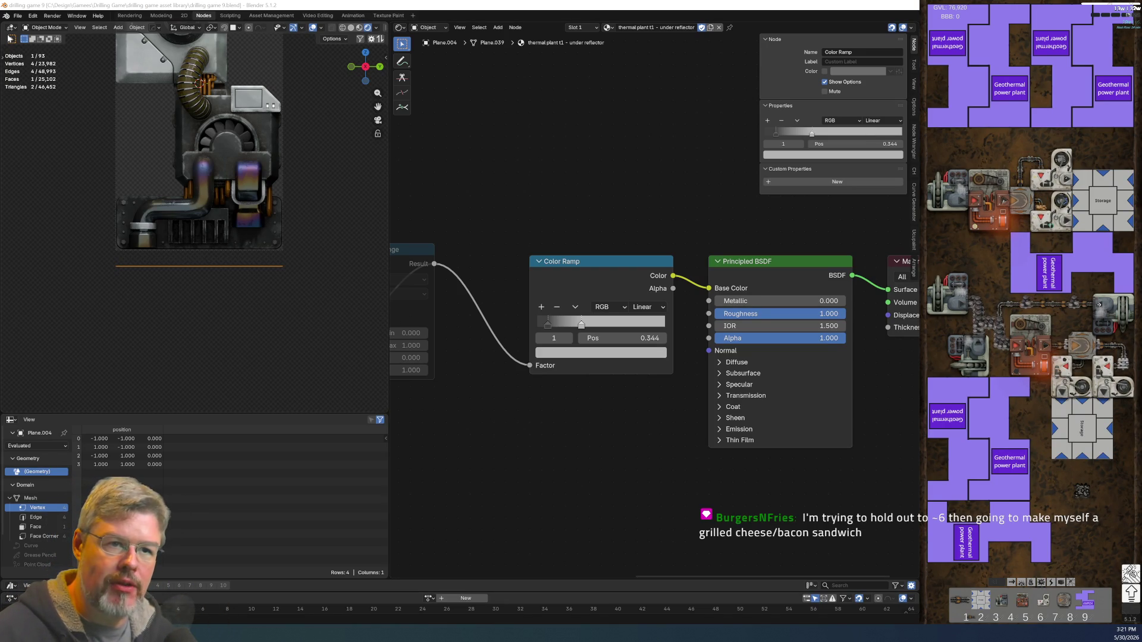
{"action": "left_click", "coordinate": [24, 16]}
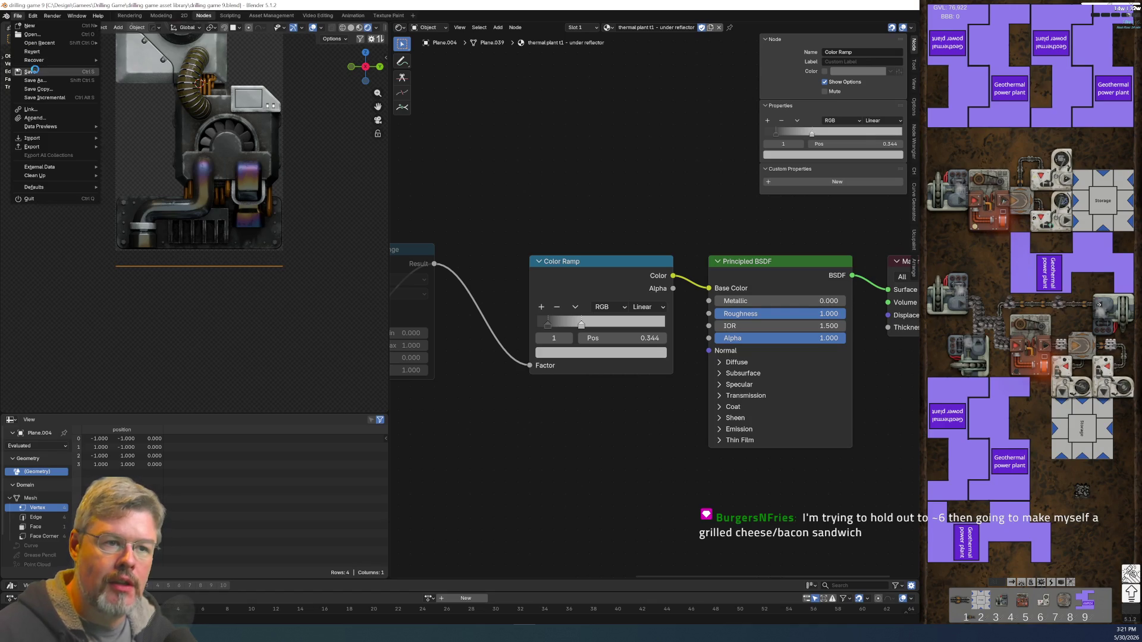
{"action": "key", "text": "ctrl+s"}
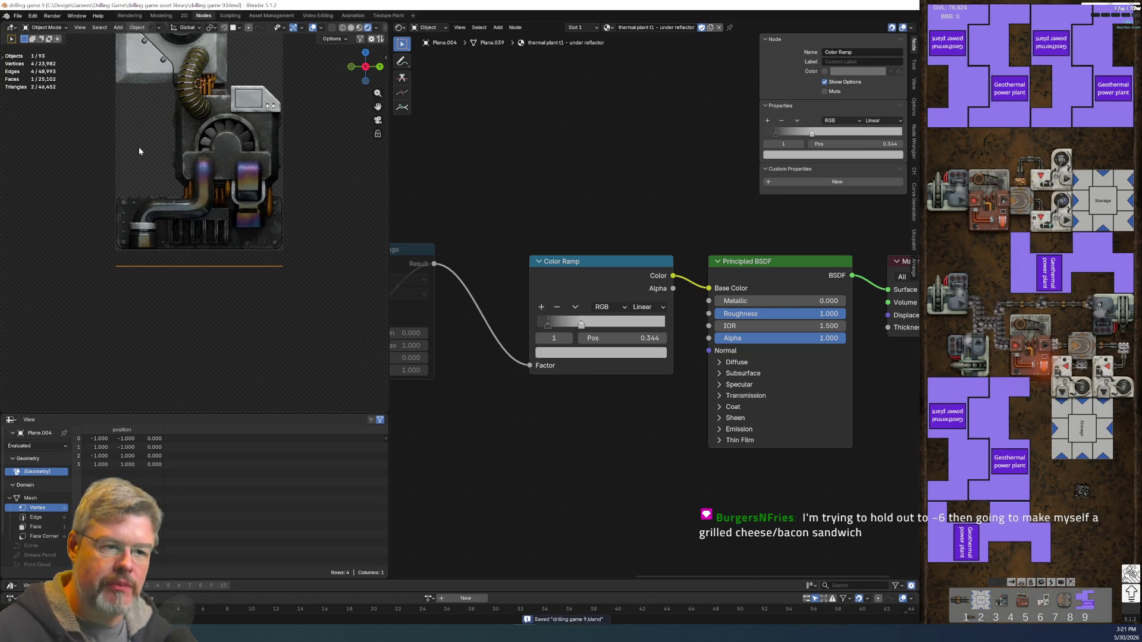
- Connect the Texture Coordinate Object output to the ground plane noise's Mapping Vector input
{"action": "middle_click_drag", "start_coordinate": [159, 116], "coordinate": [166, 220], "text": "shift"}
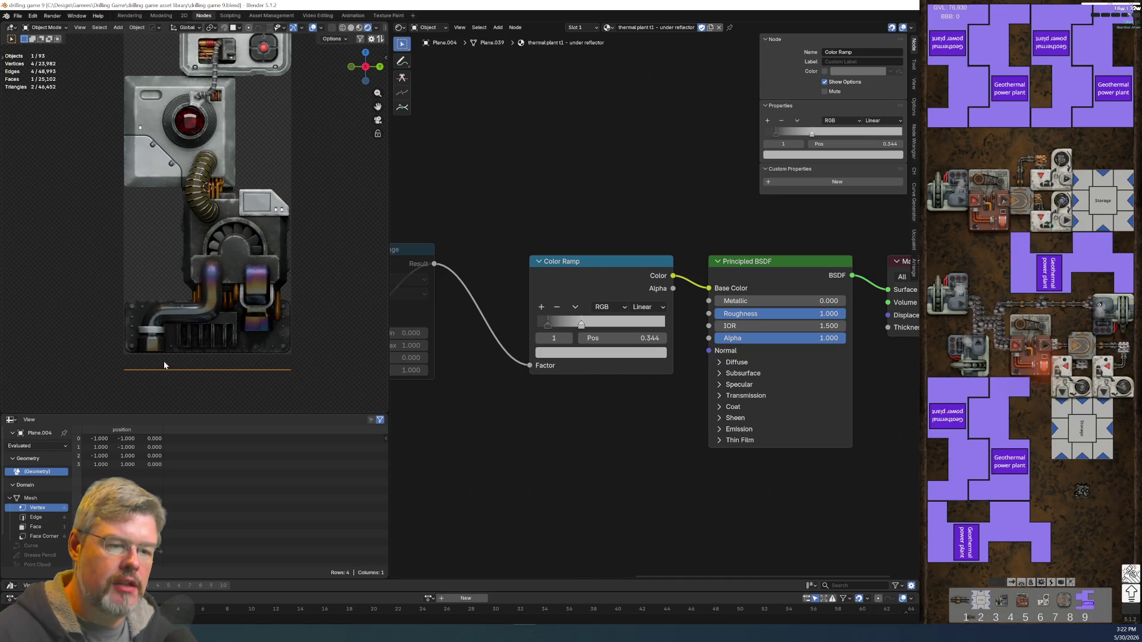
{"action": "mouse_move", "coordinate": [165, 369]}
{"action": "middle_mouse_down"}
{"action": "mouse_move", "coordinate": [223, 159]}
{"action": "mouse_move", "coordinate": [191, 268]}
{"action": "middle_mouse_up"}
{"action": "mouse_move", "coordinate": [513, 459]}
{"action": "middle_mouse_down"}
{"action": "mouse_move", "coordinate": [744, 504]}
{"action": "mouse_move", "coordinate": [740, 374]}
{"action": "mouse_move", "coordinate": [706, 467]}
{"action": "mouse_move", "coordinate": [597, 330]}
{"action": "middle_mouse_up"}
{"action": "left_click_drag", "start_coordinate": [603, 336], "coordinate": [625, 326]}
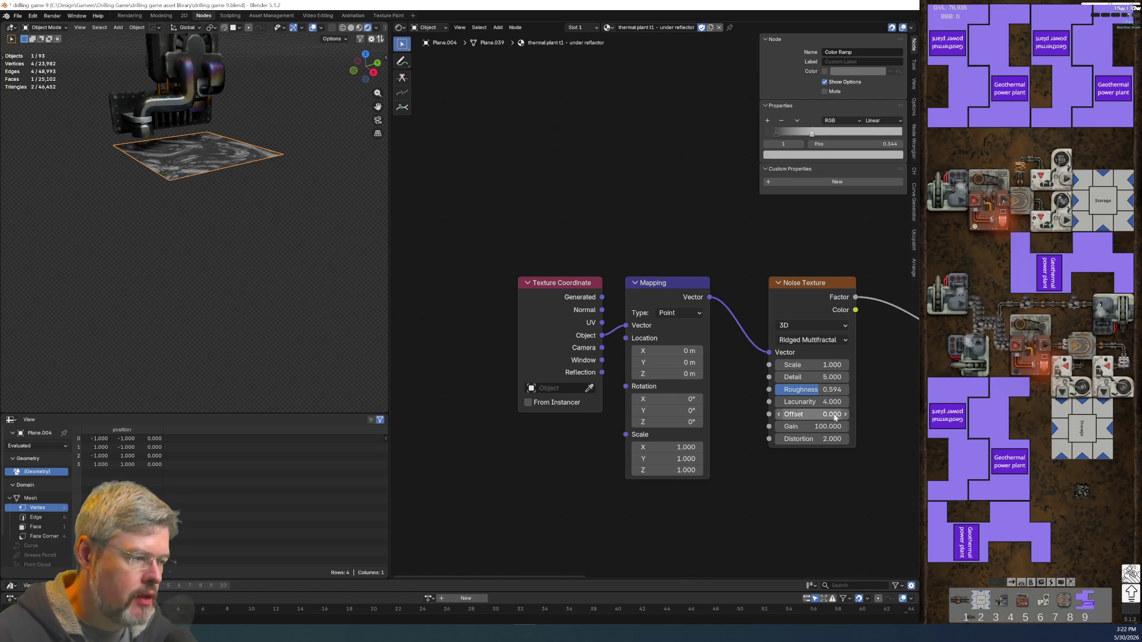
- Stretch the under-reflector plane along the Y axis in Edit Mode
{"action": "middle_click_drag", "start_coordinate": [250, 162], "coordinate": [180, 173]}
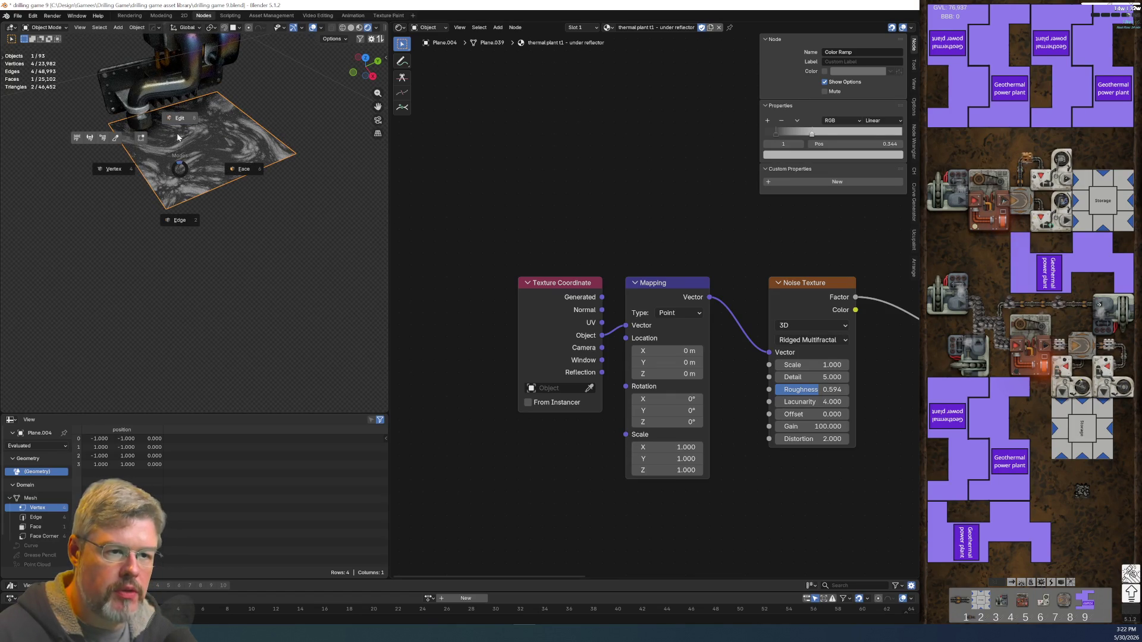
{"action": "key", "text": "Tab"}
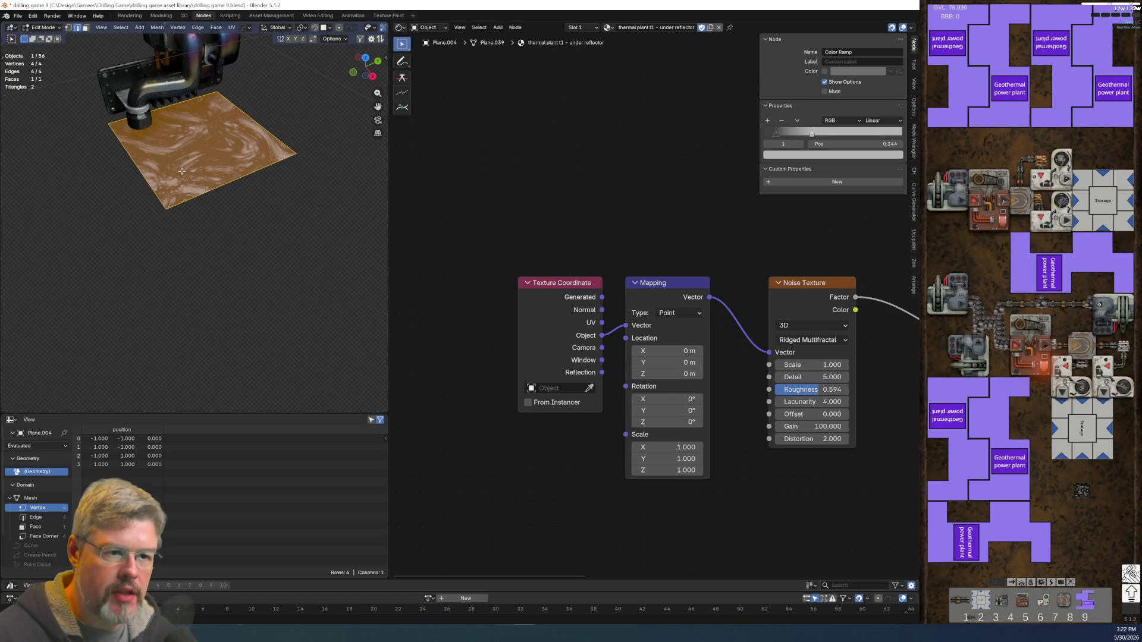
{"action": "key", "text": "s"}
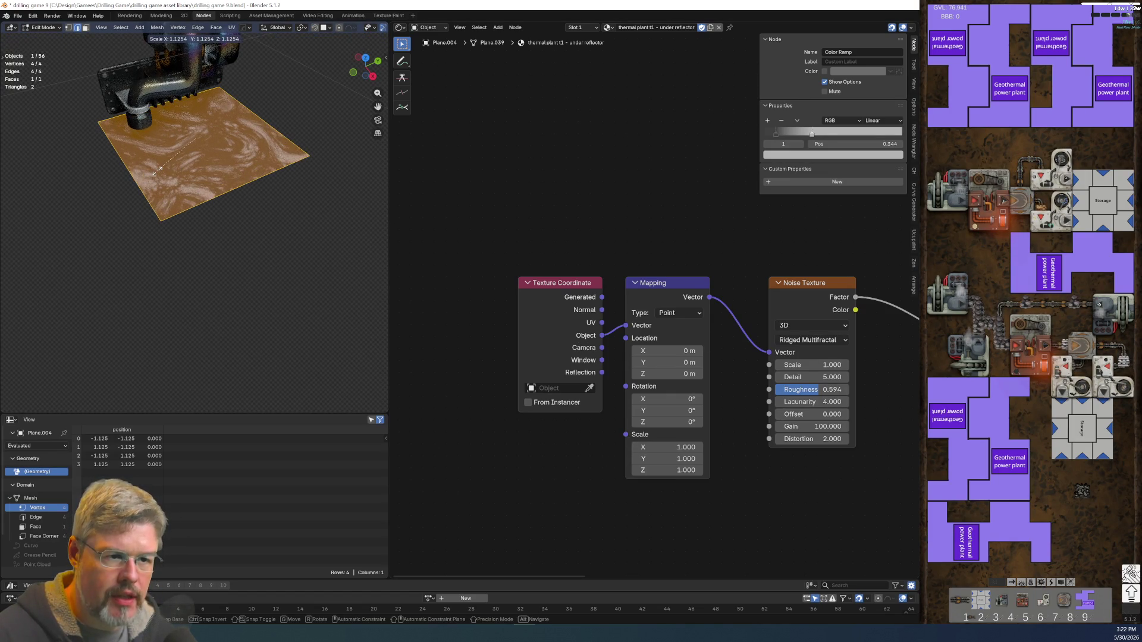
{"action": "key", "text": "y"}
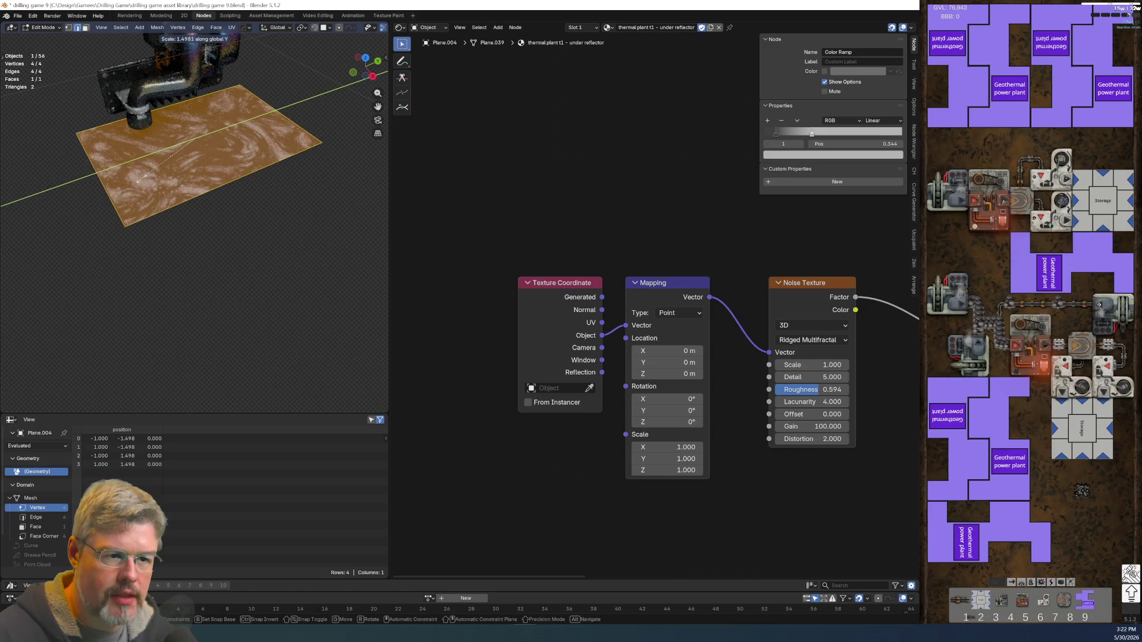
{"action": "left_click", "coordinate": [135, 182]}
- Extrude the plane's two opposite edges 1.7189 m upward into walls
{"action": "mouse_move", "coordinate": [135, 183]}
{"action": "middle_mouse_down"}
{"action": "mouse_move", "coordinate": [178, 172]}
{"action": "mouse_move", "coordinate": [124, 176]}
{"action": "mouse_move", "coordinate": [216, 141]}
{"action": "middle_mouse_up"}
{"action": "left_click", "coordinate": [89, 188], "text": "ctrl+alt"}
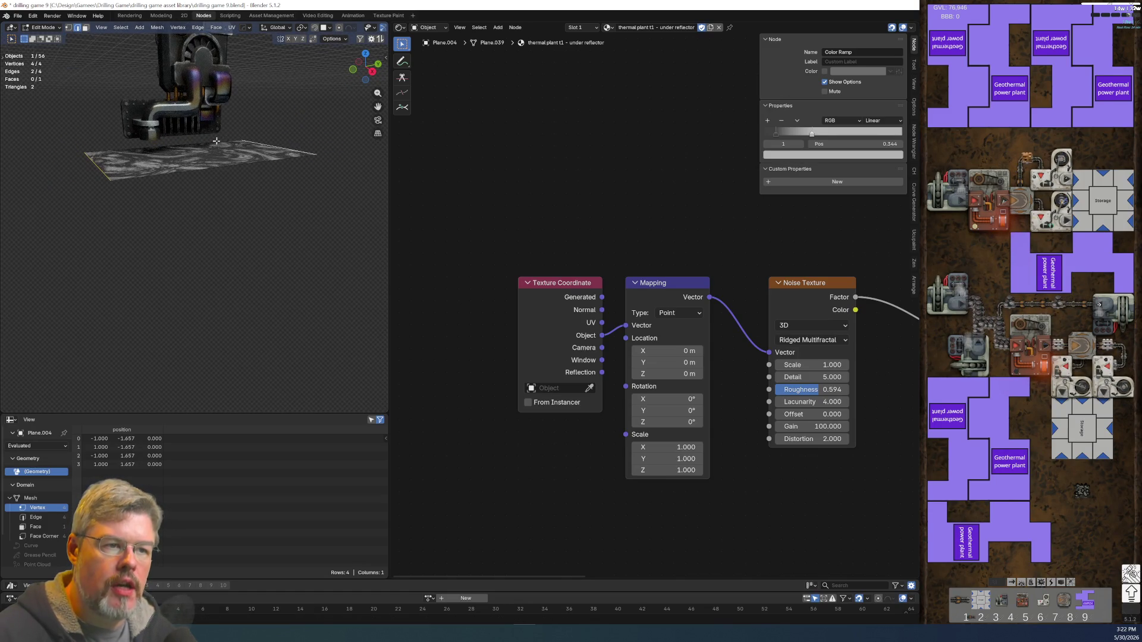
{"action": "key", "text": "e"}
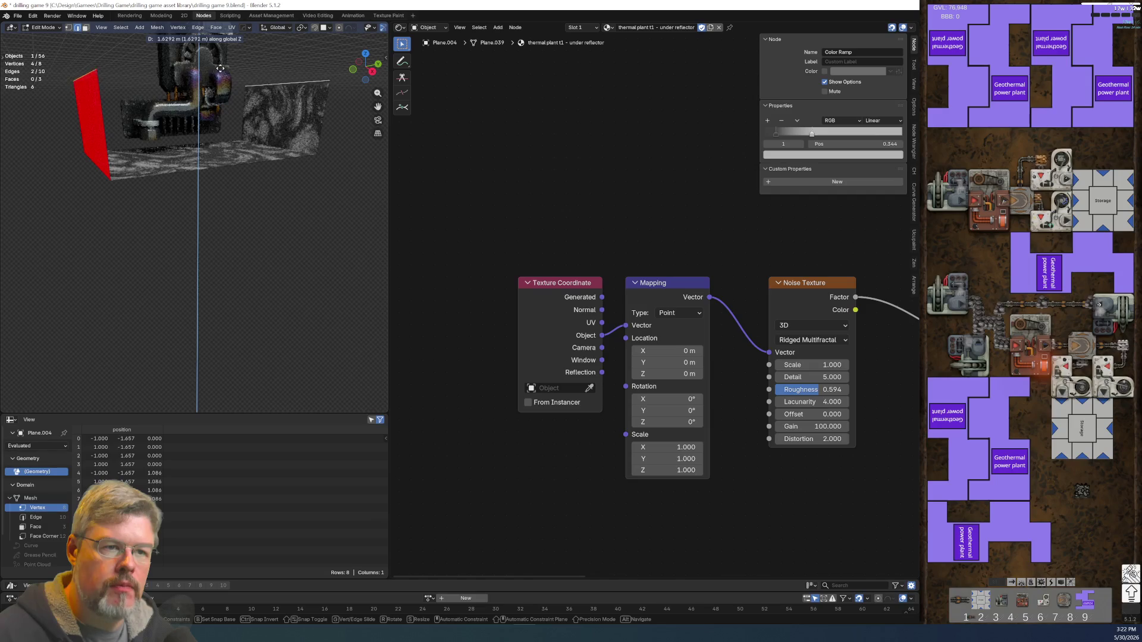
{"action": "left_click", "coordinate": [229, 57]}
{"action": "key", "text": "KP_7"}
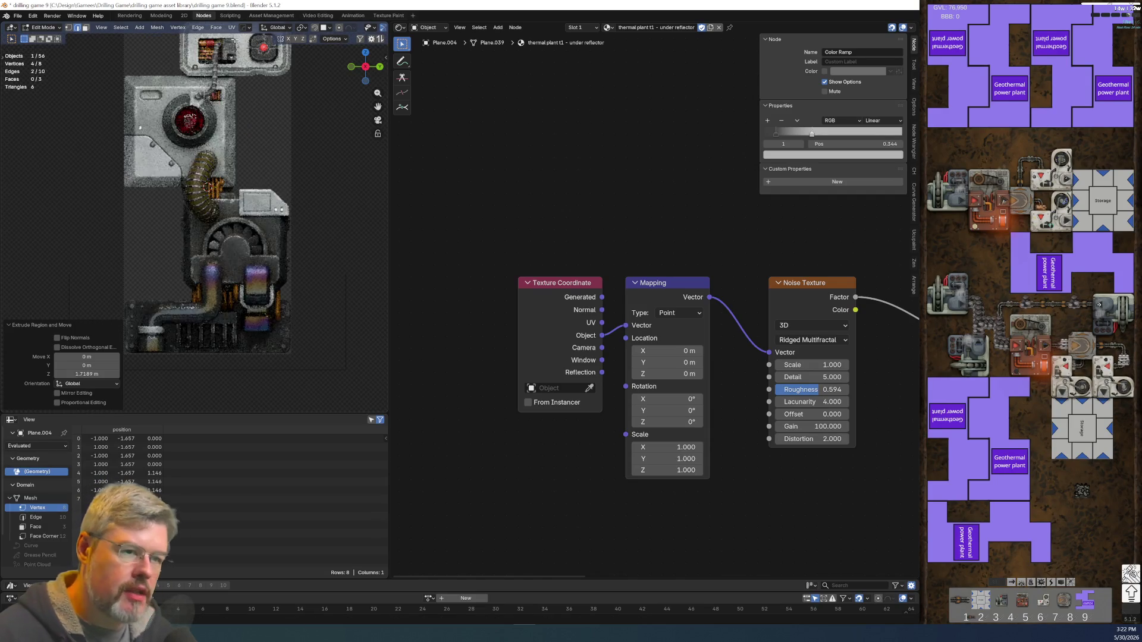
{"action": "scroll", "coordinate": [177, 189], "scroll_direction": "up", "scroll_amount": 5}
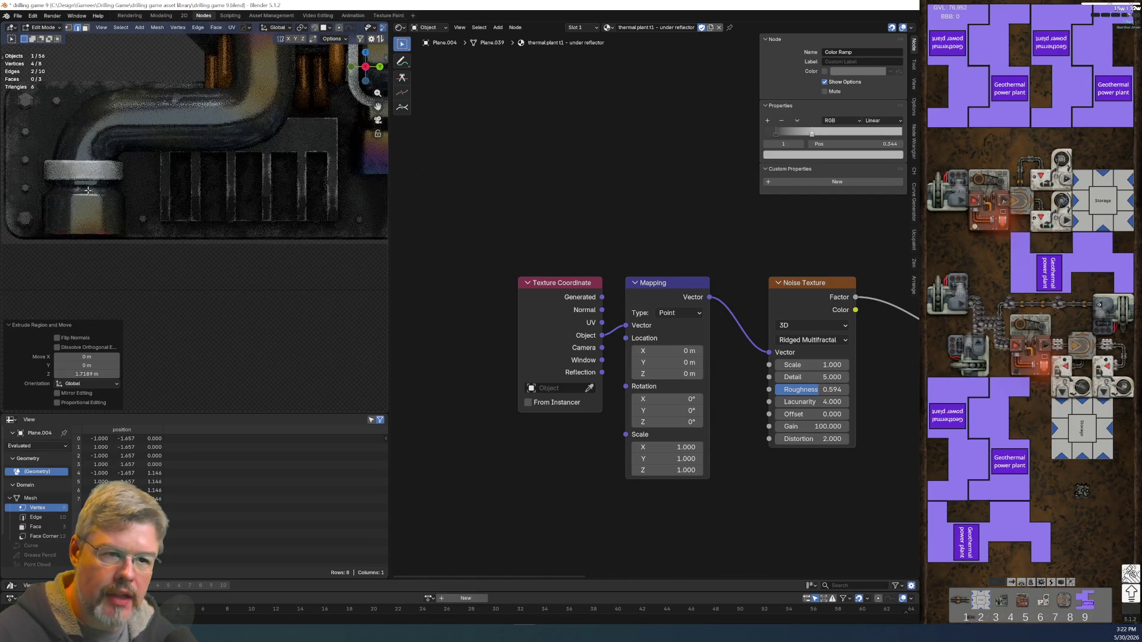
{"action": "scroll", "coordinate": [109, 121], "scroll_direction": "down", "scroll_amount": 5}
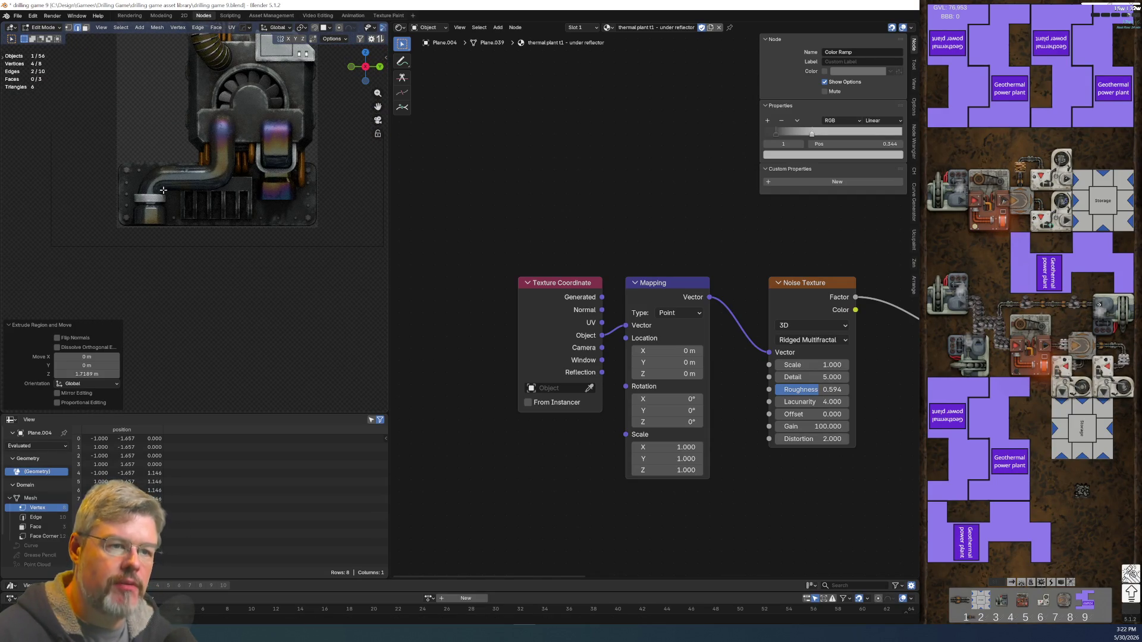
- Save 'drilling game 9.blend', return to Object Mode, and select the exhaust pipe
{"action": "left_click", "coordinate": [17, 16]}
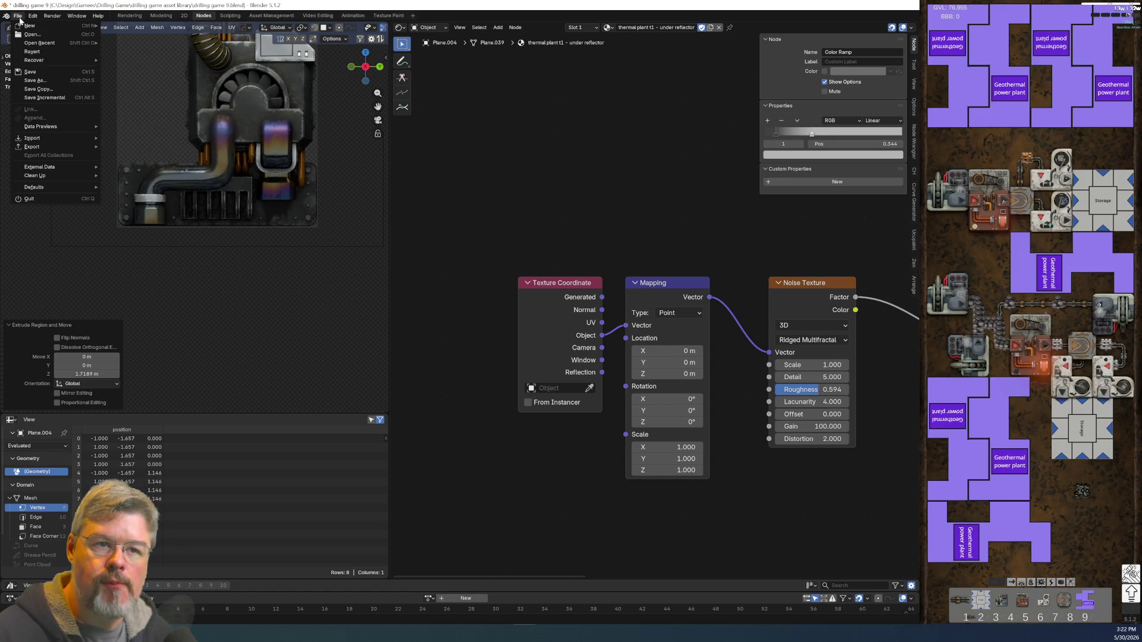
{"action": "left_click", "coordinate": [33, 72]}
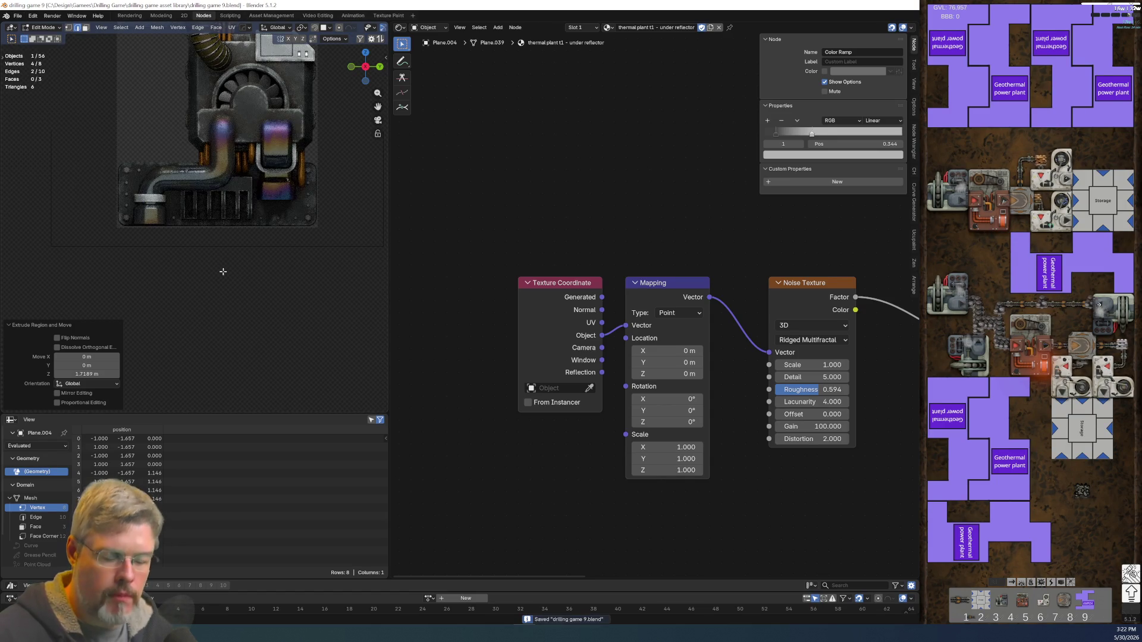
{"action": "key", "text": "Tab"}
{"action": "left_click", "coordinate": [220, 221]}
{"action": "left_click", "coordinate": [155, 224]}
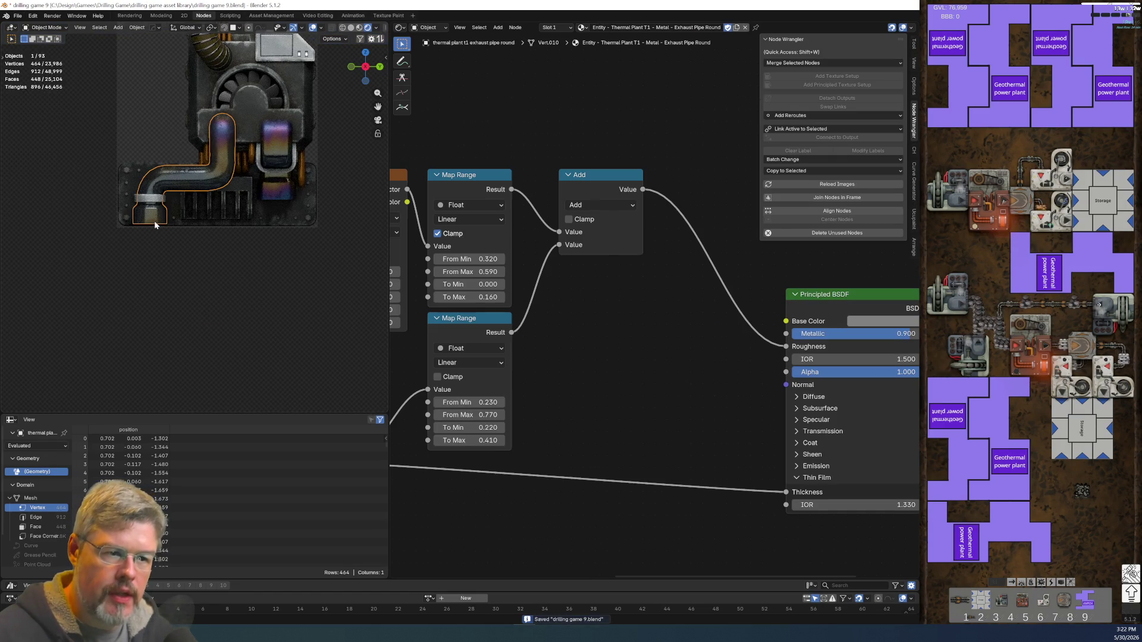
- Hide the Texture Coordinate node's unused sockets and move it up and right
{"action": "scroll", "coordinate": [413, 381], "scroll_direction": "left", "scroll_amount": 5}
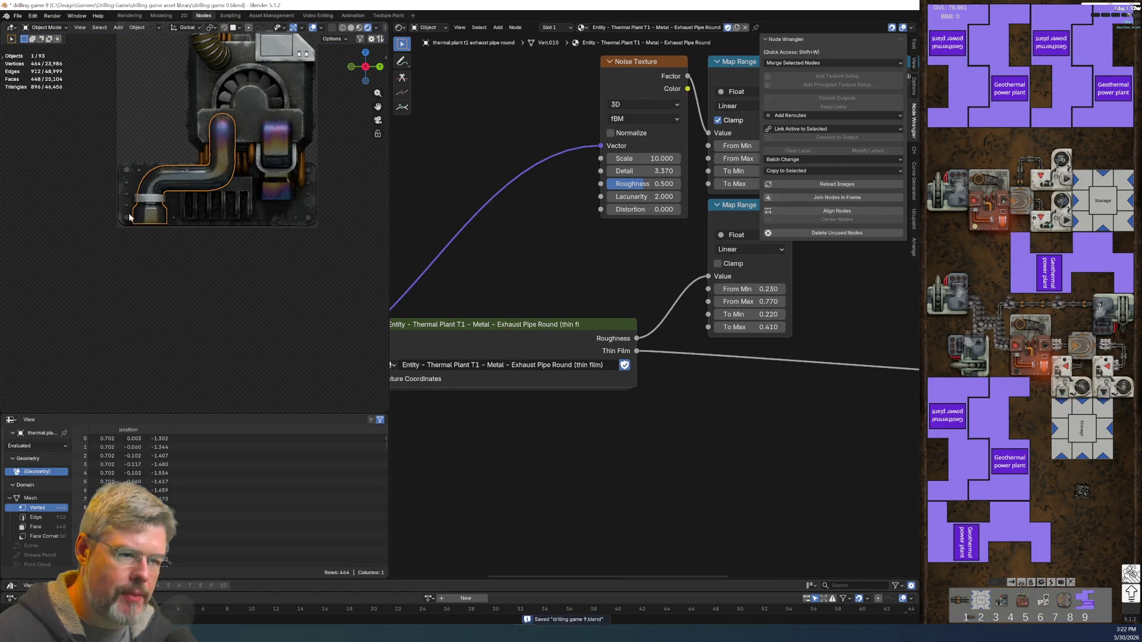
{"action": "scroll", "coordinate": [580, 408], "scroll_direction": "left", "scroll_amount": 3}
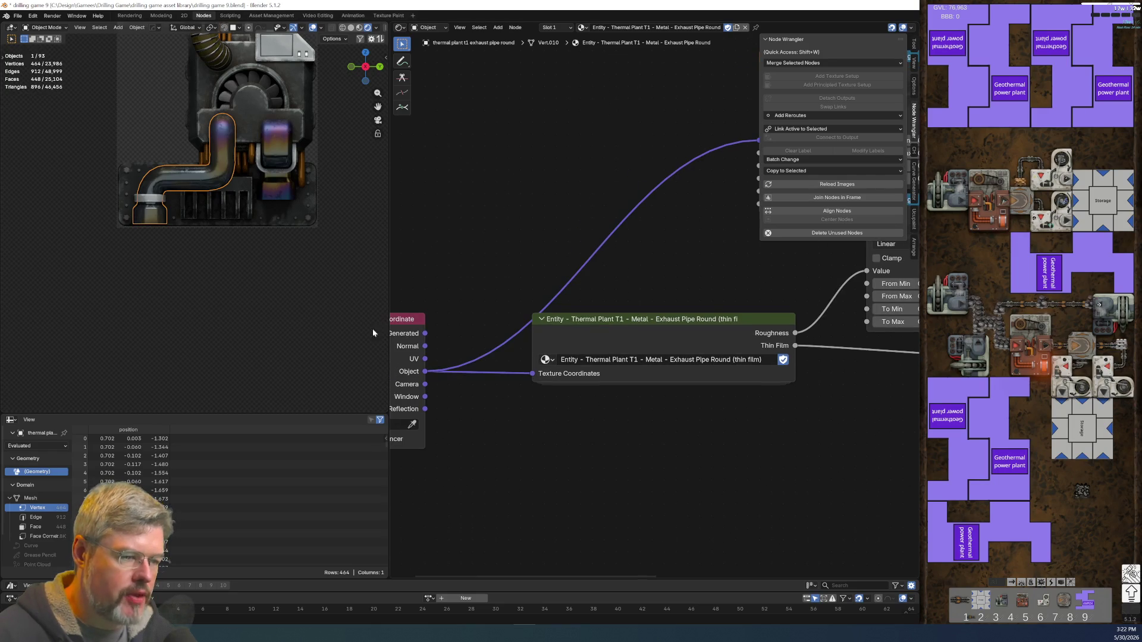
{"action": "scroll", "coordinate": [566, 342], "scroll_direction": "down", "scroll_amount": 2}
{"action": "scroll", "coordinate": [570, 276], "scroll_direction": "up", "scroll_amount": 5}
{"action": "scroll", "coordinate": [575, 407], "scroll_direction": "down", "scroll_amount": 3}
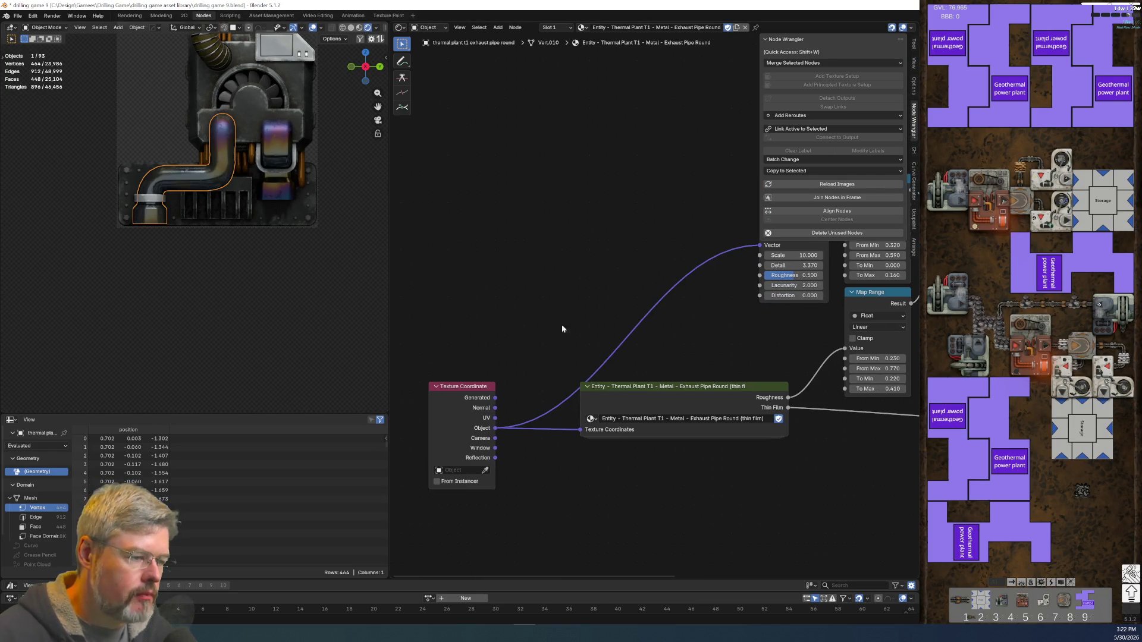
{"action": "left_click", "coordinate": [451, 389]}
{"action": "key", "text": "ctrl+h"}
{"action": "left_click_drag", "start_coordinate": [451, 389], "coordinate": [469, 313]}
- Move the Noise Texture node further left of the Map Range node
{"action": "middle_click_drag", "start_coordinate": [713, 330], "coordinate": [573, 354]}
{"action": "scroll", "coordinate": [574, 355], "scroll_direction": "up", "scroll_amount": 2}
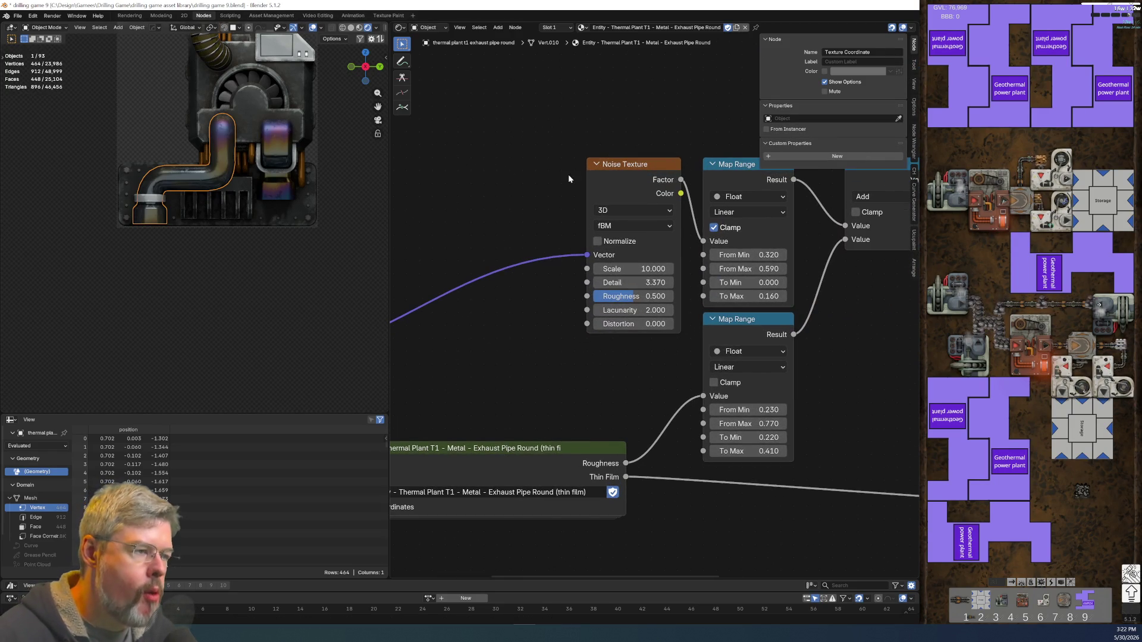
{"action": "mouse_move", "coordinate": [649, 326]}
{"action": "left_mouse_down"}
{"action": "mouse_move", "coordinate": [596, 326]}
{"action": "mouse_move", "coordinate": [596, 357]}
{"action": "left_mouse_up"}
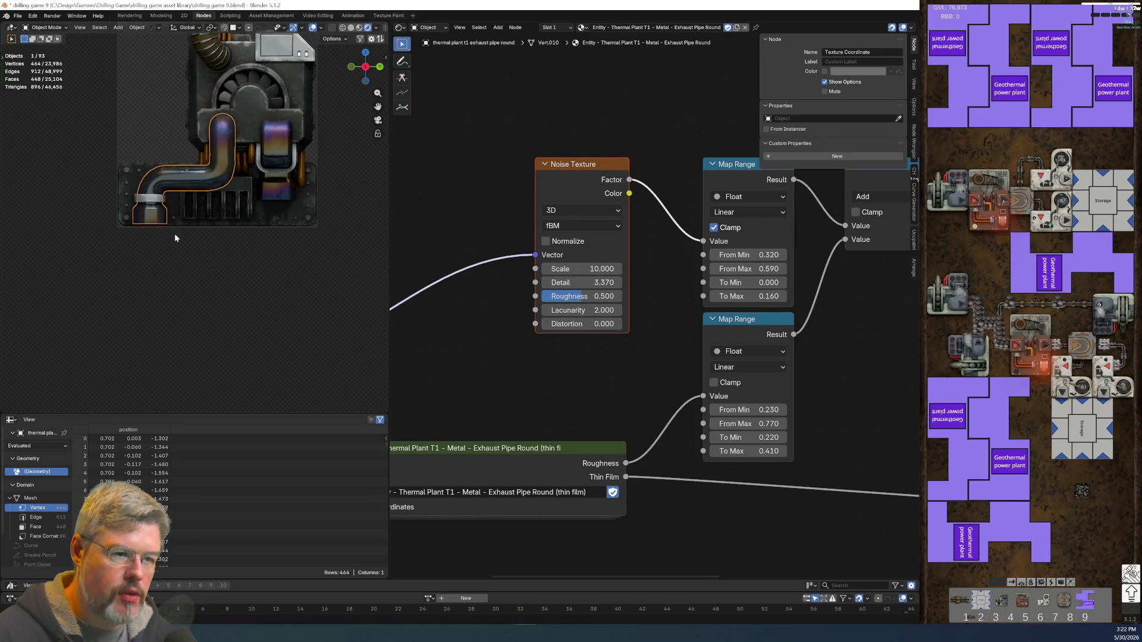
{"action": "scroll", "coordinate": [595, 357], "scroll_direction": "down", "scroll_amount": 3}
{"action": "mouse_move", "coordinate": [594, 357]}
{"action": "middle_mouse_down"}
{"action": "mouse_move", "coordinate": [535, 363]}
{"action": "mouse_move", "coordinate": [601, 375]}
{"action": "mouse_move", "coordinate": [685, 360]}
{"action": "middle_mouse_up"}
{"action": "scroll", "coordinate": [601, 375], "scroll_direction": "up", "scroll_amount": 3}
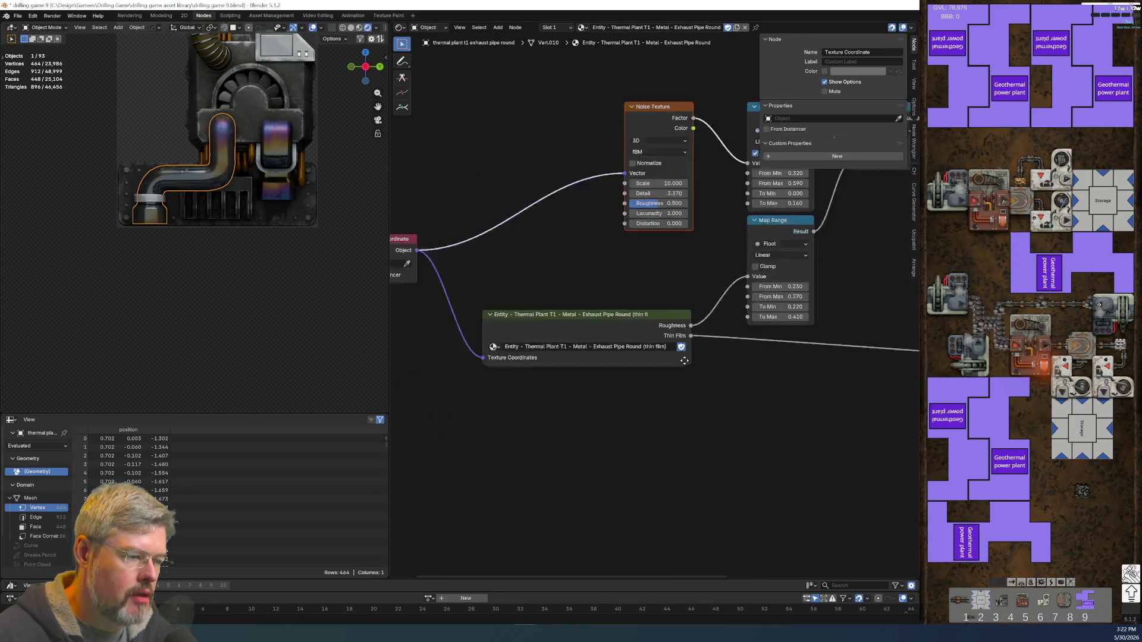
{"action": "scroll", "coordinate": [600, 302], "scroll_direction": "up", "scroll_amount": 2}
- Inspect the thin-film group's Wave and Linear Light nodes, then return to the material
{"action": "key", "text": "Tab"}
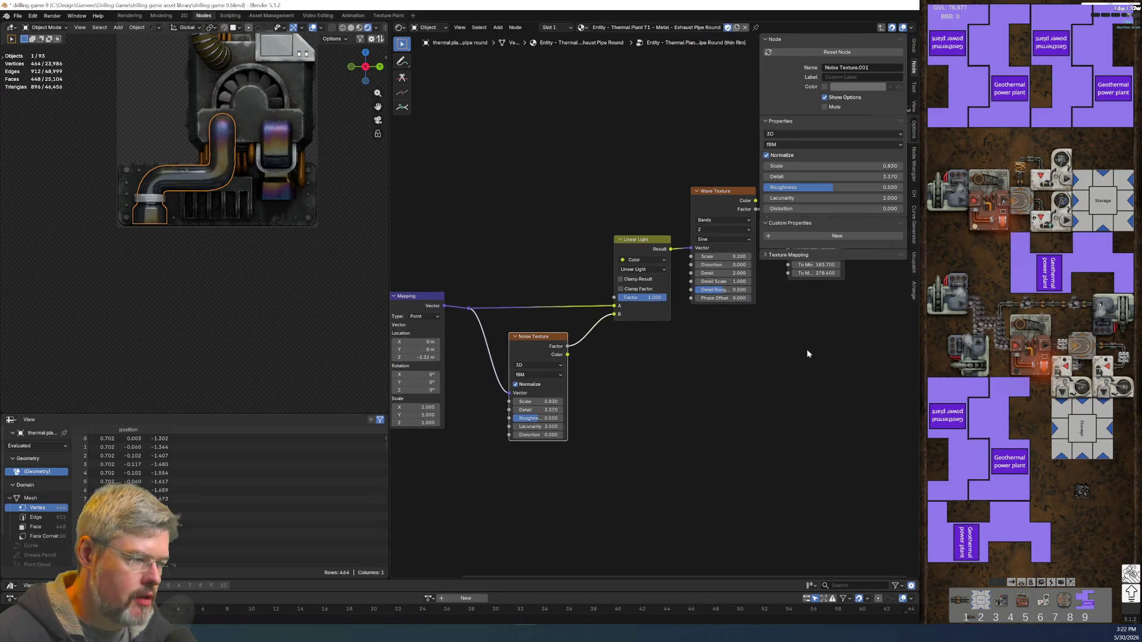
{"action": "scroll", "coordinate": [806, 348], "scroll_direction": "up", "scroll_amount": 2}
{"action": "middle_click_drag", "start_coordinate": [807, 348], "coordinate": [640, 395]}
{"action": "middle_click_drag", "start_coordinate": [521, 333], "coordinate": [749, 373]}
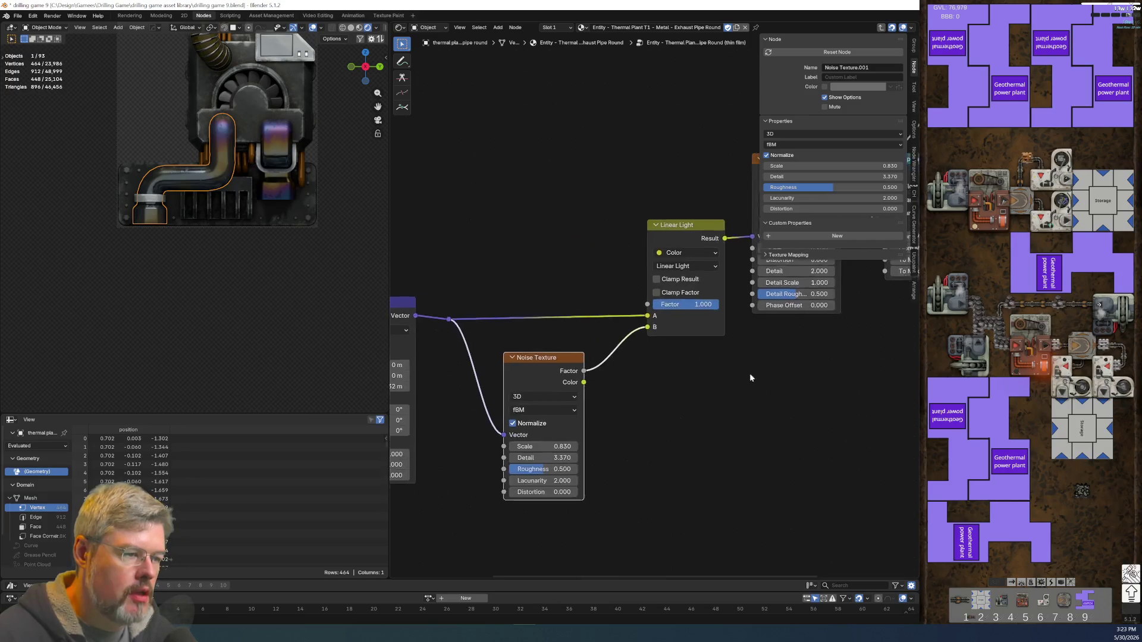
{"action": "key", "text": "Tab"}
{"action": "scroll", "coordinate": [654, 390], "scroll_direction": "up", "scroll_amount": 4}
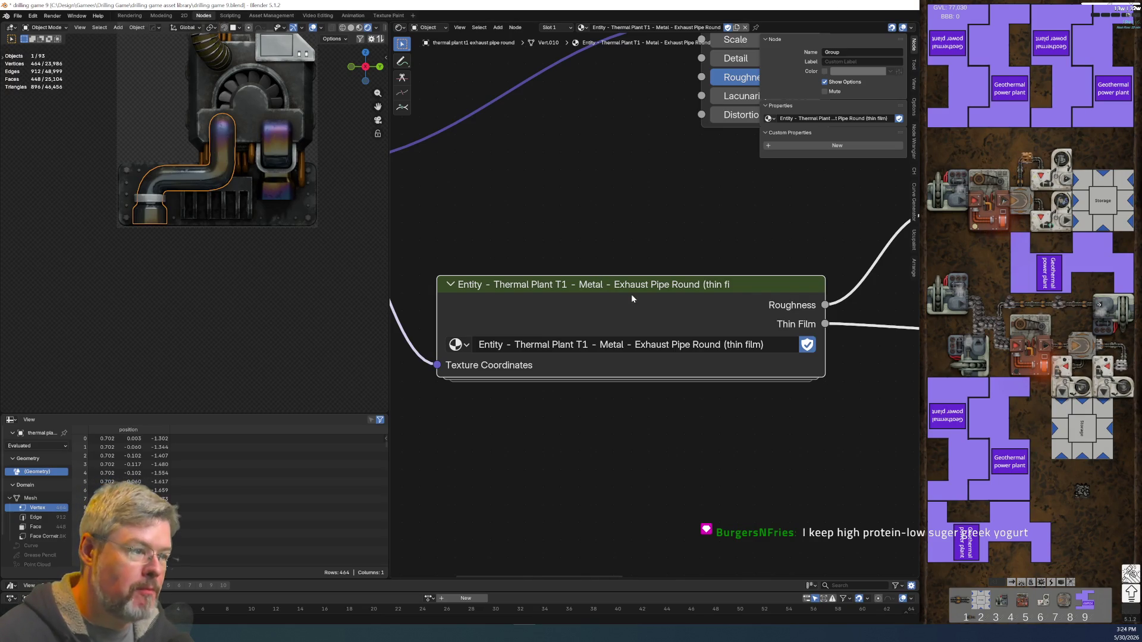
- Inside the thin-film group, try Wave Texture detail roughness values, keeping 0.500
{"action": "key", "text": "Tab"}
{"action": "middle_click_drag", "start_coordinate": [626, 400], "coordinate": [457, 447]}
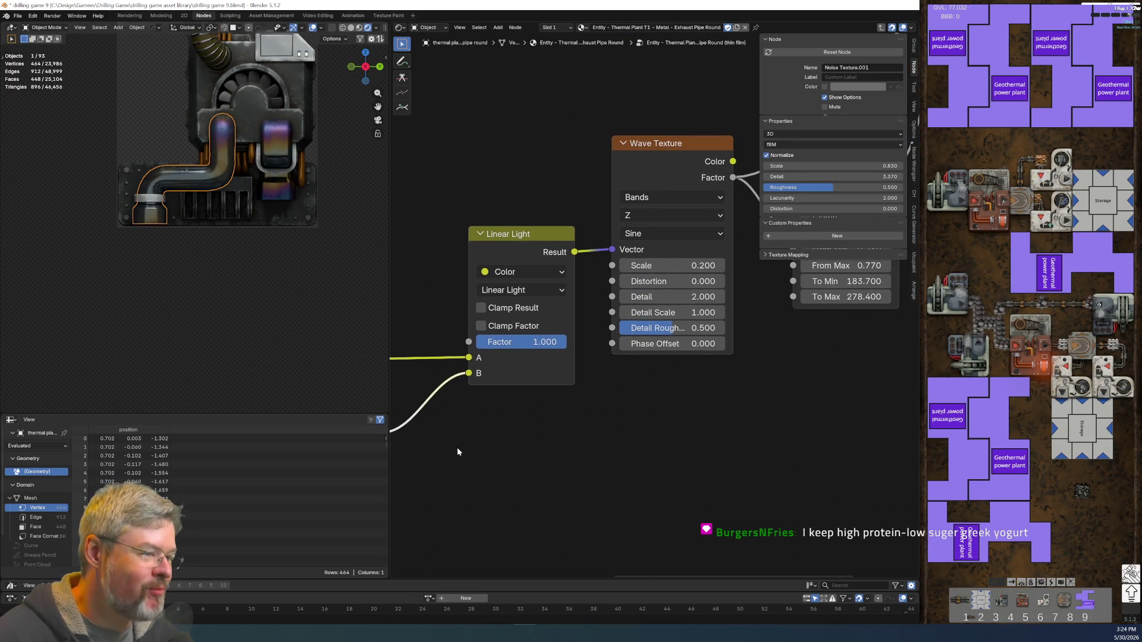
{"action": "mouse_move", "coordinate": [676, 413]}
{"action": "middle_mouse_down"}
{"action": "mouse_move", "coordinate": [552, 430]}
{"action": "mouse_move", "coordinate": [614, 387]}
{"action": "mouse_move", "coordinate": [589, 408]}
{"action": "mouse_move", "coordinate": [596, 400]}
{"action": "middle_mouse_up"}
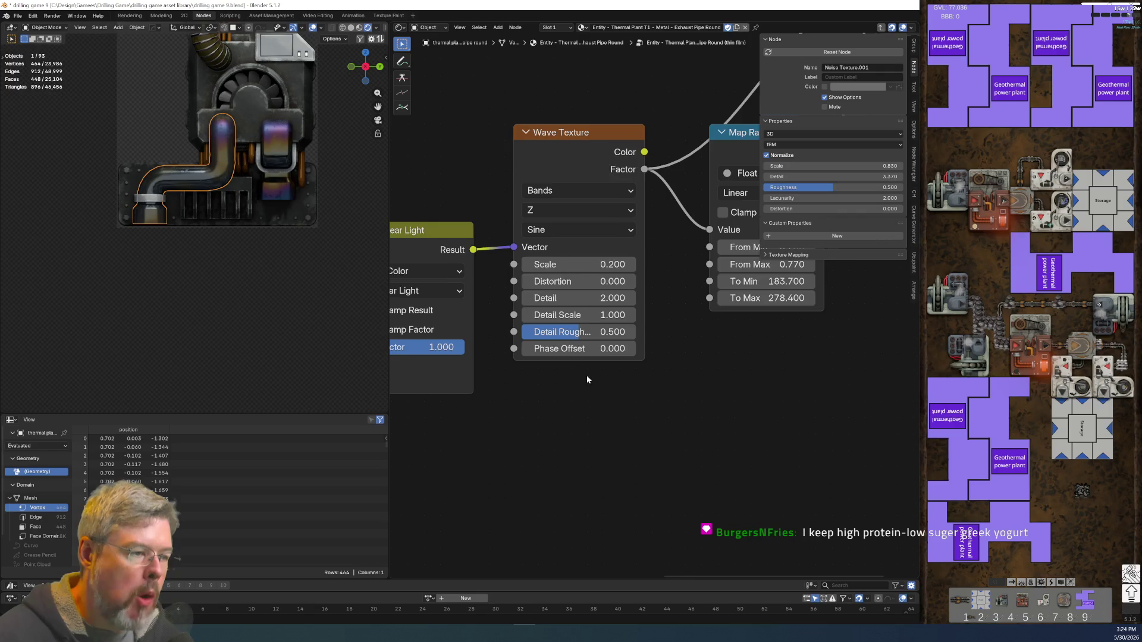
{"action": "scroll", "coordinate": [586, 375], "scroll_direction": "up", "scroll_amount": 2}
{"action": "left_click_drag", "start_coordinate": [536, 338], "coordinate": [534, 338]}
{"action": "key", "text": "ctrl+z"}
- Set the Wave Texture Scale to 0.21 after trying 1.1, 0.24 and 0.23
{"action": "left_click_drag", "start_coordinate": [567, 259], "coordinate": [634, 260]}
{"action": "key", "text": "ctrl+z"}
{"action": "left_click_drag", "start_coordinate": [566, 253], "coordinate": [556, 253]}
{"action": "key", "text": "ctrl+z"}
{"action": "left_click", "coordinate": [578, 258]}
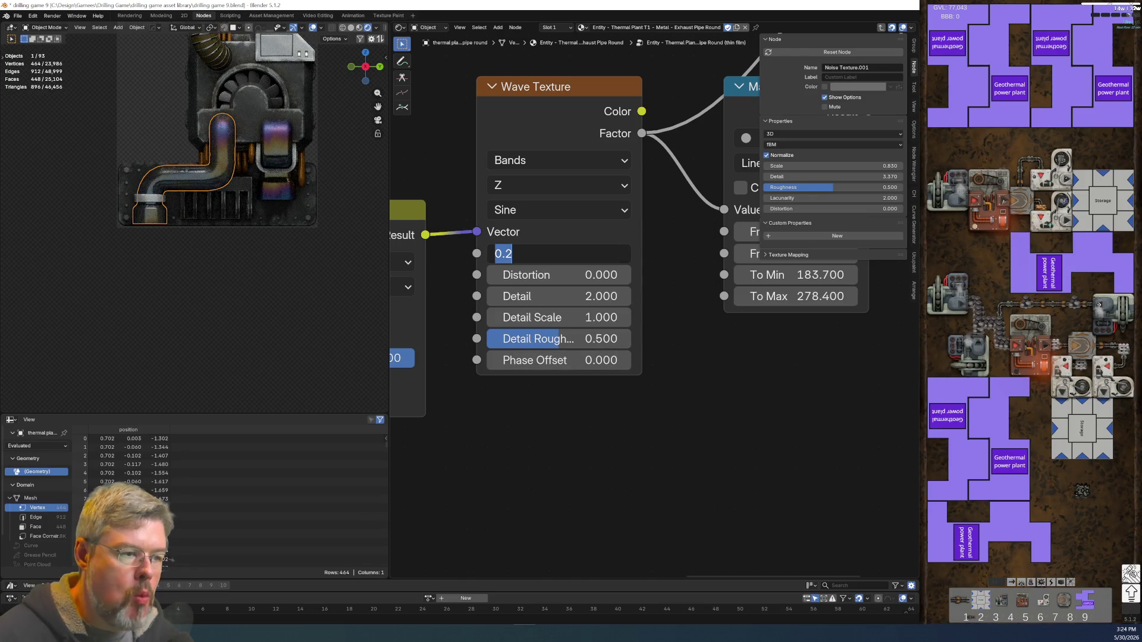
{"action": "type", "text": "0.23"}
{"action": "key", "text": "Return"}
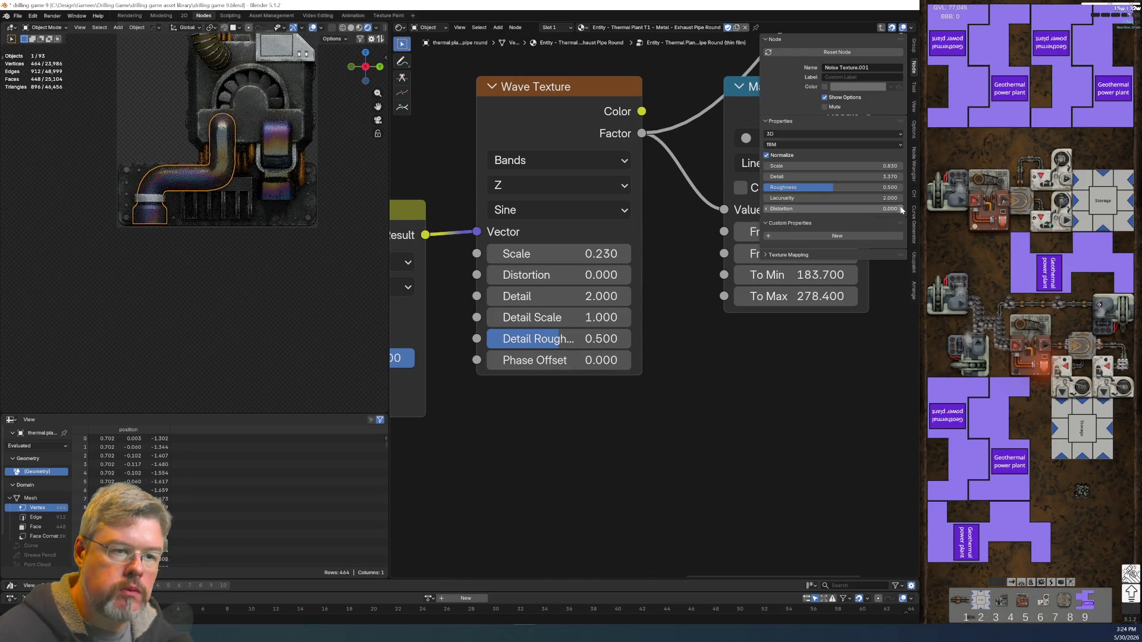
{"action": "key", "text": "ctrl+z"}
{"action": "left_click", "coordinate": [589, 253]}
{"action": "type", "text": "0.21"}
{"action": "key", "text": "Return"}
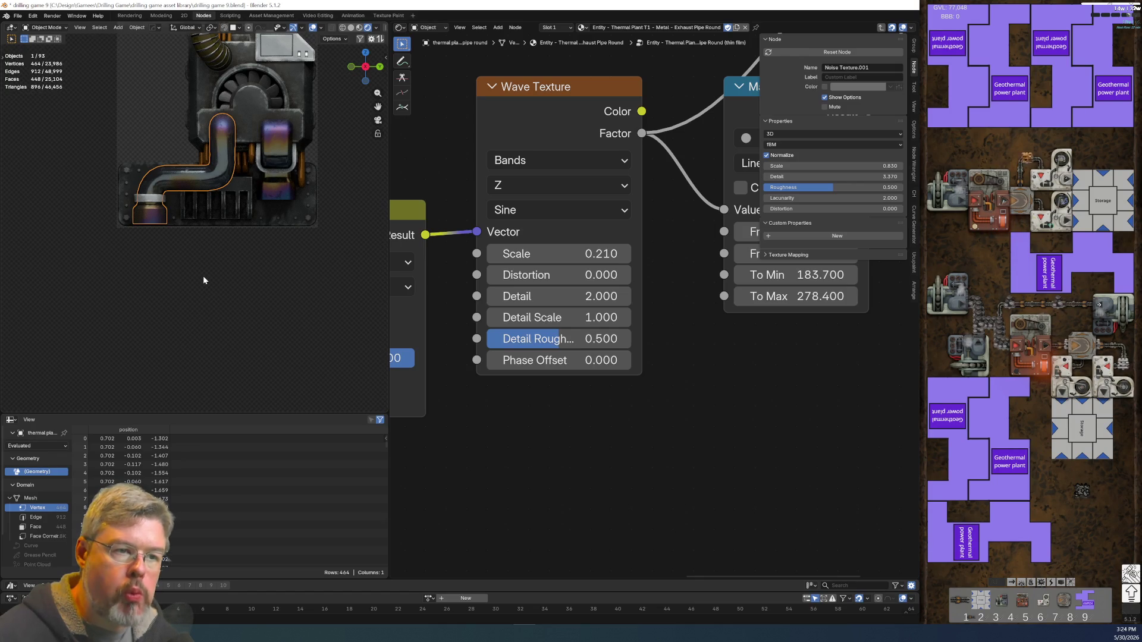
- Try a Wave Texture Distortion of 0.1, then undo it back to zero
{"action": "left_click", "coordinate": [558, 279]}
{"action": "type", "text": "0.1"}
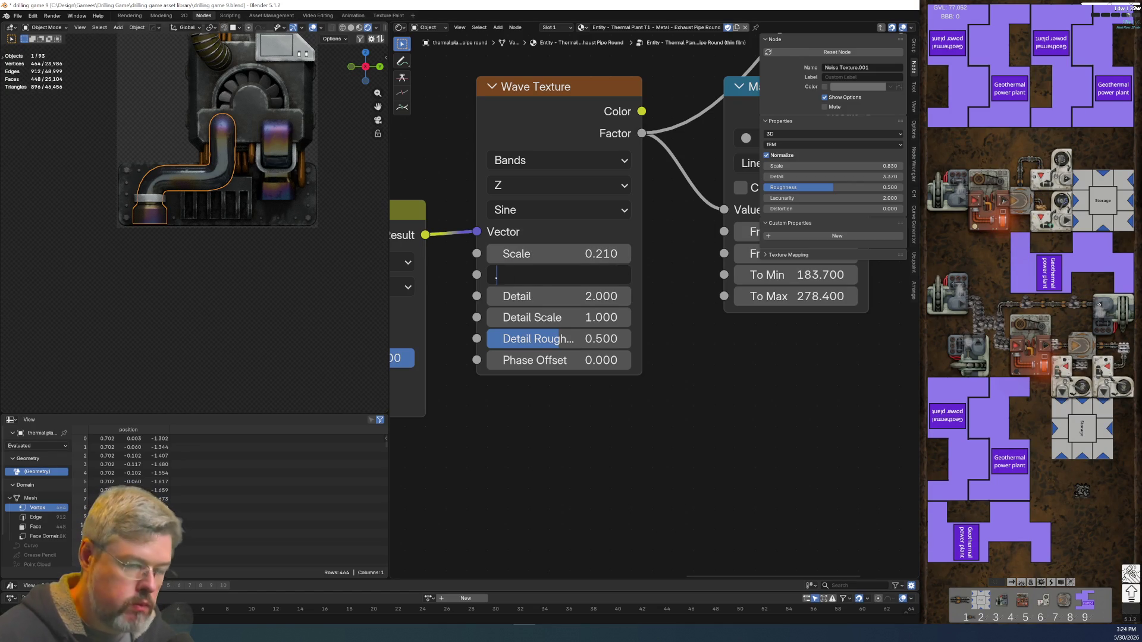
{"action": "key", "text": "Return"}
{"action": "key", "text": "ctrl+z"}
{"action": "scroll", "coordinate": [220, 216], "scroll_direction": "down", "scroll_amount": 3}
- Set the thin-film Noise Texture Scale from 0.830 to 1.0
{"action": "left_click", "coordinate": [205, 255]}
{"action": "scroll", "coordinate": [205, 255], "scroll_direction": "up", "scroll_amount": 5}
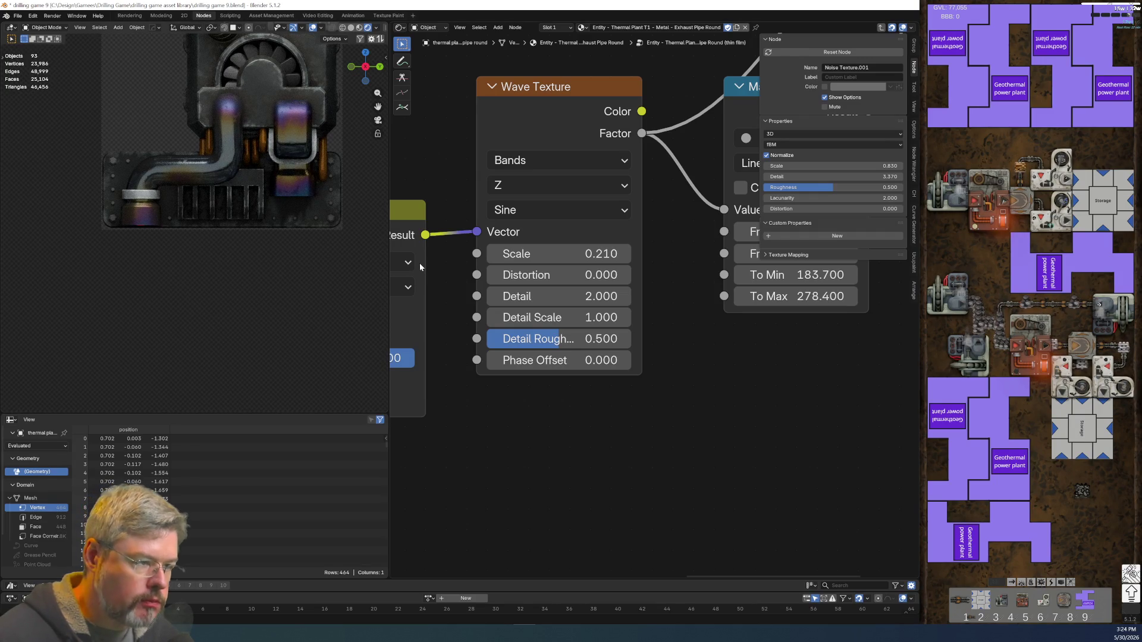
{"action": "scroll", "coordinate": [502, 408], "scroll_direction": "down", "scroll_amount": 3}
{"action": "scroll", "coordinate": [537, 486], "scroll_direction": "up", "scroll_amount": 2}
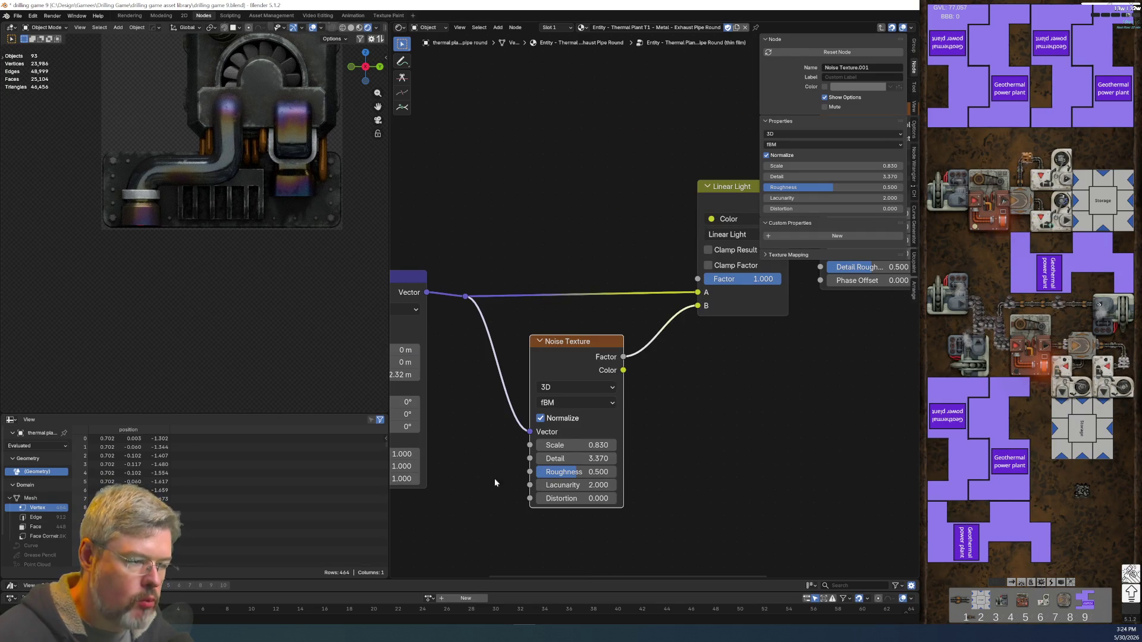
{"action": "scroll", "coordinate": [494, 479], "scroll_direction": "up", "scroll_amount": 2}
{"action": "left_click", "coordinate": [535, 298]}
{"action": "type", "text": "1"}
{"action": "key", "text": "Return"}
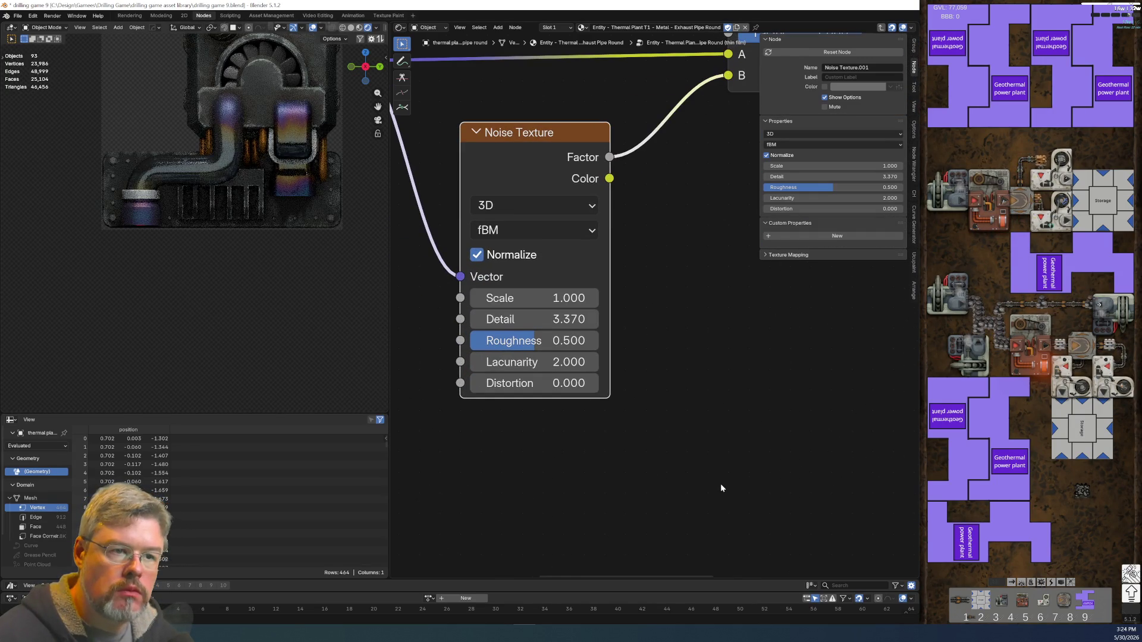
- Set the Noise Texture Scale to 1.38 and save the file
{"action": "mouse_move", "coordinate": [536, 298]}
{"action": "left_mouse_down"}
{"action": "mouse_move", "coordinate": [507, 298]}
{"action": "mouse_move", "coordinate": [576, 298]}
{"action": "left_mouse_up"}
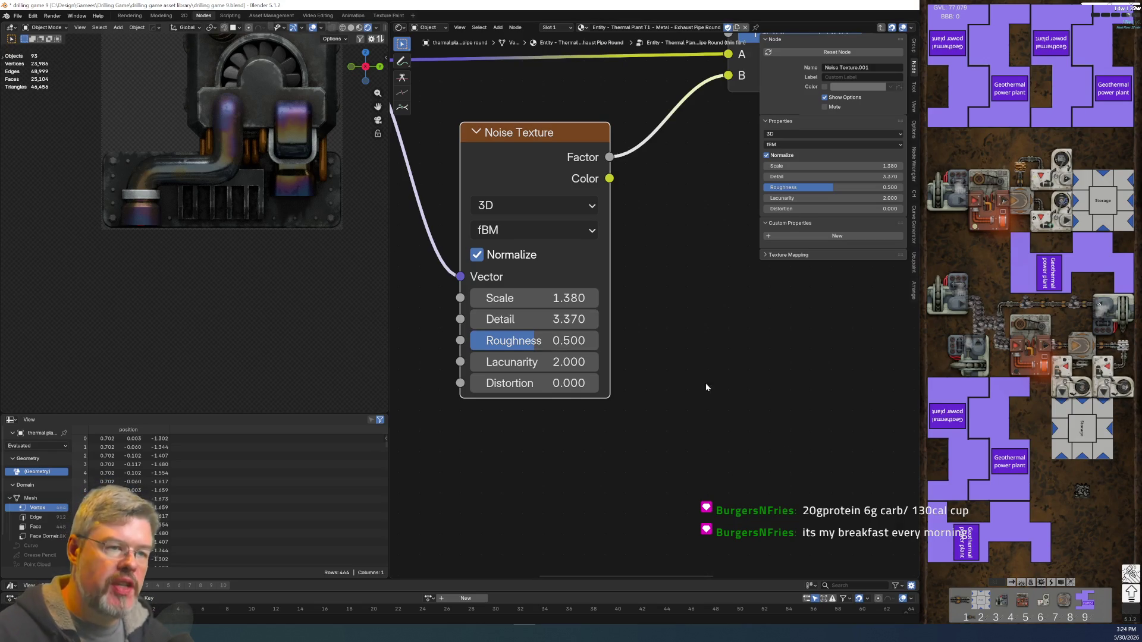
{"action": "left_click", "coordinate": [17, 15]}
{"action": "left_click", "coordinate": [33, 71]}
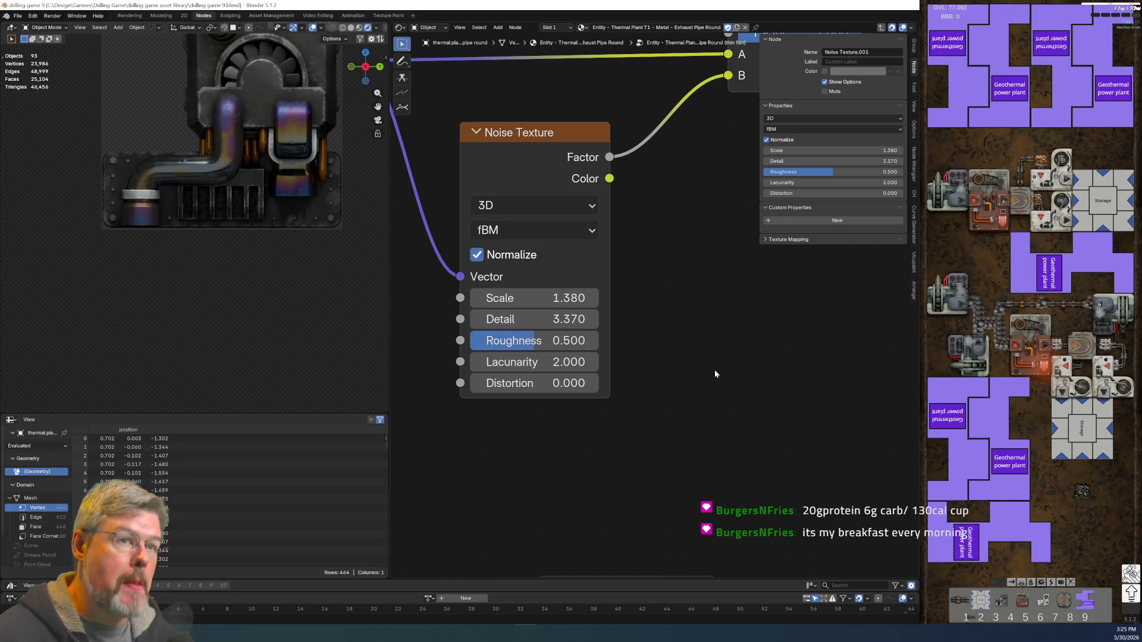
- Review the Wave Texture, Map Range and output nodes, then save again
{"action": "middle_click_drag", "start_coordinate": [727, 359], "coordinate": [544, 478]}
{"action": "scroll", "coordinate": [709, 373], "scroll_direction": "down", "scroll_amount": 3}
{"action": "middle_click_drag", "start_coordinate": [709, 373], "coordinate": [560, 417]}
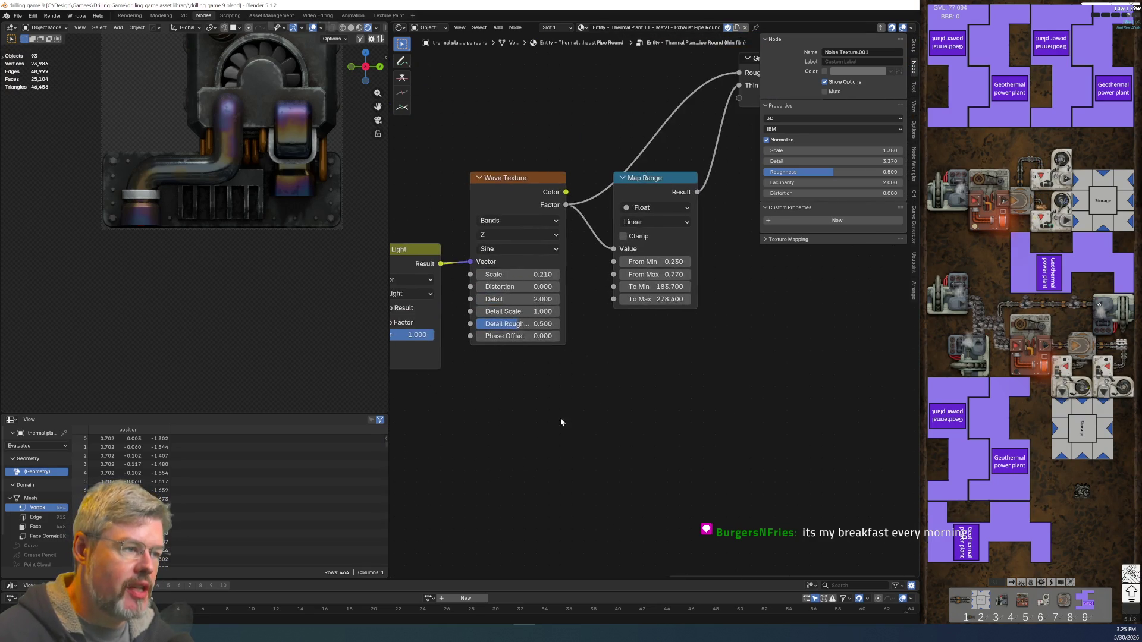
{"action": "scroll", "coordinate": [697, 373], "scroll_direction": "down", "scroll_amount": 3}
{"action": "middle_click_drag", "start_coordinate": [697, 374], "coordinate": [563, 477]}
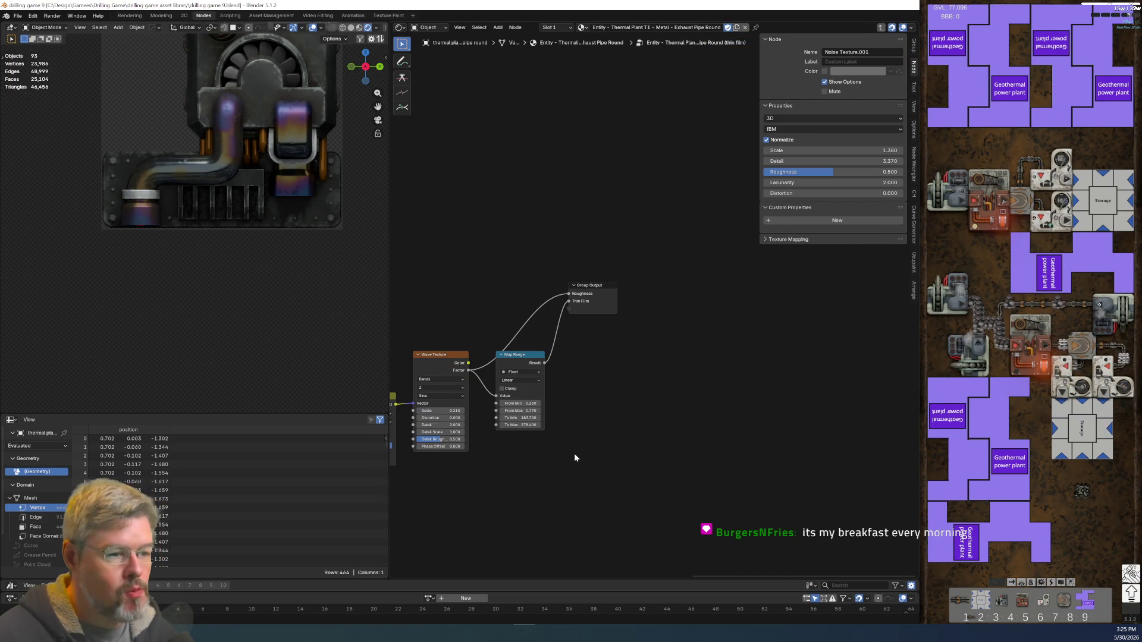
{"action": "left_click", "coordinate": [18, 15]}
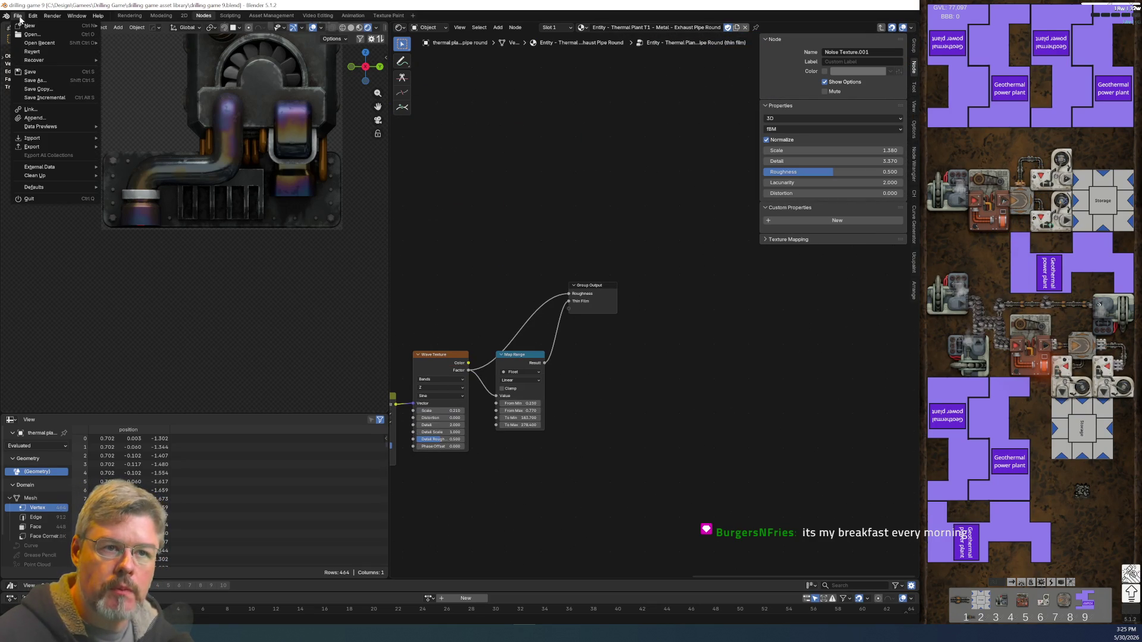
{"action": "left_click", "coordinate": [36, 74]}
- Select the reactor core to show its material nodes
{"action": "mouse_move", "coordinate": [209, 263]}
{"action": "middle_mouse_down", "text": "shift"}
{"action": "mouse_move", "coordinate": [170, 388]}
{"action": "mouse_move", "coordinate": [233, 271]}
{"action": "middle_mouse_up", "text": "shift"}
{"action": "scroll", "coordinate": [233, 271], "scroll_direction": "up", "scroll_amount": 5}
{"action": "left_click", "coordinate": [282, 282]}
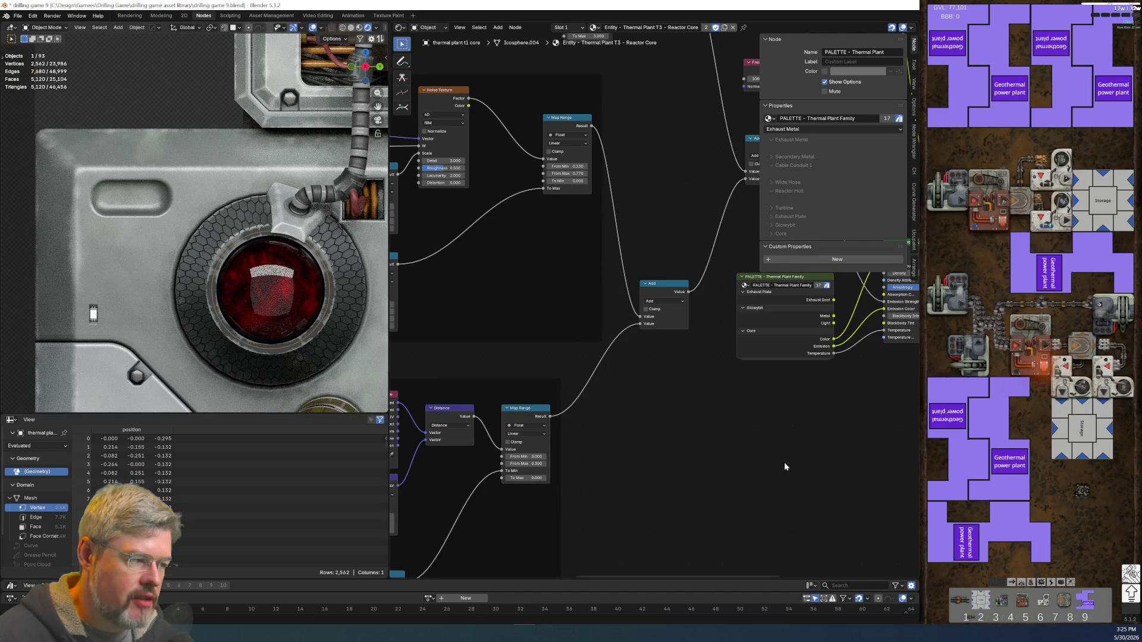
- Inspect the reactor core's Principled Volume node, deselect the core, and save the file
{"action": "middle_click_drag", "start_coordinate": [785, 466], "coordinate": [497, 387]}
{"action": "scroll", "coordinate": [497, 387], "scroll_direction": "up", "scroll_amount": 6}
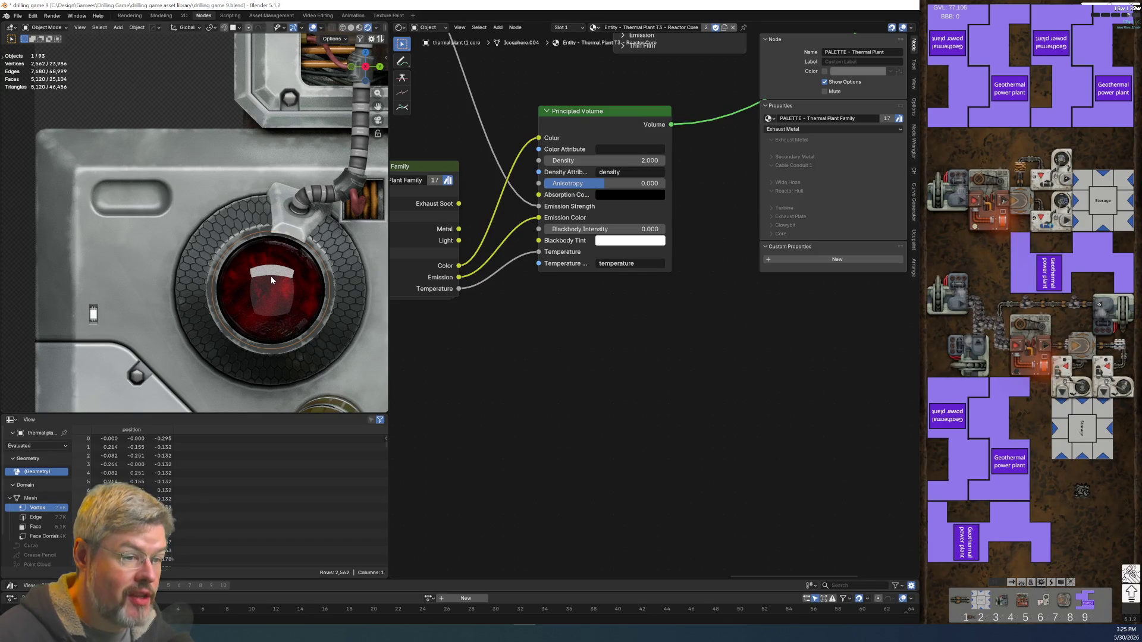
{"action": "scroll", "coordinate": [282, 294], "scroll_direction": "down", "scroll_amount": 5}
{"action": "scroll", "coordinate": [274, 260], "scroll_direction": "up", "scroll_amount": 4}
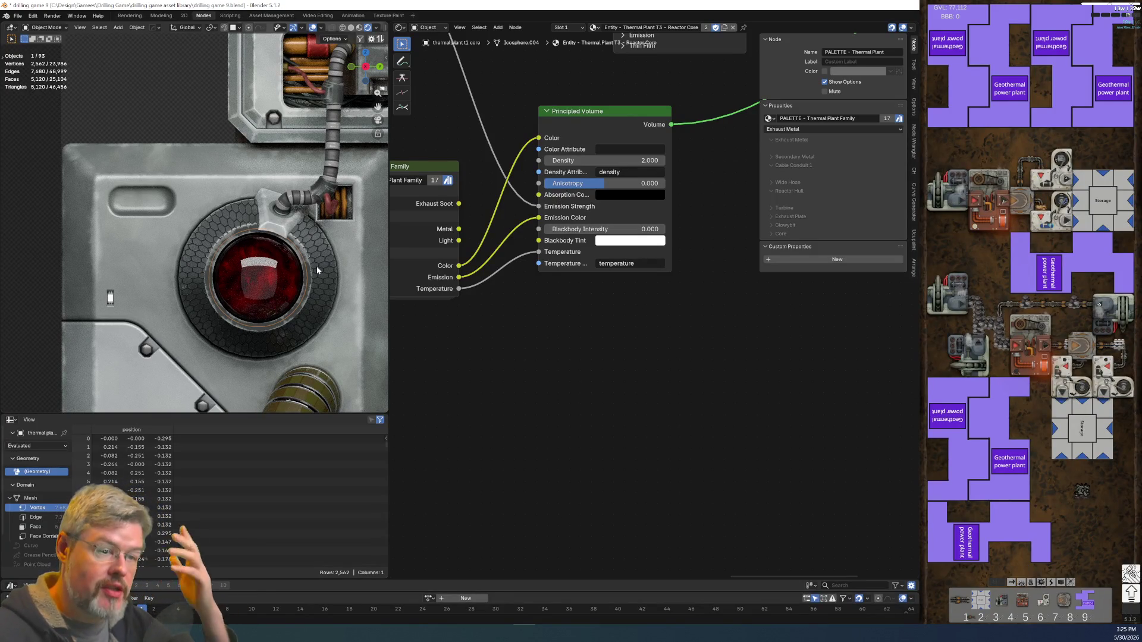
{"action": "left_click", "coordinate": [148, 97]}
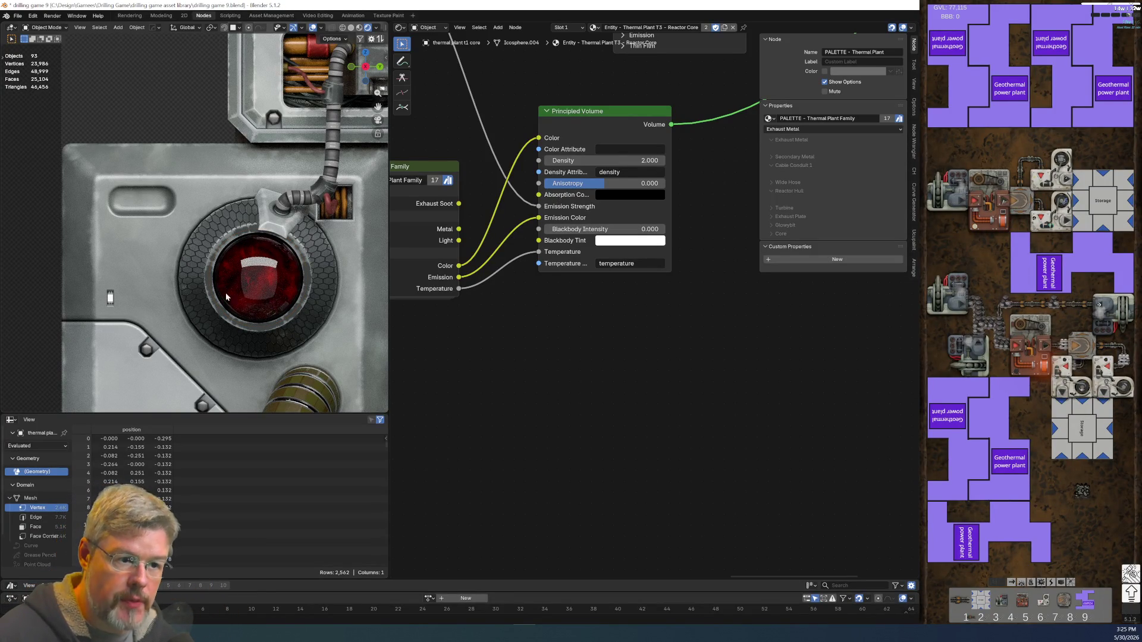
{"action": "left_click", "coordinate": [18, 15]}
{"action": "left_click", "coordinate": [50, 74]}
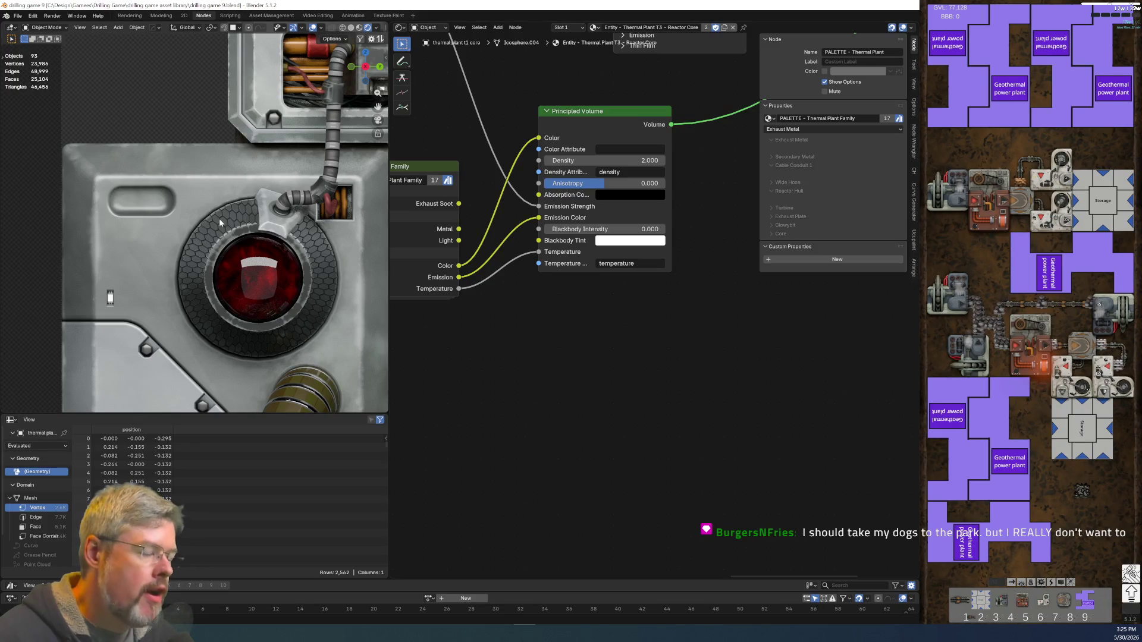
- Switch to the Modeling workspace with the core sphere back in Object Mode
{"action": "scroll", "coordinate": [219, 219], "scroll_direction": "down", "scroll_amount": 4}
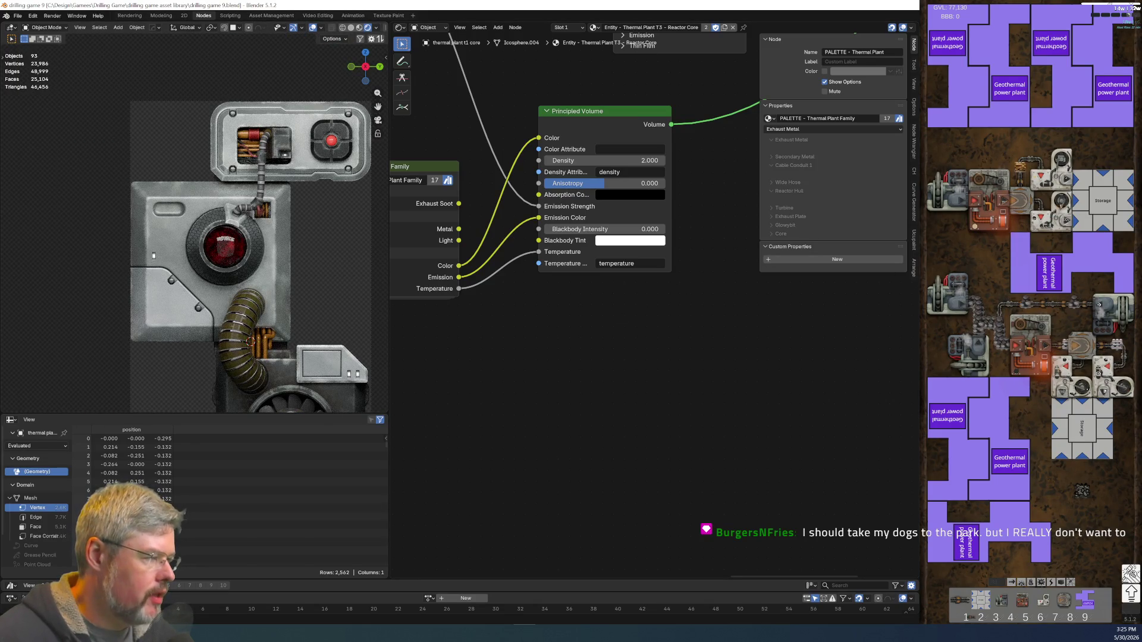
{"action": "left_click", "coordinate": [161, 16]}
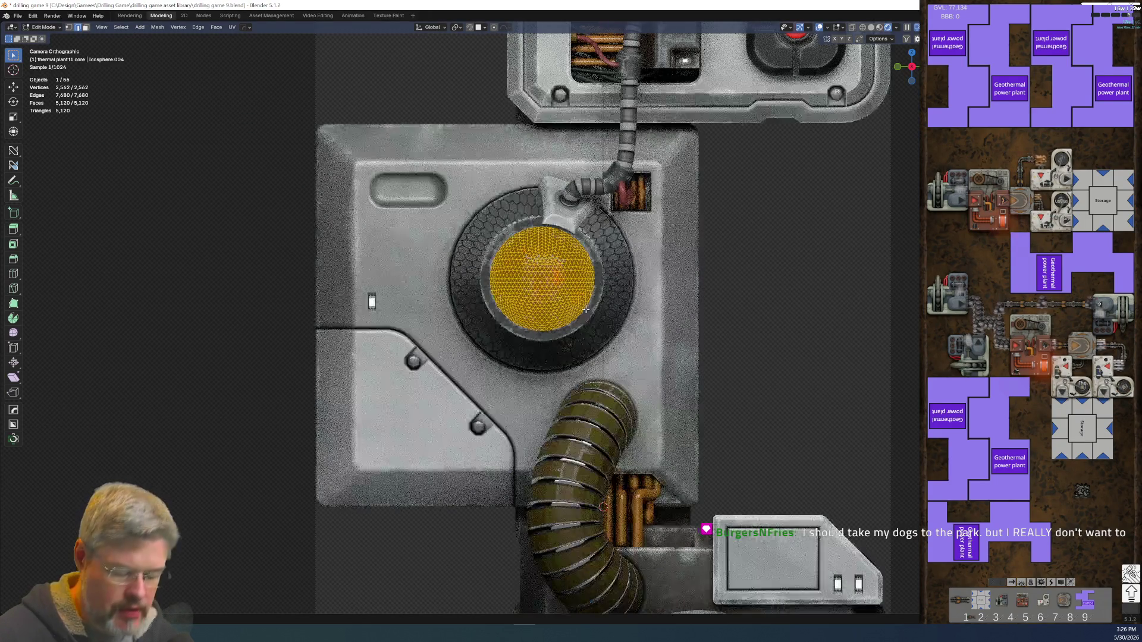
{"action": "key", "text": "Tab"}
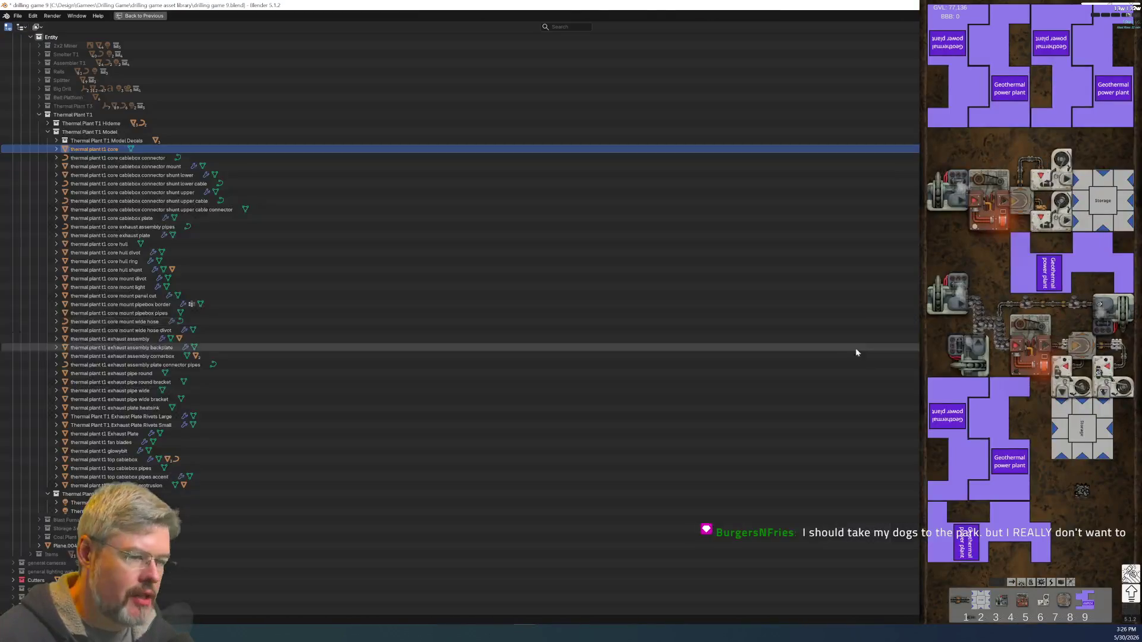
- View the isolated reactor core in Material Preview and expand the Thermal Plant T1 Model Decals collection
{"action": "key", "text": "shift+h"}
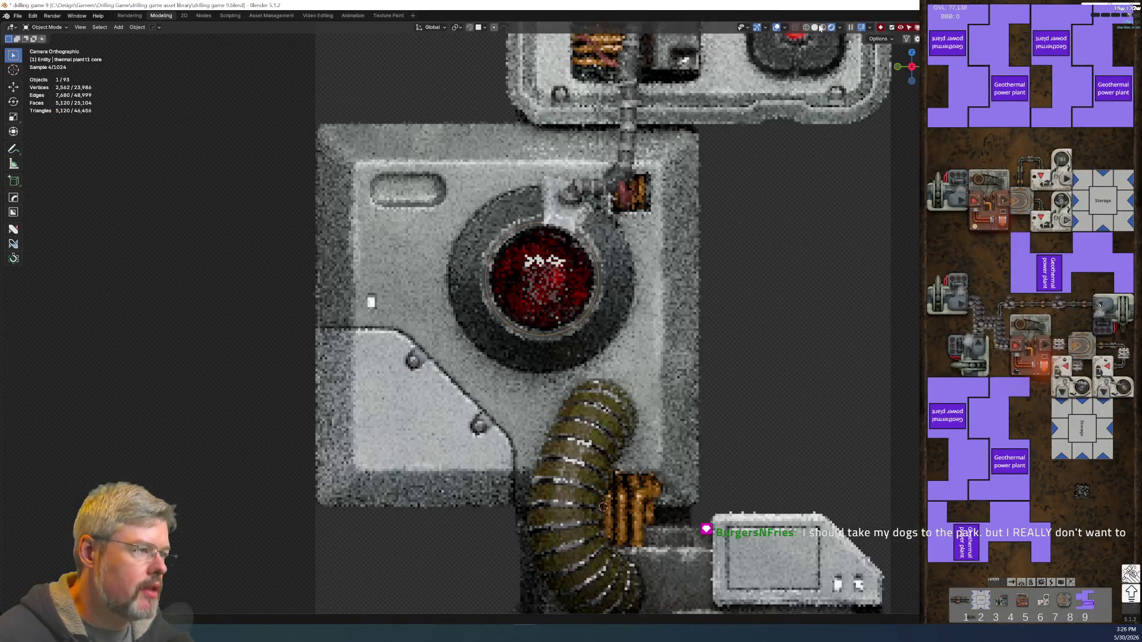
{"action": "left_click", "coordinate": [823, 27]}
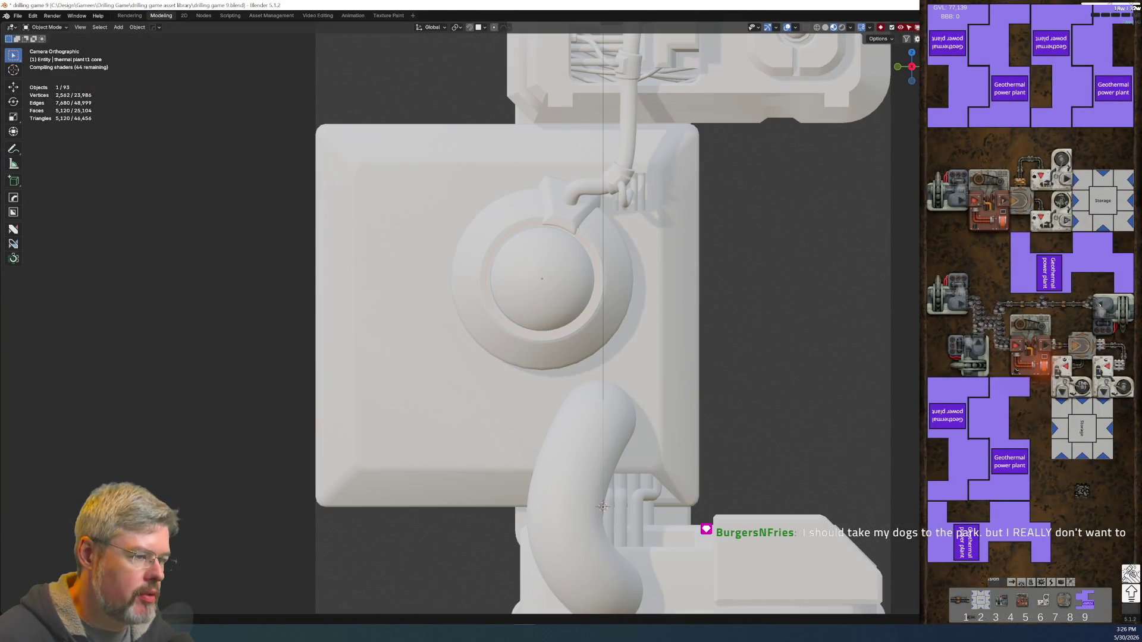
{"action": "key", "text": "ctrl+space"}
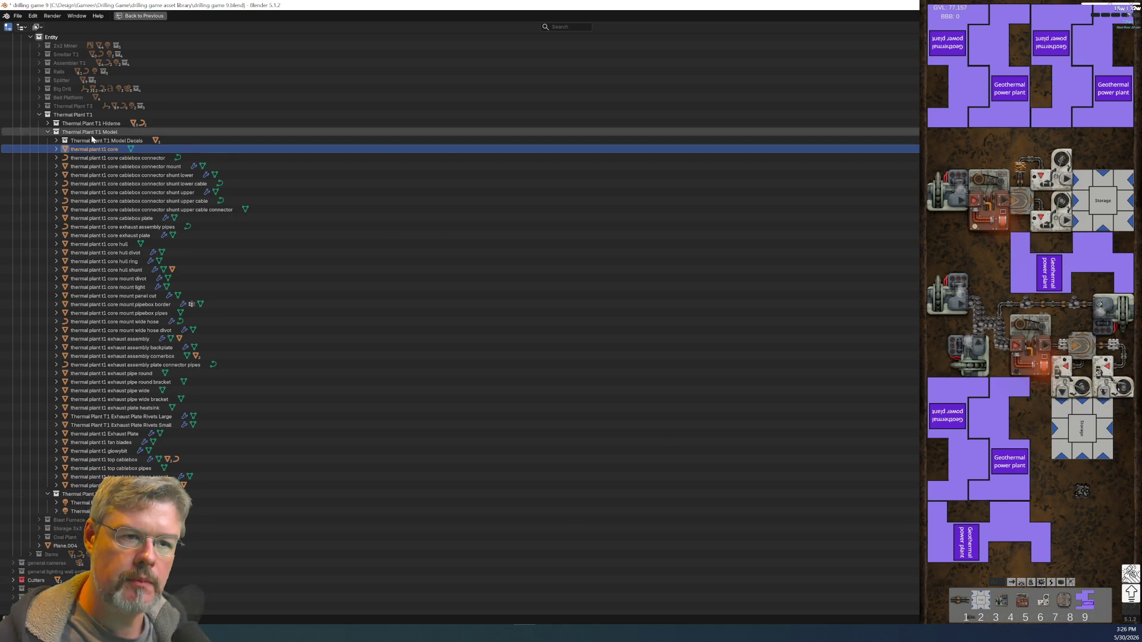
{"action": "left_click", "coordinate": [54, 141]}
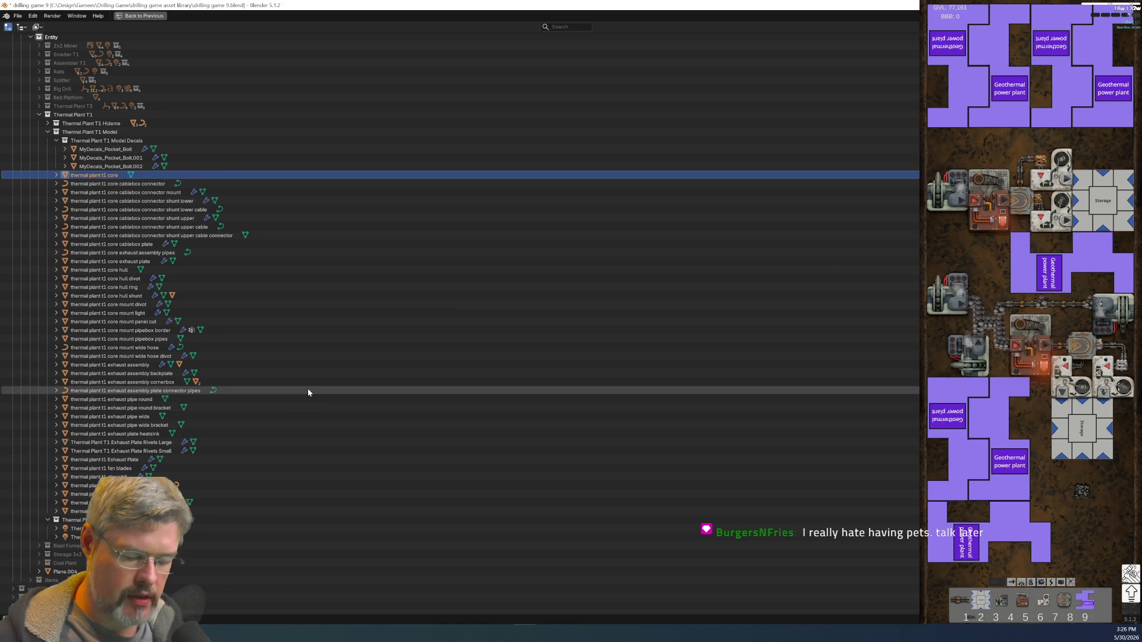
{"action": "key", "text": "ctrl+space"}
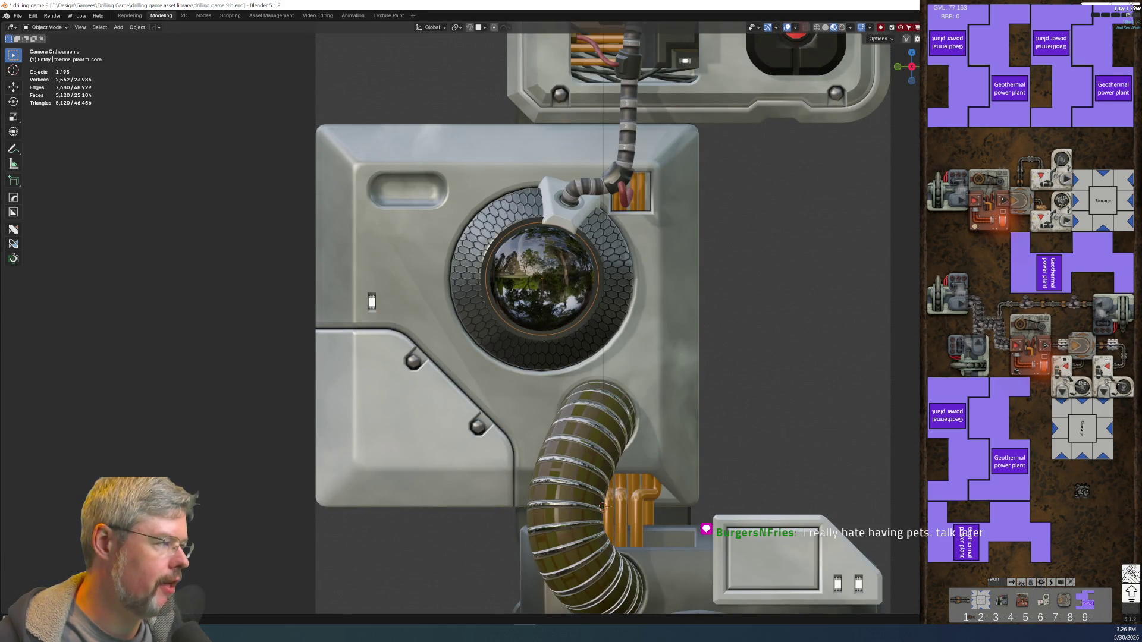
- Inspect the core mount panel and select its first pocket bolt
{"action": "scroll", "coordinate": [644, 271], "scroll_direction": "down", "scroll_amount": 5}
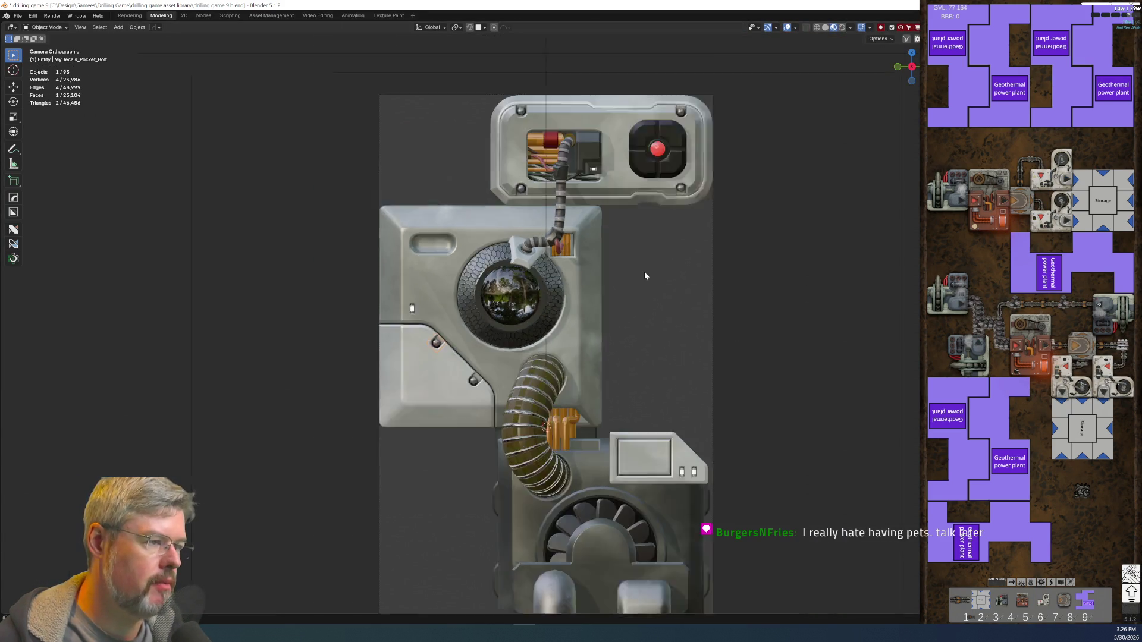
{"action": "scroll", "coordinate": [641, 278], "scroll_direction": "down", "scroll_amount": 3}
{"action": "scroll", "coordinate": [589, 317], "scroll_direction": "up", "scroll_amount": 1}
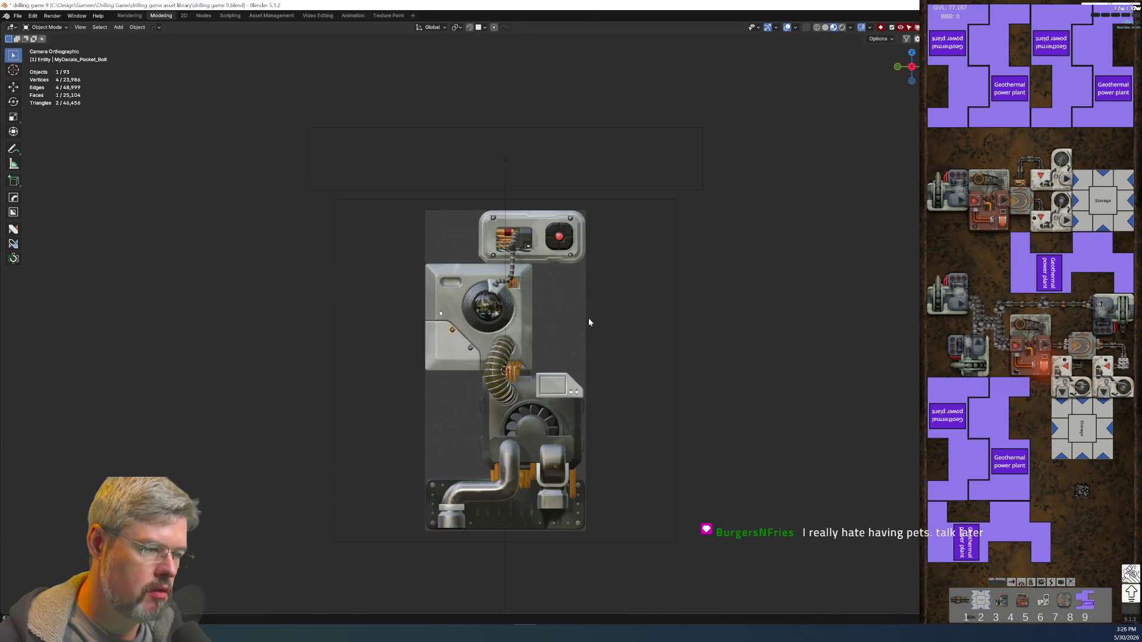
{"action": "scroll", "coordinate": [465, 321], "scroll_direction": "up", "scroll_amount": 5}
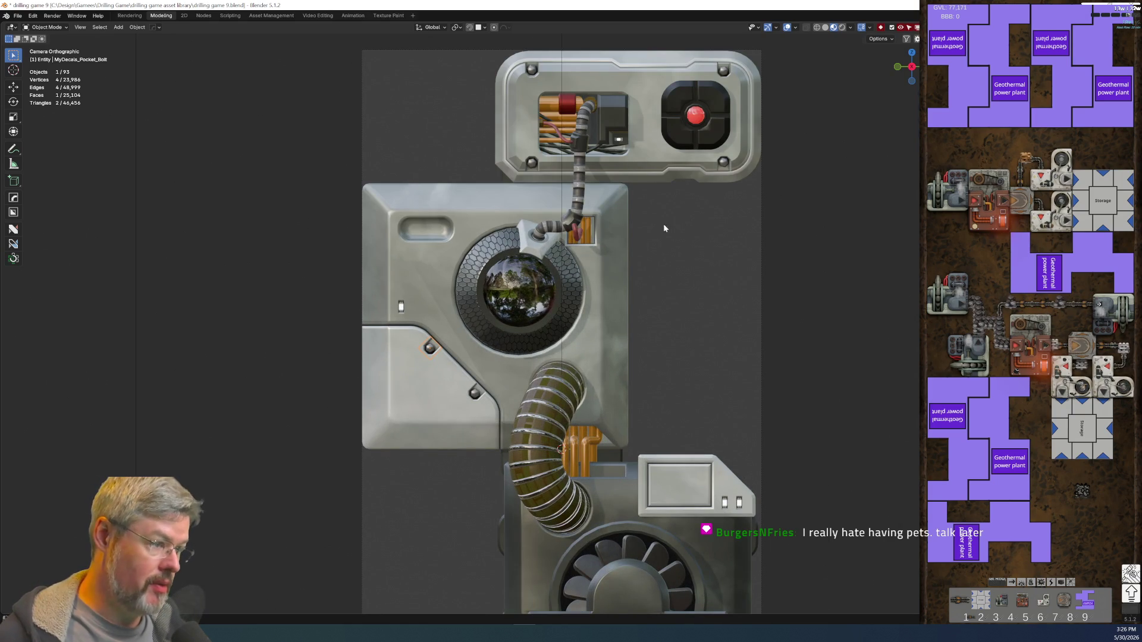
{"action": "left_click", "coordinate": [418, 312]}
{"action": "key", "text": "F2"}
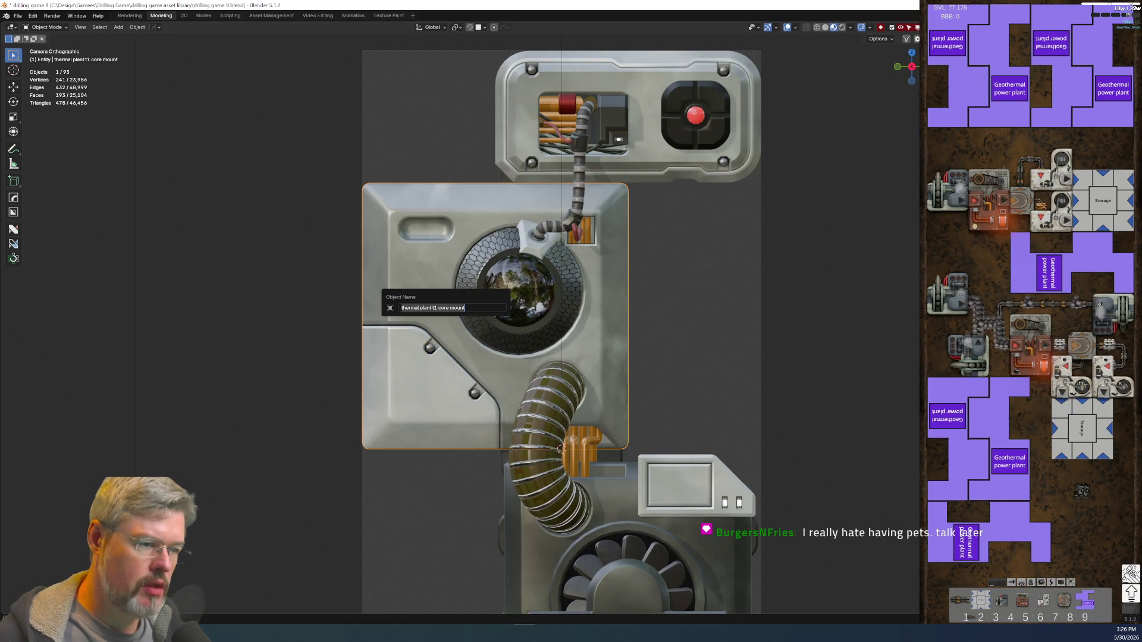
{"action": "left_click", "coordinate": [431, 350]}
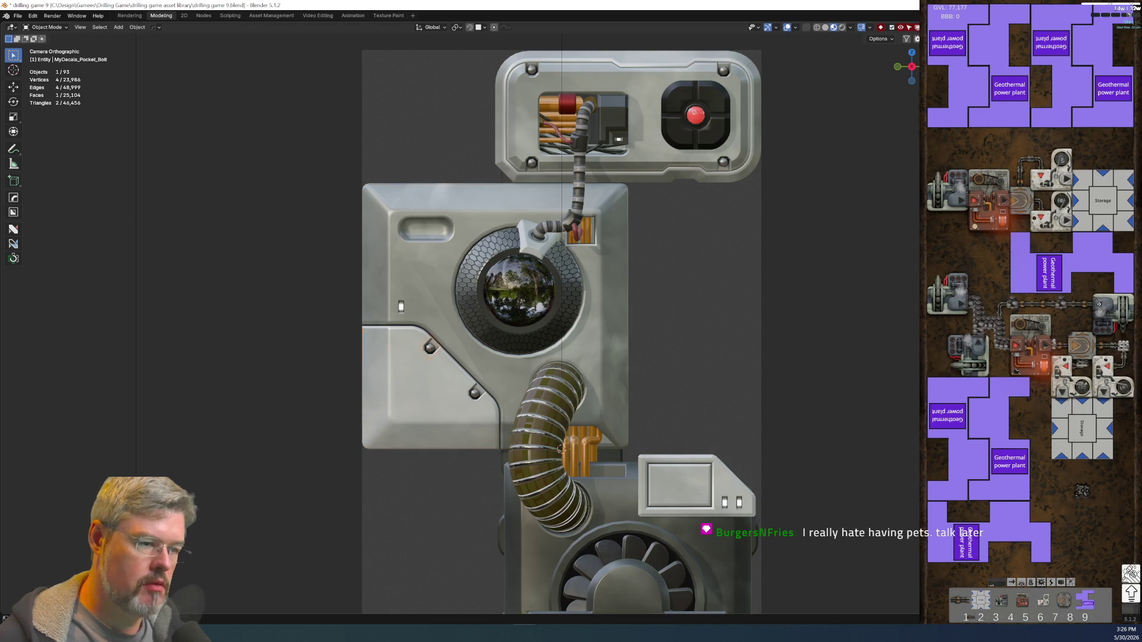
{"action": "key", "text": "F2"}
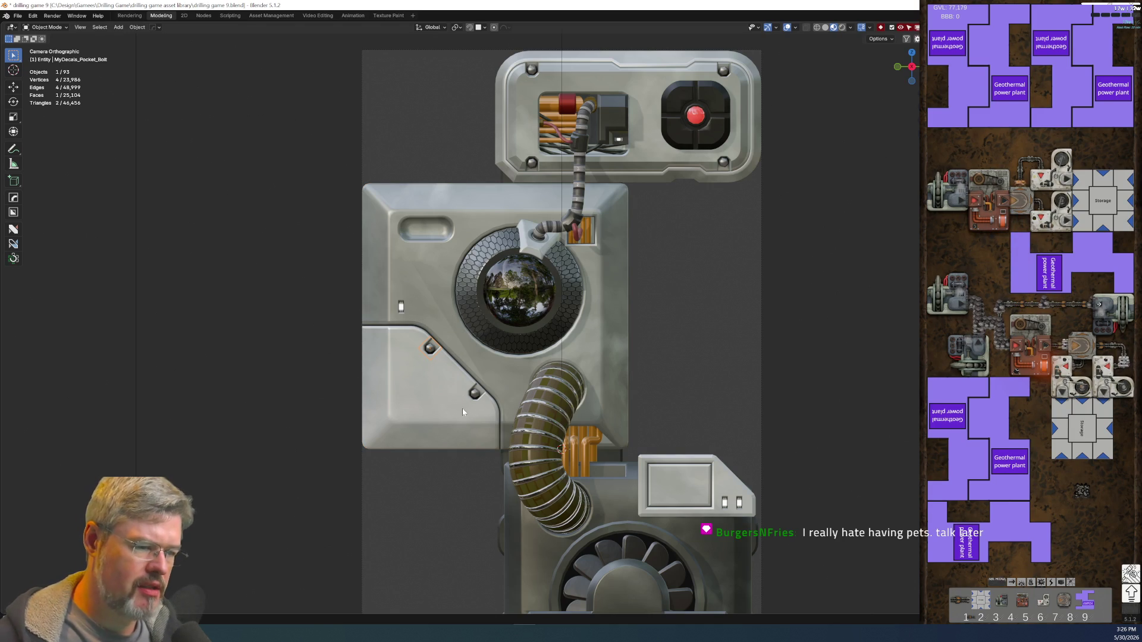
- Join both core mount bolts and name them 'thermal plant t1 core mount pocket bolts'
{"action": "left_click", "coordinate": [474, 395], "text": "shift"}
{"action": "key", "text": "ctrl+j"}
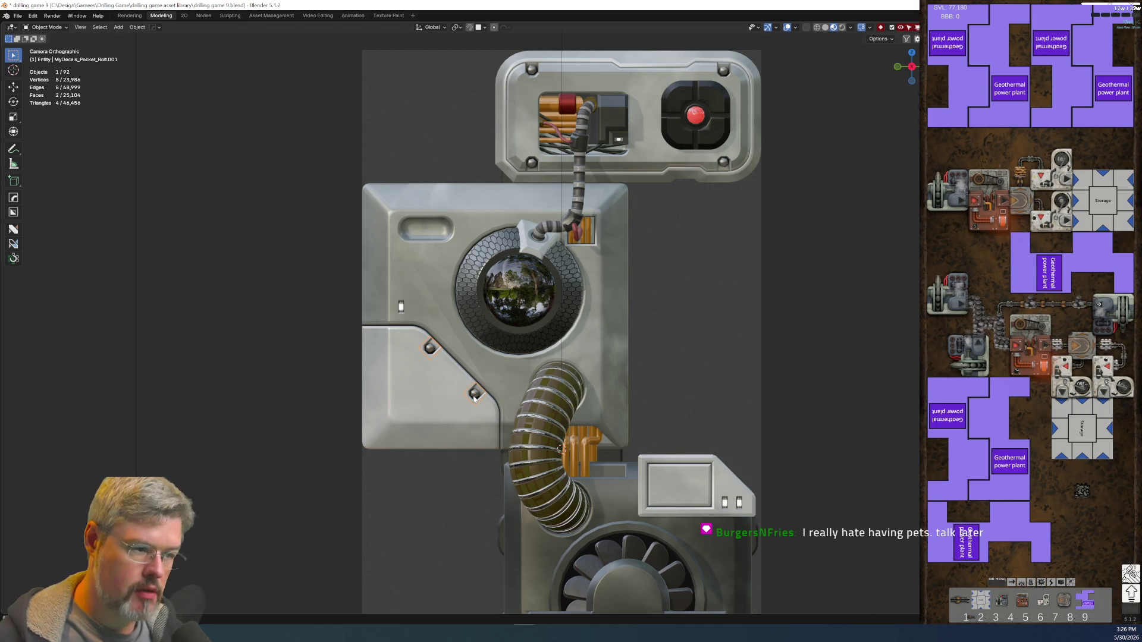
{"action": "key", "text": "F2"}
{"action": "type", "text": "thermal plant t1 core mount"}
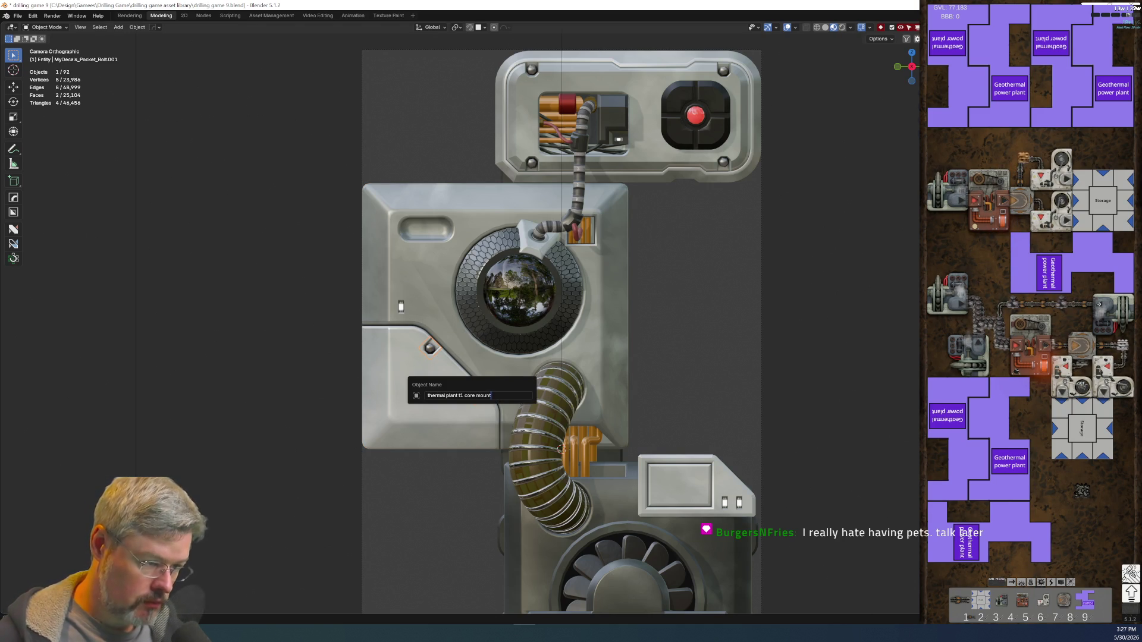
{"action": "type", "text": " pocket bolts"}
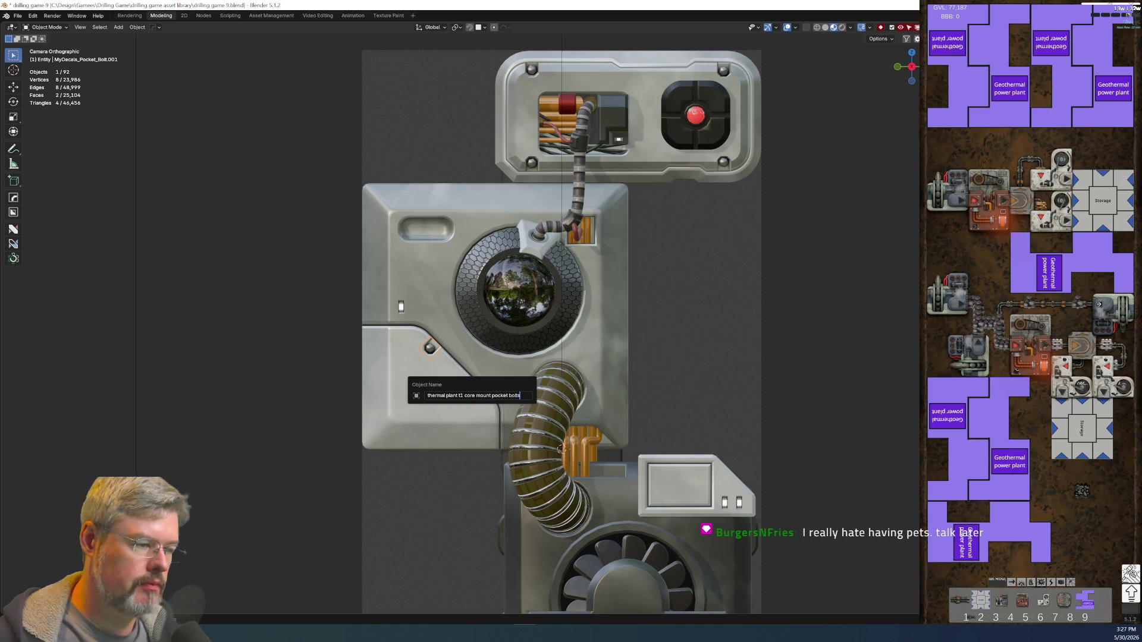
{"action": "key", "text": "Return"}
- Rename the top cablebox's bolts 'thermal plant t1 top cablebox pocket bolts'
{"action": "left_click", "coordinate": [527, 154]}
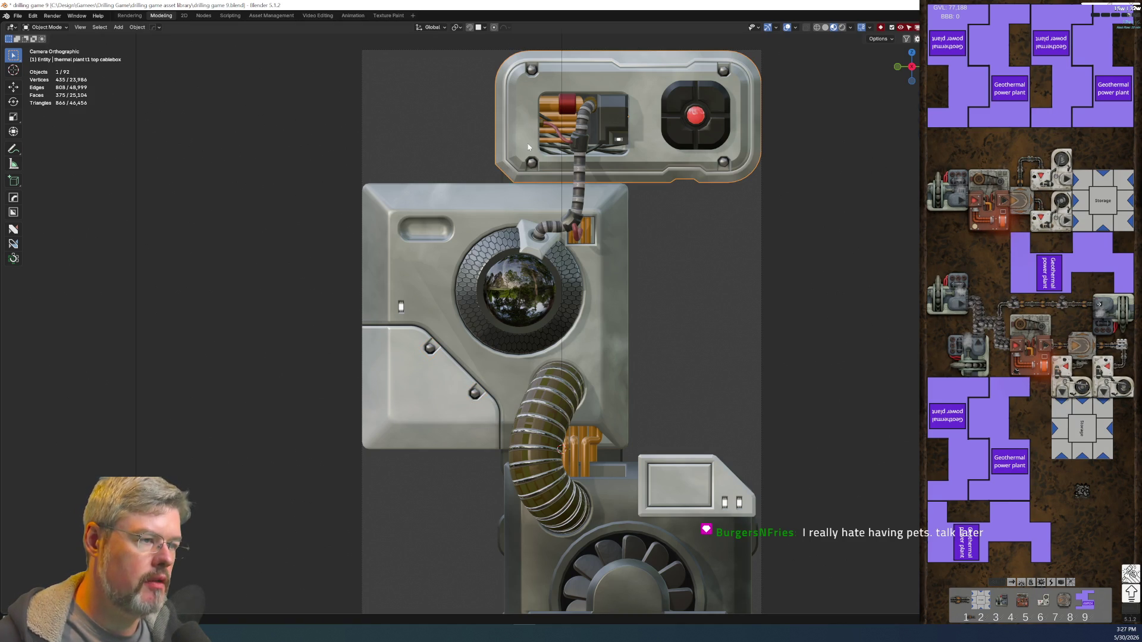
{"action": "left_click", "coordinate": [530, 167]}
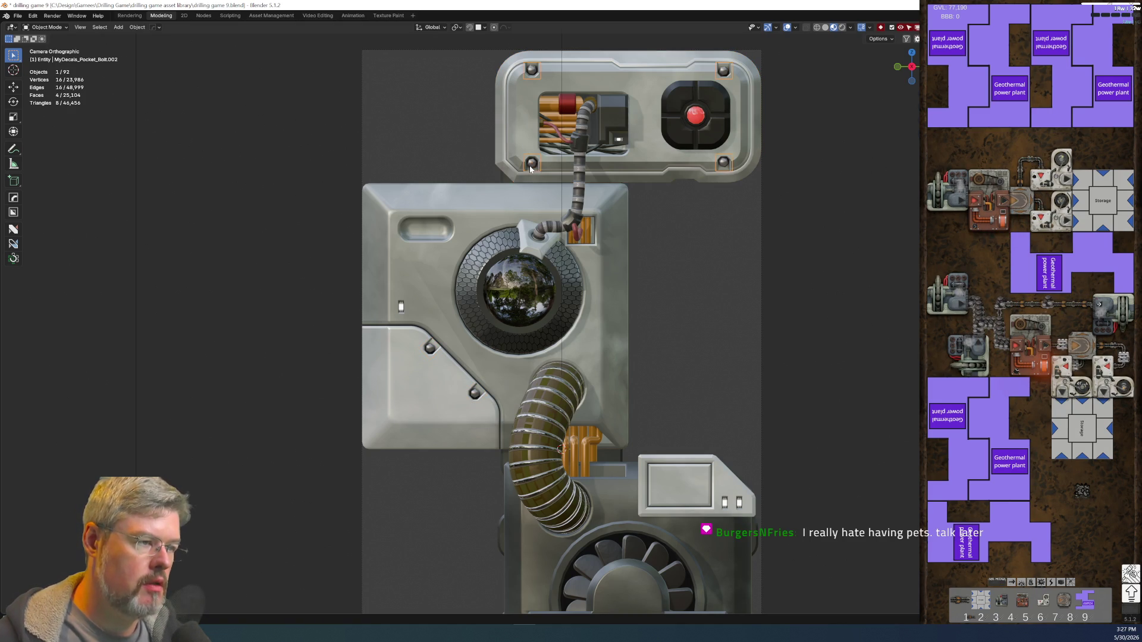
{"action": "key", "text": "F2"}
{"action": "type", "text": "thermal plant t1 top cablebox"}
{"action": "type", "text": "pocket bo"}
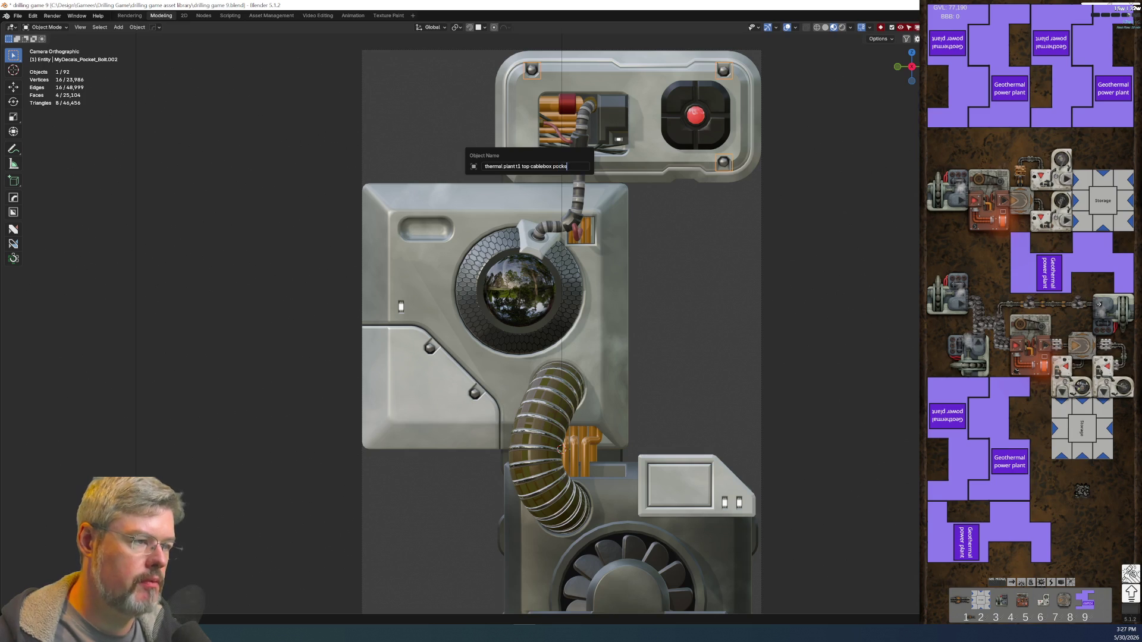
{"action": "key", "text": "Return"}
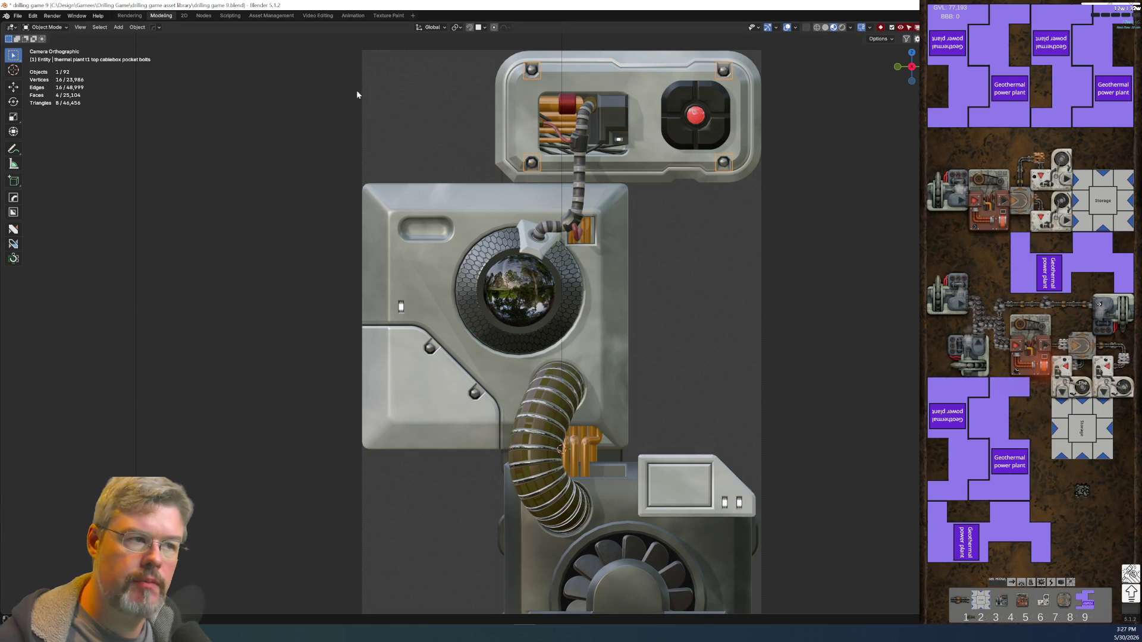
{"action": "left_click", "coordinate": [525, 133], "text": "shift"}
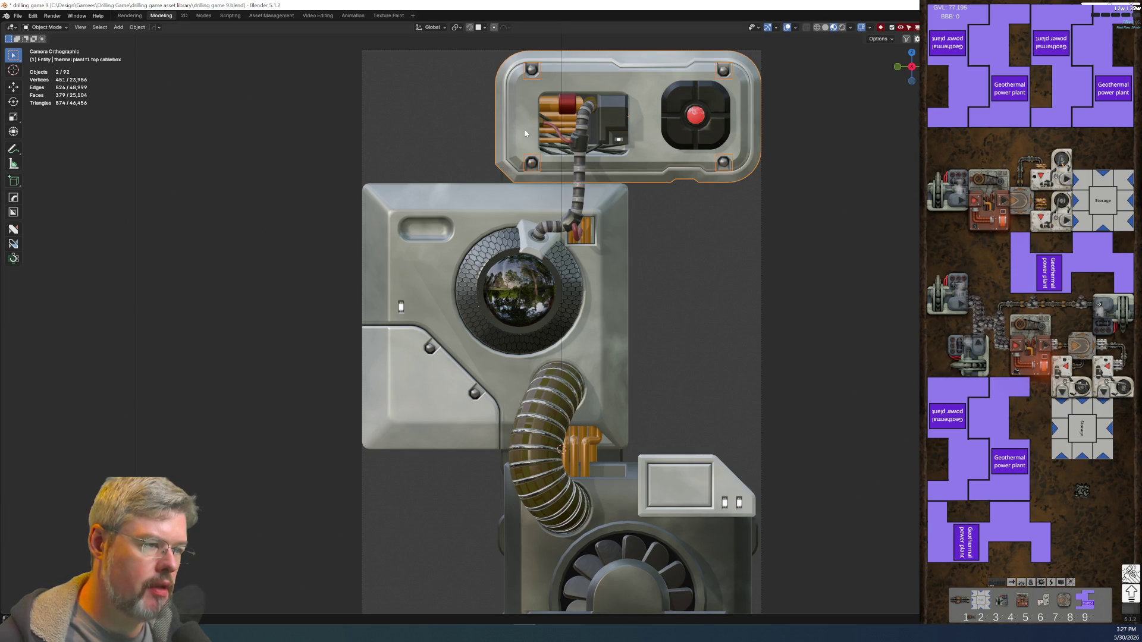
- Parent the bolts and inner plate to the top cablebox with Keep Transform, then save the file
{"action": "key", "text": "ctrl+p"}
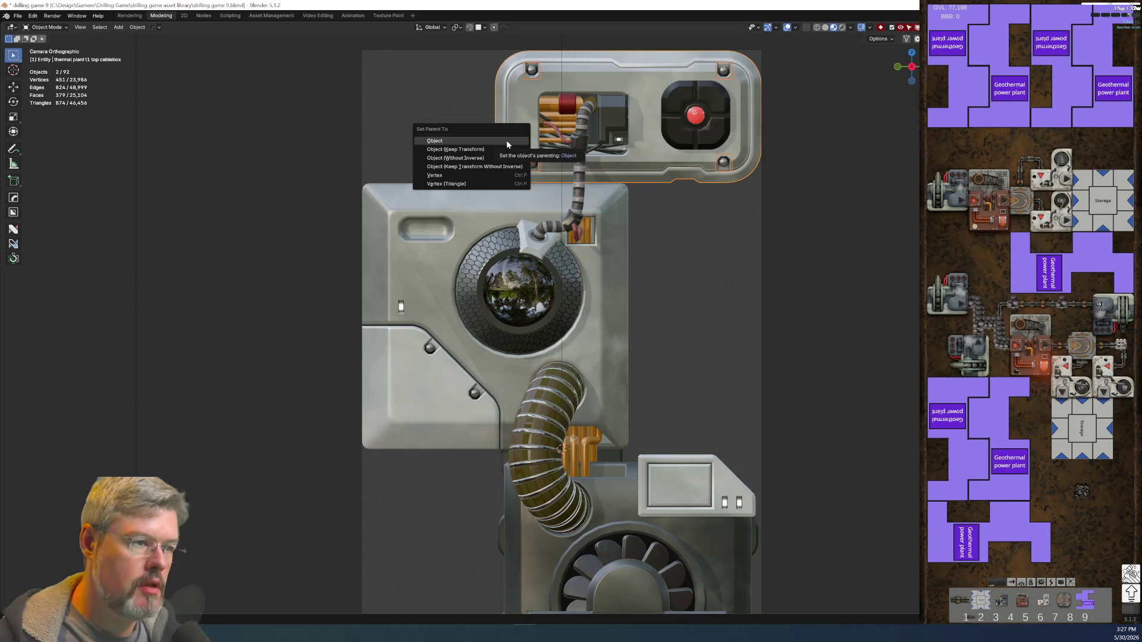
{"action": "left_click", "coordinate": [485, 151]}
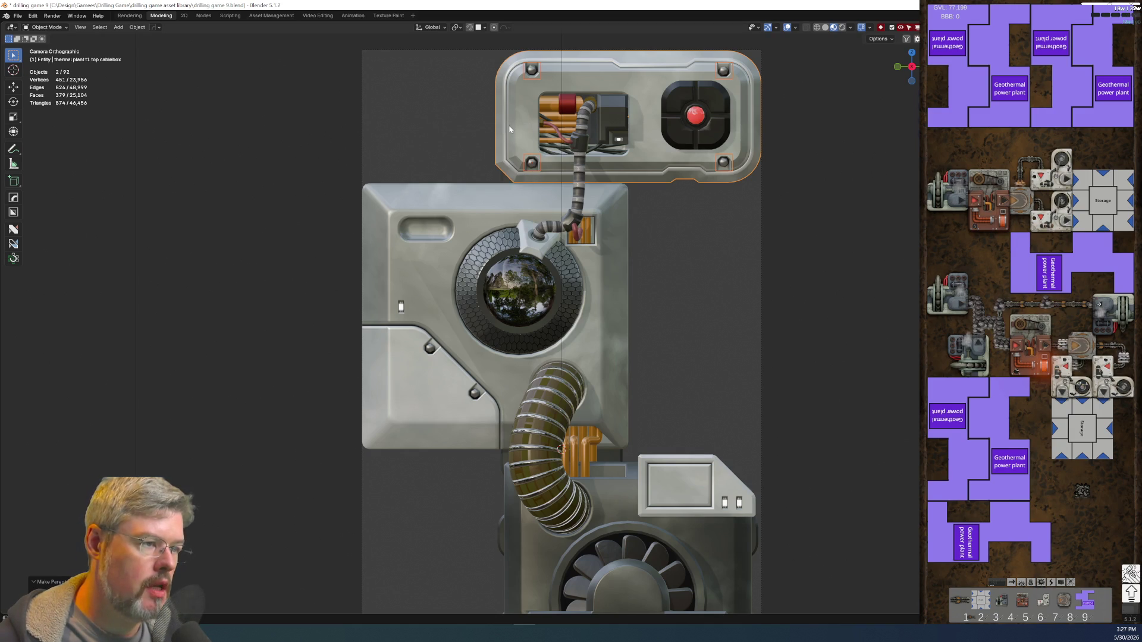
{"action": "left_click", "coordinate": [503, 126], "text": "shift"}
{"action": "left_click", "coordinate": [522, 127], "text": "shift"}
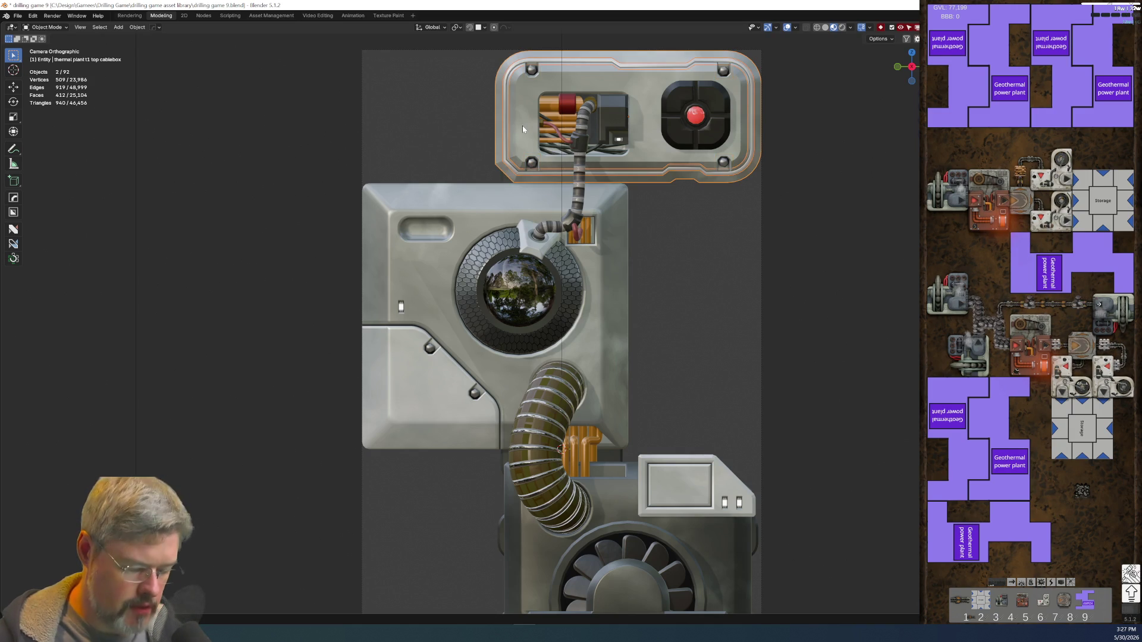
{"action": "key", "text": "ctrl+p"}
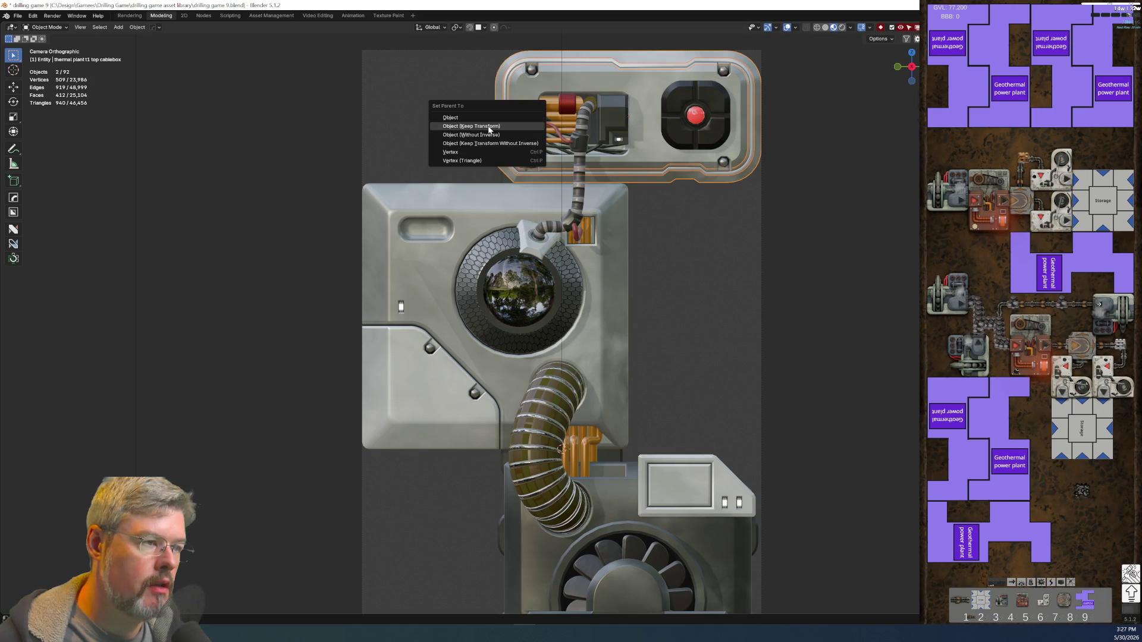
{"action": "left_click", "coordinate": [488, 127]}
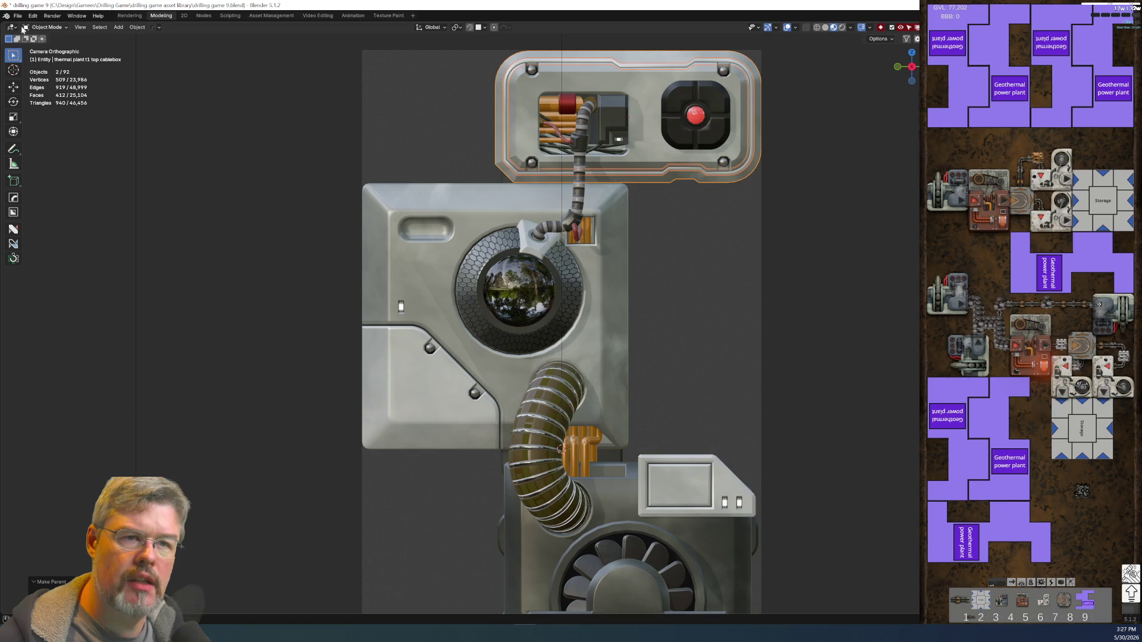
{"action": "left_click", "coordinate": [18, 15]}
{"action": "left_click", "coordinate": [30, 71]}
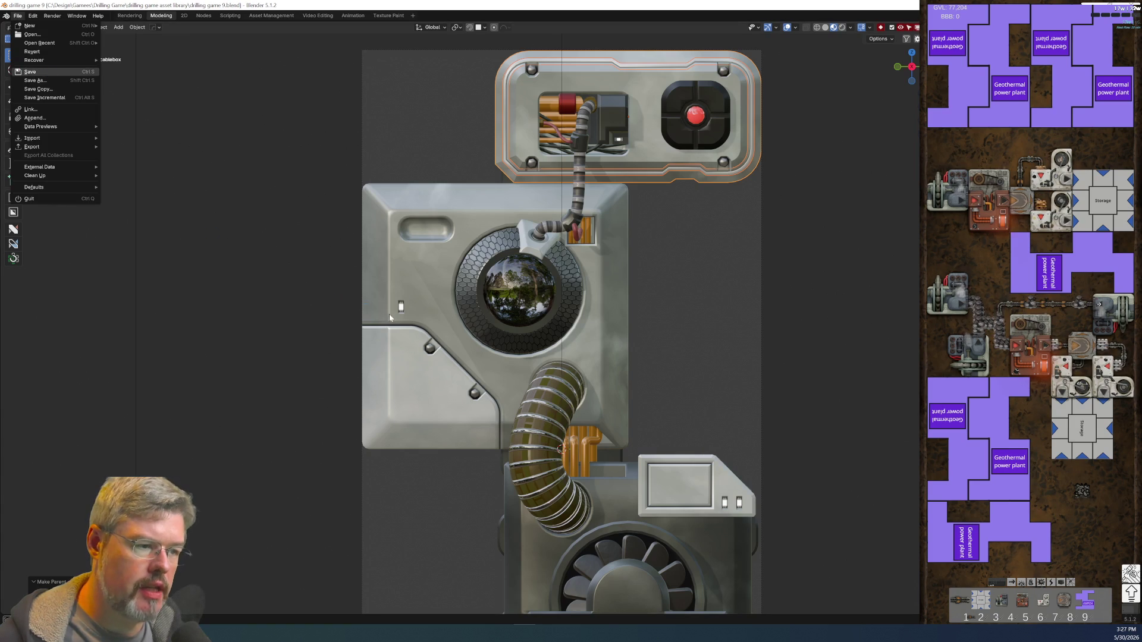
- Parent the core mount divot, lens ring, pocket bolts and hose divot ring to the core mount
{"action": "left_click", "coordinate": [427, 236]}
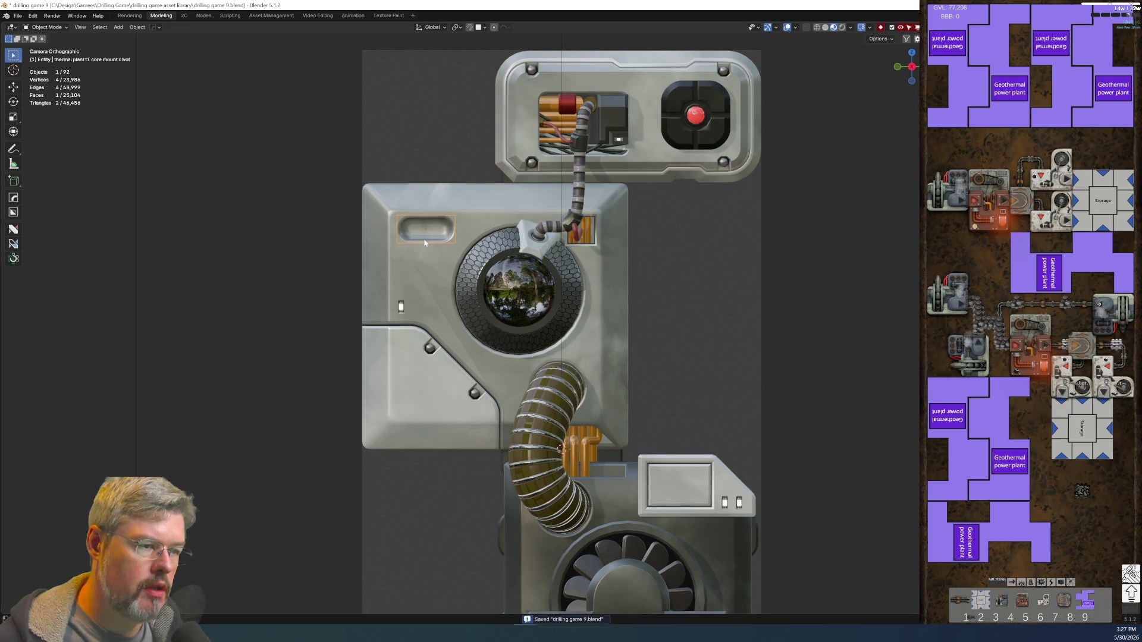
{"action": "left_click", "coordinate": [466, 254], "text": "shift"}
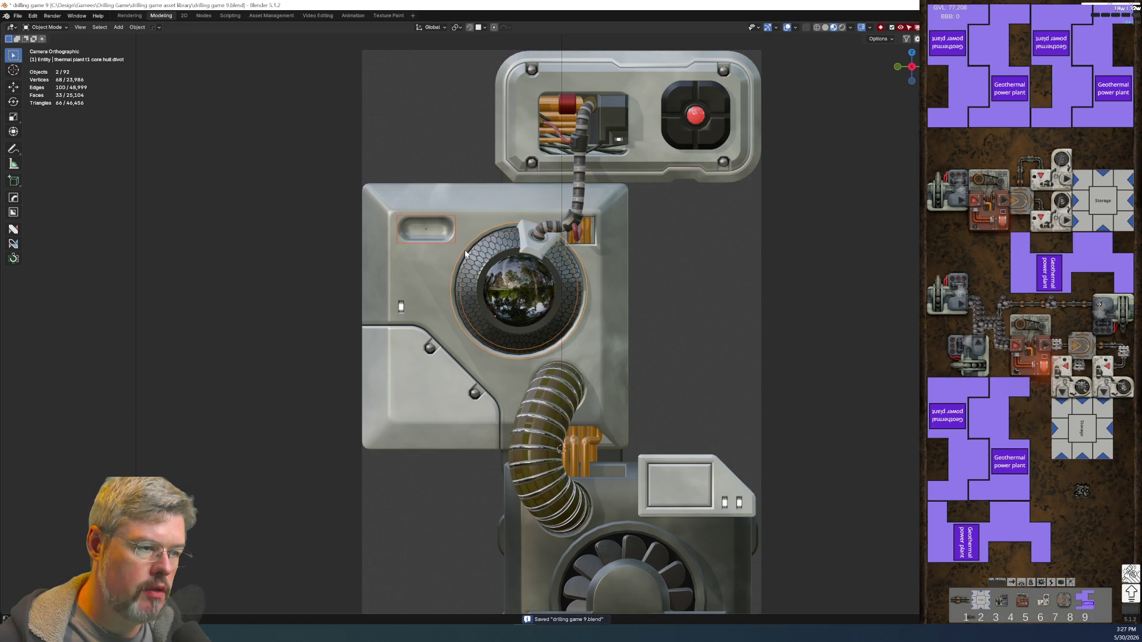
{"action": "left_click", "coordinate": [401, 307], "text": "shift"}
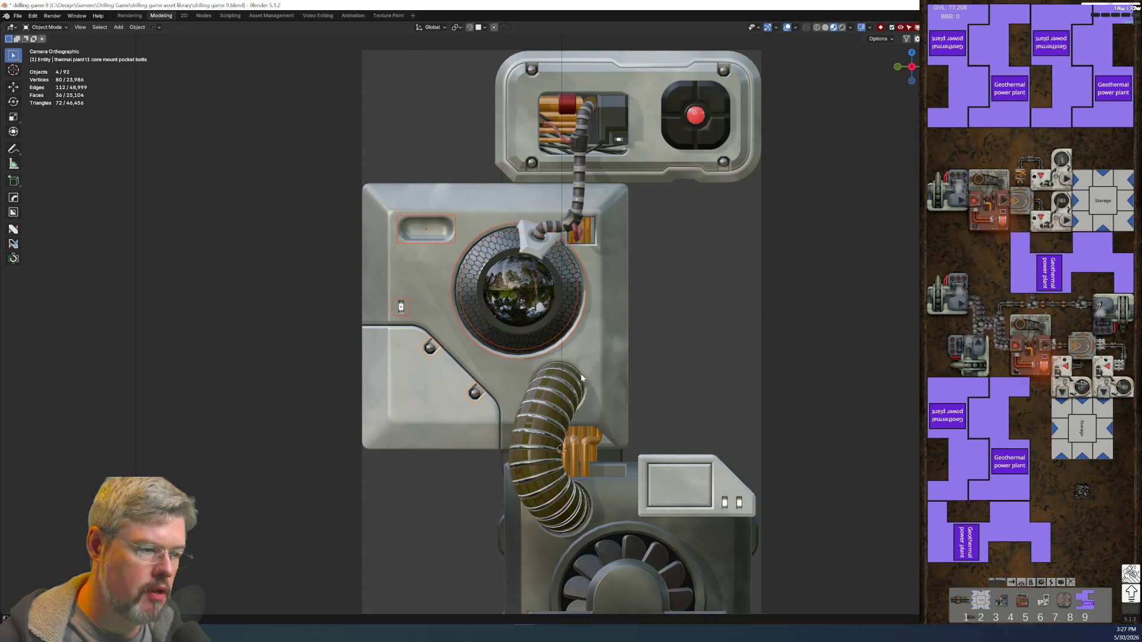
{"action": "left_click", "coordinate": [583, 376], "text": "shift"}
{"action": "left_click", "coordinate": [586, 377], "text": "shift"}
{"action": "left_click", "coordinate": [585, 377], "text": "shift"}
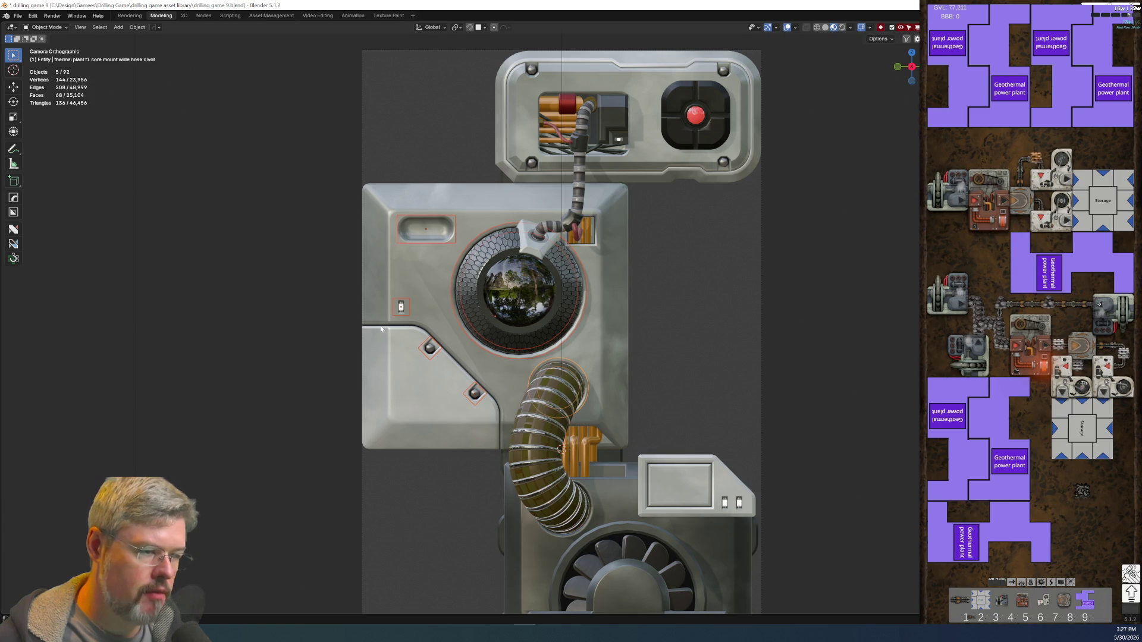
{"action": "left_click", "coordinate": [407, 272], "text": "shift"}
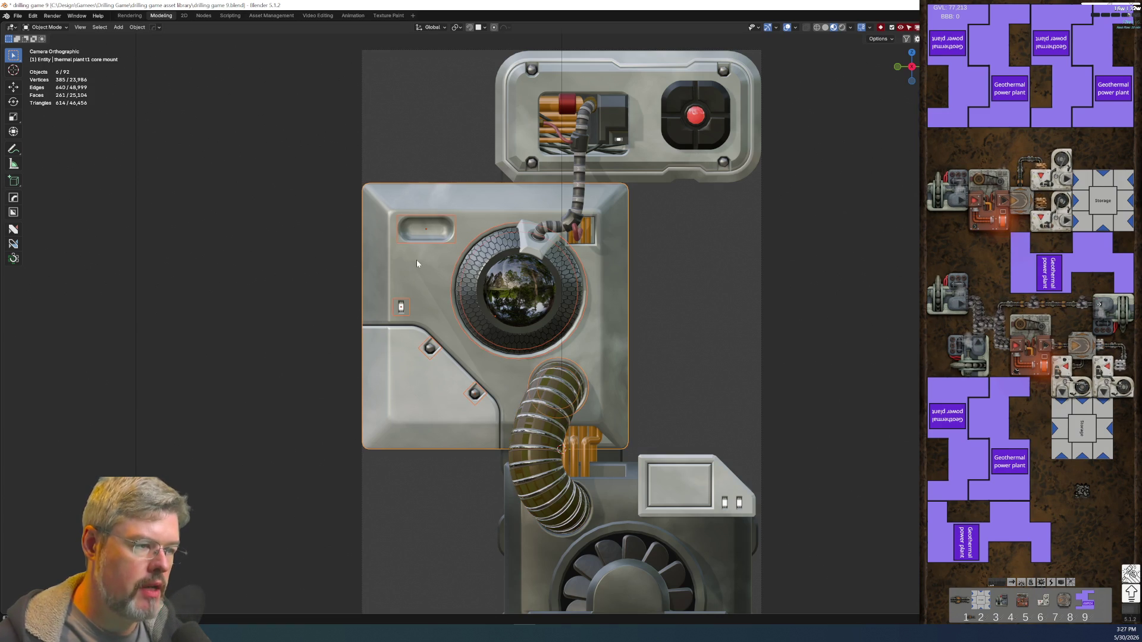
{"action": "key", "text": "ctrl+p"}
{"action": "left_click", "coordinate": [417, 260]}
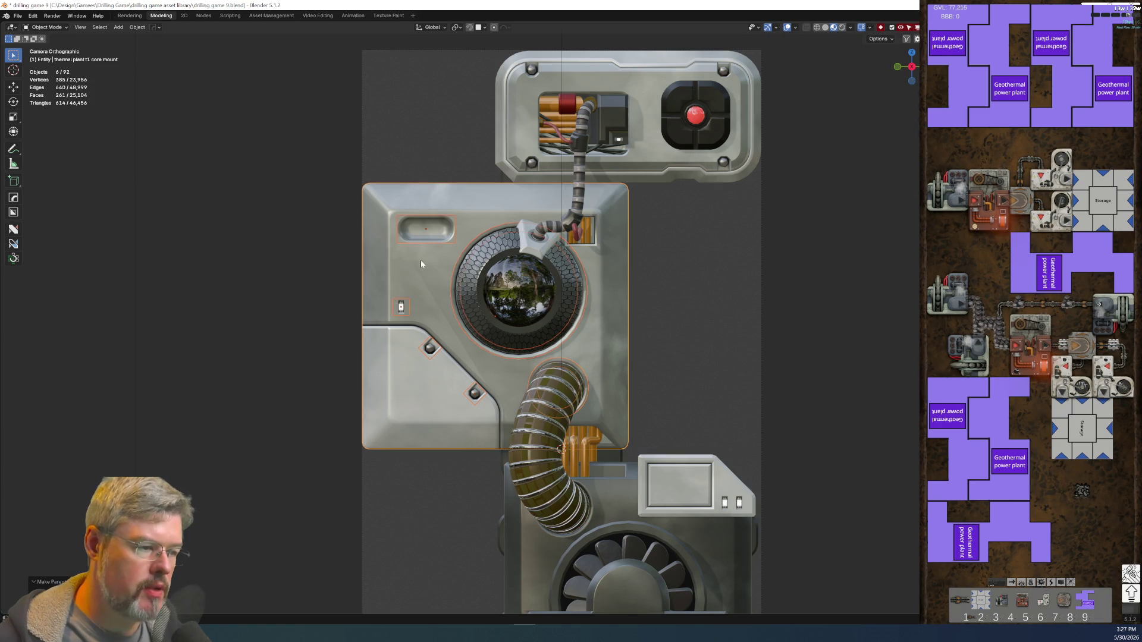
{"action": "mouse_move", "coordinate": [681, 421]}
{"action": "middle_mouse_down", "text": "shift"}
{"action": "mouse_move", "coordinate": [616, 278]}
{"action": "mouse_move", "coordinate": [609, 142]}
{"action": "middle_mouse_up", "text": "shift"}
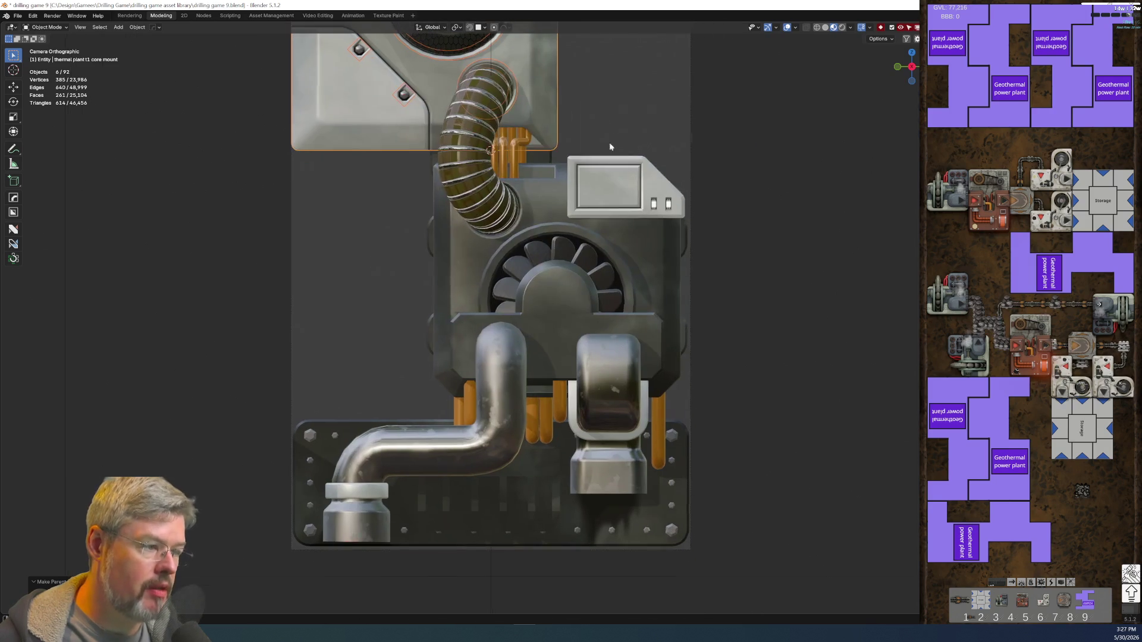
- Parent the cornerbox lights and panel cut to the exhaust cornerbox, keeping transforms
{"action": "left_click", "coordinate": [641, 201]}
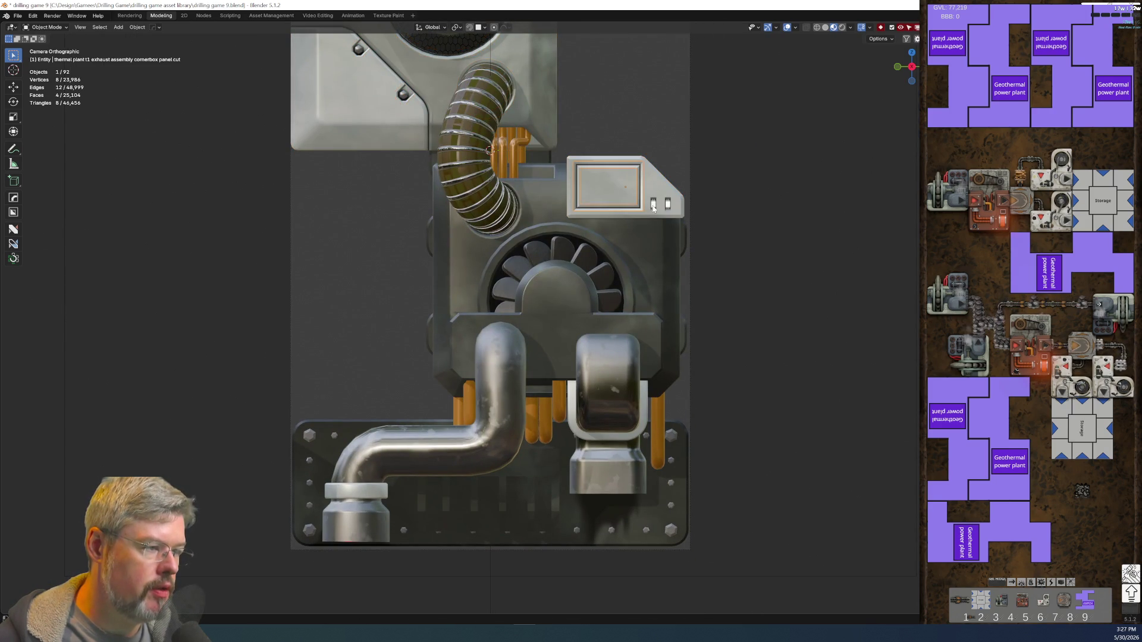
{"action": "left_click", "coordinate": [669, 209]}
{"action": "left_click", "coordinate": [661, 196], "text": "shift"}
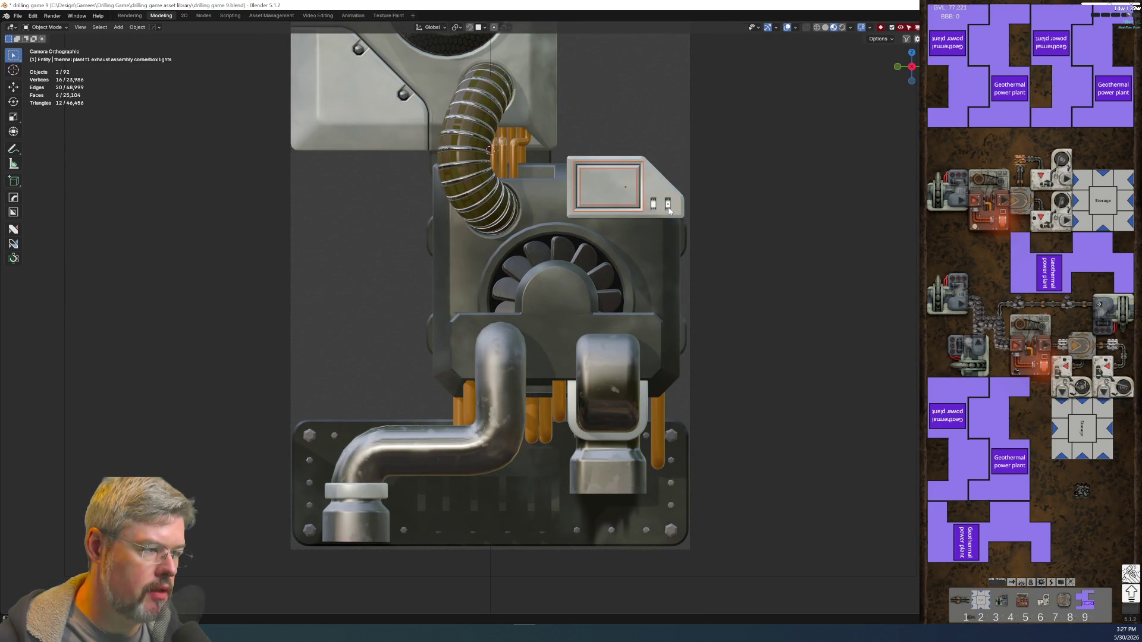
{"action": "left_click", "coordinate": [656, 191], "text": "shift"}
{"action": "key", "text": "ctrl+p"}
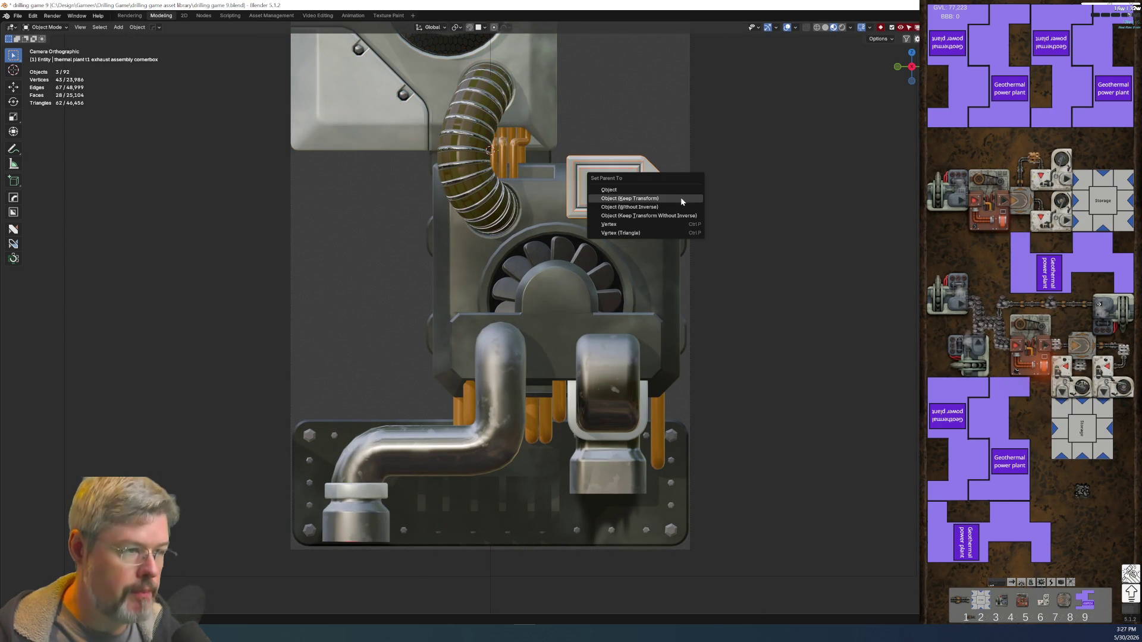
{"action": "left_click", "coordinate": [681, 199]}
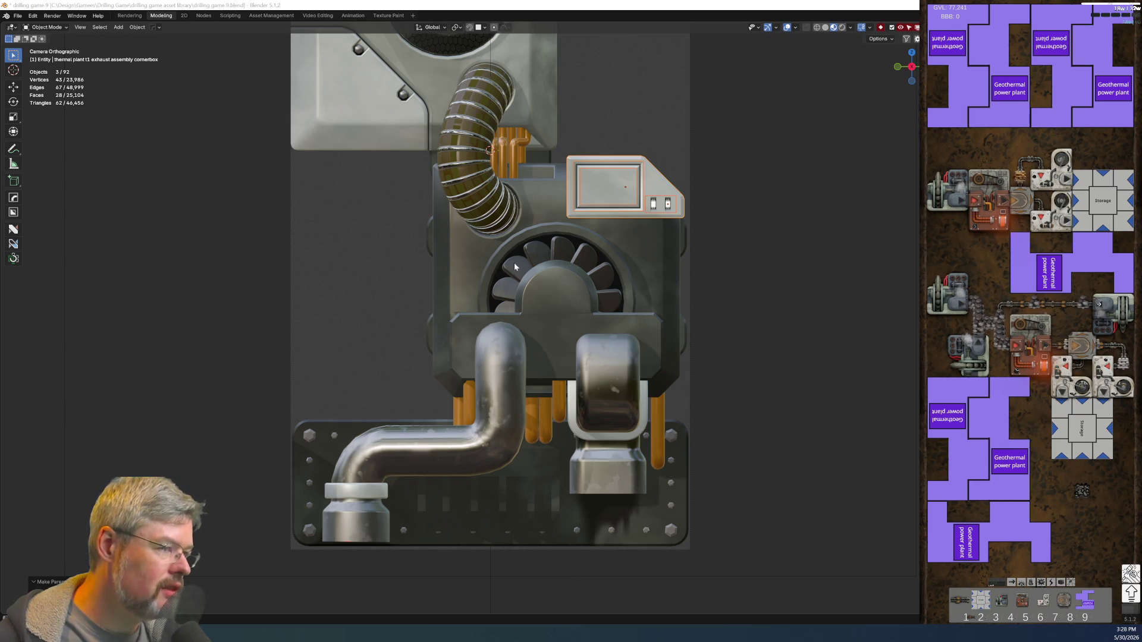
- Parent the core mount wide hose to the exhaust assembly
{"action": "left_click", "coordinate": [516, 221]}
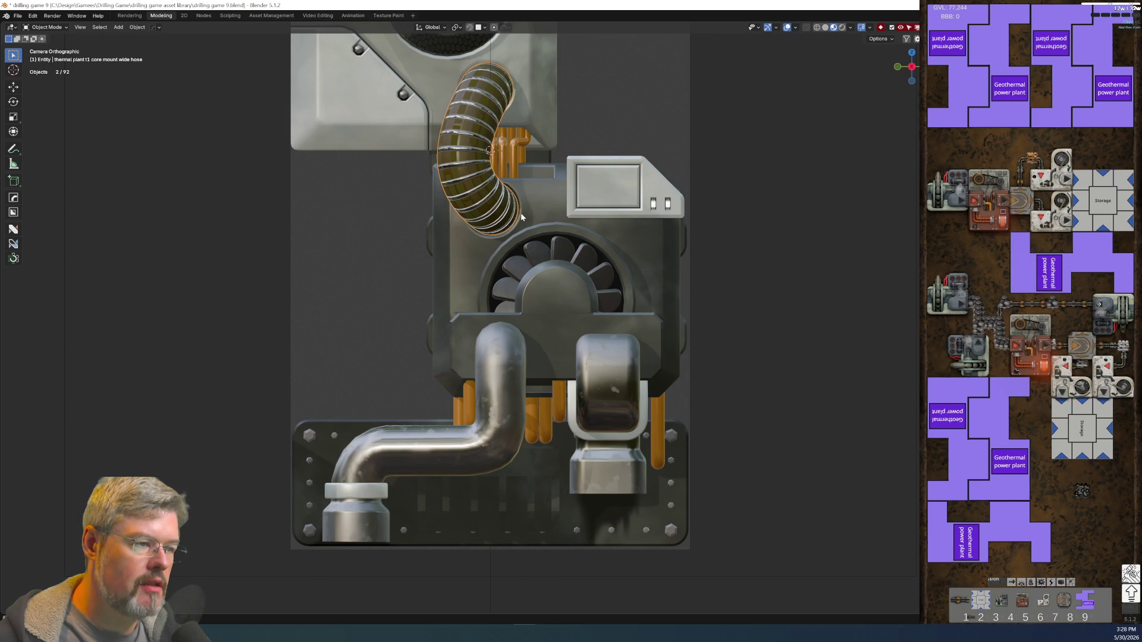
{"action": "left_click", "coordinate": [520, 212]}
{"action": "left_click", "coordinate": [529, 208]}
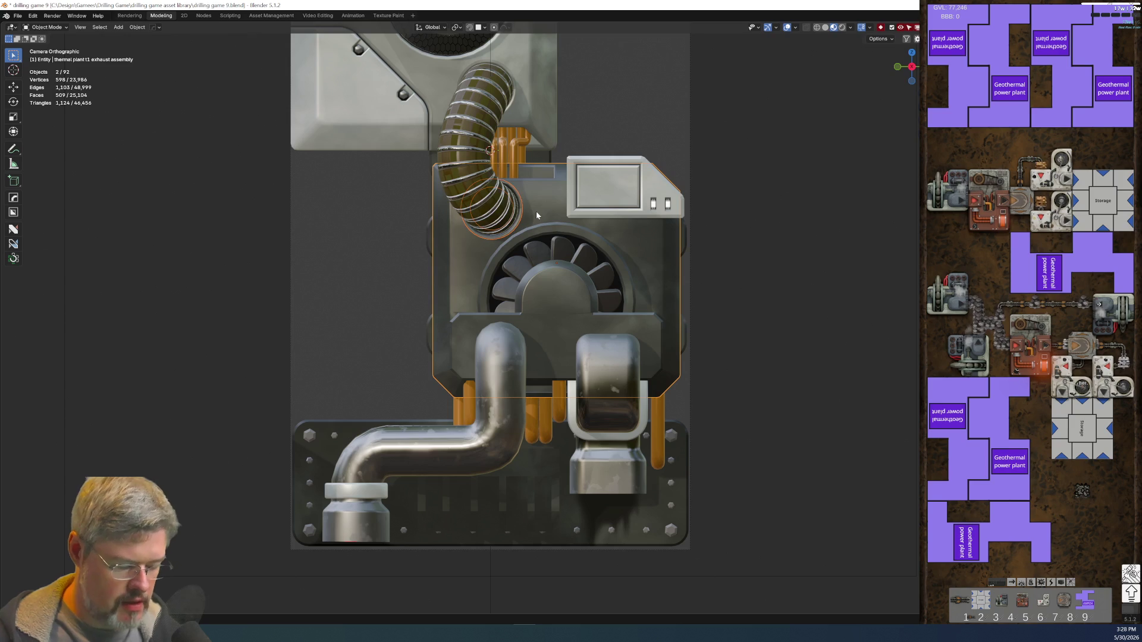
{"action": "key", "text": "ctrl+p"}
{"action": "left_click", "coordinate": [536, 212]}
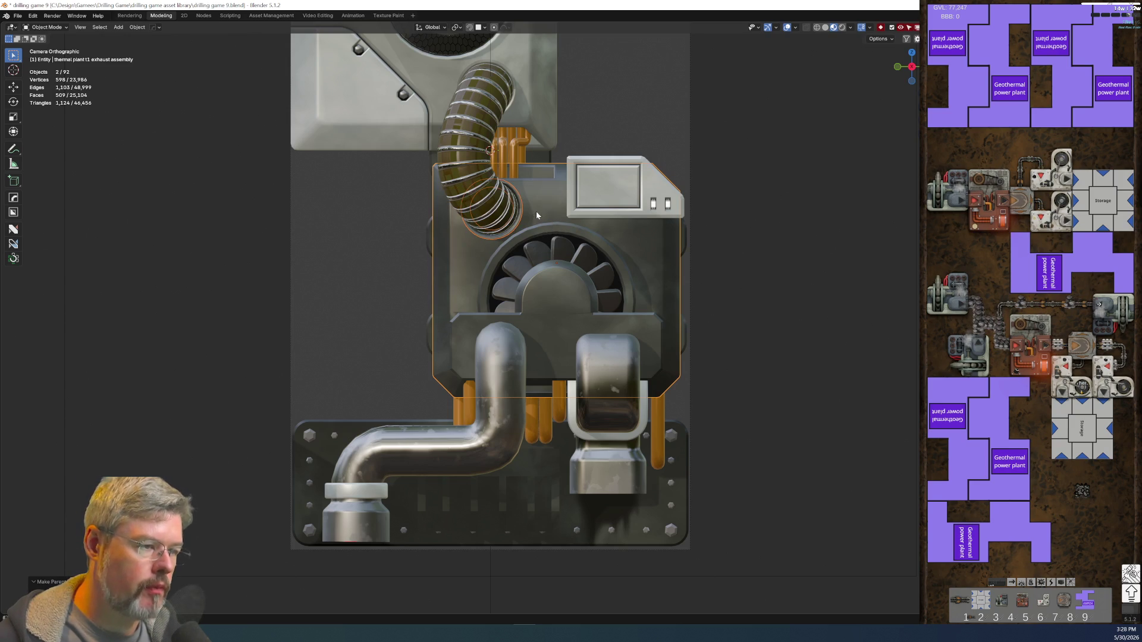
- Select the hose divot ring, screen frame, corner box lights, panel divots, oval slot divot and hex lens ring
{"action": "left_click", "coordinate": [755, 321]}
{"action": "left_click", "coordinate": [514, 229]}
{"action": "left_click", "coordinate": [576, 207], "text": "shift"}
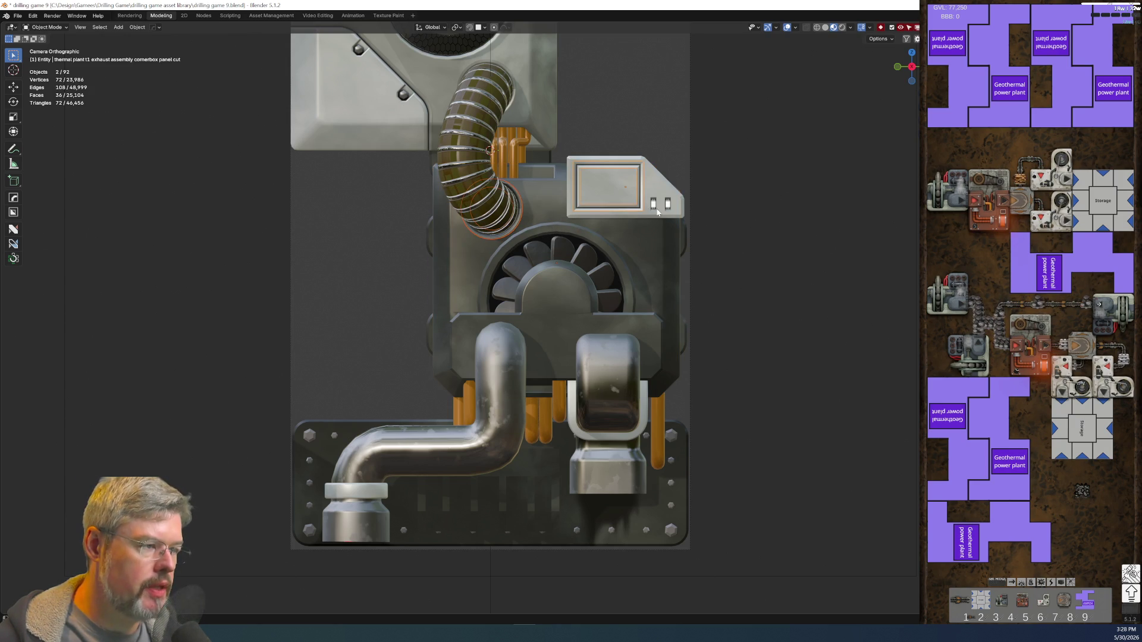
{"action": "left_click", "coordinate": [667, 209], "text": "shift"}
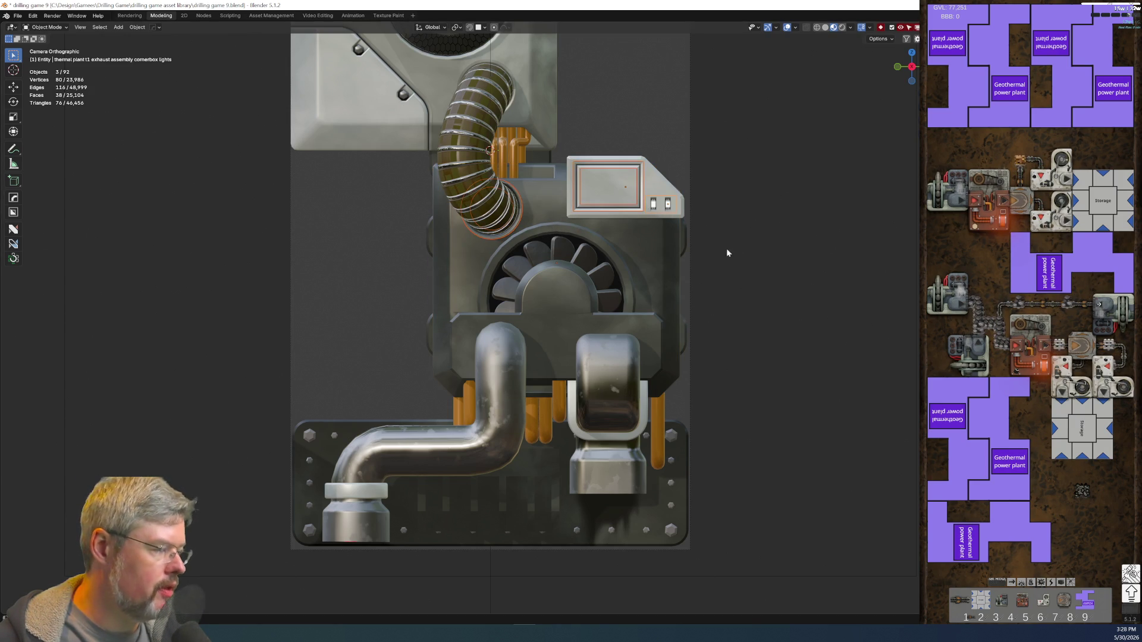
{"action": "mouse_move", "coordinate": [408, 104]}
{"action": "middle_mouse_down", "text": "shift"}
{"action": "mouse_move", "coordinate": [418, 383]}
{"action": "mouse_move", "coordinate": [379, 432]}
{"action": "middle_mouse_up", "text": "shift"}
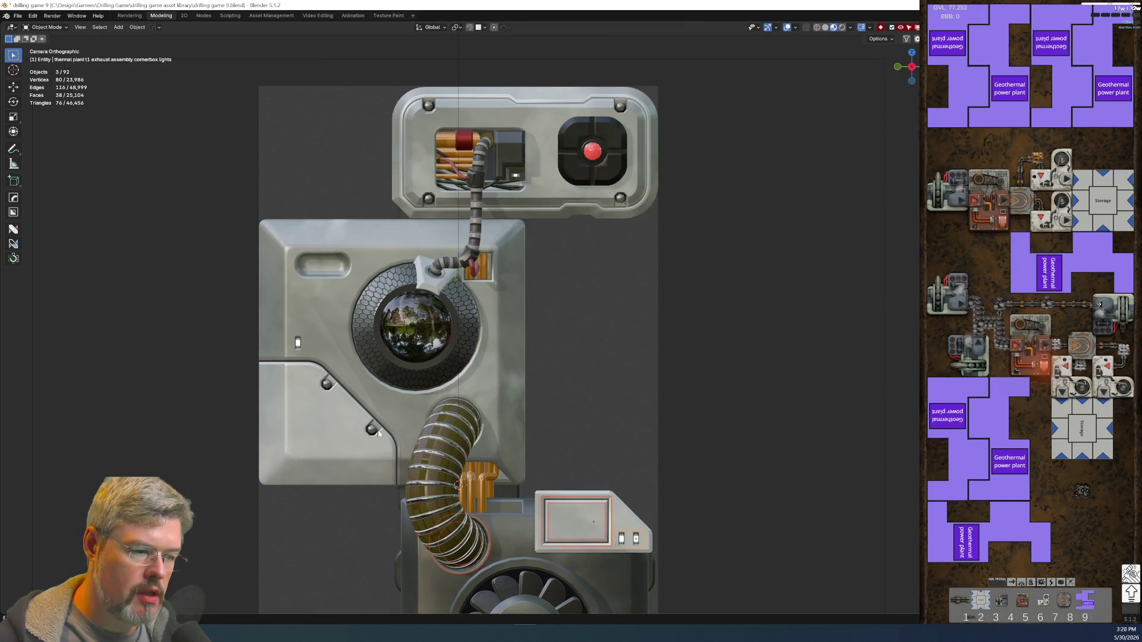
{"action": "left_click", "coordinate": [378, 433], "text": "shift"}
{"action": "left_click", "coordinate": [324, 265], "text": "shift"}
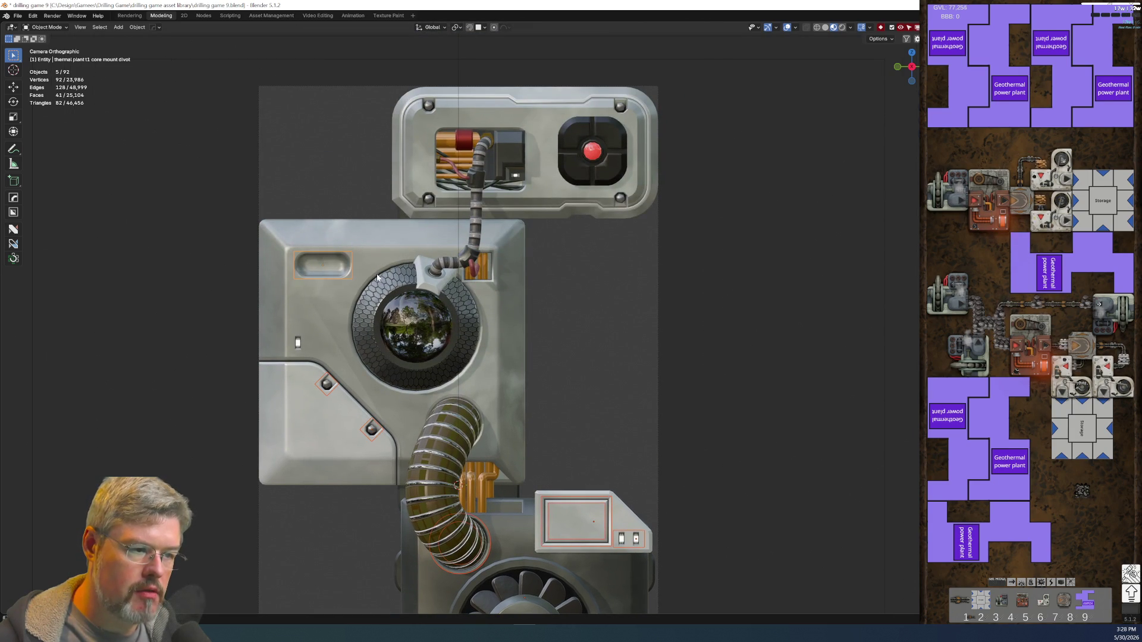
{"action": "left_click", "coordinate": [377, 277], "text": "shift"}
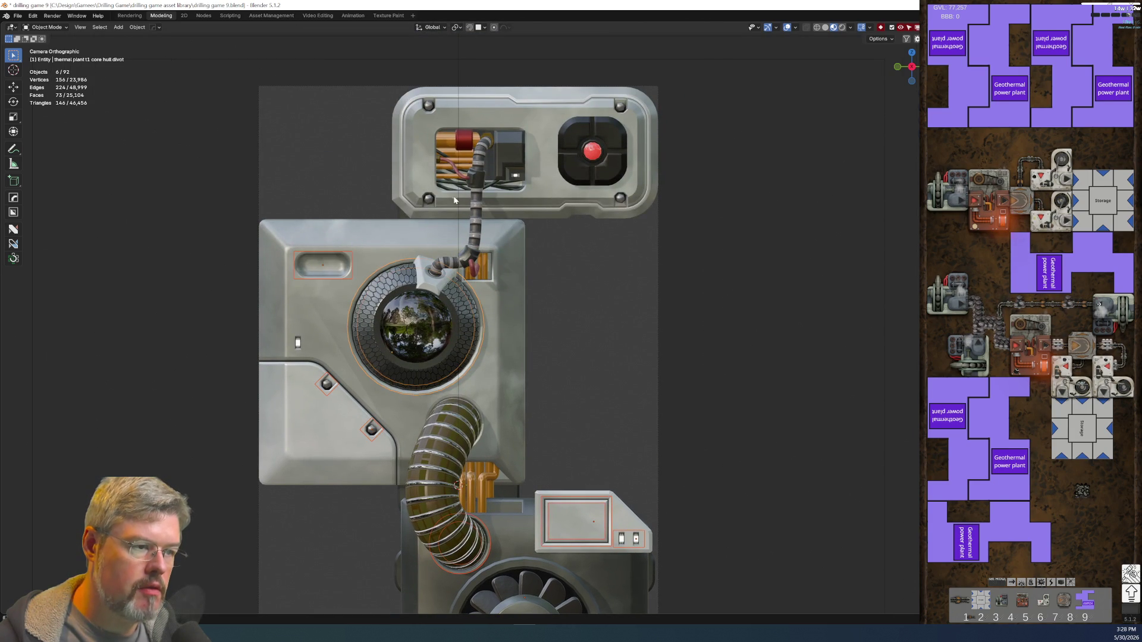
- Add the cablebox bolts and remaining light and divot decals, then move them into Thermal Plant T1 Model Decals
{"action": "left_click", "coordinate": [428, 197], "text": "shift"}
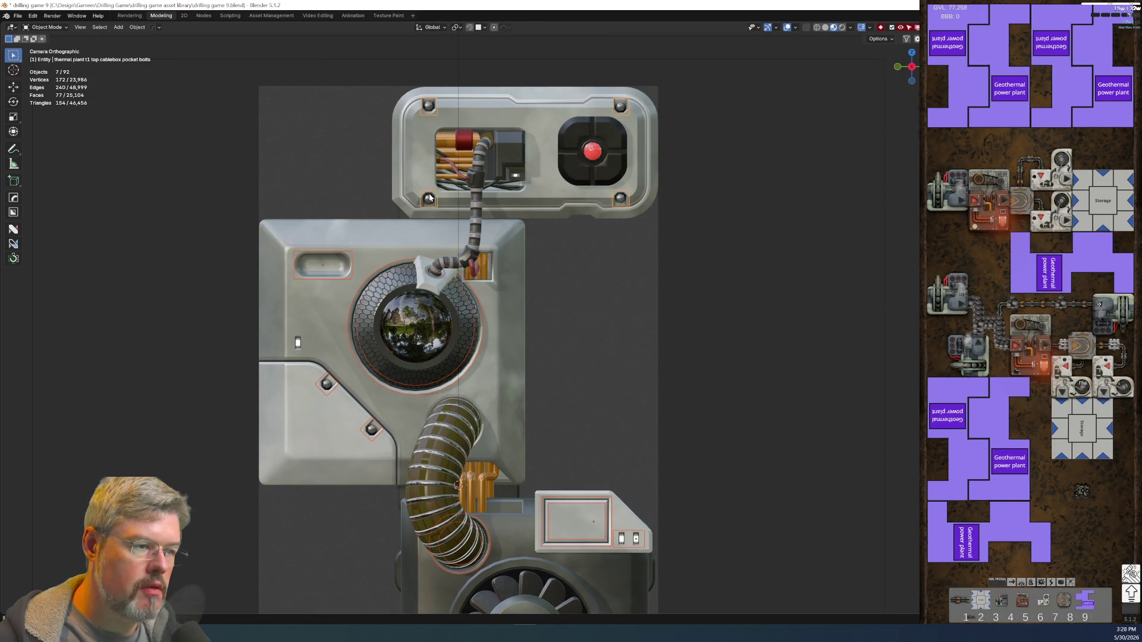
{"action": "left_click", "coordinate": [468, 401], "text": "shift"}
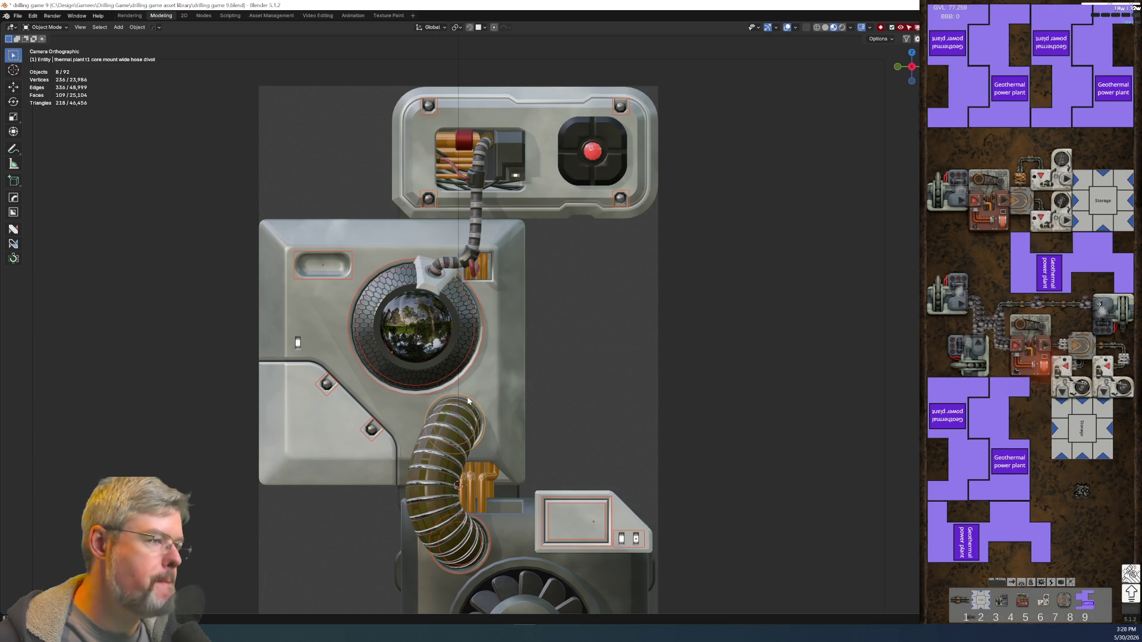
{"action": "left_click", "coordinate": [517, 177], "text": "shift"}
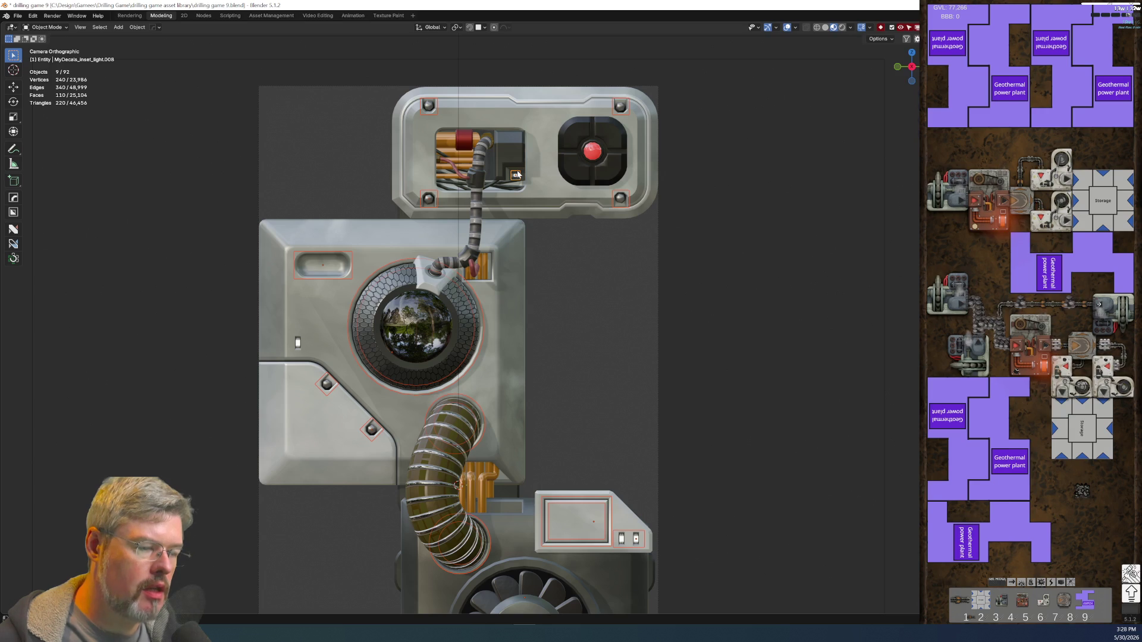
{"action": "left_click", "coordinate": [298, 343], "text": "shift"}
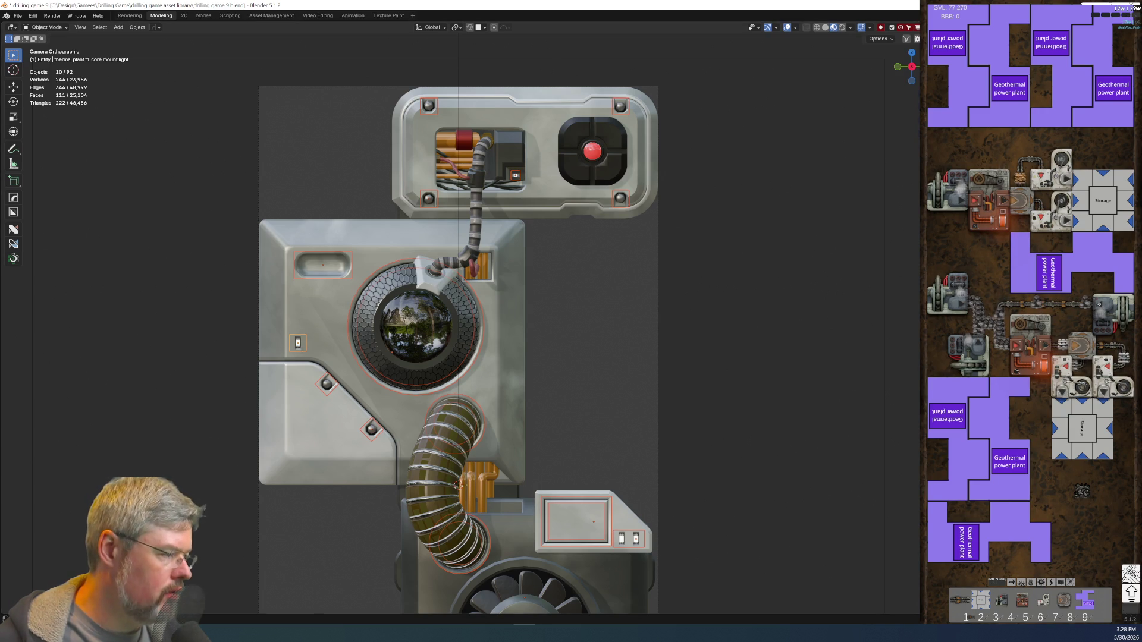
{"action": "key", "text": "ctrl+space"}
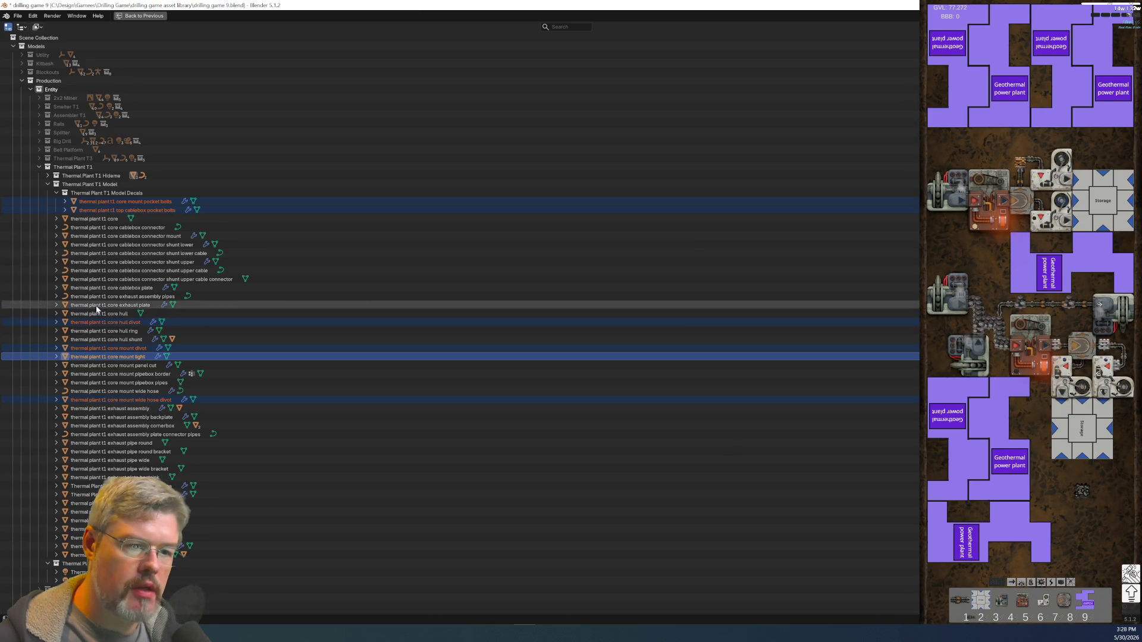
{"action": "mouse_move", "coordinate": [112, 326]}
{"action": "left_mouse_down"}
{"action": "mouse_move", "coordinate": [119, 184]}
{"action": "mouse_move", "coordinate": [128, 194]}
{"action": "left_mouse_up"}
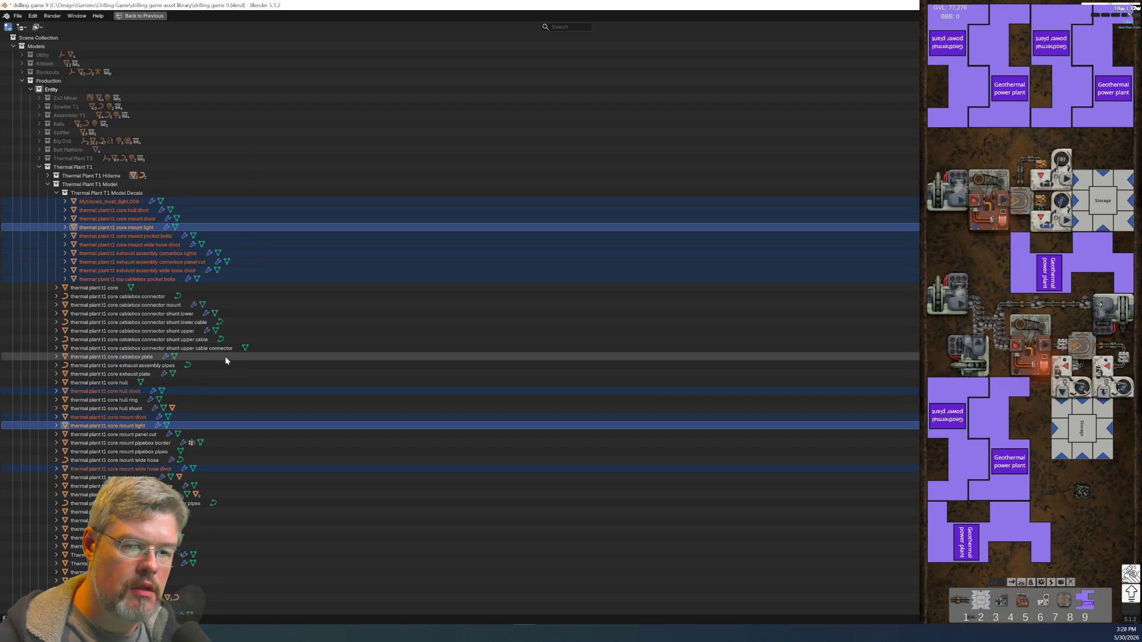
{"action": "key", "text": "ctrl+space"}
- Parent the top cablebox protrusion to the cablebox with Keep Transform
{"action": "key", "text": "alt+a"}
{"action": "left_click", "coordinate": [516, 178]}
{"action": "left_click", "coordinate": [509, 142], "text": "shift"}
{"action": "key", "text": "ctrl+p"}
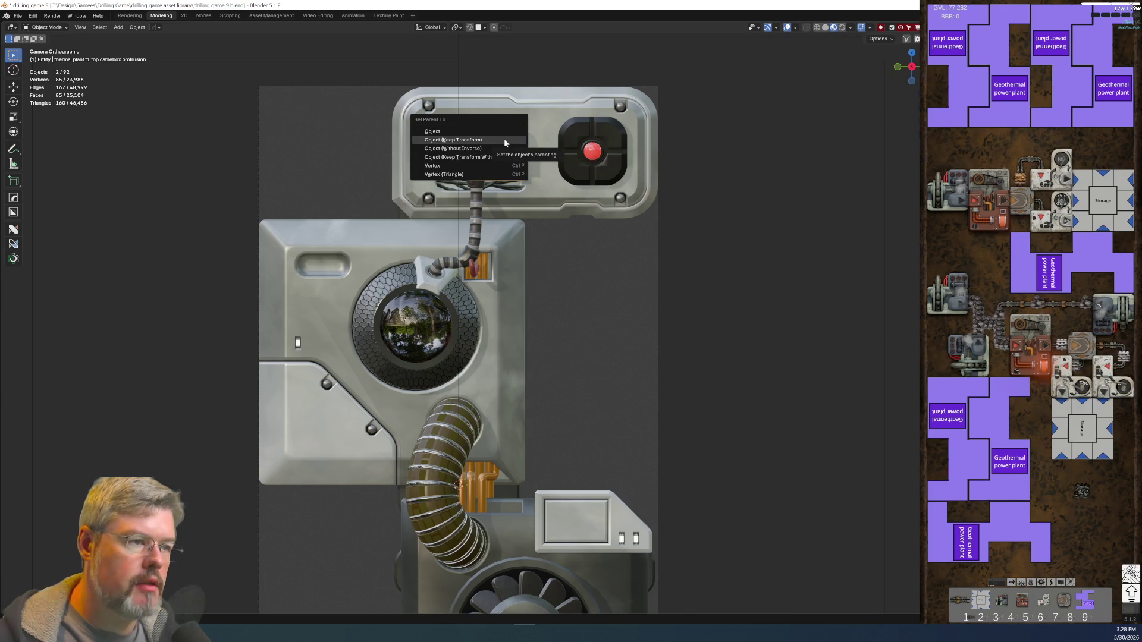
{"action": "left_click", "coordinate": [504, 140]}
{"action": "left_click", "coordinate": [733, 291]}
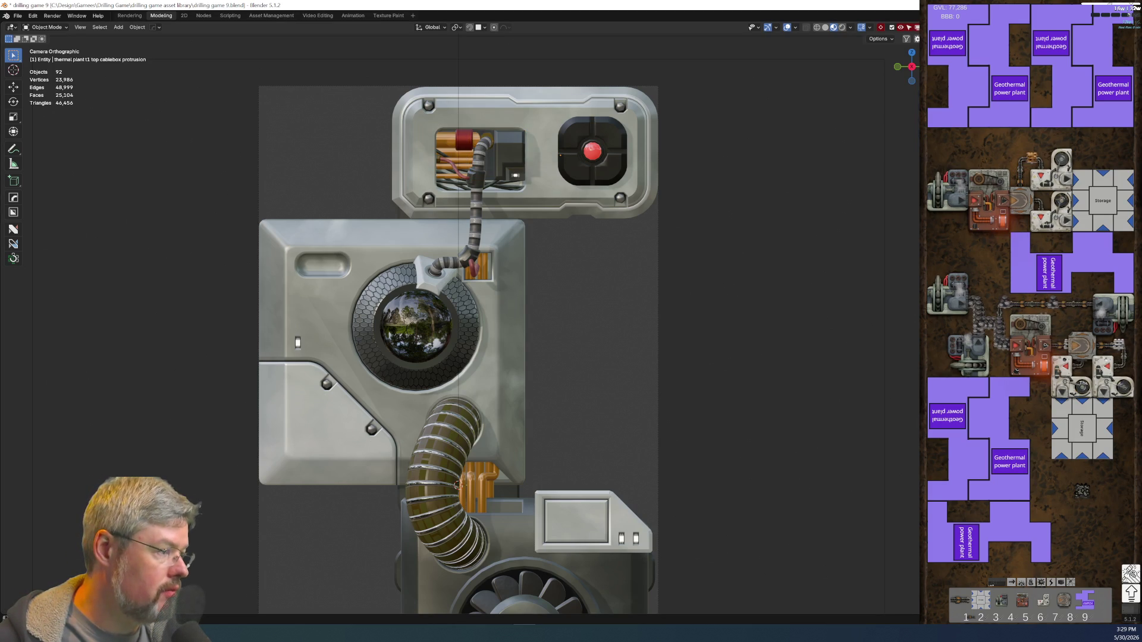
- Parent the small core mount light to the core mount panel
{"action": "key", "text": "h"}
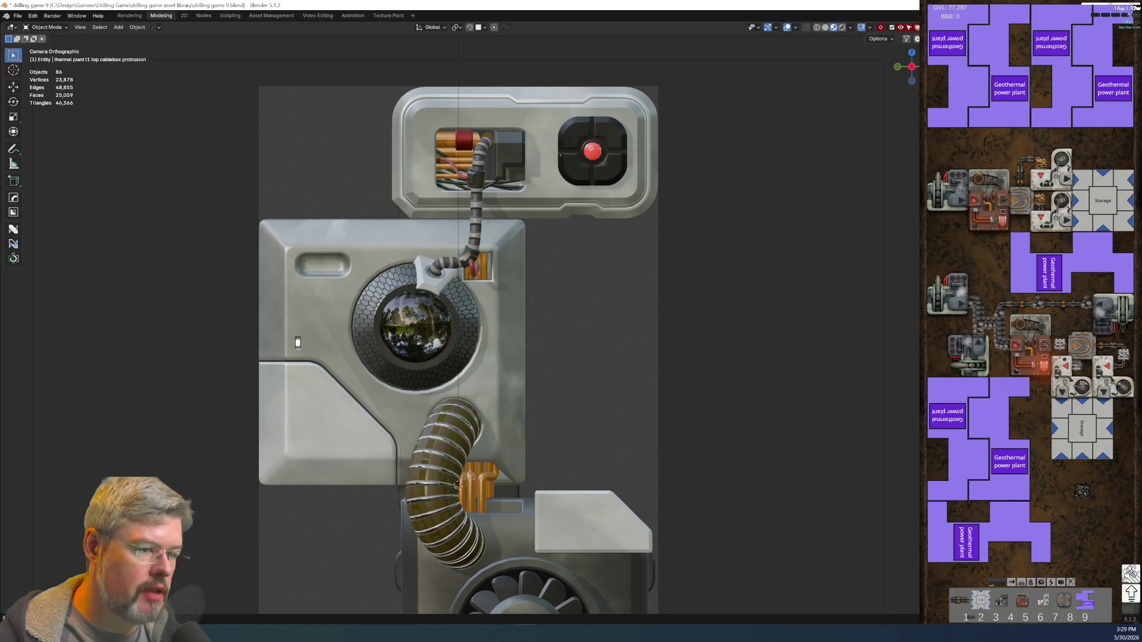
{"action": "key", "text": "alt+h"}
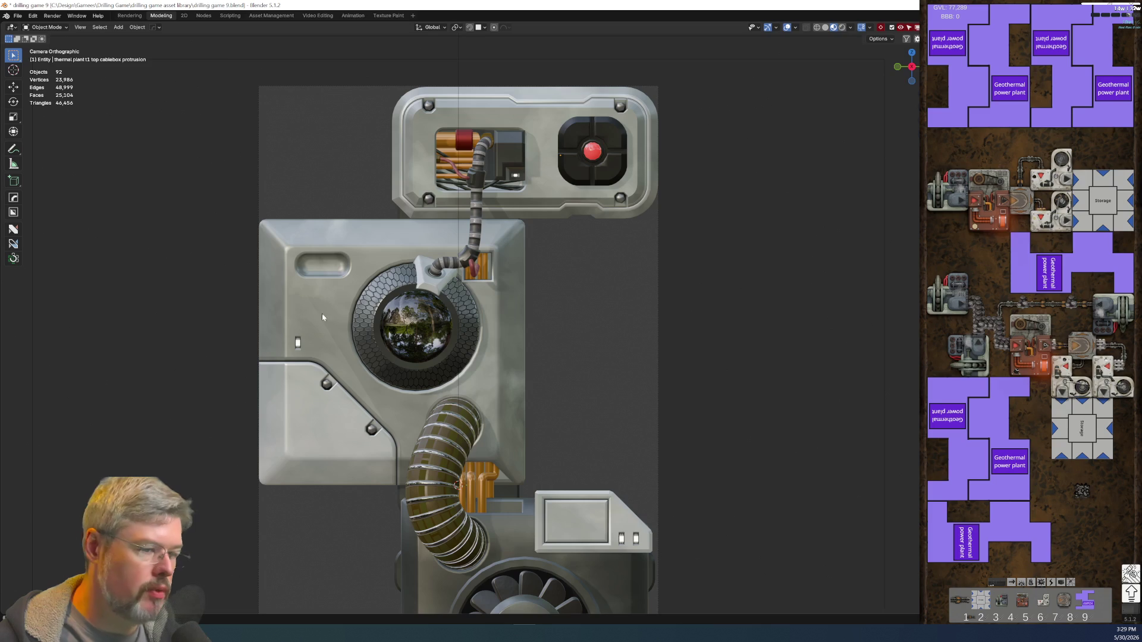
{"action": "left_click", "coordinate": [298, 345]}
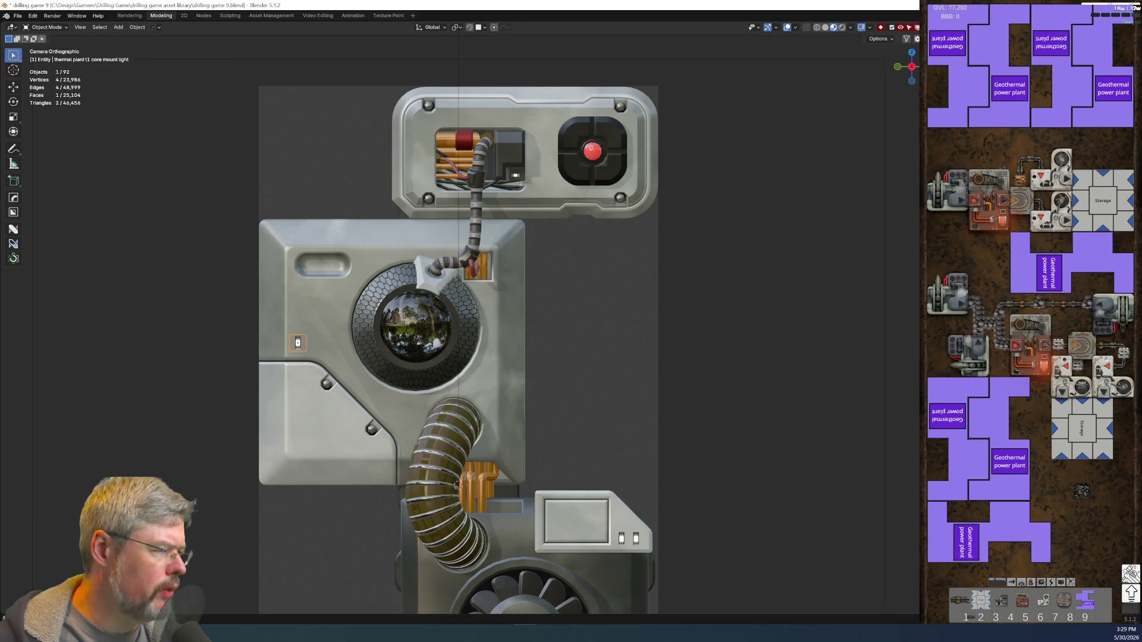
{"action": "key", "text": "ctrl+z"}
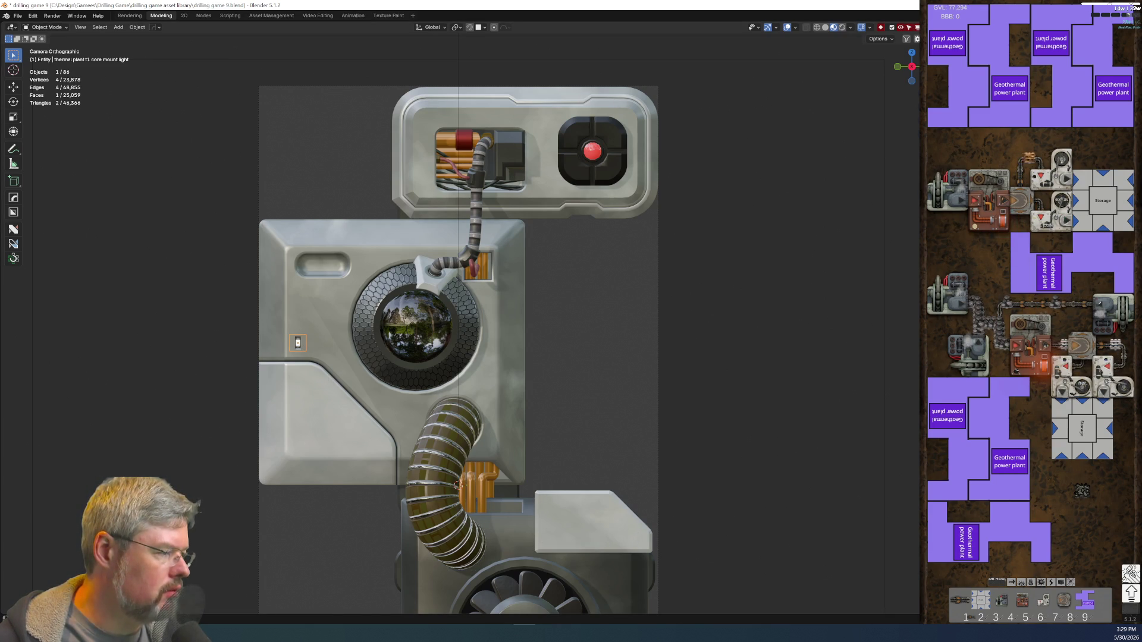
{"action": "left_click", "coordinate": [298, 313], "text": "shift"}
{"action": "key", "text": "ctrl+p"}
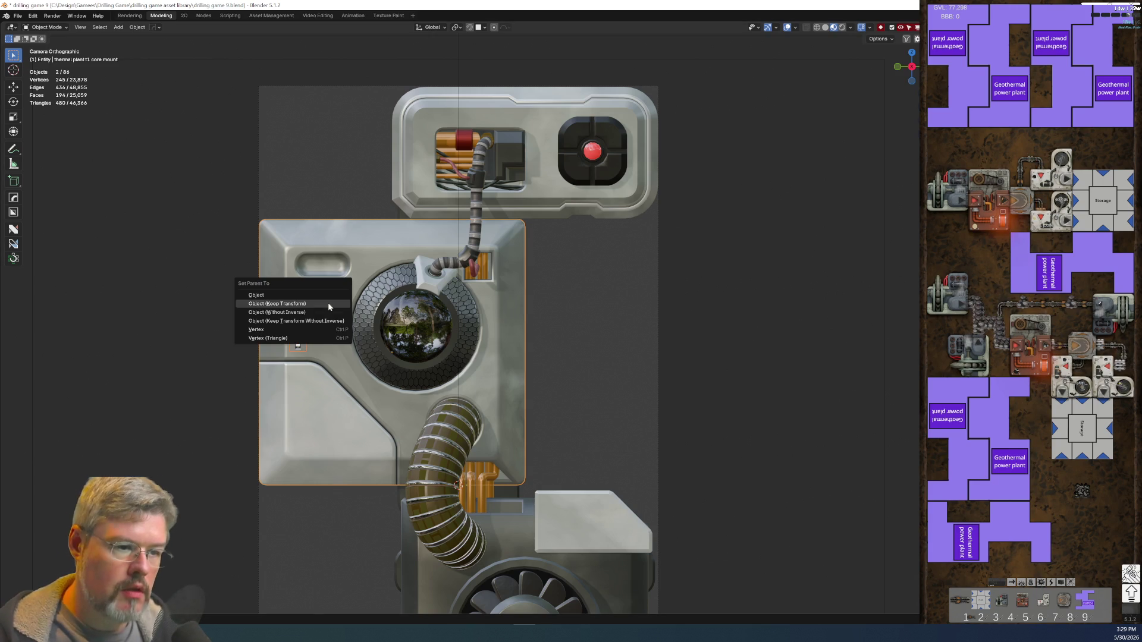
{"action": "left_click", "coordinate": [328, 307]}
- Delete the core mount light, the core mount divot and the hex divot ring around the lens
{"action": "left_click", "coordinate": [299, 343]}
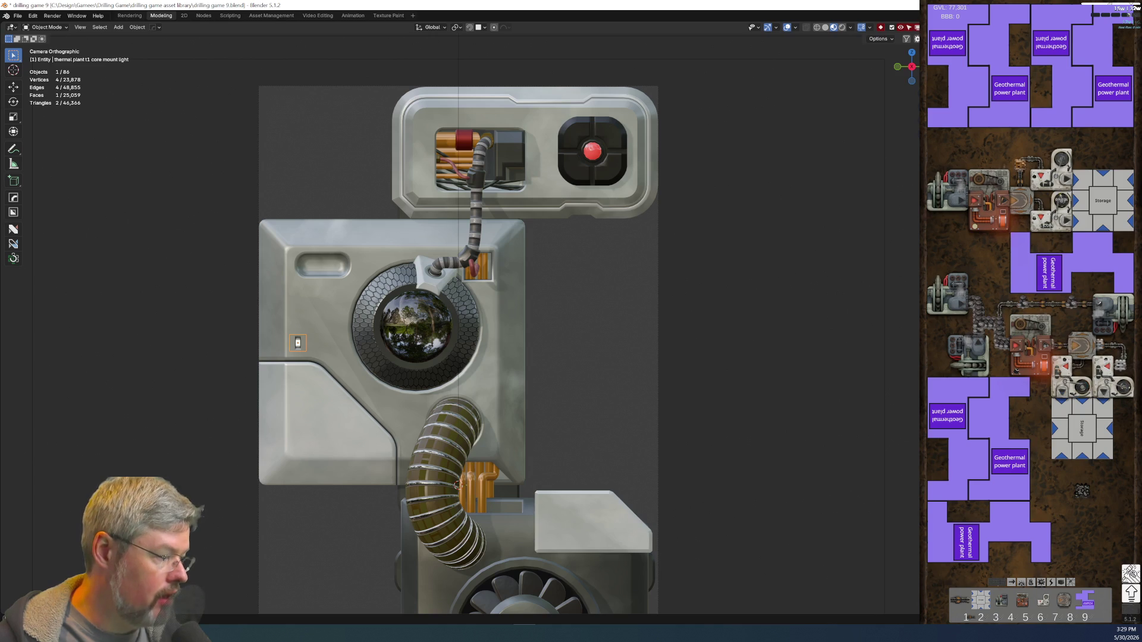
{"action": "key", "text": "Delete"}
{"action": "left_click", "coordinate": [321, 268]}
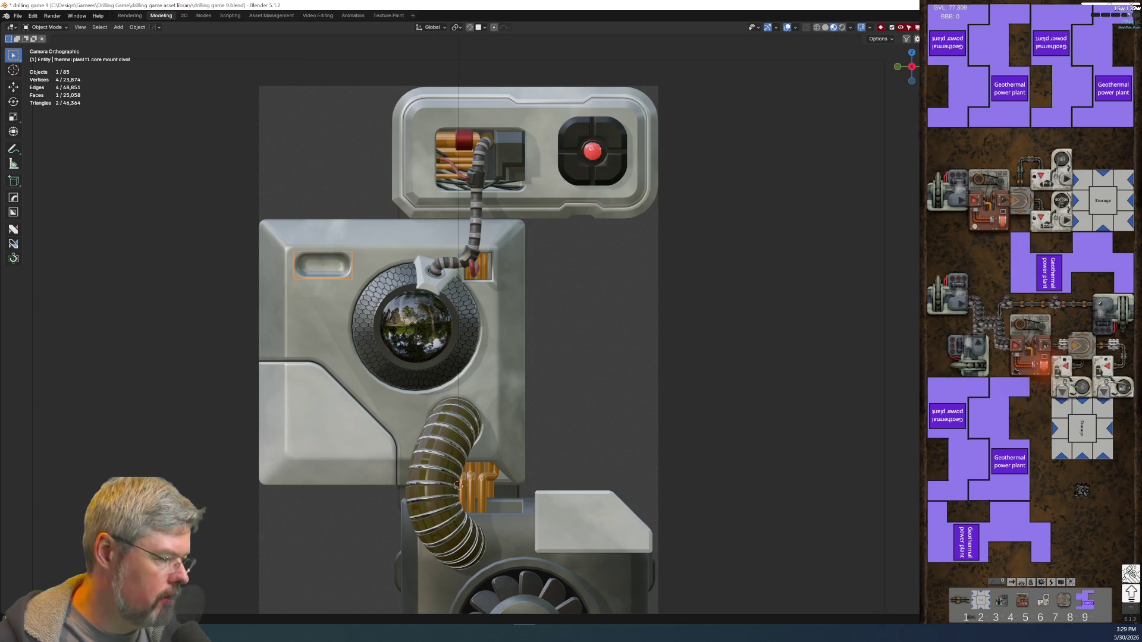
{"action": "key", "text": "Delete"}
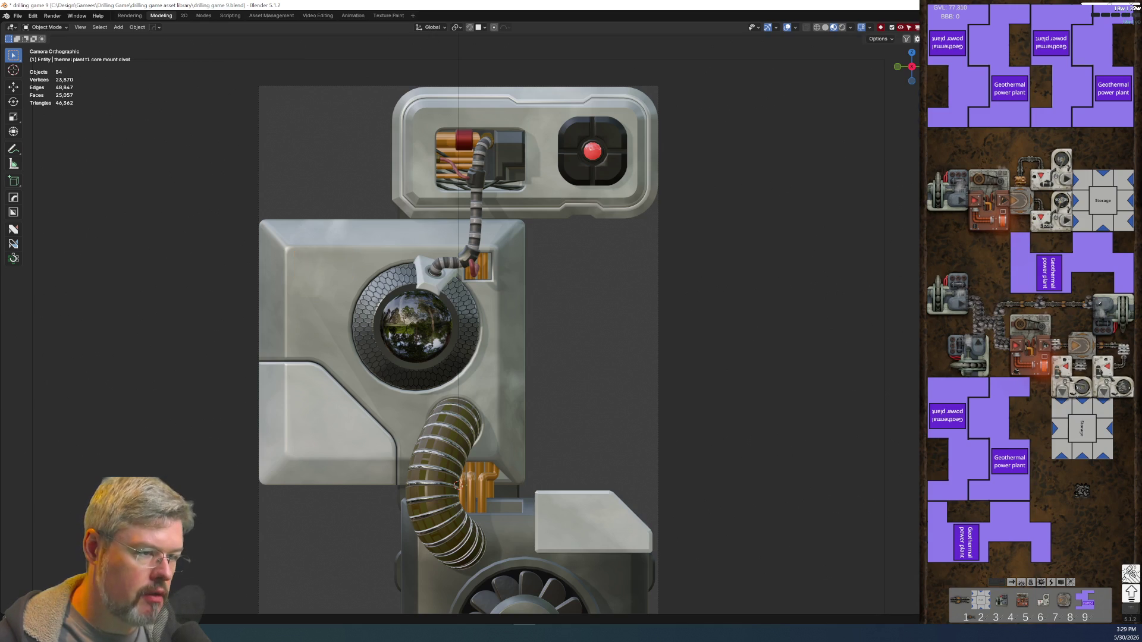
{"action": "left_click", "coordinate": [397, 268]}
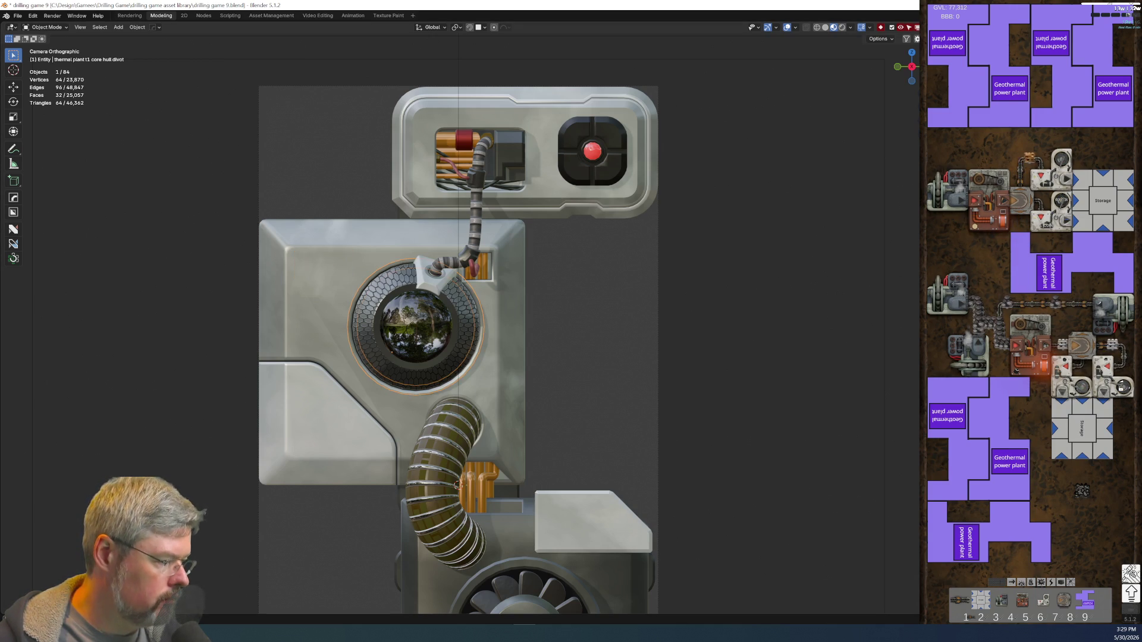
{"action": "key", "text": "Delete"}
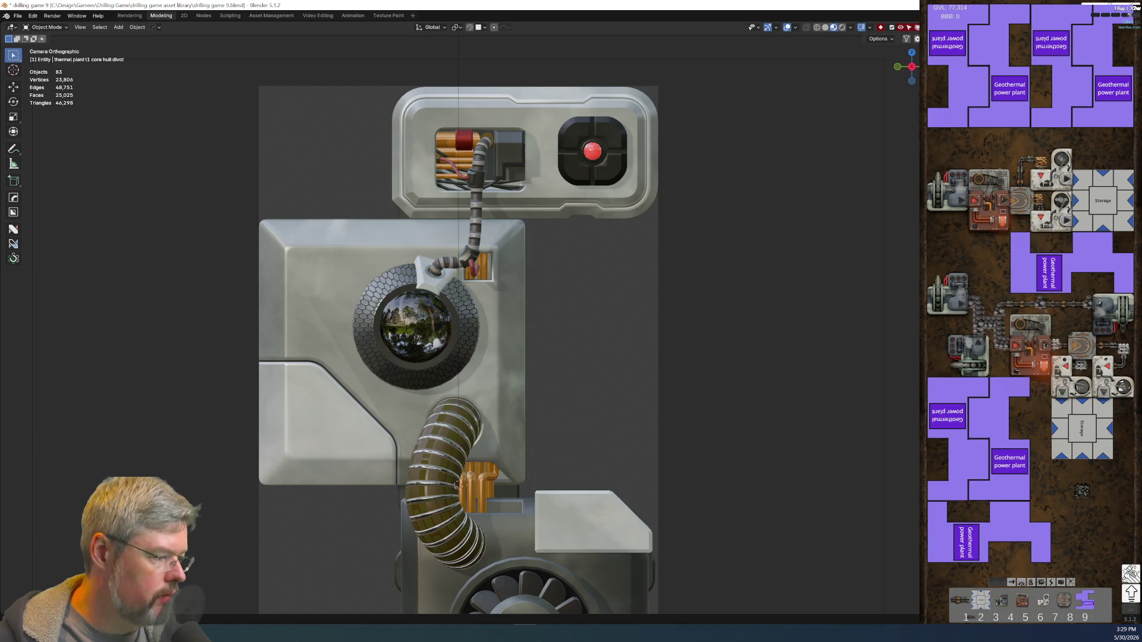
{"action": "left_click", "coordinate": [402, 174]}
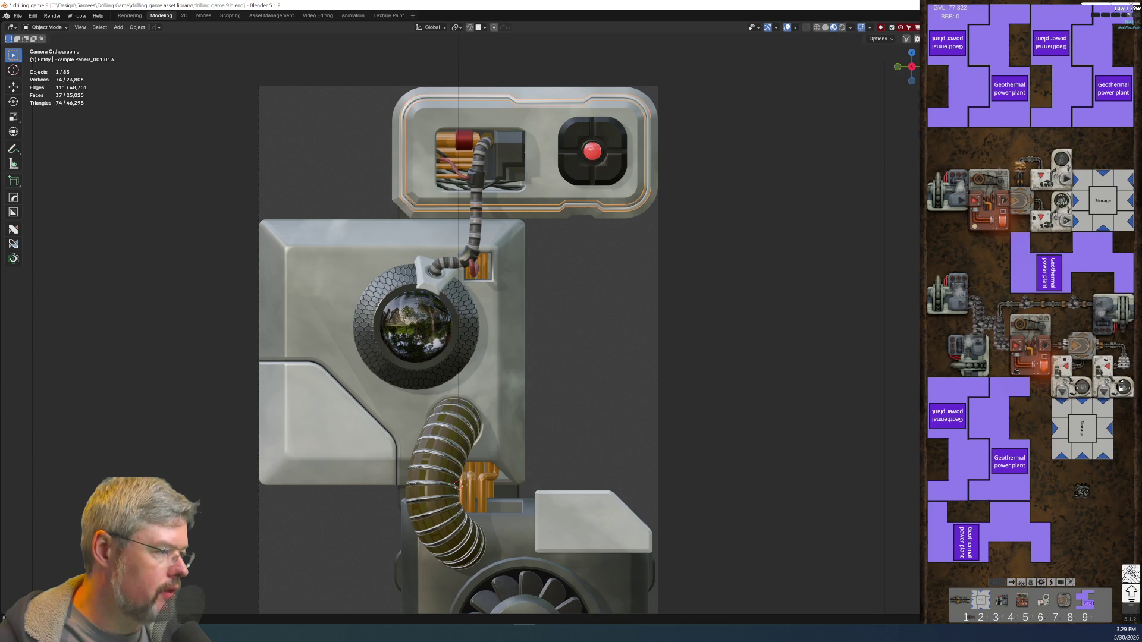
{"action": "key", "text": "ctrl+space"}
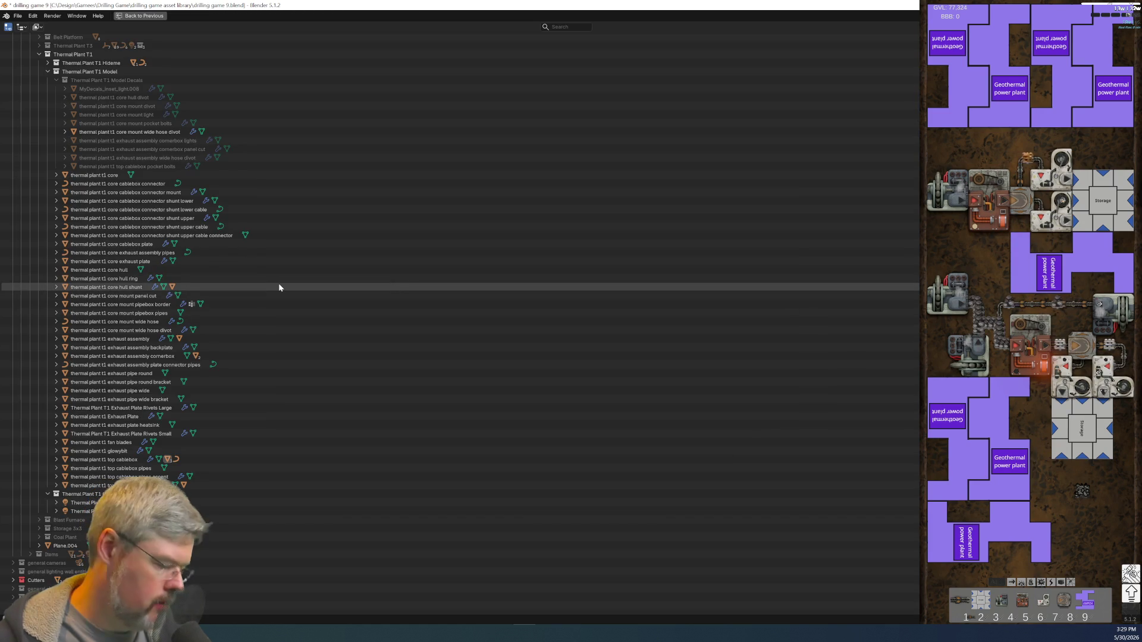
- Move Example Panels_001.013 into the Thermal Plant T1 Model Decals collection
{"action": "key", "text": "period"}
{"action": "scroll", "coordinate": [369, 366], "scroll_direction": "up", "scroll_amount": 5}
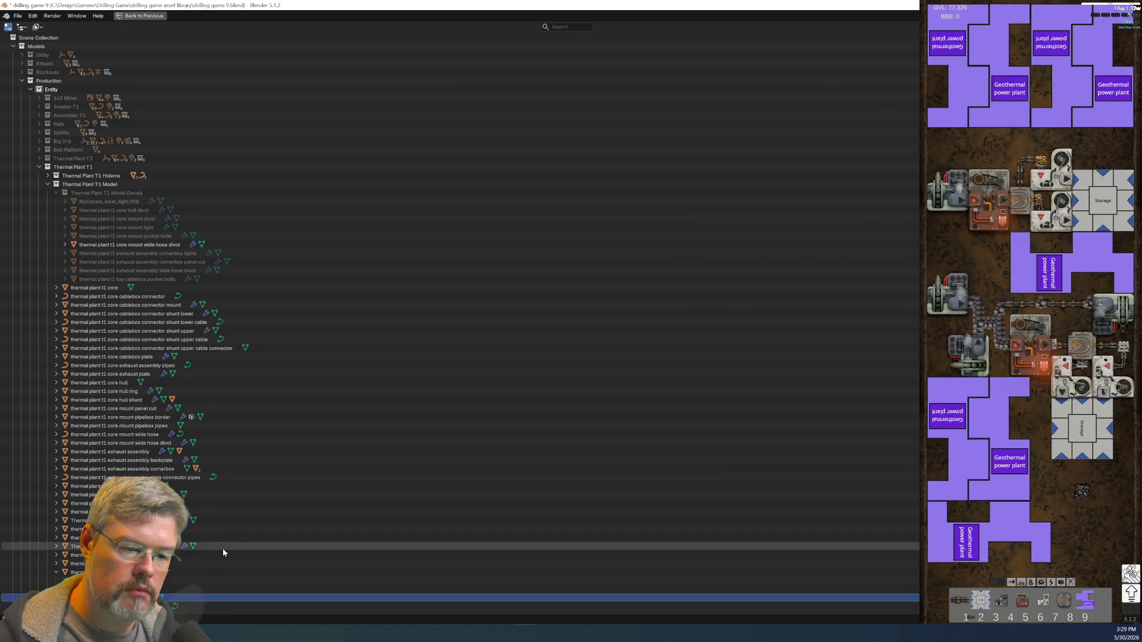
{"action": "mouse_move", "coordinate": [161, 597]}
{"action": "left_mouse_down"}
{"action": "mouse_move", "coordinate": [136, 326]}
{"action": "mouse_move", "coordinate": [109, 203]}
{"action": "left_mouse_up"}
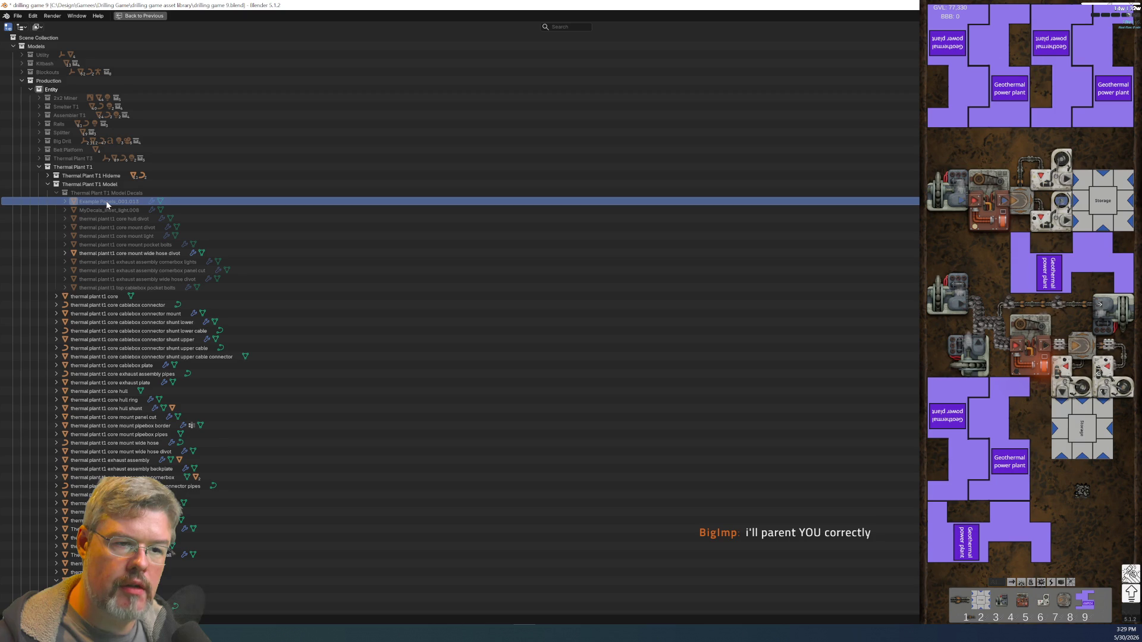
{"action": "double_click", "coordinate": [108, 203]}
{"action": "key", "text": "Escape"}
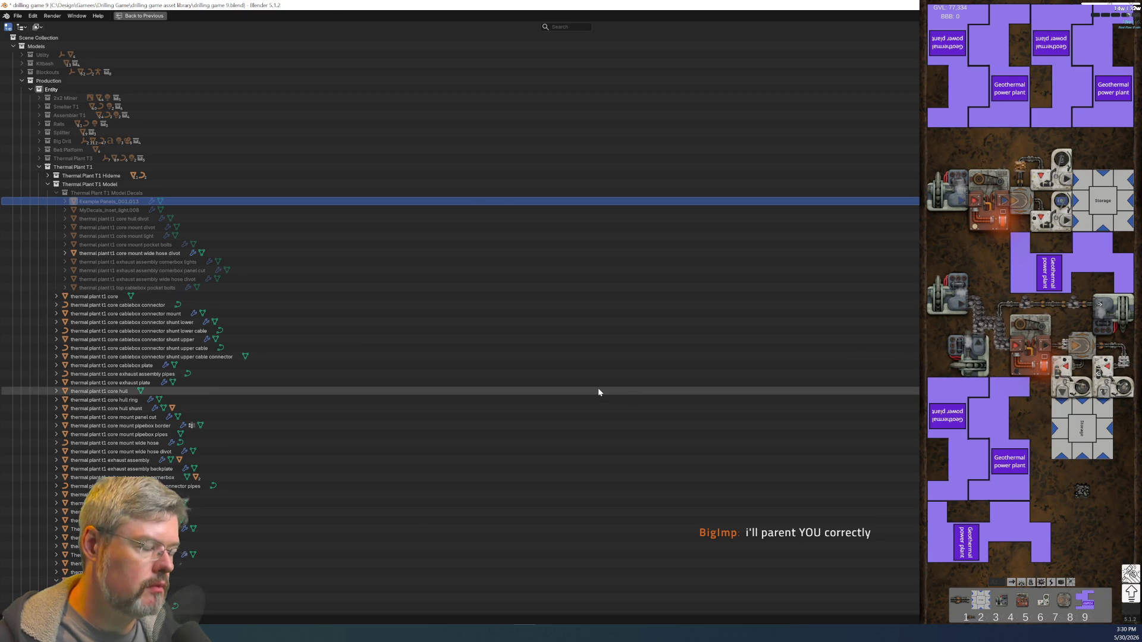
{"action": "key", "text": "ctrl+space"}
- Rename the top panel frame decal to 'thermal plant t1 top cablebox Panel Line'
{"action": "left_click", "coordinate": [534, 121]}
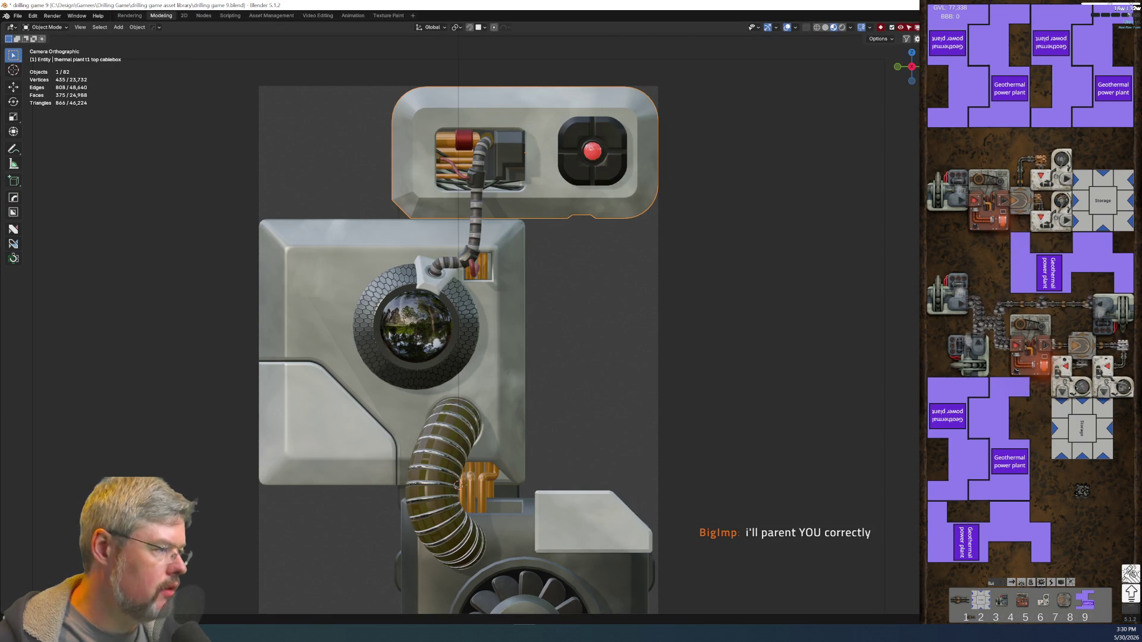
{"action": "key", "text": "ctrl+z"}
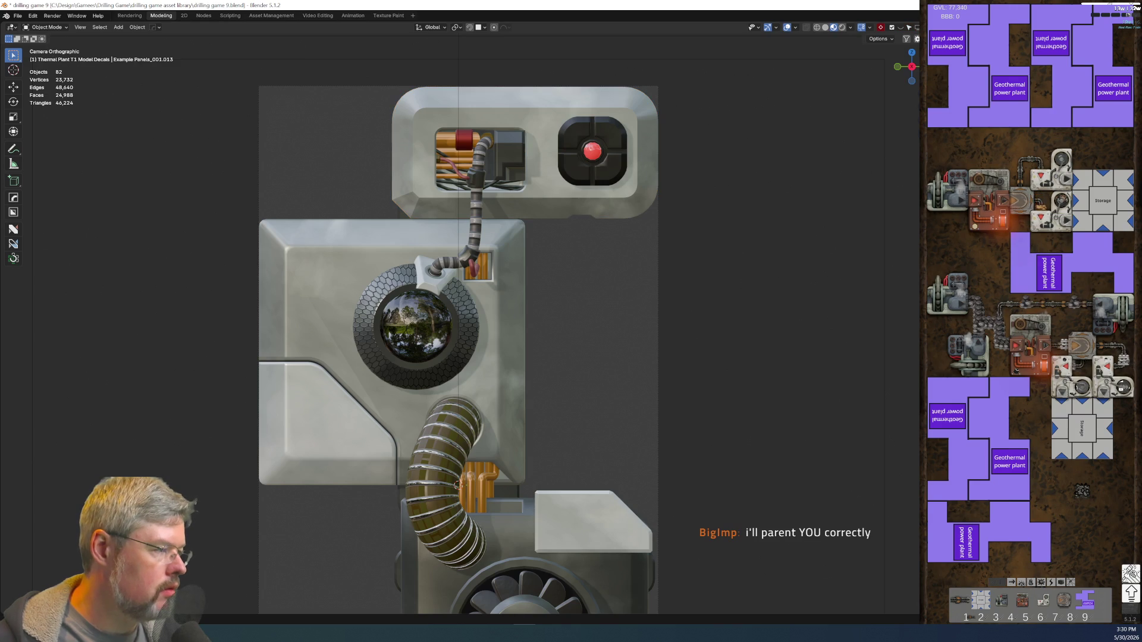
{"action": "key", "text": "ctrl+z"}
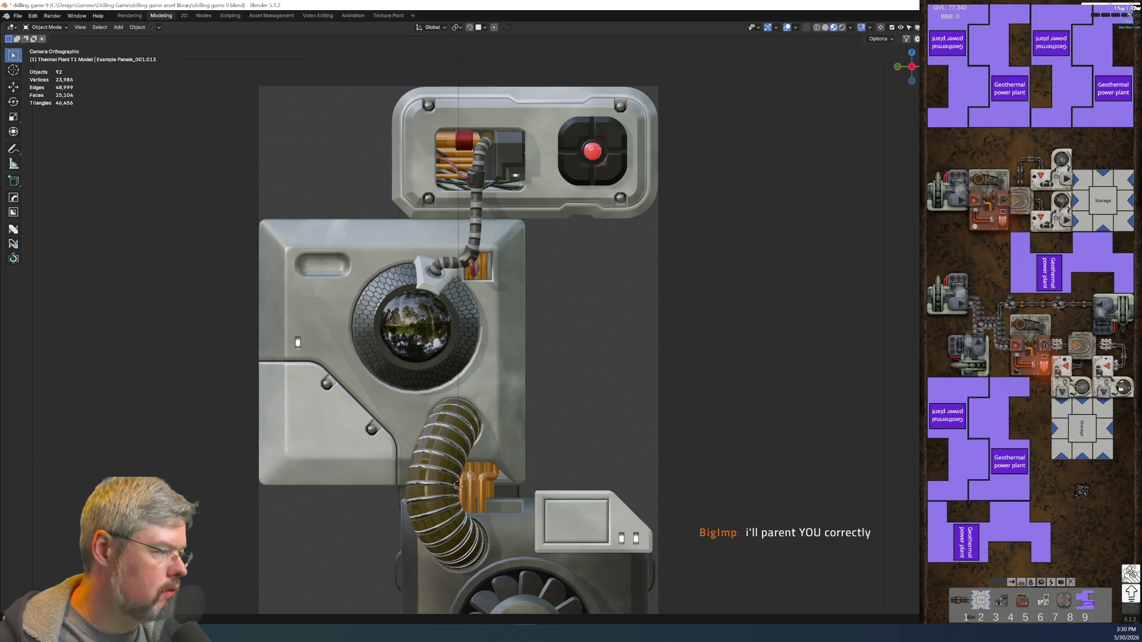
{"action": "key", "text": "ctrl+z"}
{"action": "key", "text": "F2"}
{"action": "type", "text": "thermal plant t1 top cablebox"}
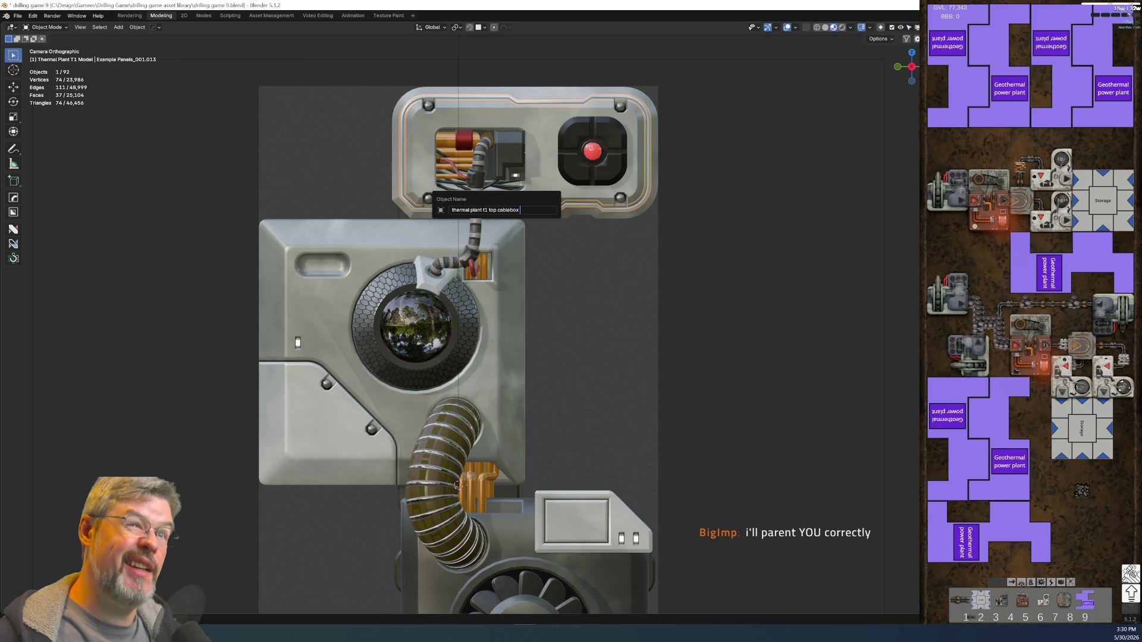
{"action": "type", "text": "Panel Line"}
{"action": "key", "text": "Return"}
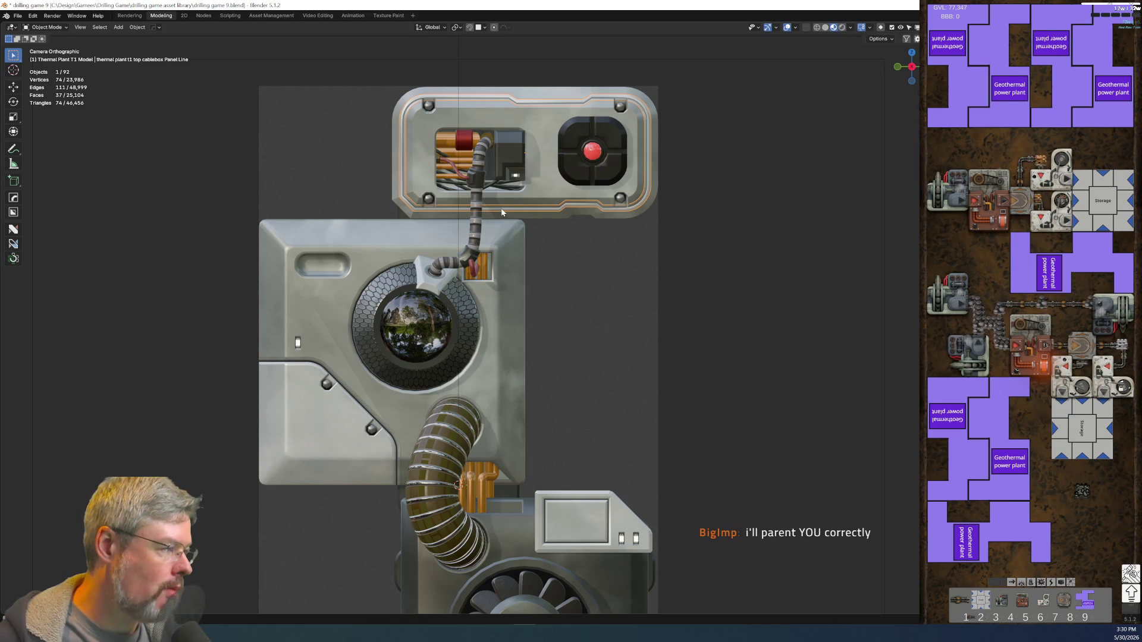
- Rename the small light decal to 'thermal plant t1 top cablebox protrusion light' using the protrusion's name
{"action": "left_click", "coordinate": [515, 175]}
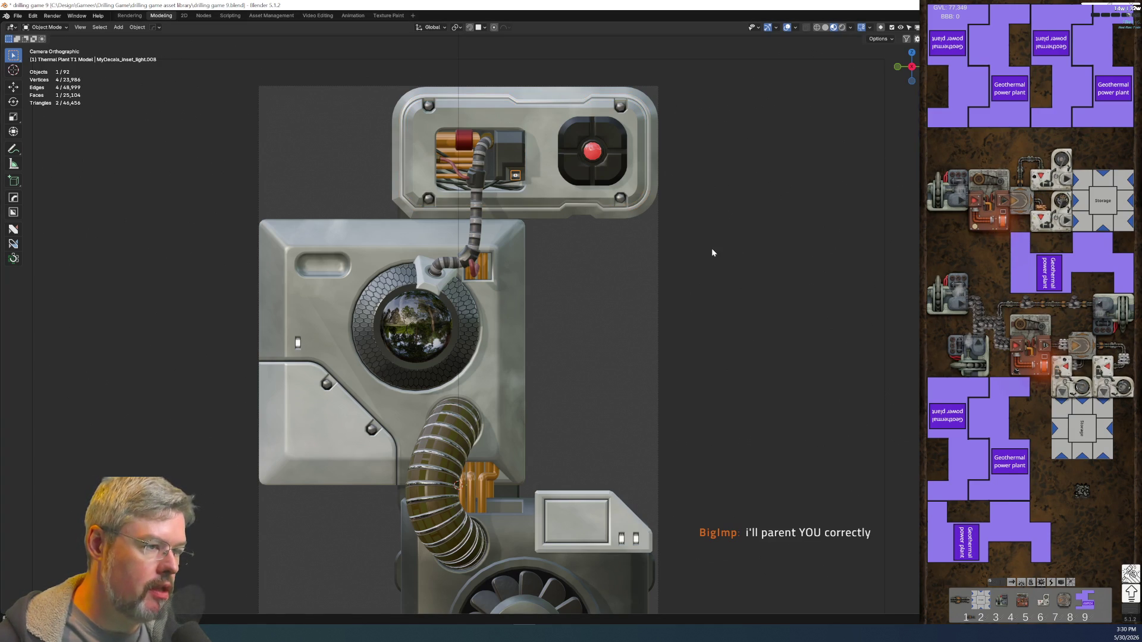
{"action": "left_click", "coordinate": [512, 147]}
{"action": "key", "text": "F2"}
{"action": "key", "text": "ctrl+c"}
{"action": "key", "text": "Escape"}
{"action": "left_click", "coordinate": [515, 176]}
{"action": "key", "text": "F2"}
{"action": "key", "text": "ctrl+v"}
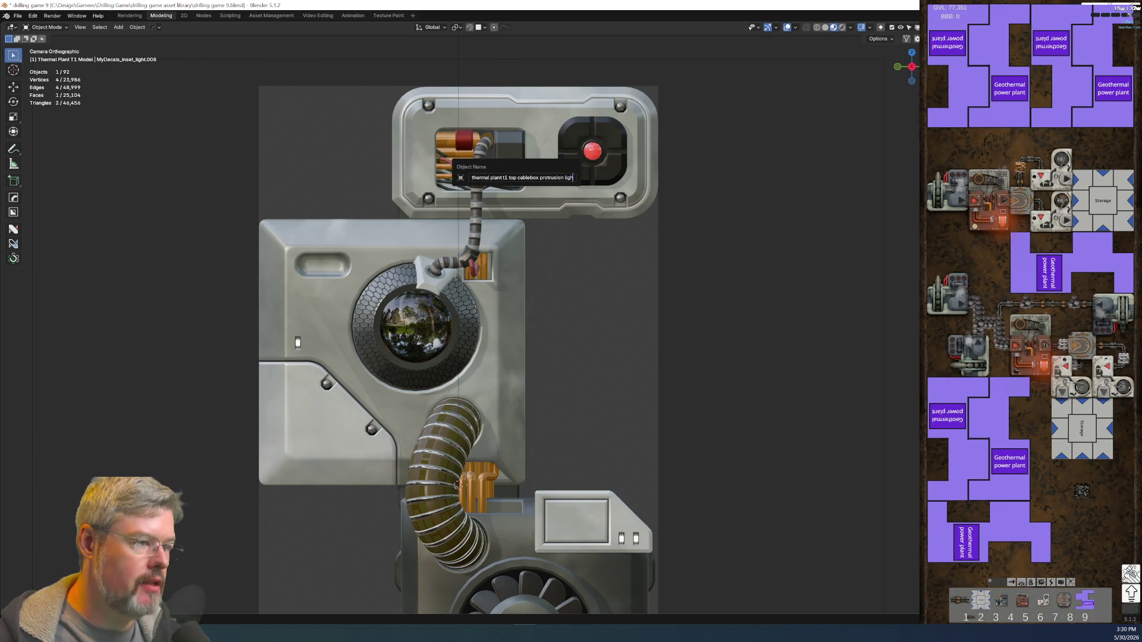
{"action": "type", "text": "light"}
{"action": "key", "text": "Return"}
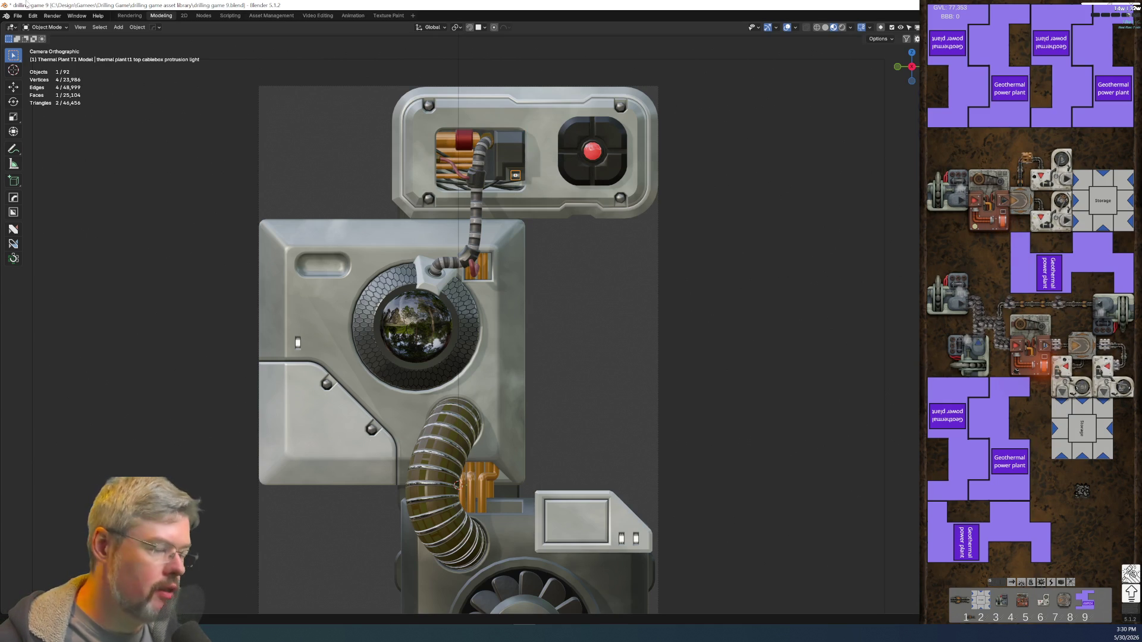
{"action": "left_click", "coordinate": [18, 15]}
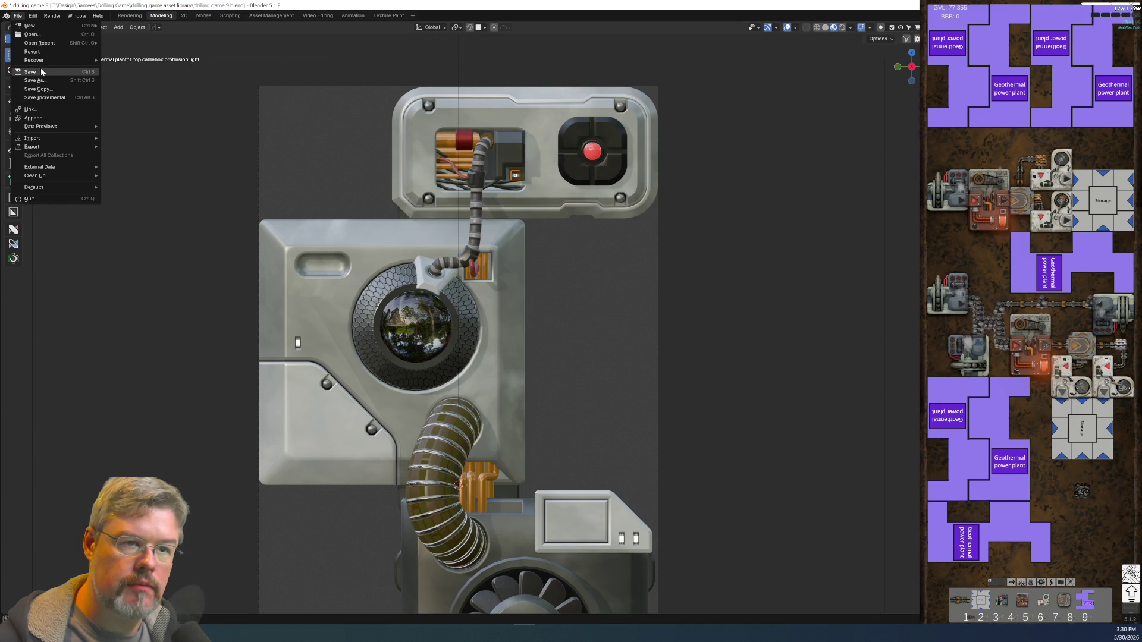
- Save the file, hide the decal objects and check the core mount's name
{"action": "left_click", "coordinate": [39, 70]}
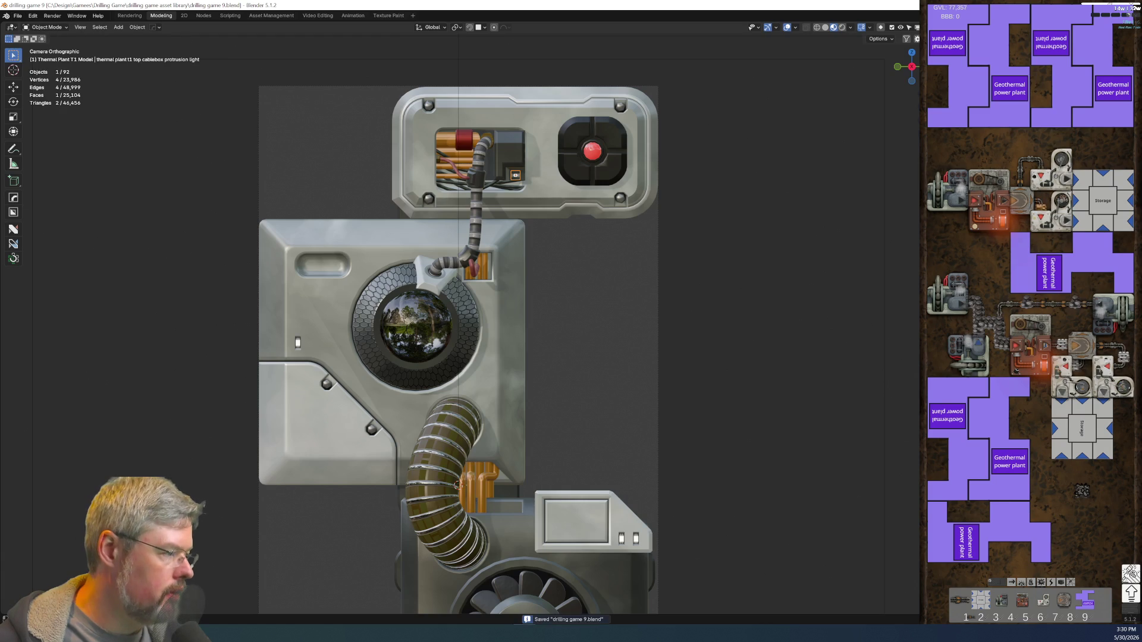
{"action": "key", "text": "h"}
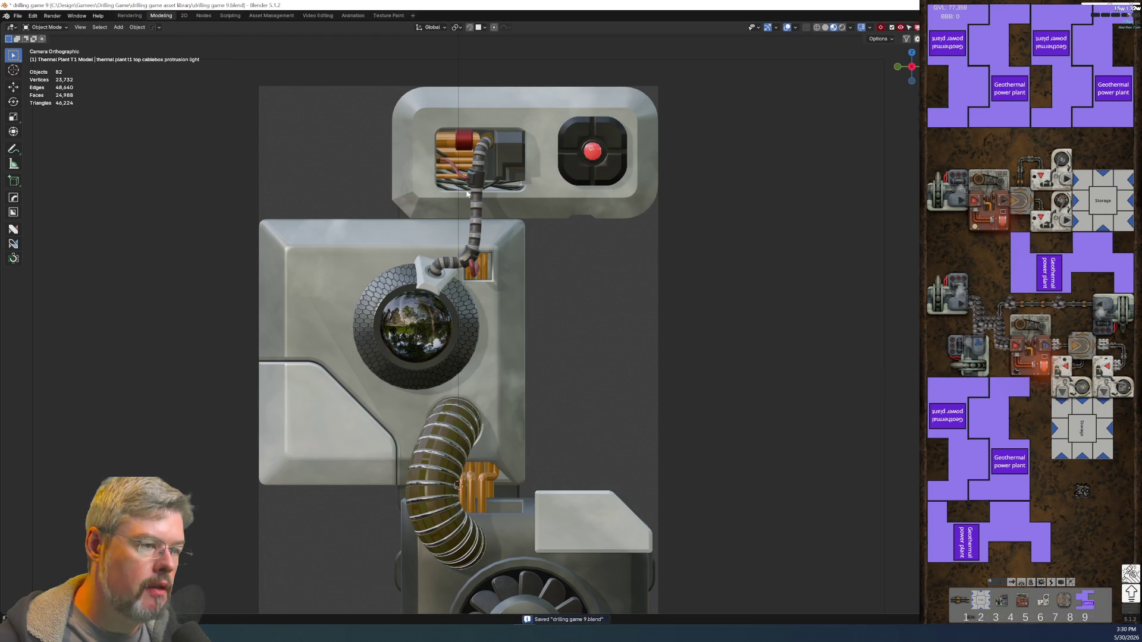
{"action": "left_click", "coordinate": [491, 280]}
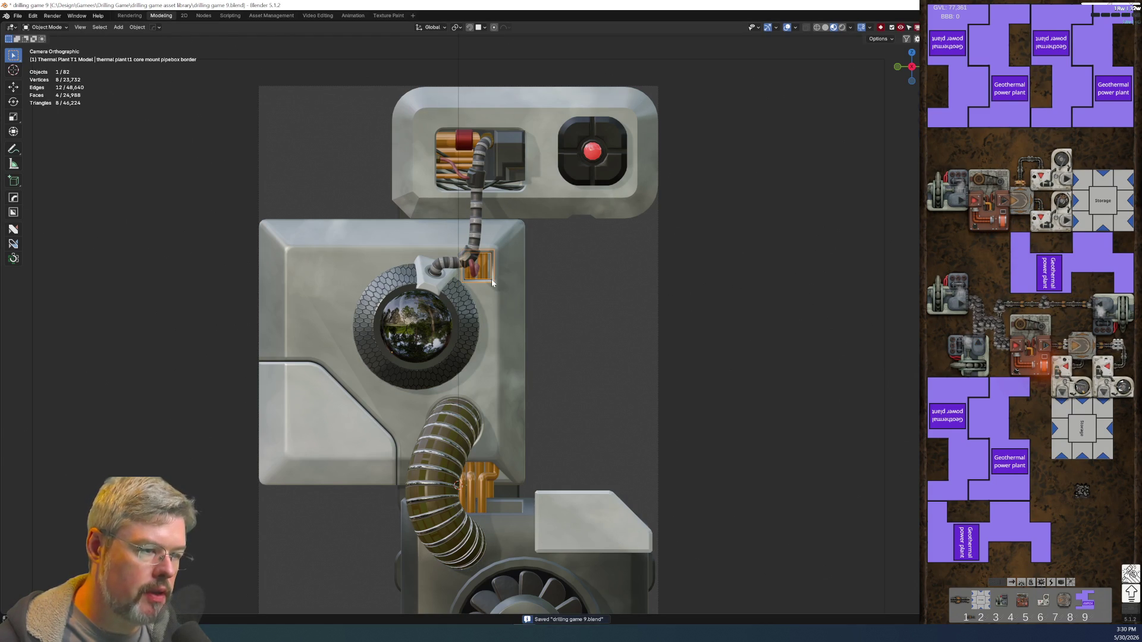
{"action": "key", "text": "F2"}
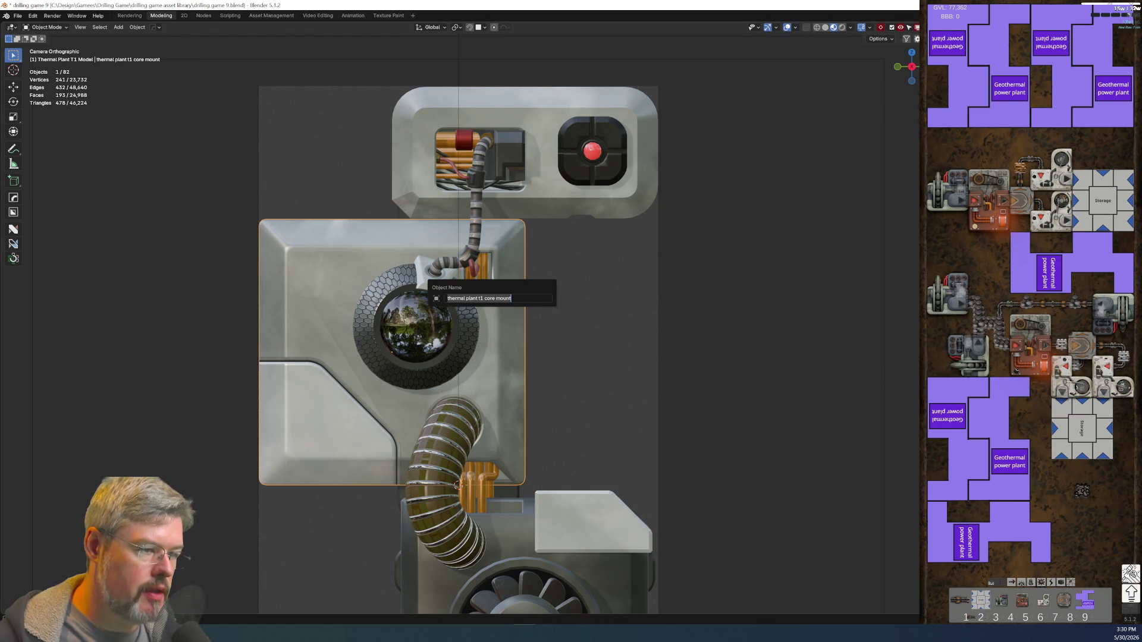
{"action": "key", "text": "Return"}
- Parent the small pipebox border to the core mount
{"action": "left_click", "coordinate": [485, 277]}
{"action": "key", "text": "F2"}
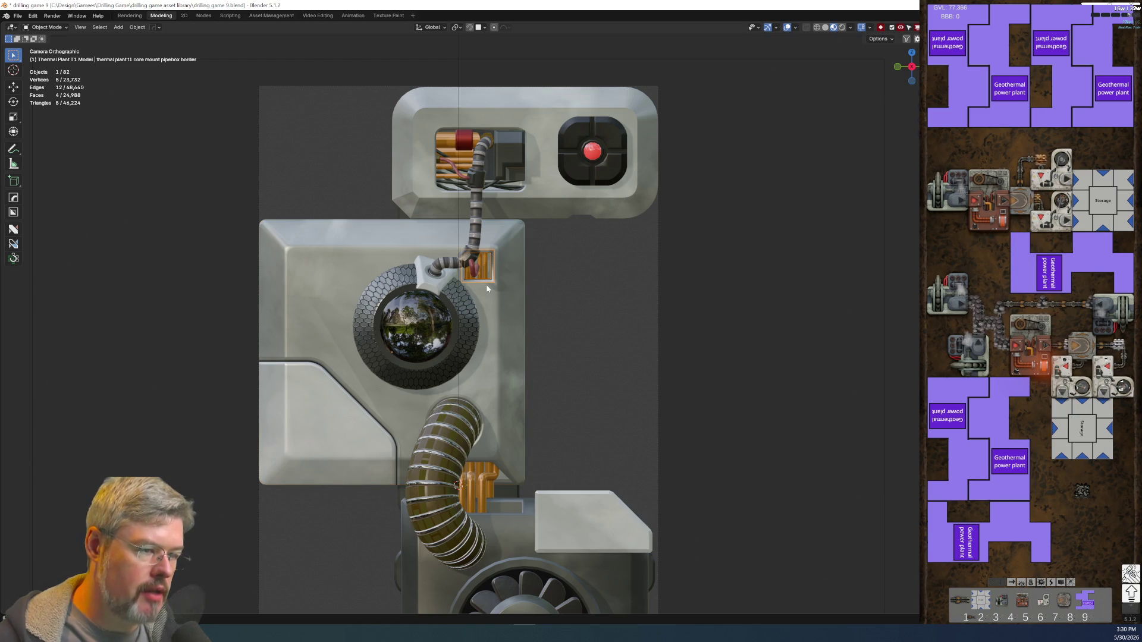
{"action": "left_click", "coordinate": [486, 285], "text": "shift"}
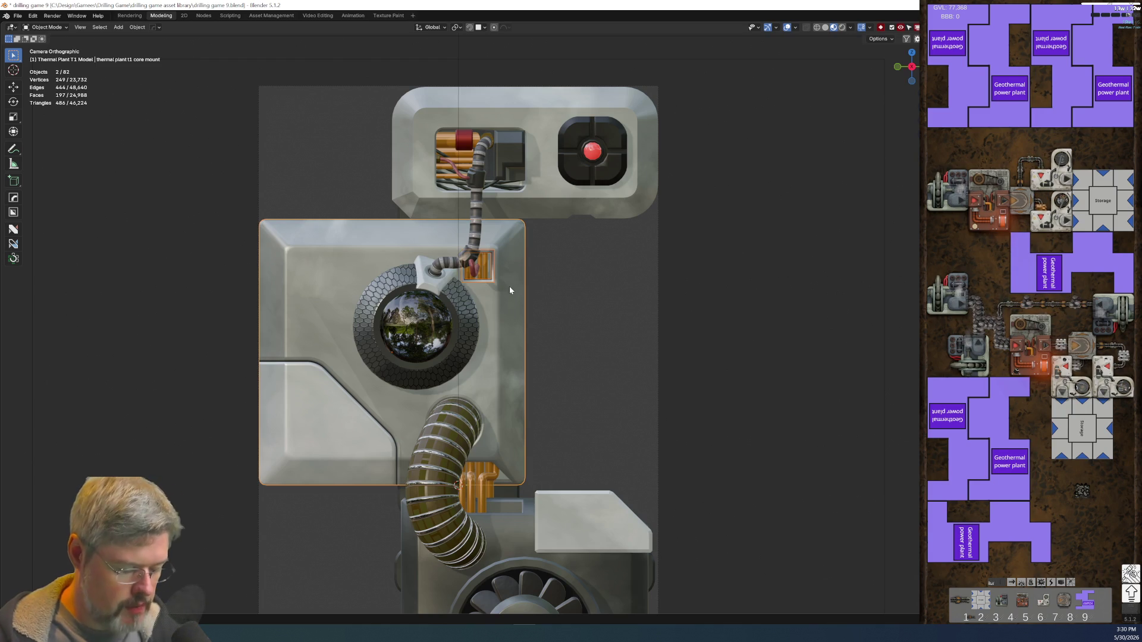
{"action": "key", "text": "ctrl+p"}
{"action": "left_click", "coordinate": [509, 289]}
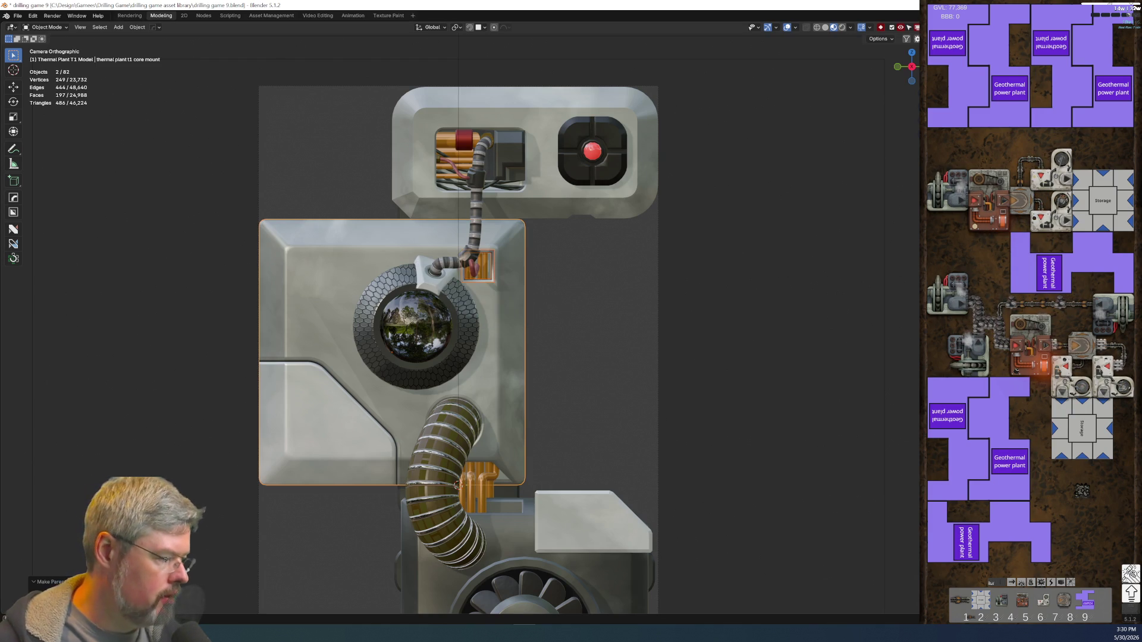
- Move the pipebox border into the Thermal Plant T1 Model Decals collection
{"action": "left_click", "coordinate": [801, 348]}
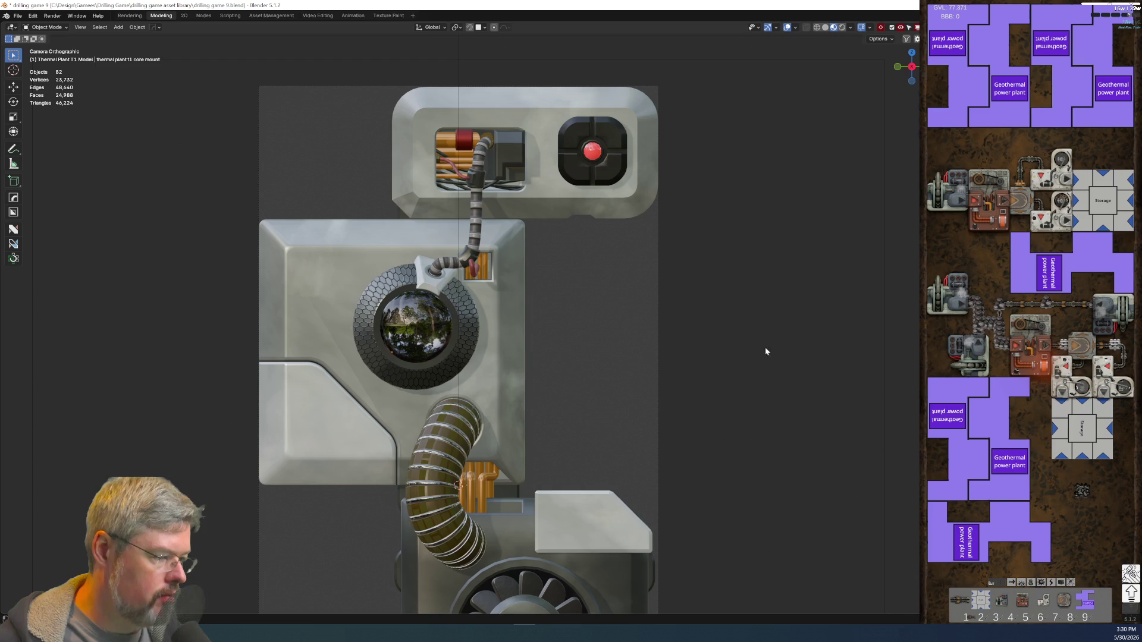
{"action": "left_click", "coordinate": [467, 283]}
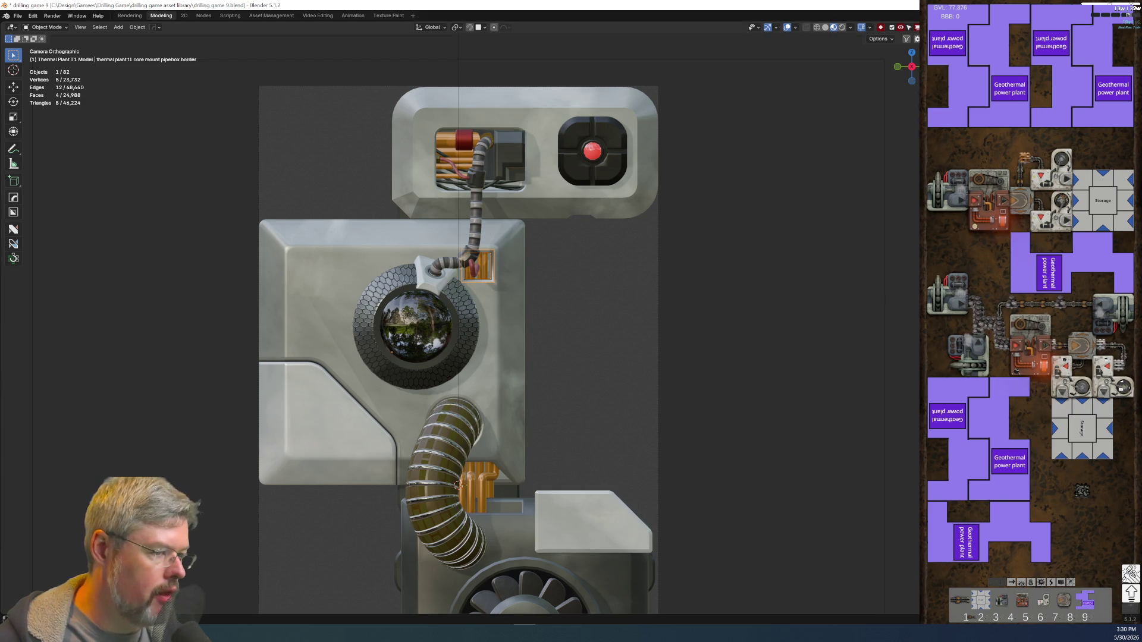
{"action": "mouse_move", "coordinate": [483, 286]}
{"action": "left_mouse_down"}
{"action": "mouse_move", "coordinate": [866, 289]}
{"action": "mouse_move", "coordinate": [866, 276]}
{"action": "mouse_move", "coordinate": [701, 289]}
{"action": "left_mouse_up"}
{"action": "left_click", "coordinate": [457, 274]}
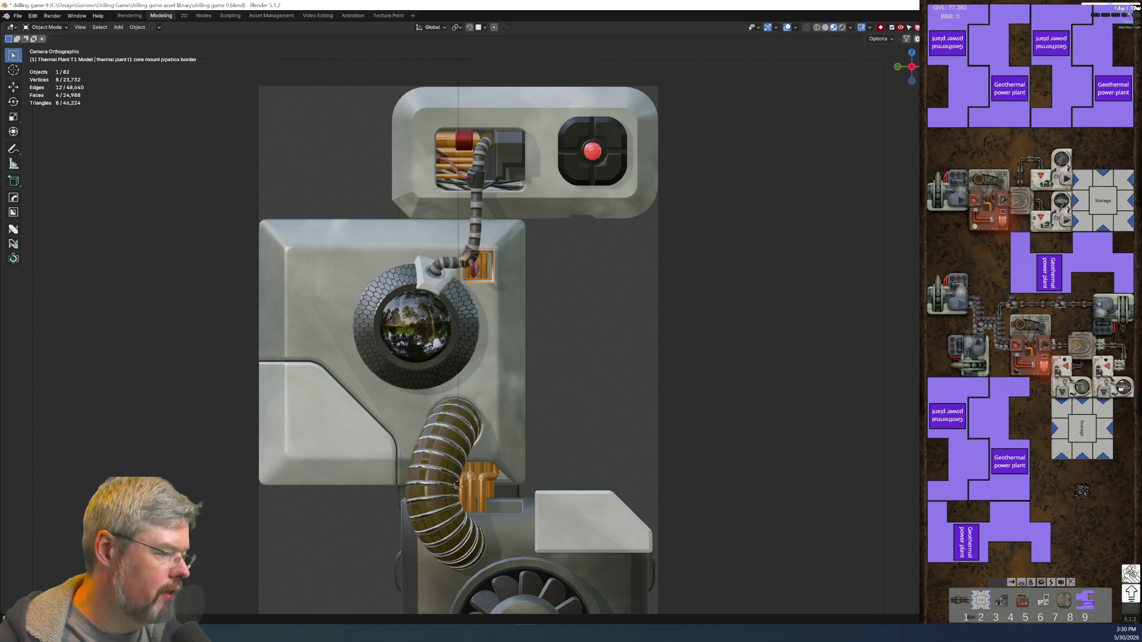
{"action": "key", "text": "ctrl+space"}
{"action": "mouse_move", "coordinate": [113, 354]}
{"action": "left_mouse_down"}
{"action": "mouse_move", "coordinate": [139, 130]}
{"action": "mouse_move", "coordinate": [121, 113]}
{"action": "left_mouse_up"}
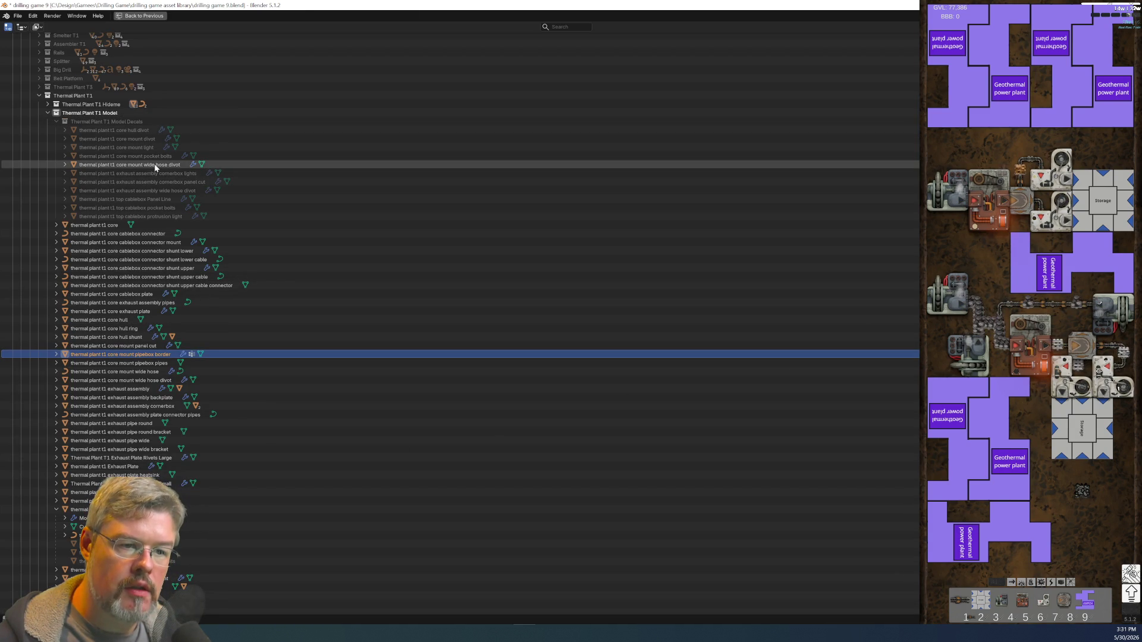
{"action": "left_click_drag", "start_coordinate": [119, 354], "coordinate": [98, 119]}
- Delete the wide hose divot object and the orange pipe box at the hose end
{"action": "left_click", "coordinate": [111, 173]}
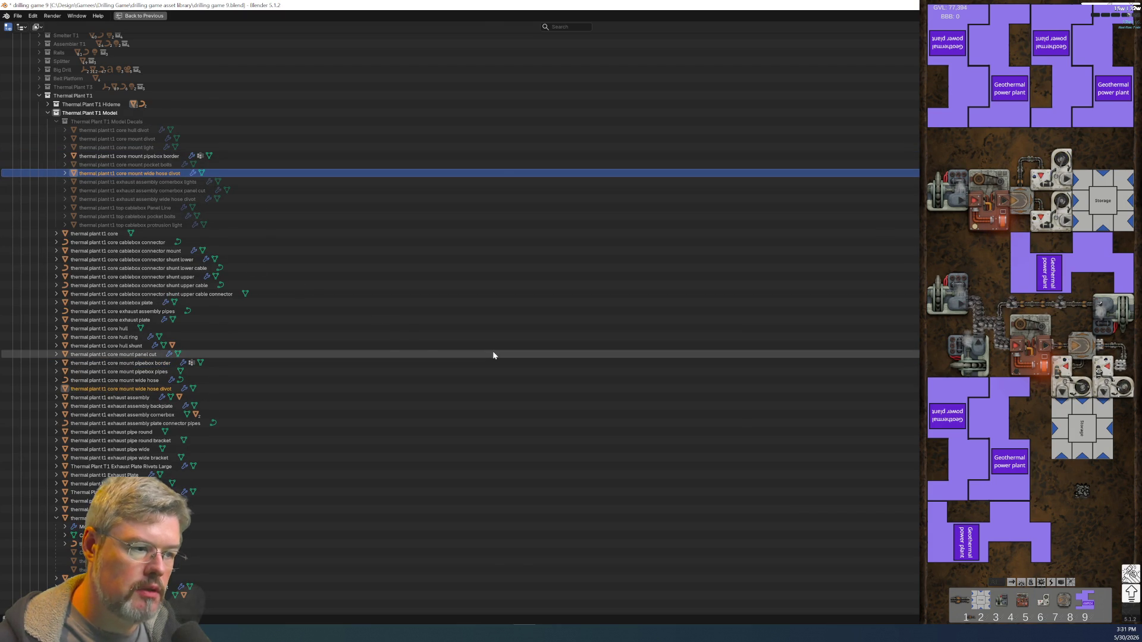
{"action": "key", "text": "ctrl+space"}
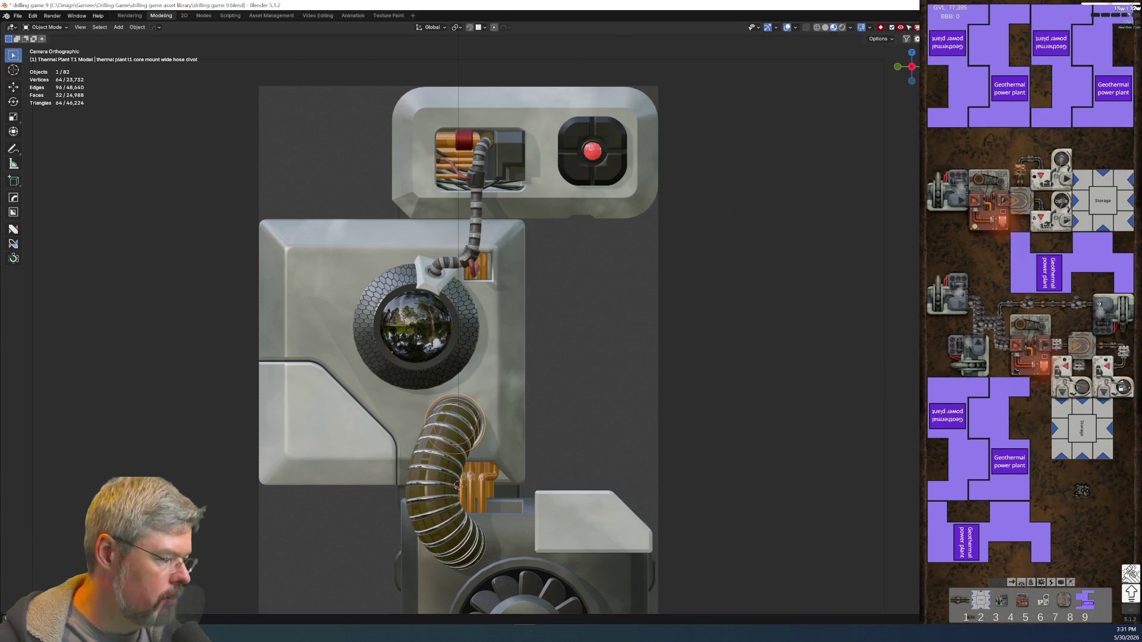
{"action": "key", "text": "Delete"}
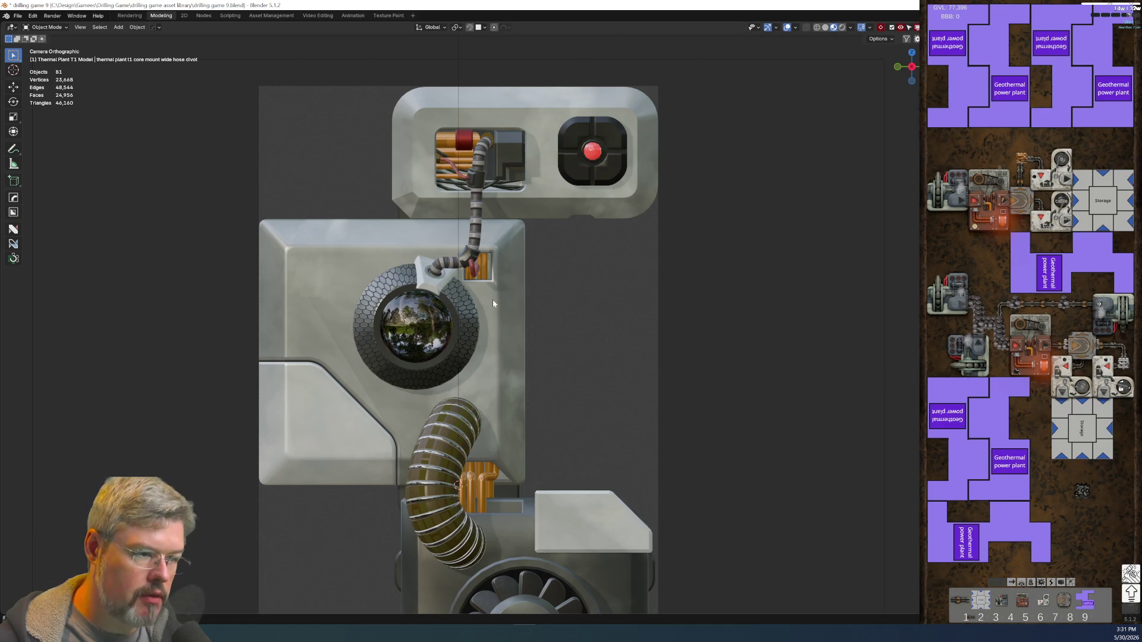
{"action": "left_click", "coordinate": [485, 279]}
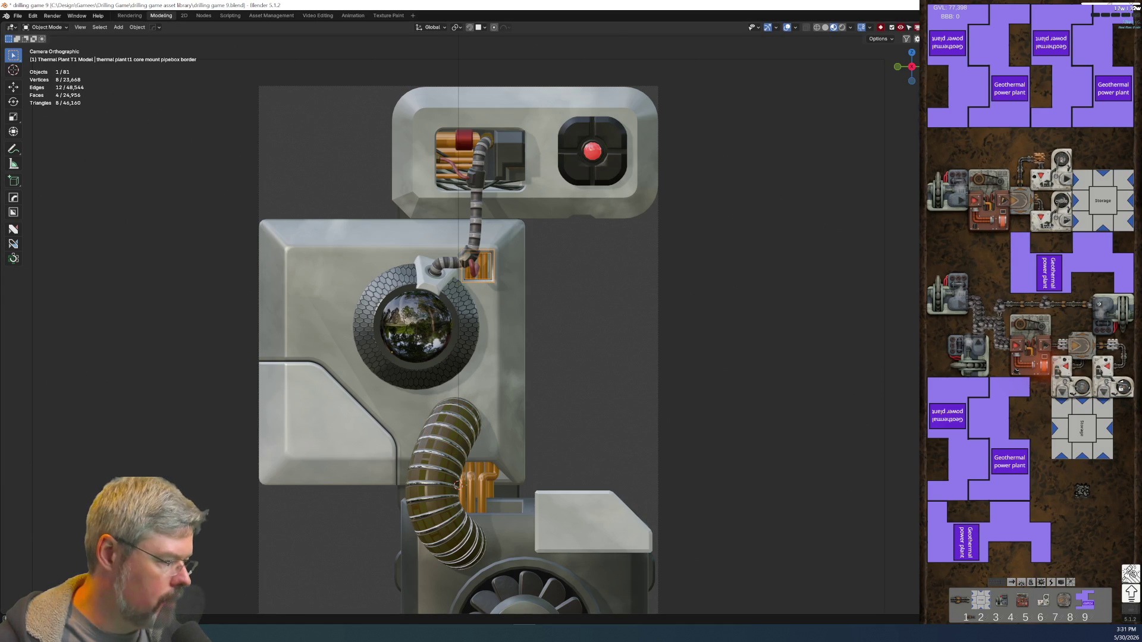
{"action": "key", "text": "Delete"}
- Switch the viewport from wireframe through solid to rendered shading
{"action": "scroll", "coordinate": [633, 393], "scroll_direction": "down", "scroll_amount": 3}
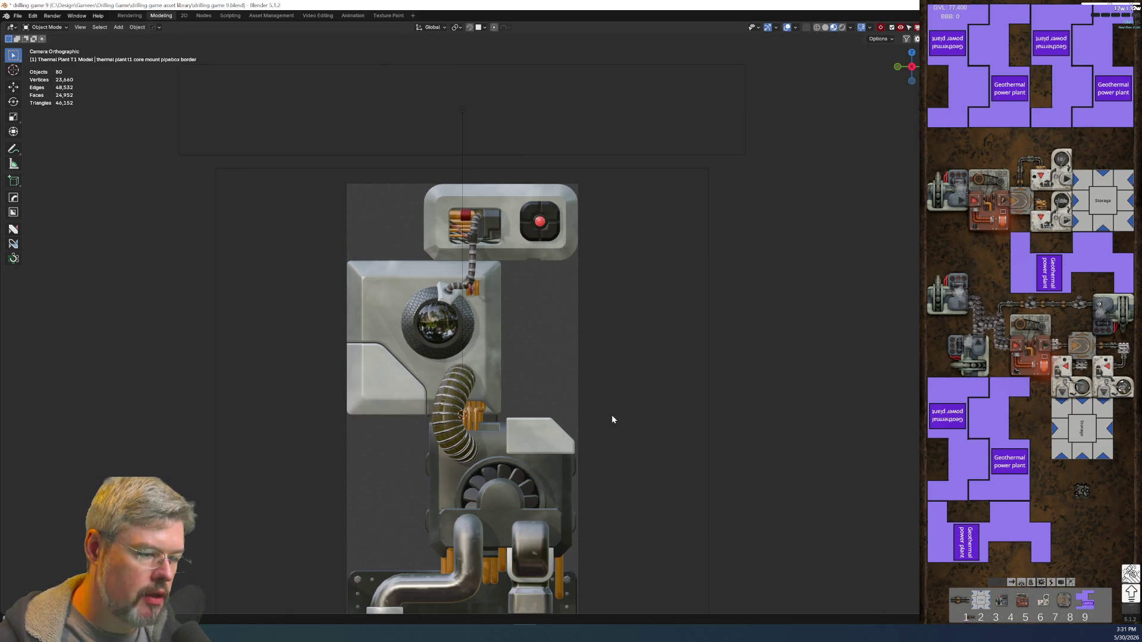
{"action": "key", "text": "shift+z"}
{"action": "key", "text": "z"}
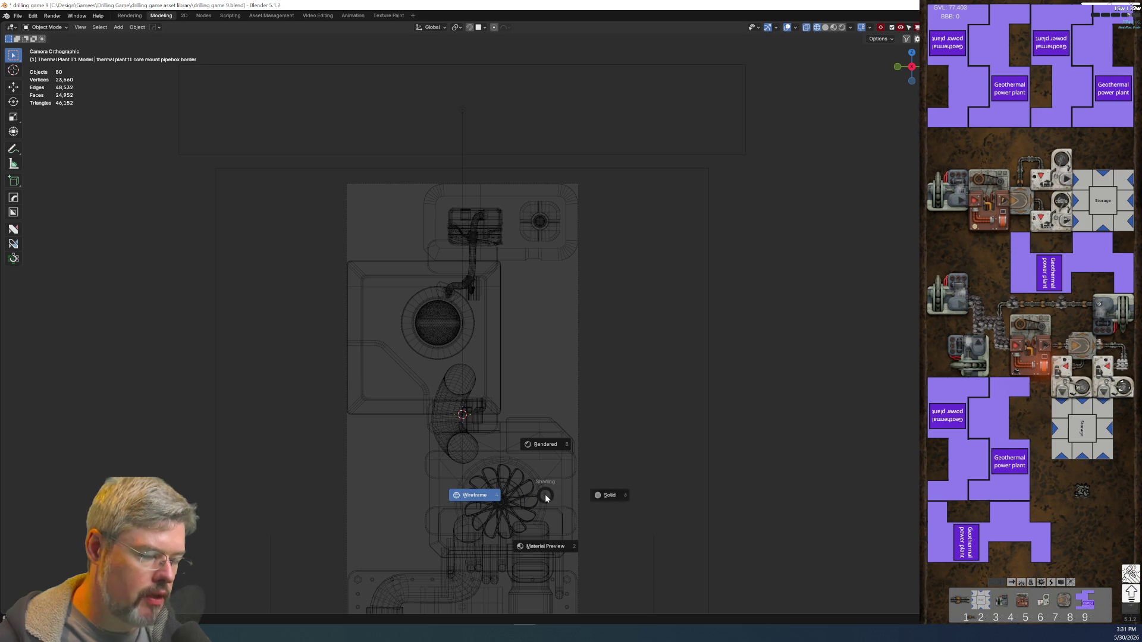
{"action": "left_click", "coordinate": [601, 488]}
{"action": "middle_click_drag", "start_coordinate": [540, 387], "coordinate": [539, 301], "text": "shift"}
{"action": "key", "text": "z"}
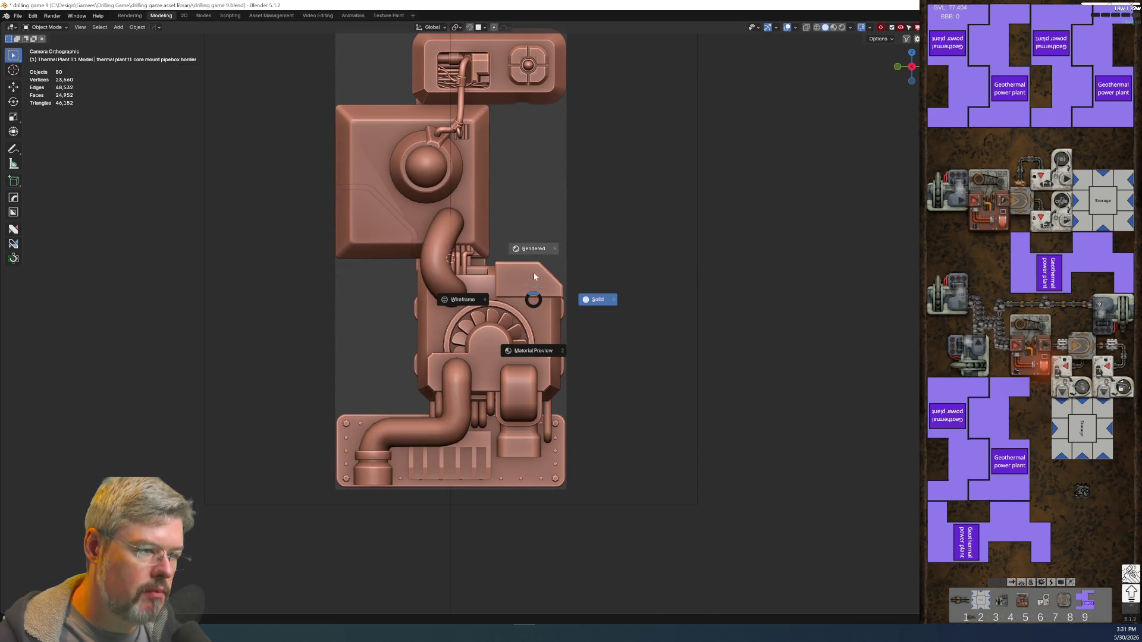
{"action": "left_click", "coordinate": [533, 255]}
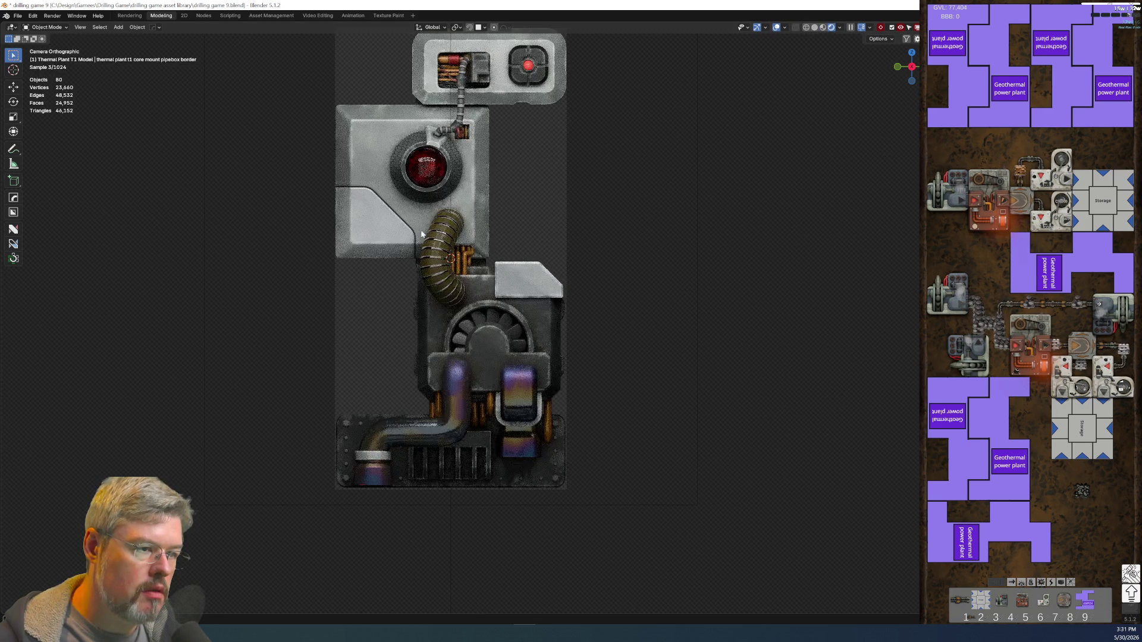
{"action": "scroll", "coordinate": [339, 360], "scroll_direction": "up", "scroll_amount": 4}
- Parent the panel cut object to the core mount
{"action": "left_click", "coordinate": [346, 350]}
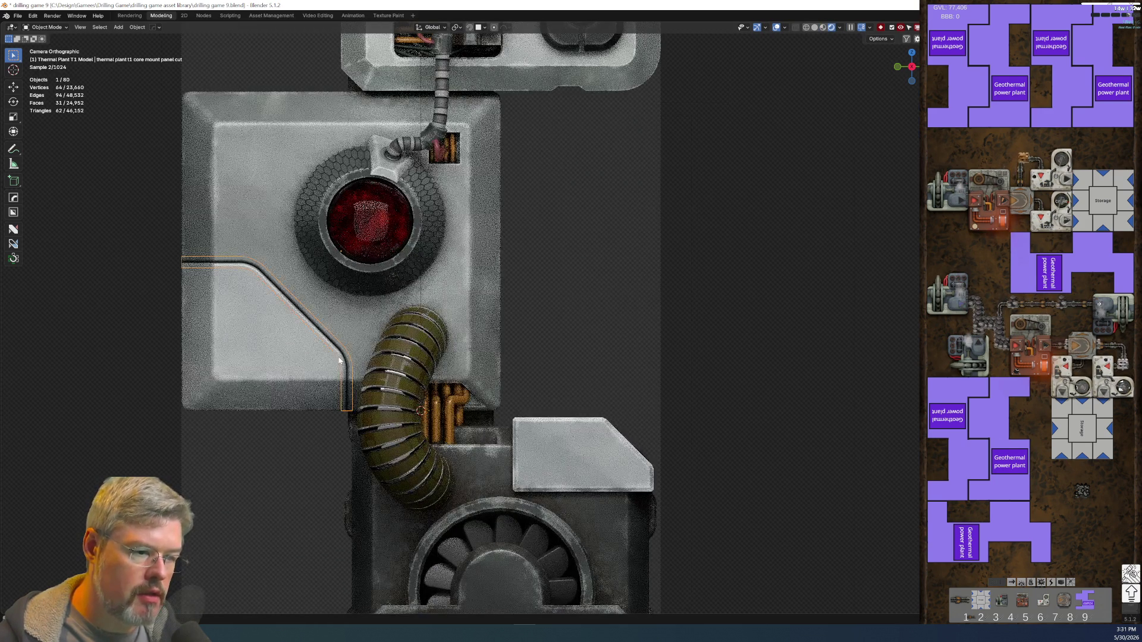
{"action": "left_click", "coordinate": [353, 328], "text": "shift"}
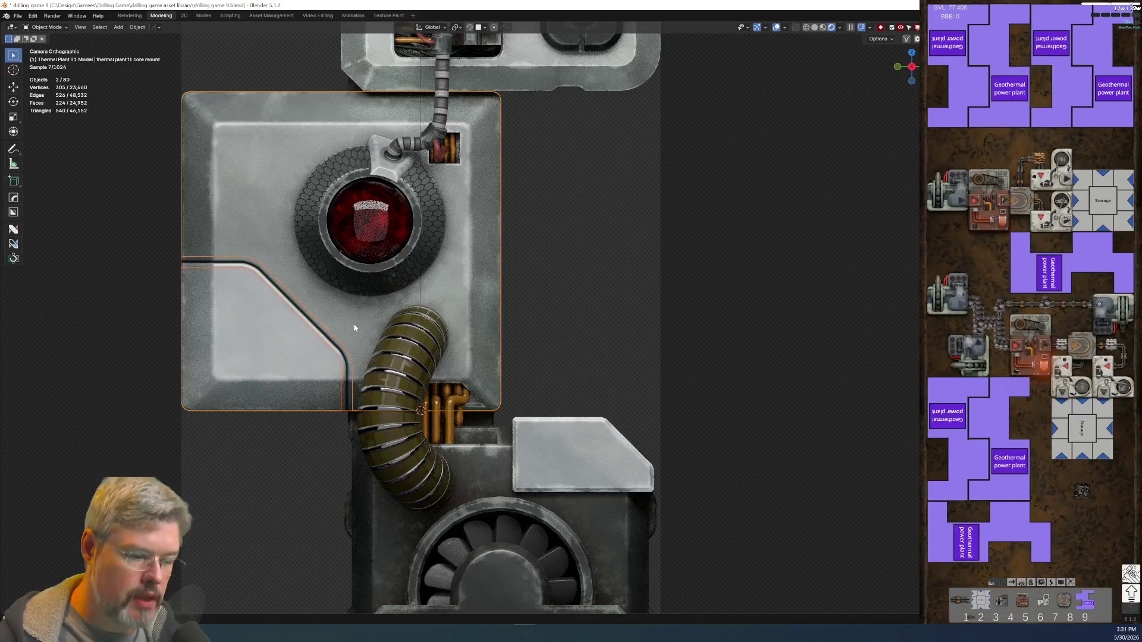
{"action": "key", "text": "ctrl+p"}
{"action": "left_click", "coordinate": [354, 328]}
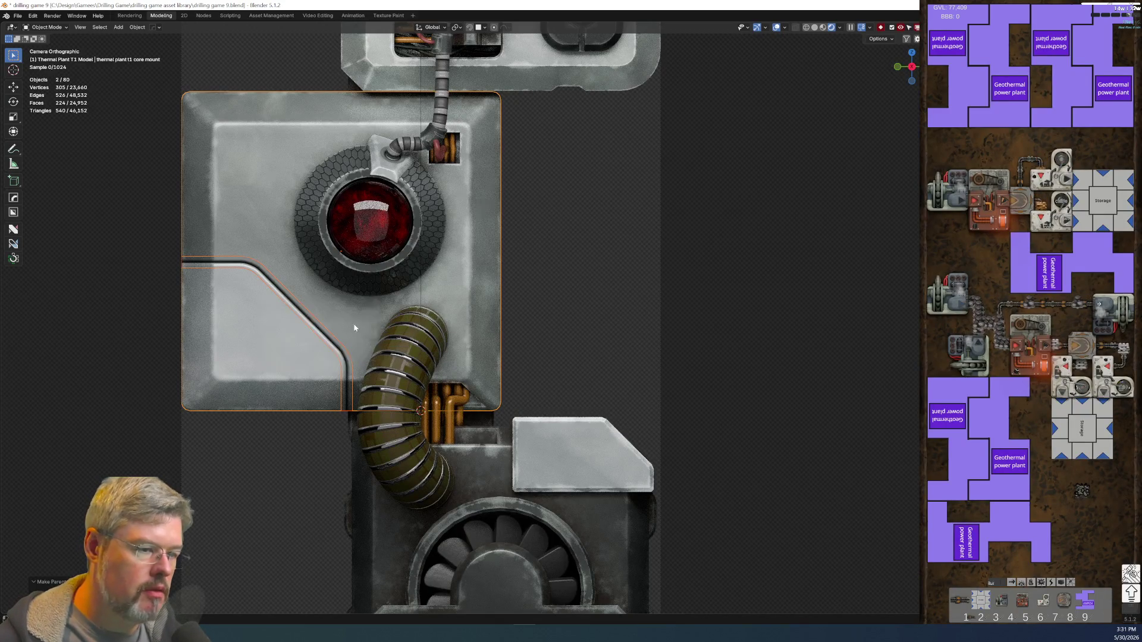
{"action": "left_click", "coordinate": [354, 328]}
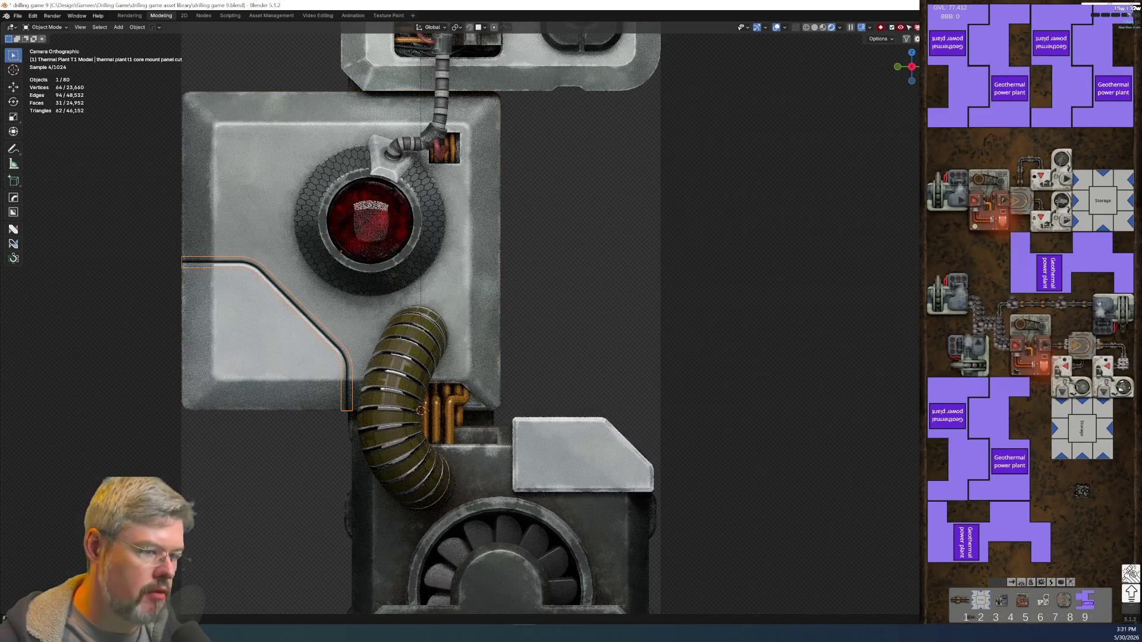
{"action": "key", "text": "ctrl+space"}
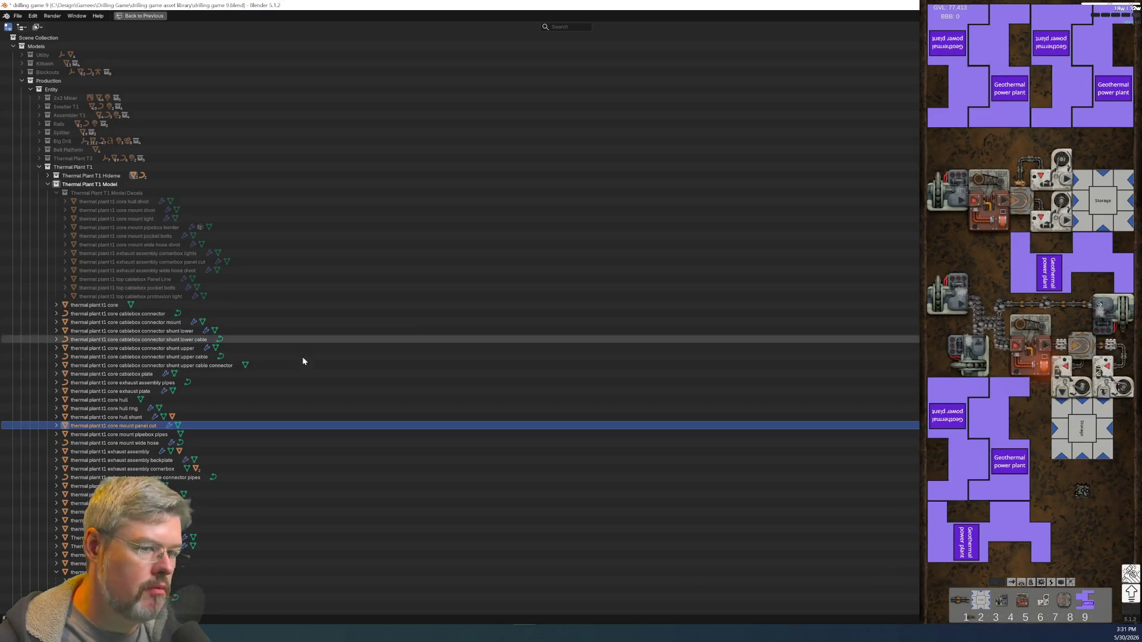
- File the mount panel cut under Model Decals and parent the divot to the core hull shunt, keeping transform
{"action": "left_click_drag", "start_coordinate": [119, 426], "coordinate": [95, 193]}
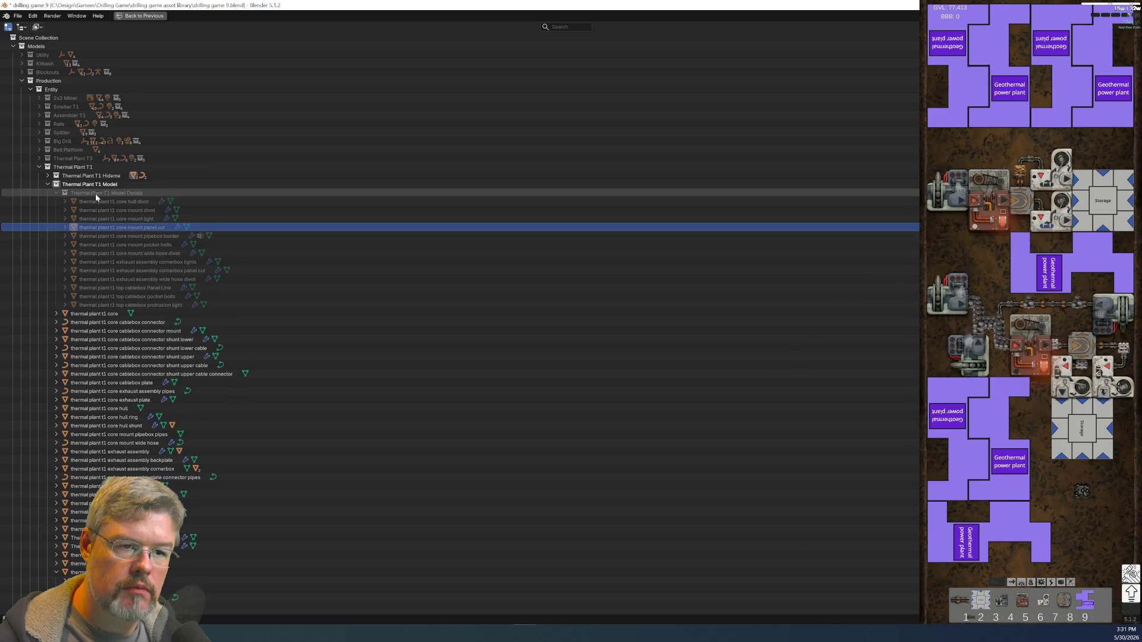
{"action": "key", "text": "ctrl+space"}
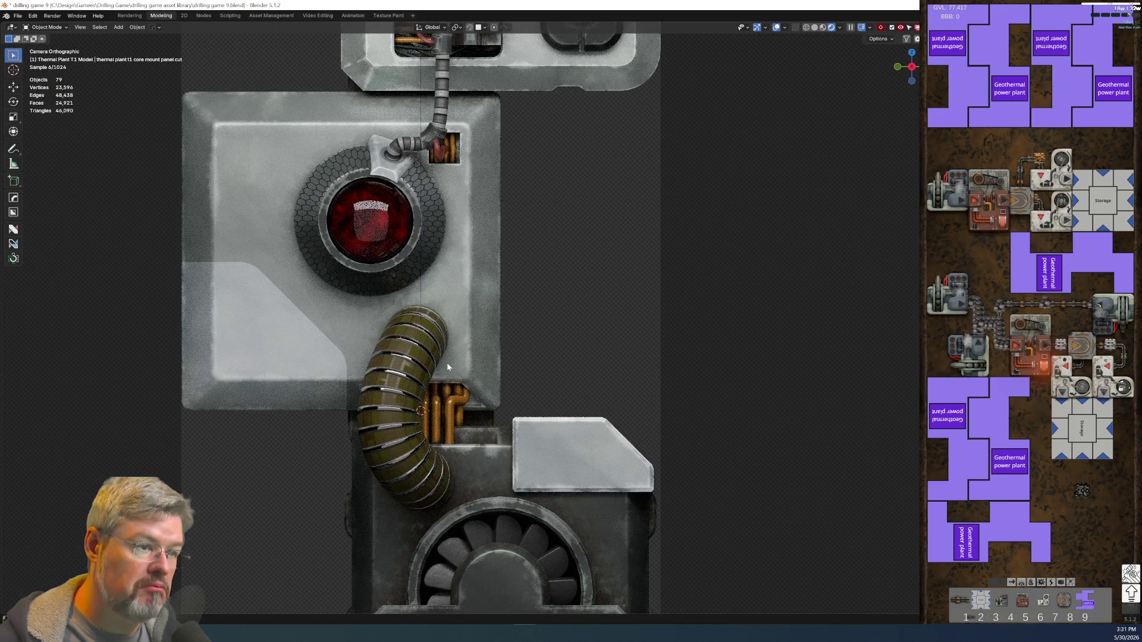
{"action": "left_click", "coordinate": [390, 161]}
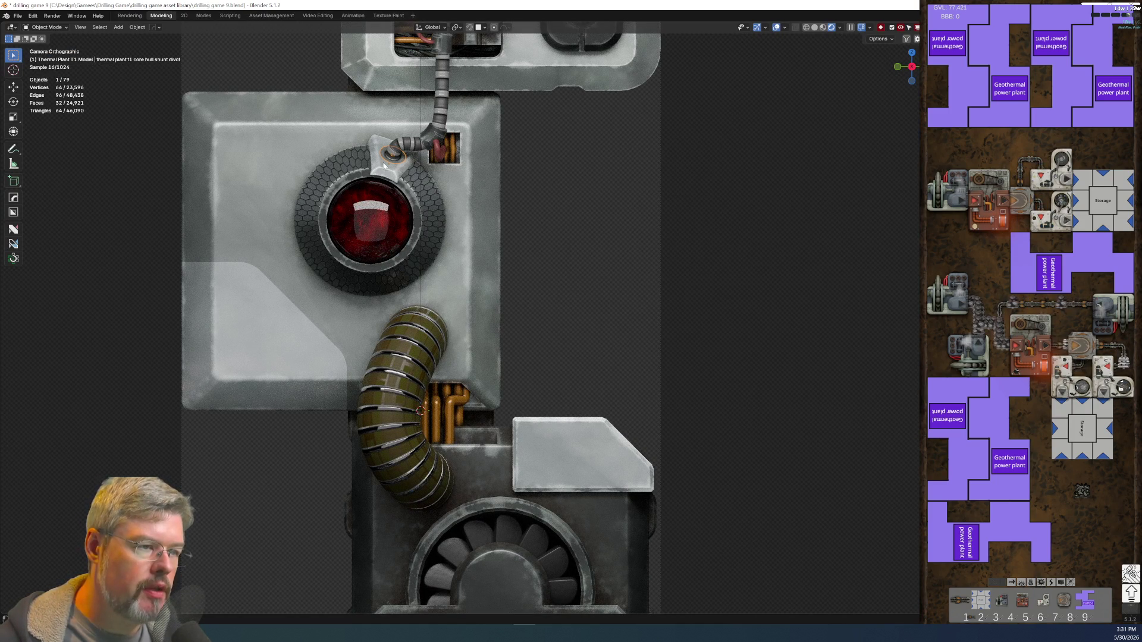
{"action": "left_click", "coordinate": [384, 175], "text": "shift"}
{"action": "key", "text": "ctrl+p"}
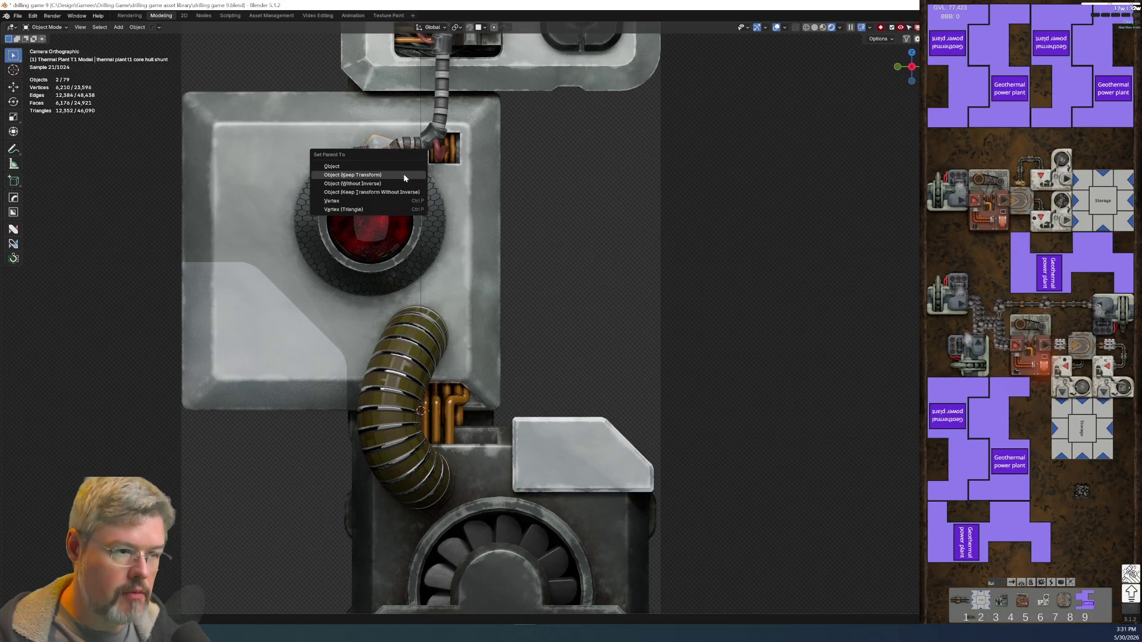
{"action": "left_click", "coordinate": [403, 176]}
{"action": "left_click", "coordinate": [525, 186]}
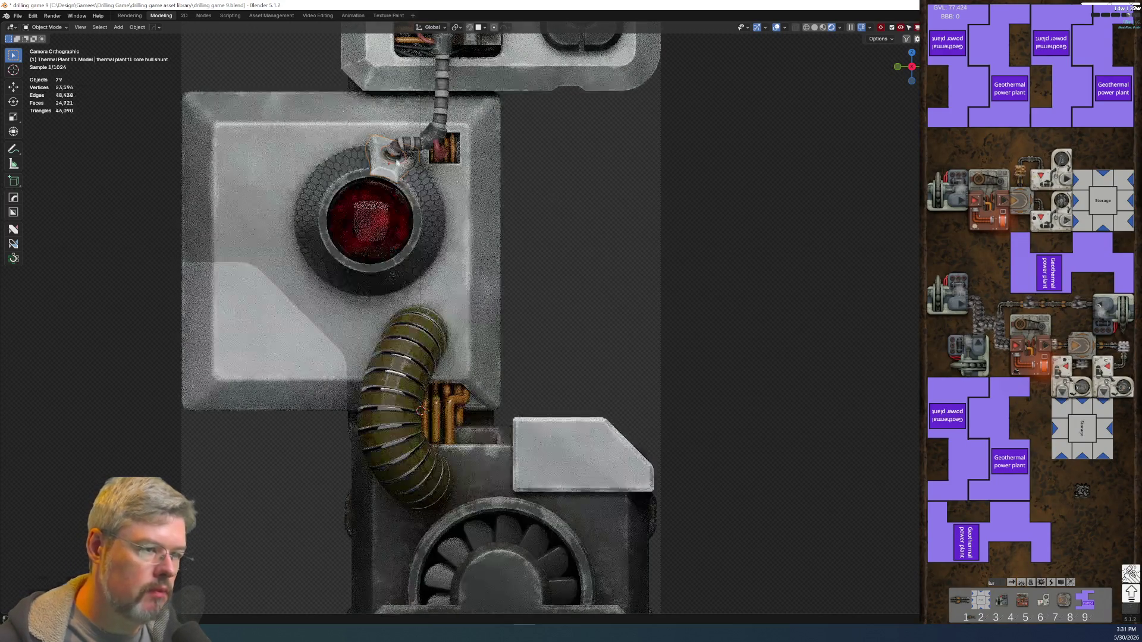
- Move the core hull shunt divot into the Thermal Plant T1 Model Decals collection
{"action": "left_click", "coordinate": [385, 165]}
{"action": "left_click", "coordinate": [391, 154]}
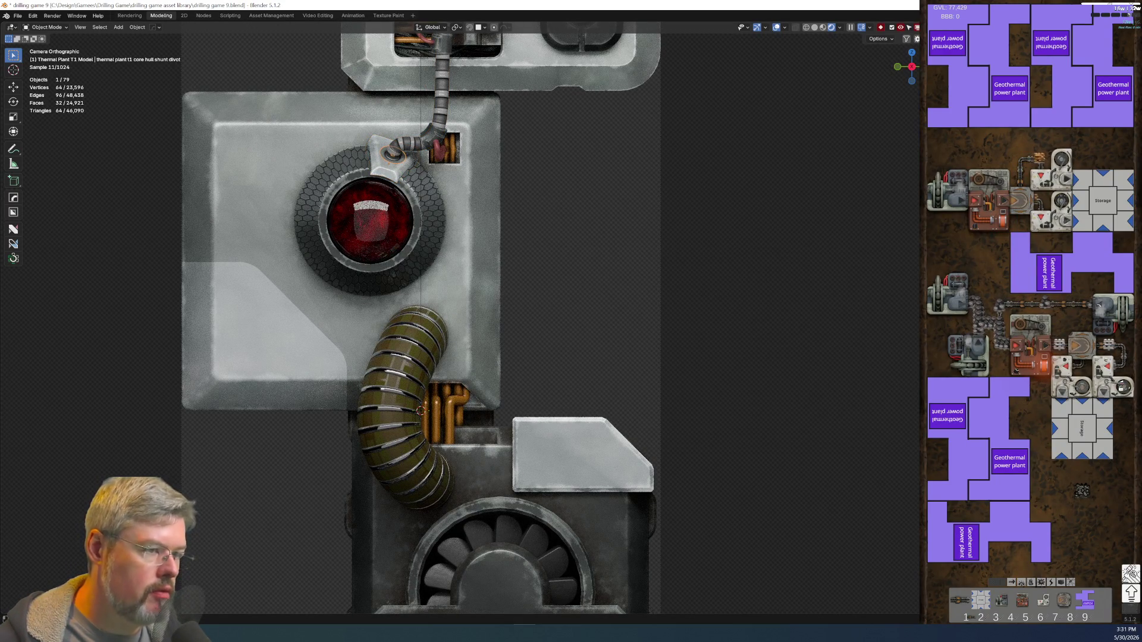
{"action": "key", "text": "ctrl+space"}
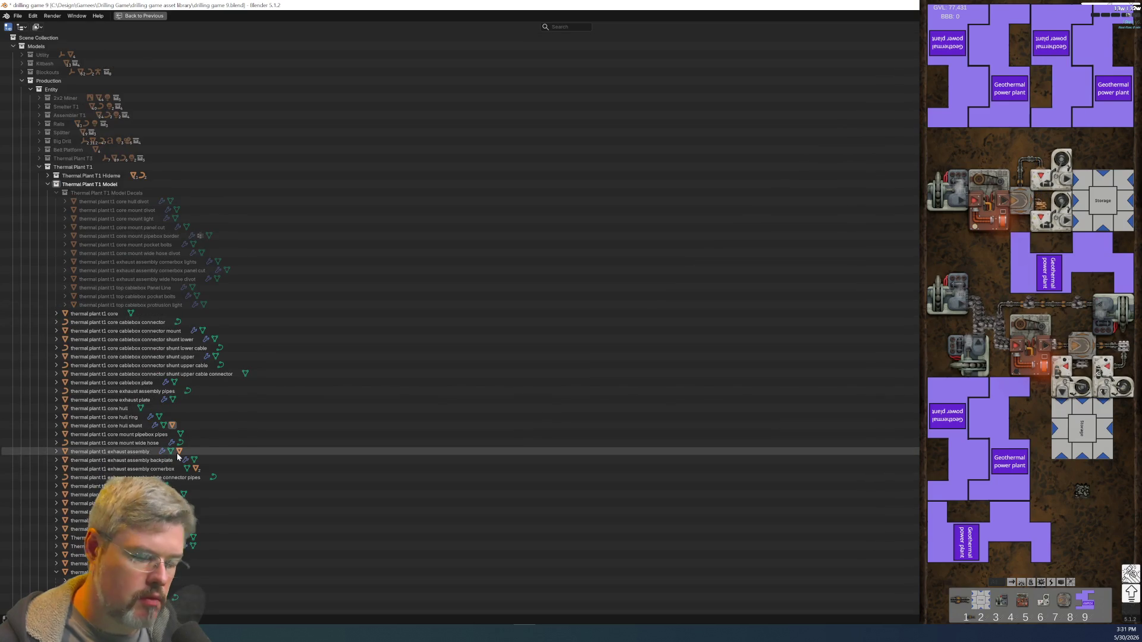
{"action": "key", "text": "KP_Decimal"}
{"action": "scroll", "coordinate": [176, 452], "scroll_direction": "up", "scroll_amount": 5}
{"action": "mouse_move", "coordinate": [131, 452]}
{"action": "left_mouse_down"}
{"action": "mouse_move", "coordinate": [158, 202]}
{"action": "mouse_move", "coordinate": [57, 195]}
{"action": "left_mouse_up"}
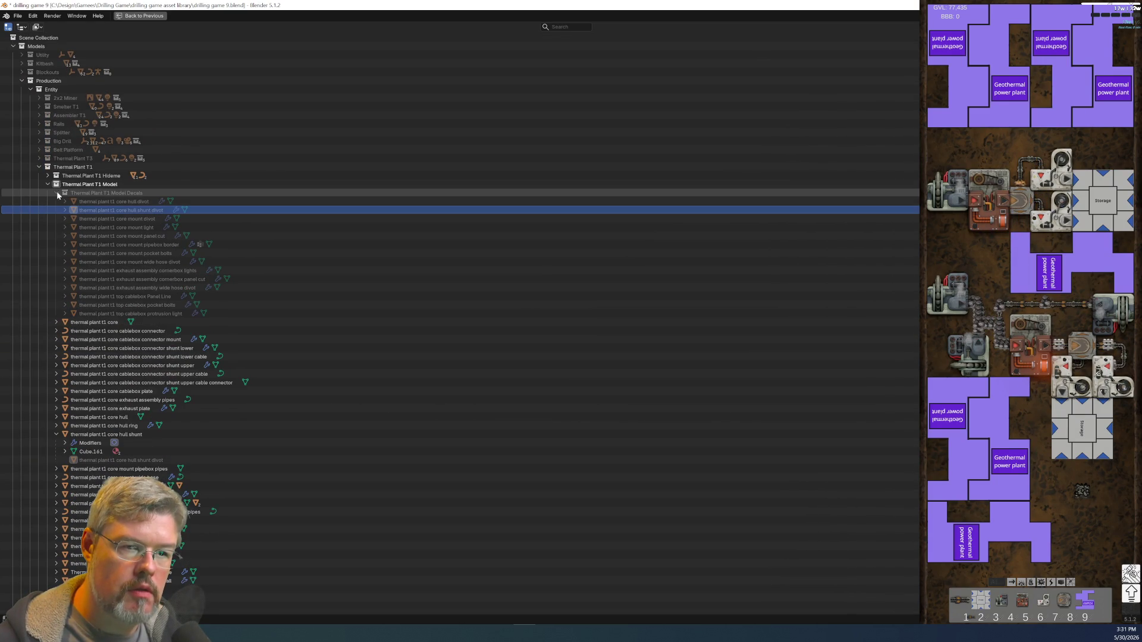
{"action": "left_click", "coordinate": [57, 194]}
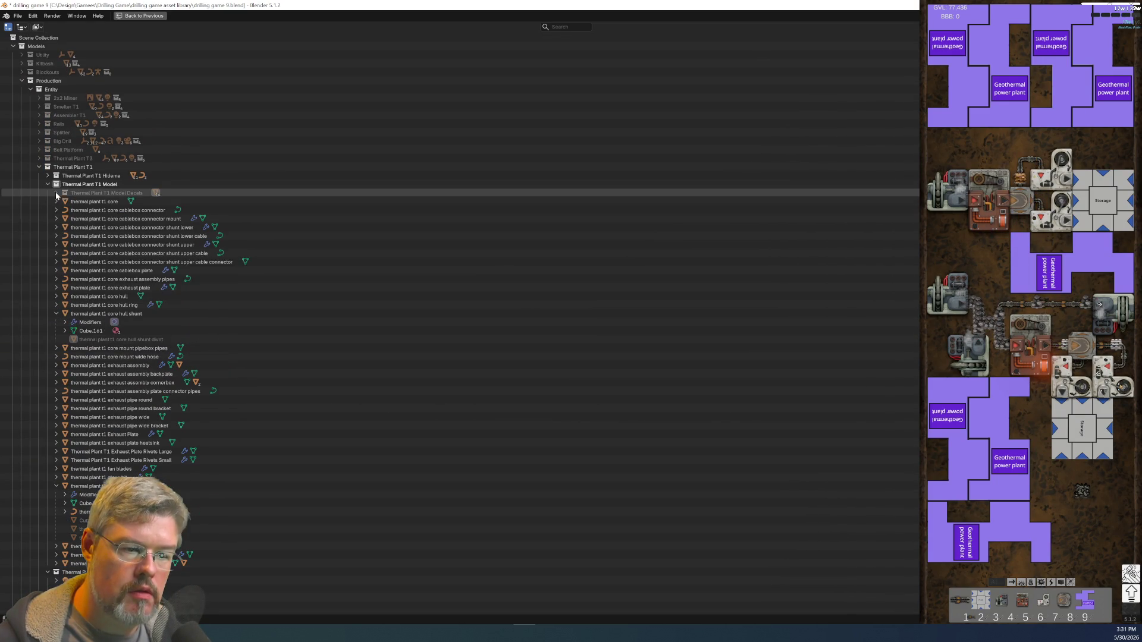
{"action": "left_click", "coordinate": [57, 314]}
{"action": "left_click", "coordinate": [90, 494]}
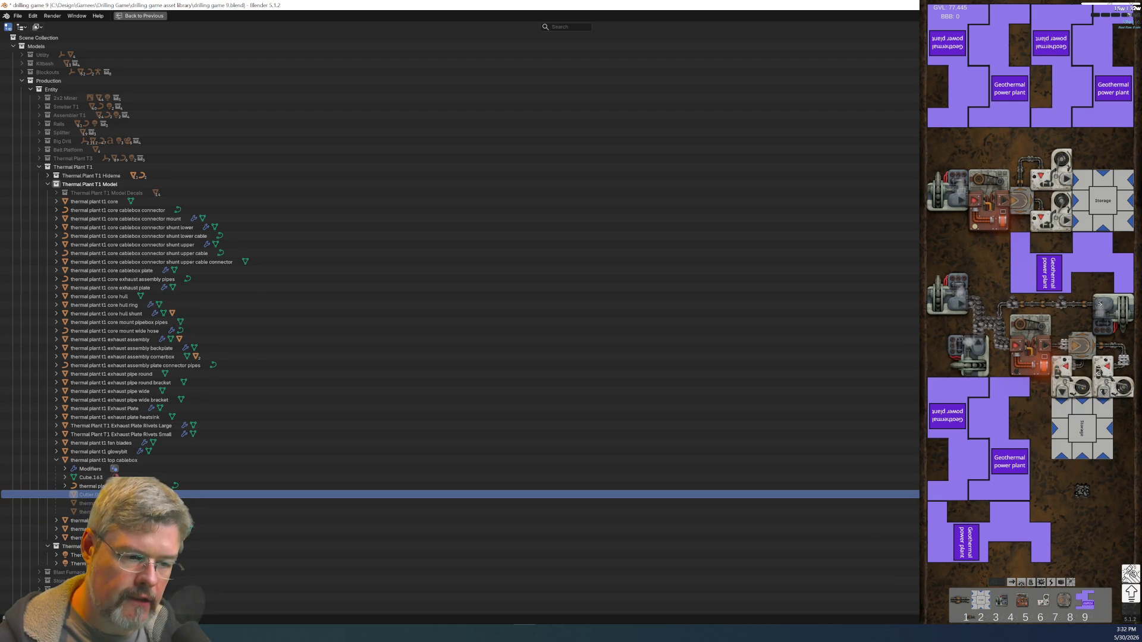
{"action": "key", "text": "ctrl+space"}
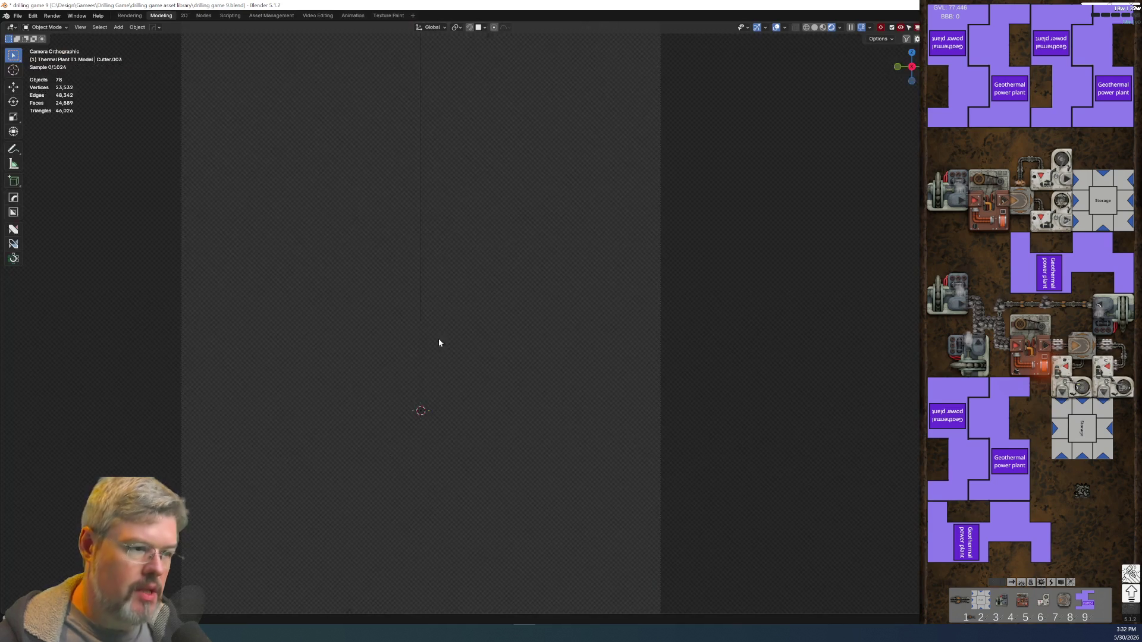
- Pan over the plant, selecting and then deselecting the top cable box
{"action": "middle_click_drag", "start_coordinate": [439, 164], "coordinate": [456, 325], "text": "shift"}
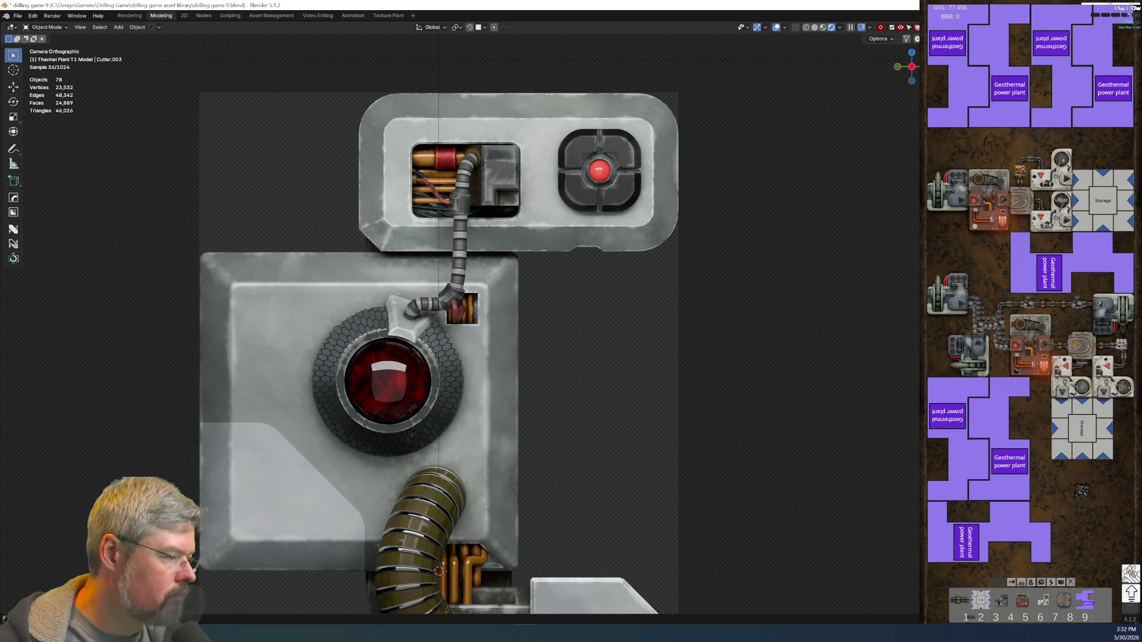
{"action": "left_click", "coordinate": [663, 172]}
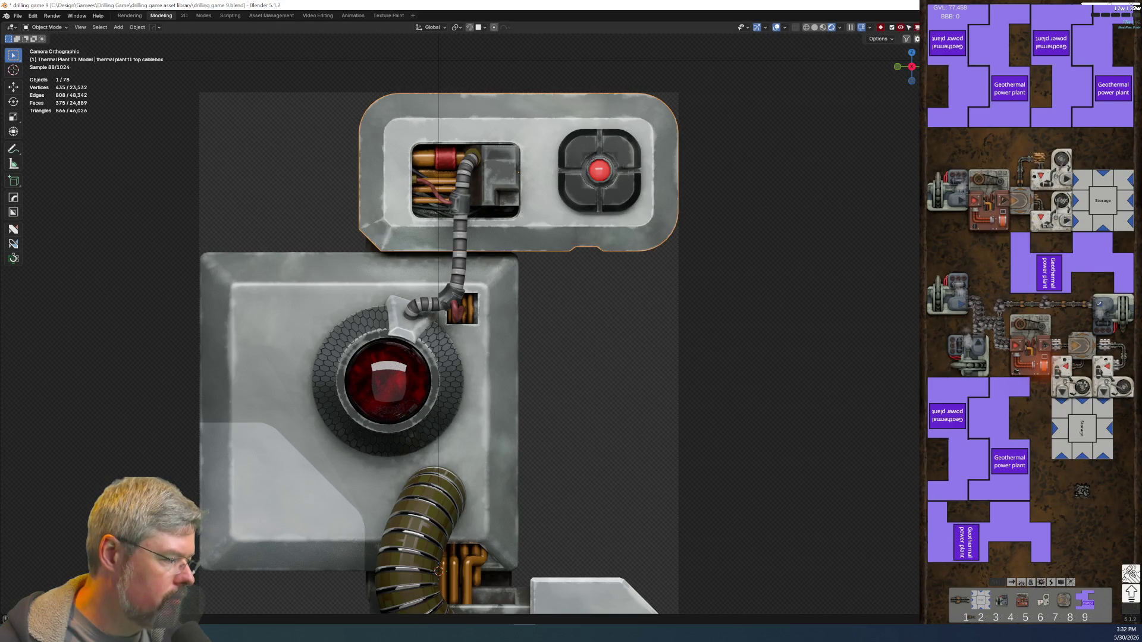
{"action": "key", "text": "alt+a"}
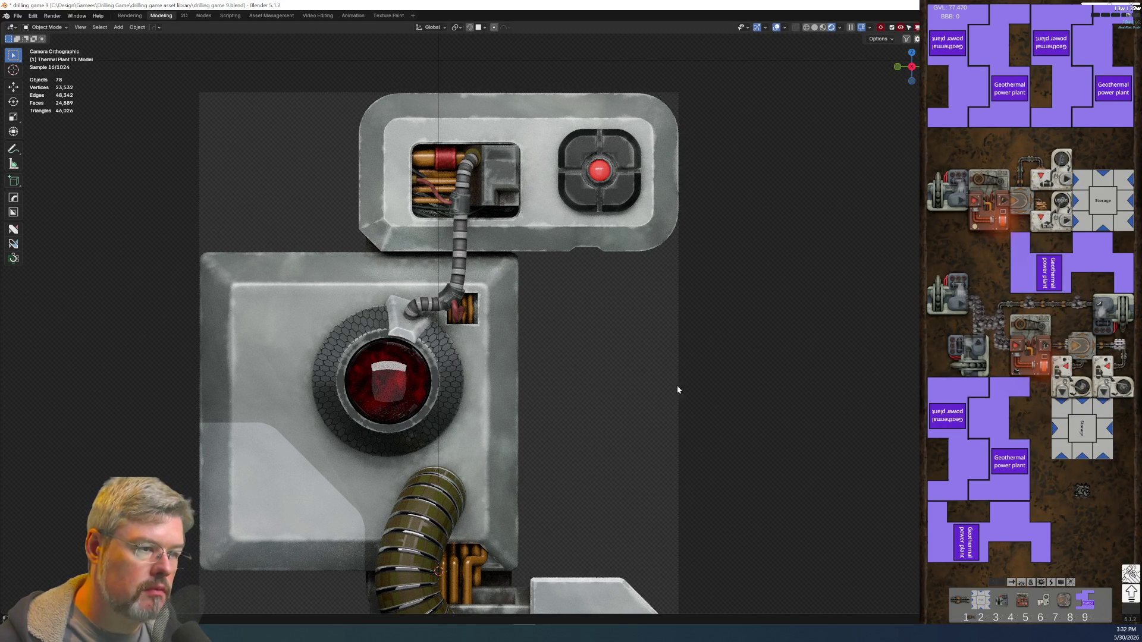
{"action": "middle_click_drag", "start_coordinate": [647, 277], "coordinate": [599, 609], "text": "shift"}
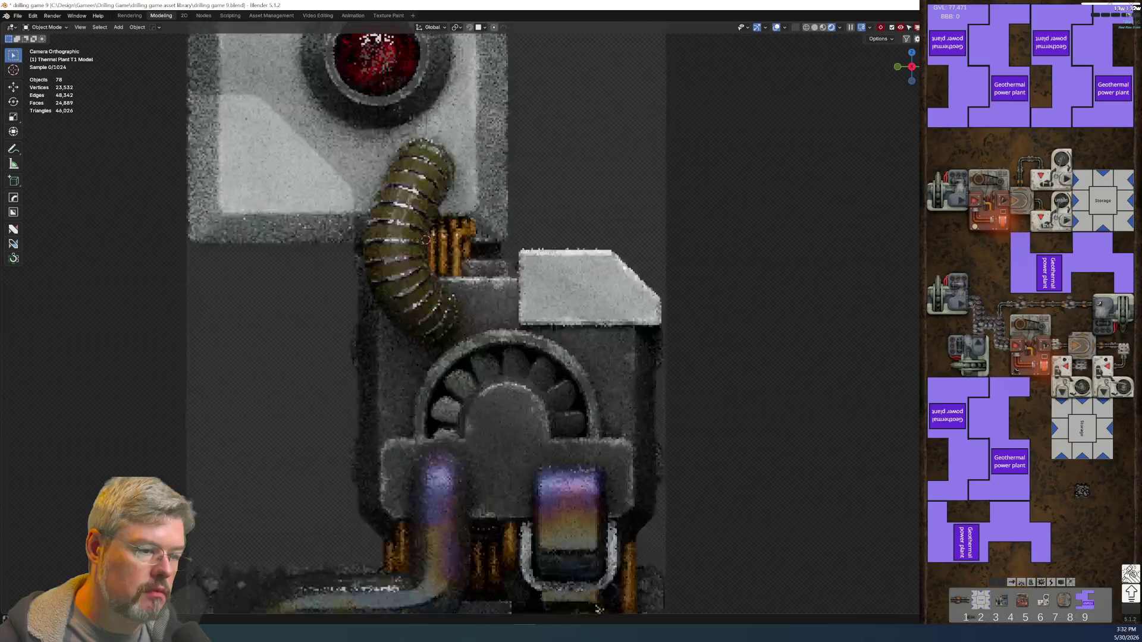
{"action": "mouse_move", "coordinate": [637, 402]}
{"action": "middle_mouse_down", "text": "shift"}
{"action": "mouse_move", "coordinate": [640, 200]}
{"action": "mouse_move", "coordinate": [667, 440]}
{"action": "middle_mouse_up", "text": "shift"}
{"action": "scroll", "coordinate": [666, 440], "scroll_direction": "up", "scroll_amount": 8, "text": "shift"}
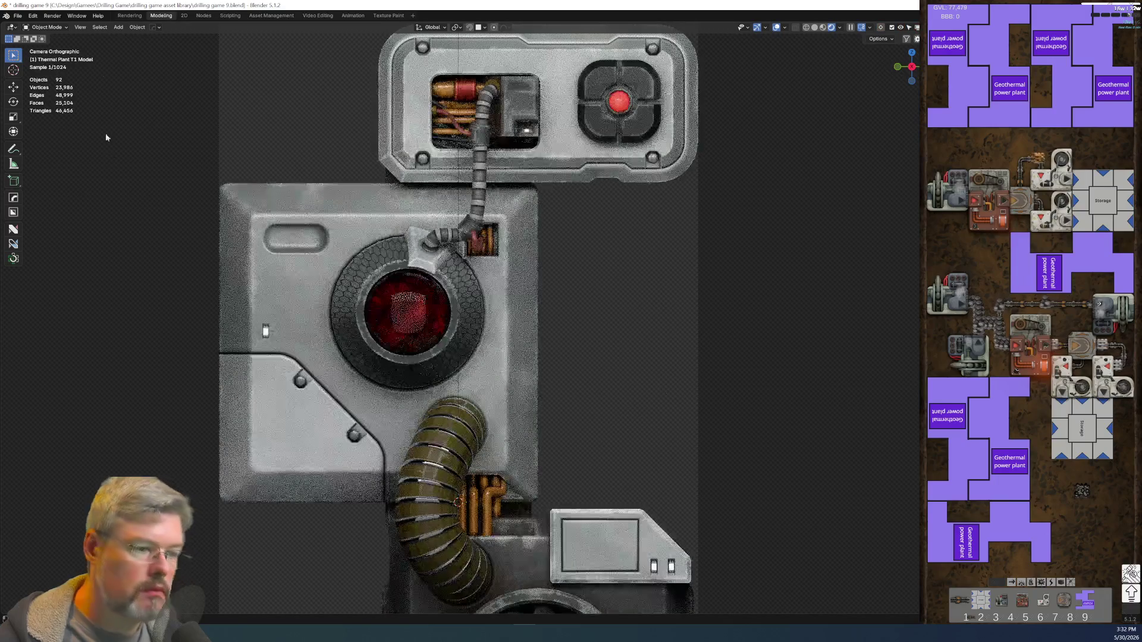
- Save the project as drilling game 9.blend
{"action": "left_click", "coordinate": [18, 17]}
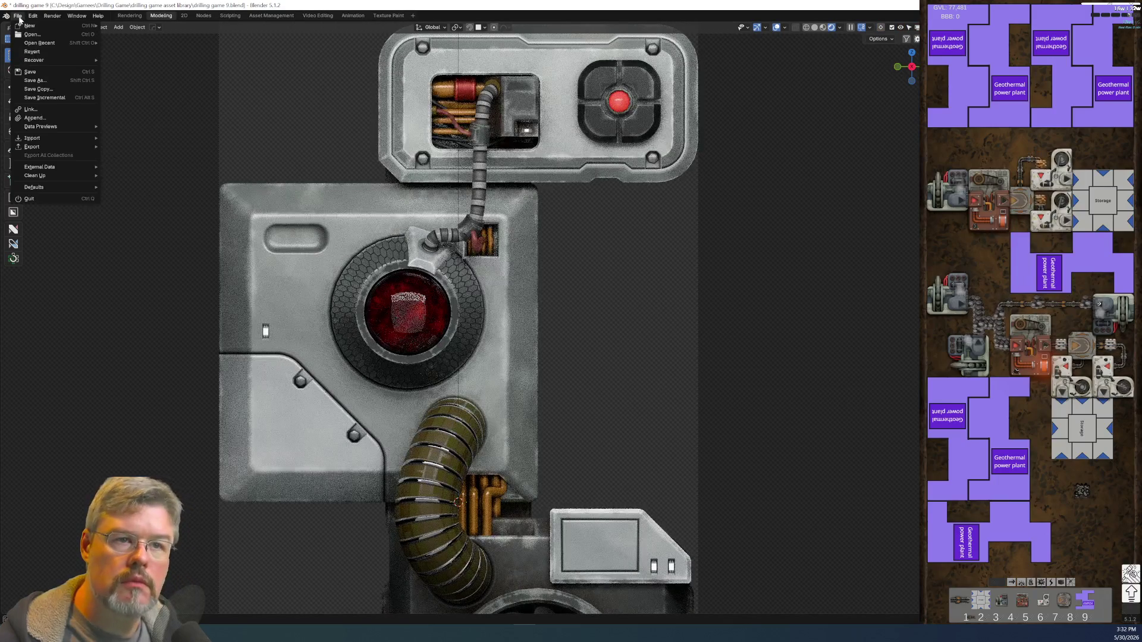
{"action": "left_click", "coordinate": [35, 72]}
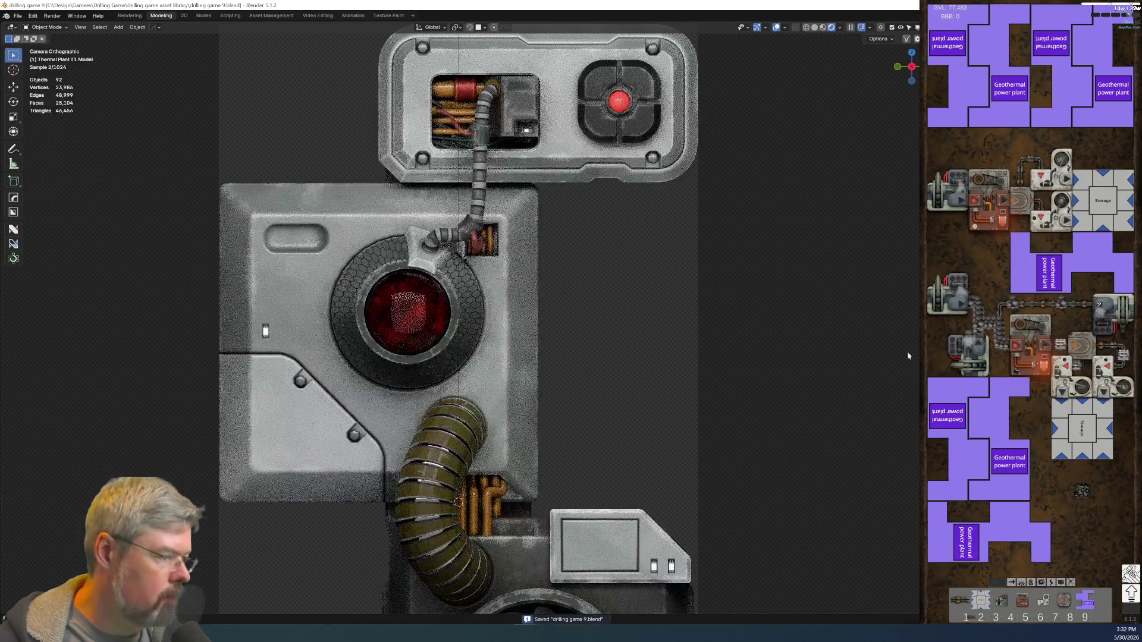
{"action": "scroll", "coordinate": [410, 265], "scroll_direction": "up", "scroll_amount": 1}
{"action": "scroll", "coordinate": [411, 265], "scroll_direction": "up", "scroll_amount": 4}
- Inspect the hull shunt divot's material in the node-editing workspace
{"action": "left_click", "coordinate": [374, 140]}
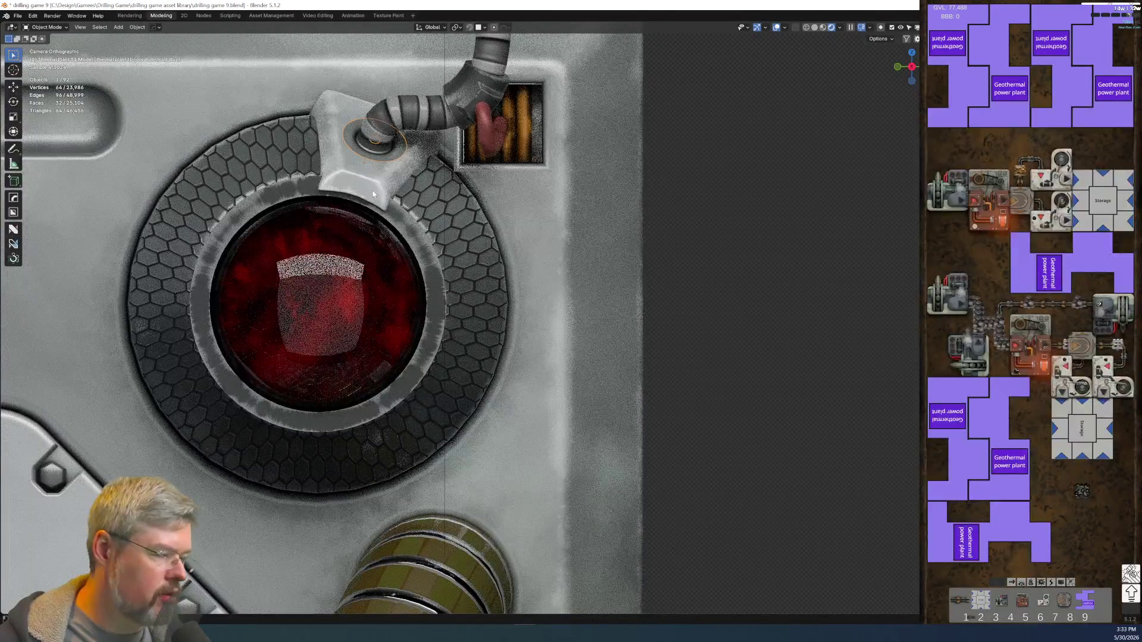
{"action": "left_click", "coordinate": [206, 19]}
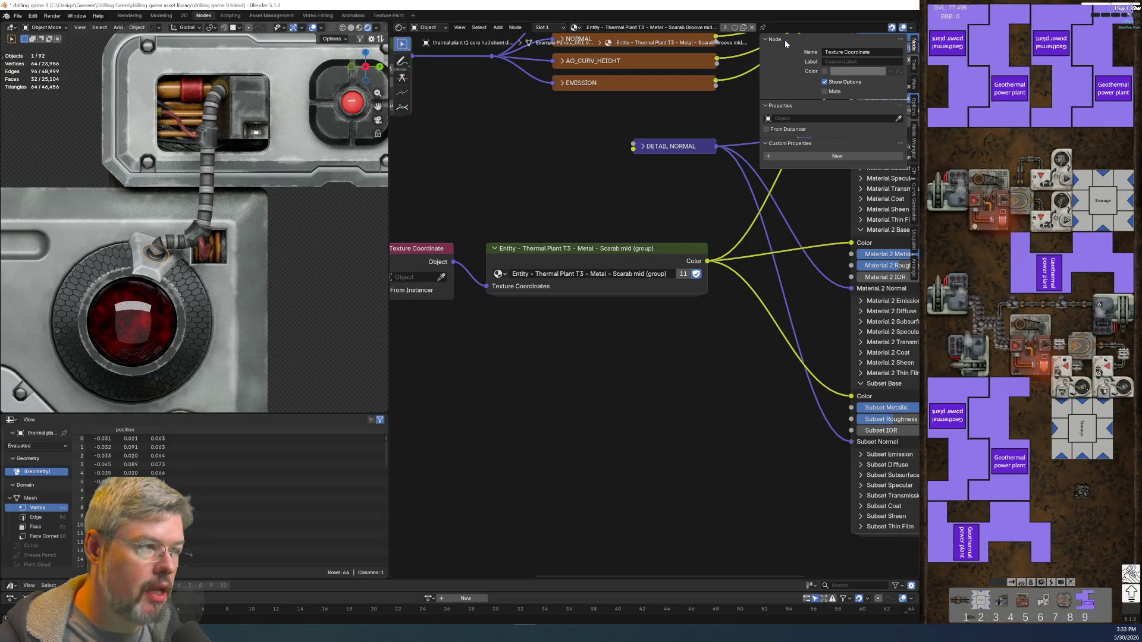
{"action": "left_click", "coordinate": [156, 269]}
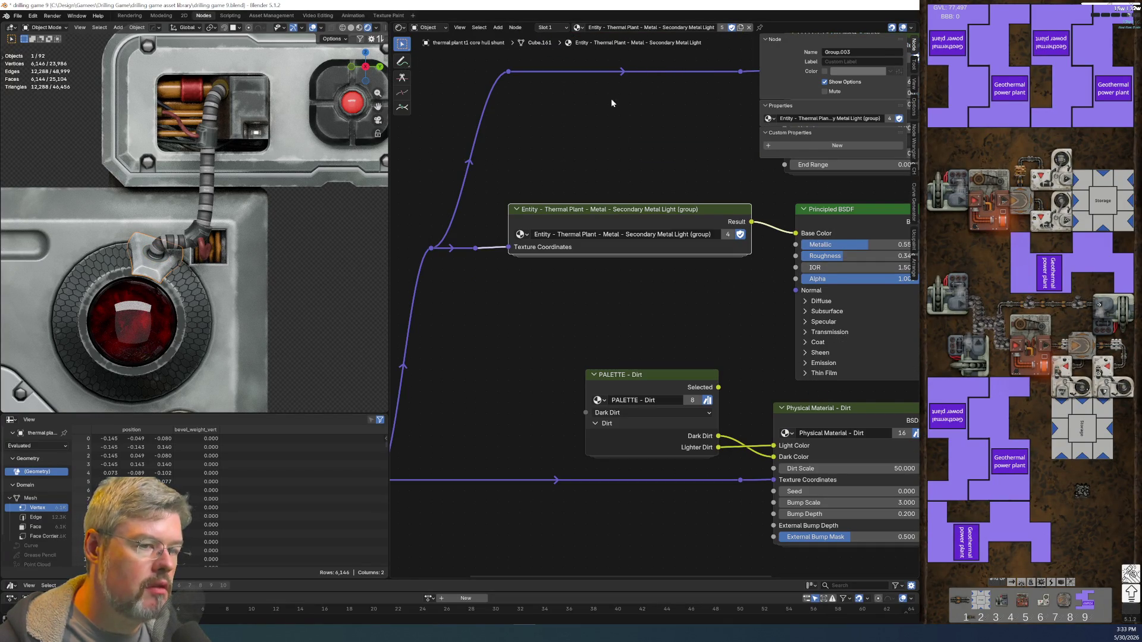
{"action": "left_click", "coordinate": [162, 260]}
{"action": "scroll", "coordinate": [185, 304], "scroll_direction": "down", "scroll_amount": 5}
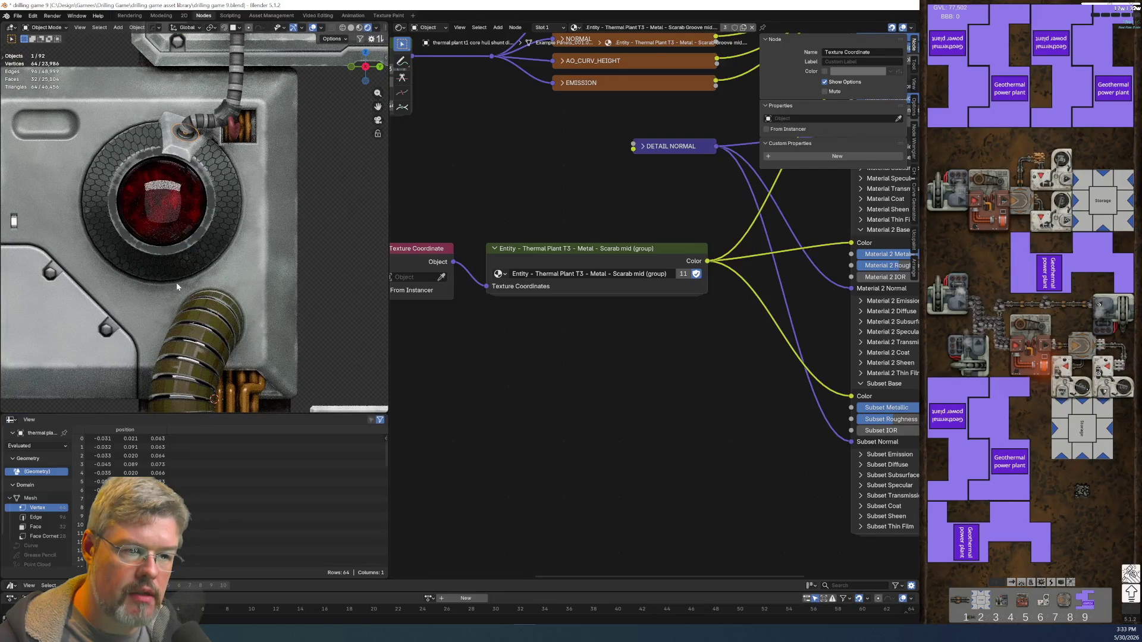
- Copy the divot's material onto the ring around the red button with Link Materials
{"action": "left_click", "coordinate": [199, 263], "text": "shift"}
{"action": "key", "text": "ctrl+l"}
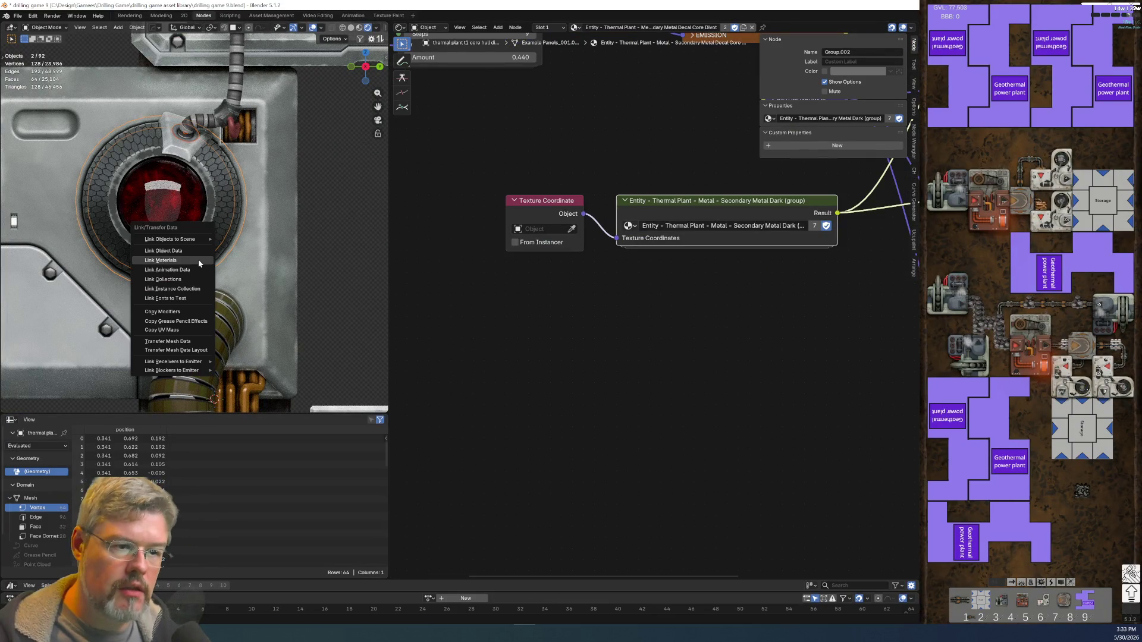
{"action": "left_click", "coordinate": [198, 259]}
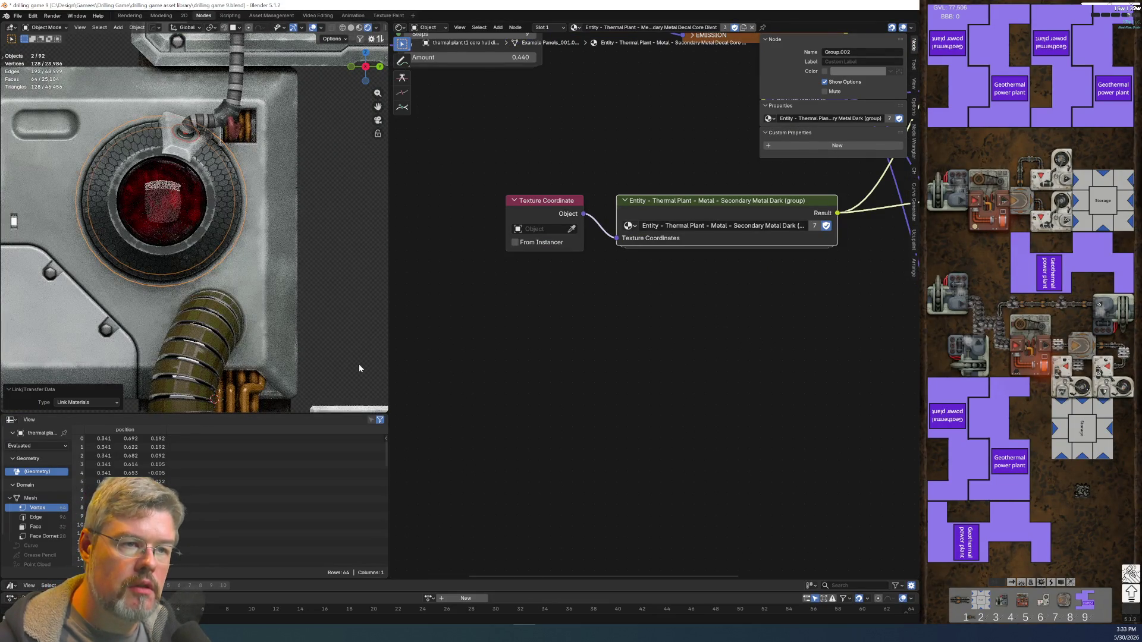
{"action": "left_click", "coordinate": [351, 331]}
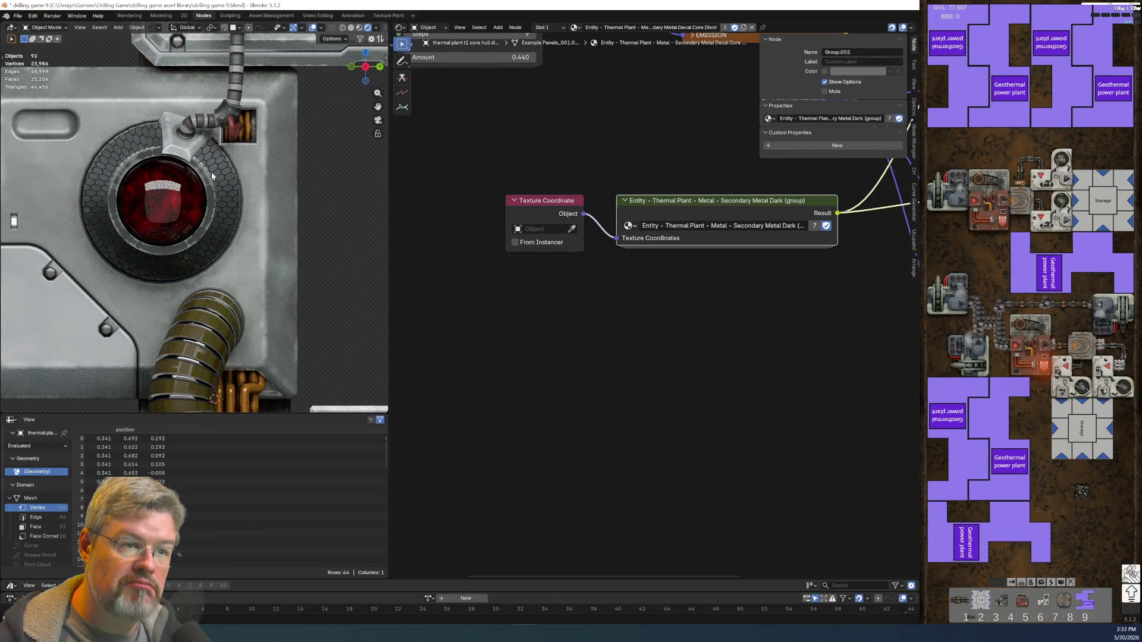
- Check the Cube.161, hose and ring materials, then save drilling game 9.blend
{"action": "left_click", "coordinate": [183, 143]}
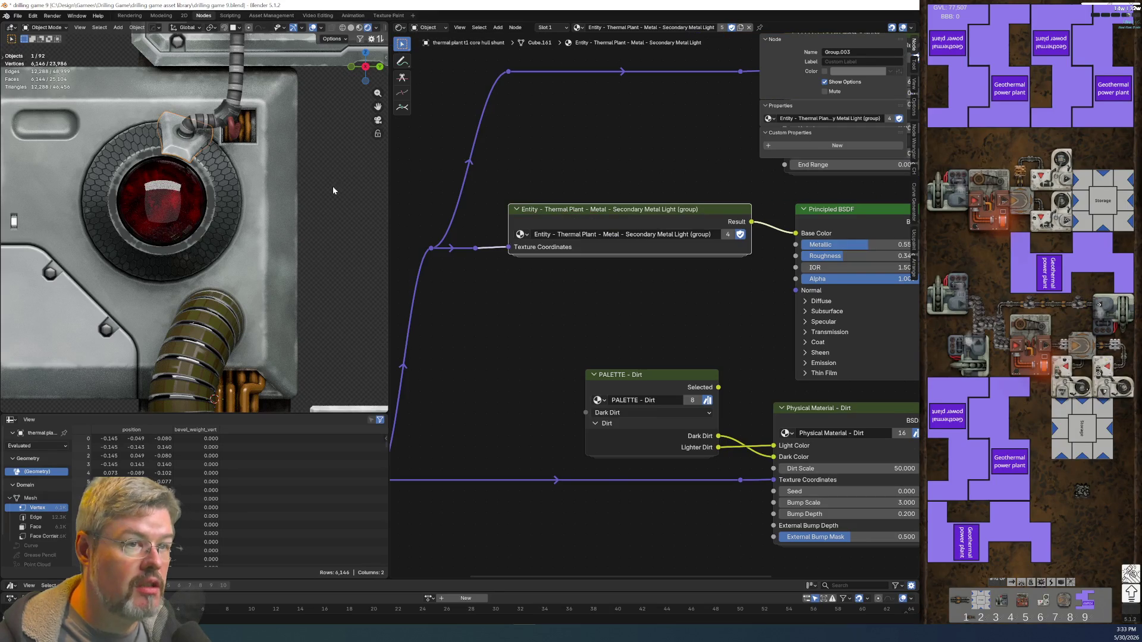
{"action": "scroll", "coordinate": [320, 189], "scroll_direction": "down", "scroll_amount": 3}
{"action": "scroll", "coordinate": [293, 206], "scroll_direction": "up", "scroll_amount": 3}
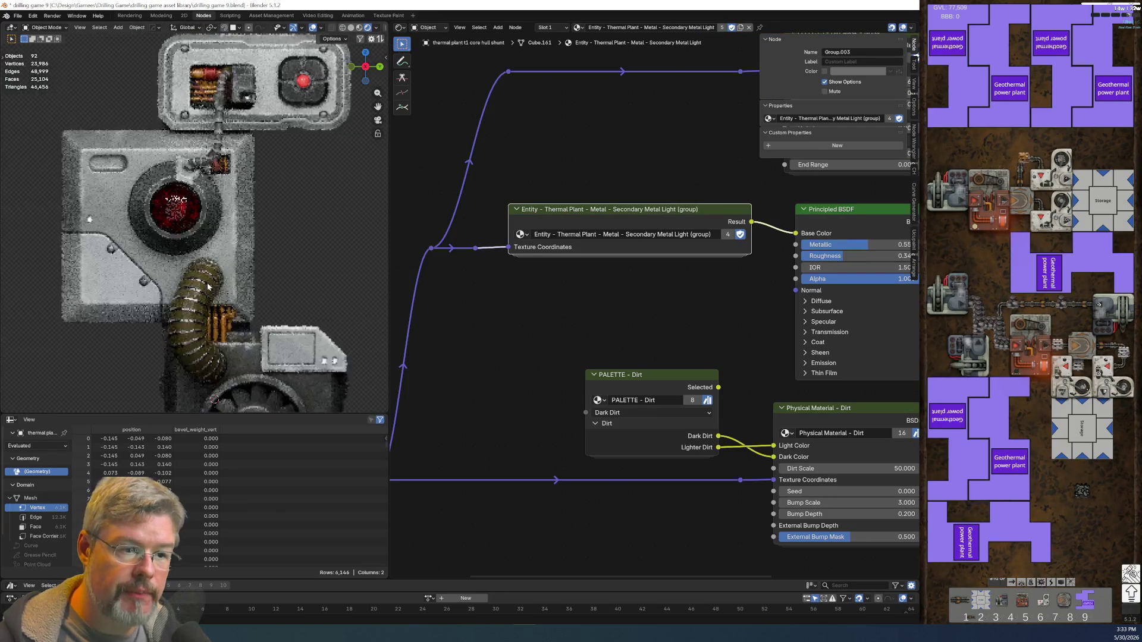
{"action": "left_click", "coordinate": [210, 291]}
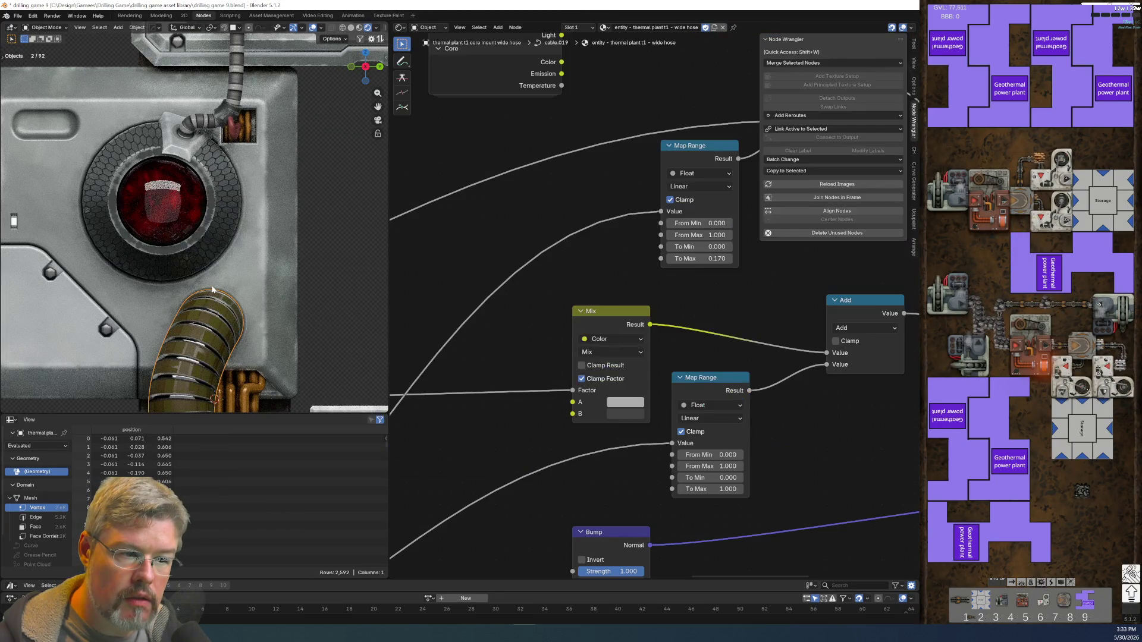
{"action": "left_click", "coordinate": [244, 273]}
{"action": "left_click", "coordinate": [309, 234]}
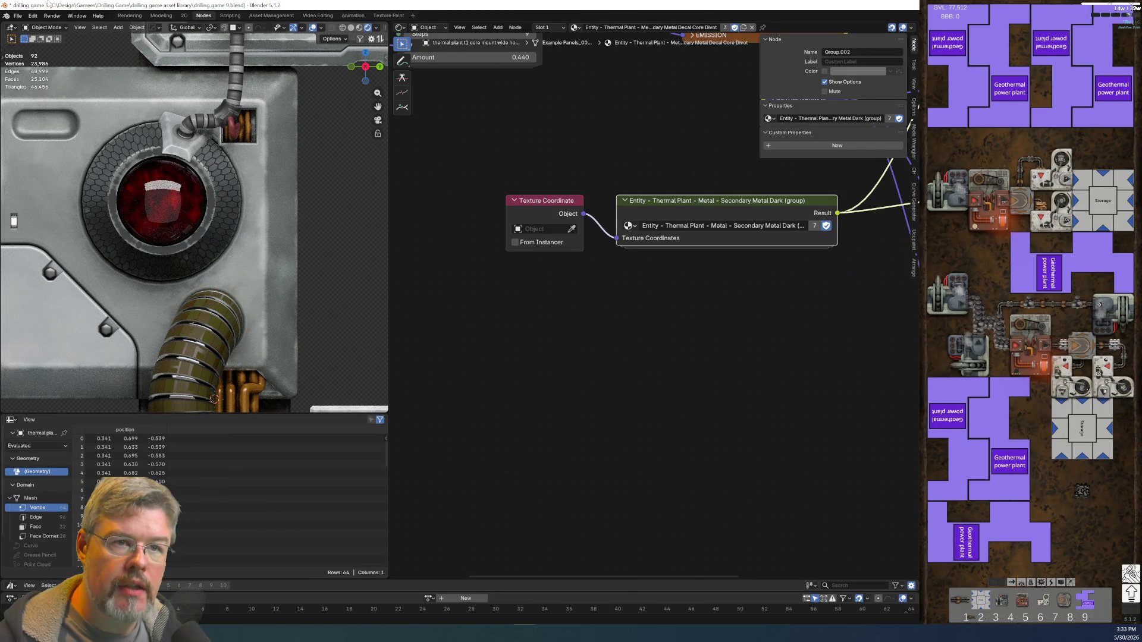
{"action": "left_click", "coordinate": [17, 16]}
{"action": "left_click", "coordinate": [36, 79]}
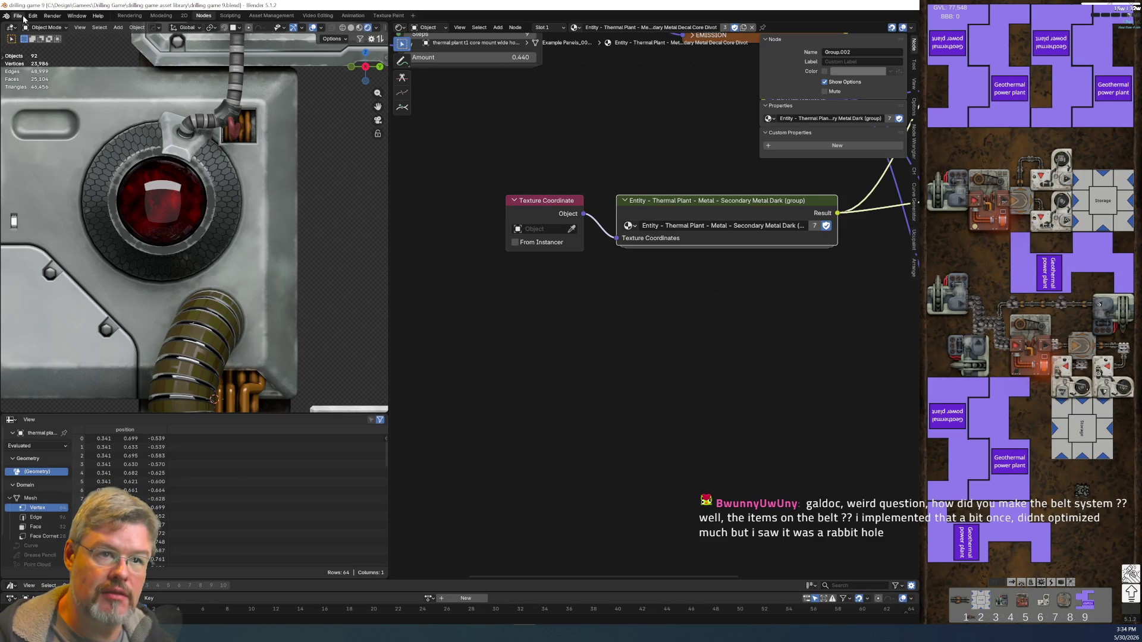
- Scroll the viewport over the thermal plant model, then save drilling game 9.blend
{"action": "scroll", "coordinate": [153, 221], "scroll_direction": "down", "scroll_amount": 4}
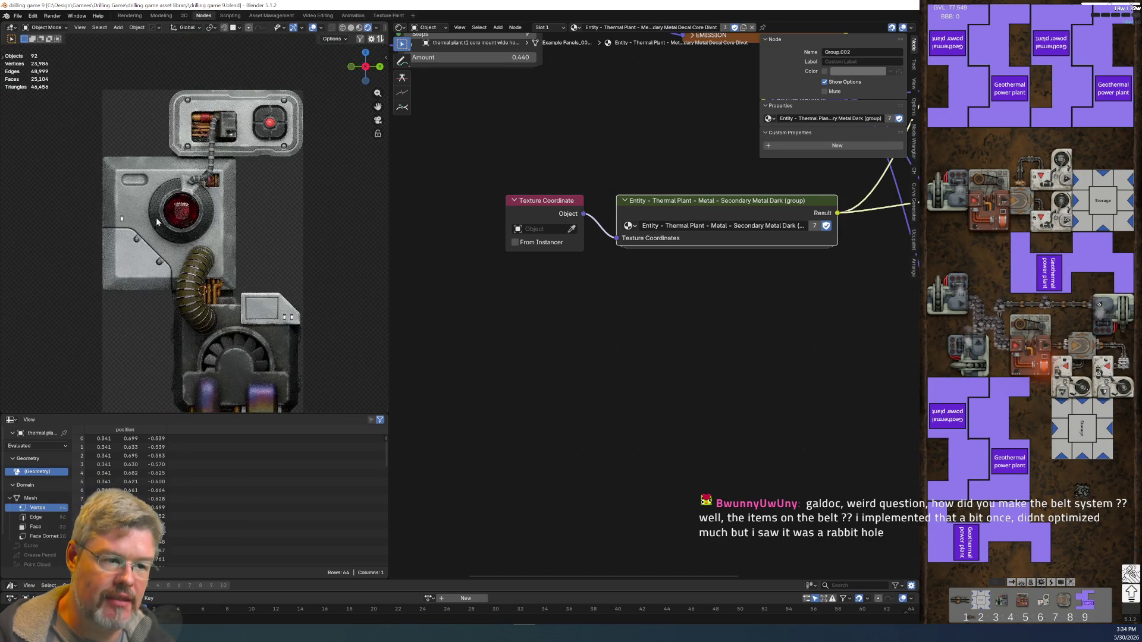
{"action": "scroll", "coordinate": [161, 212], "scroll_direction": "up", "scroll_amount": 1}
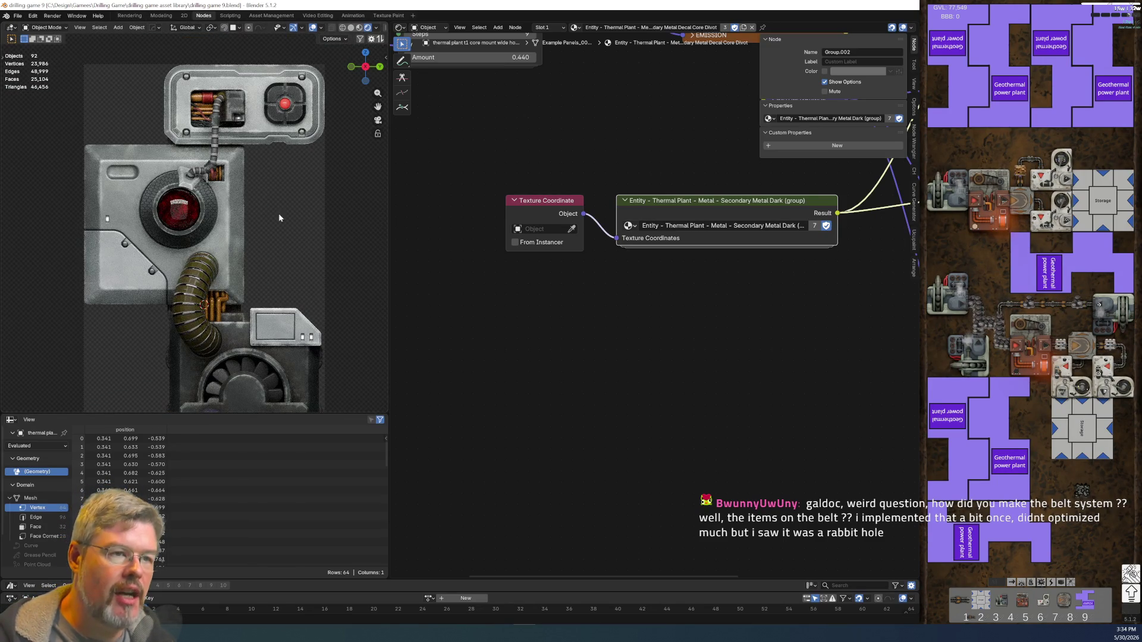
{"action": "scroll", "coordinate": [282, 260], "scroll_direction": "down", "scroll_amount": 8, "text": "shift"}
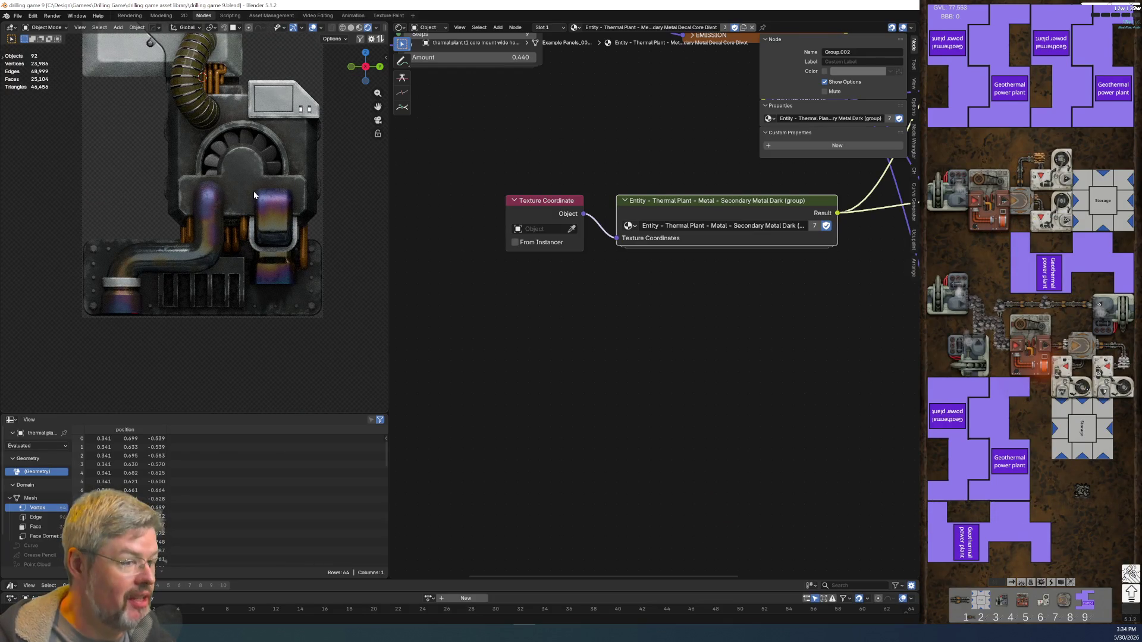
{"action": "scroll", "coordinate": [260, 166], "scroll_direction": "up", "scroll_amount": 8, "text": "shift"}
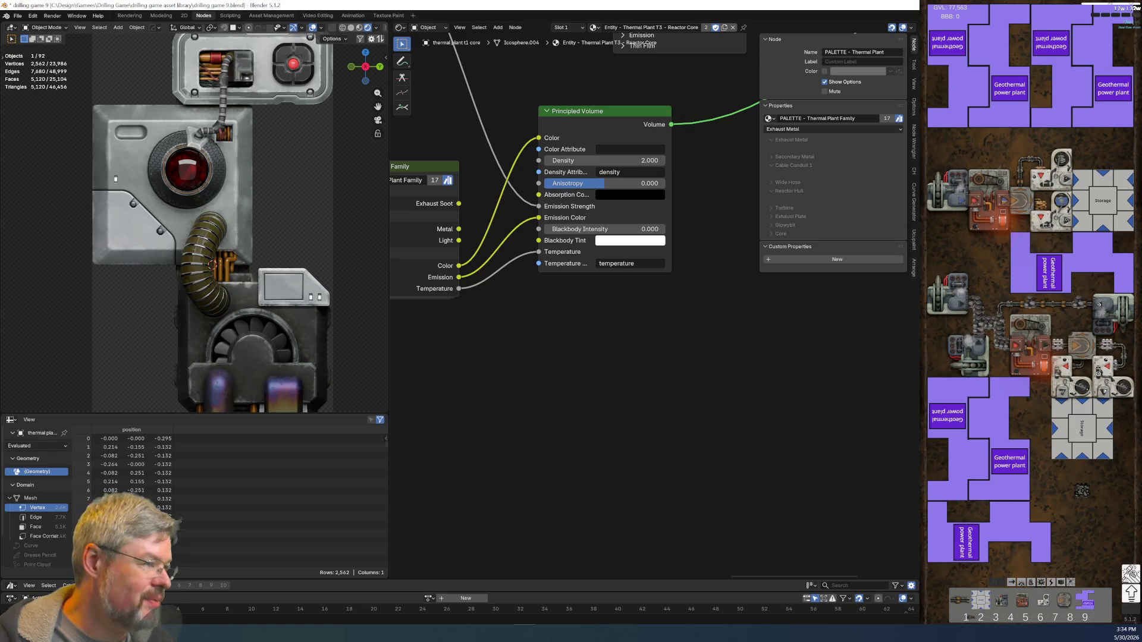
{"action": "scroll", "coordinate": [173, 240], "scroll_direction": "down", "scroll_amount": 2}
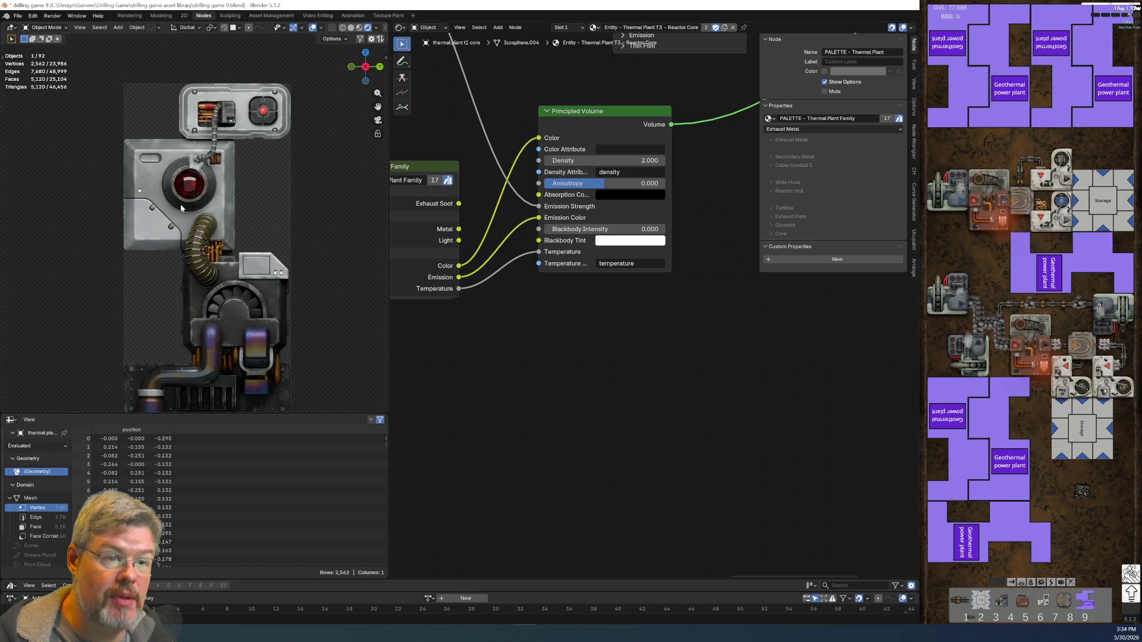
{"action": "left_click", "coordinate": [17, 16]}
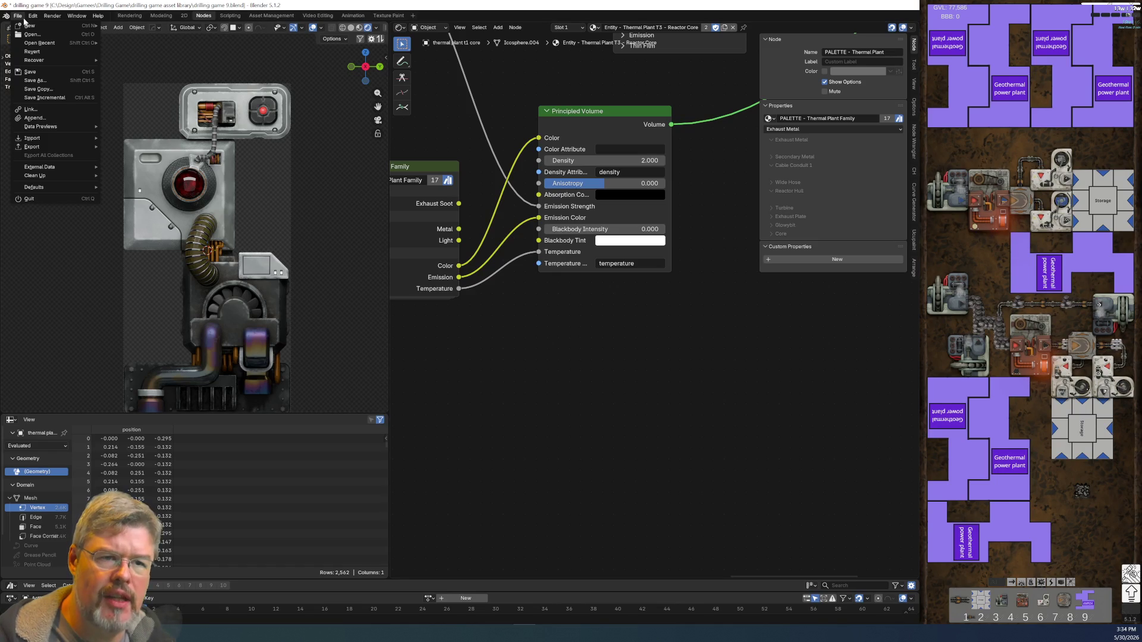
{"action": "left_click", "coordinate": [41, 70]}
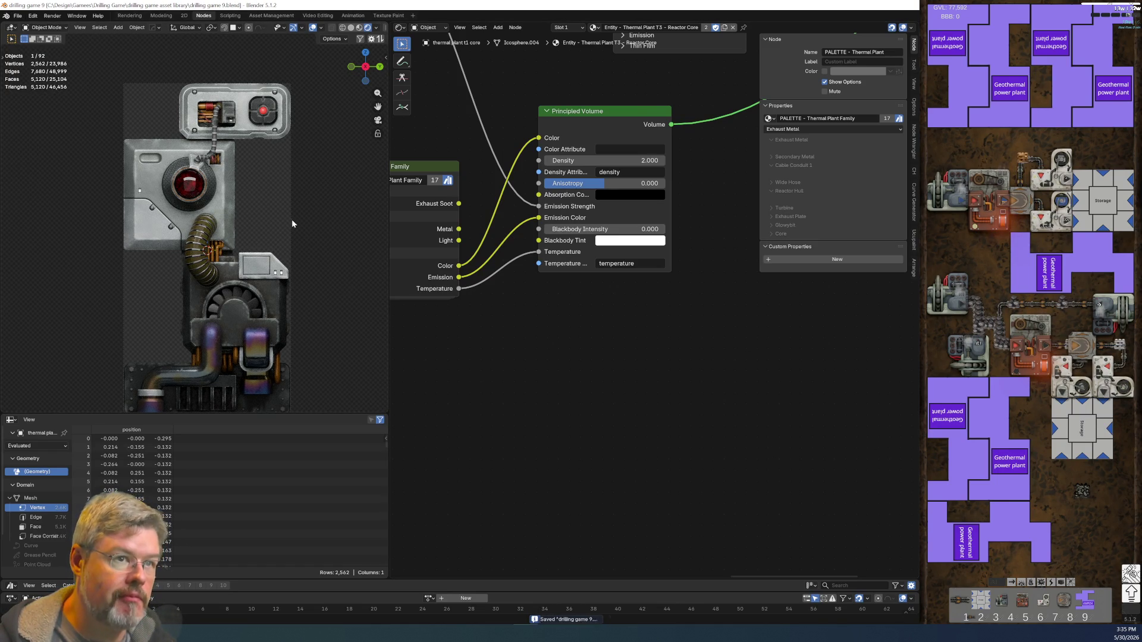
- Orbit into perspective, select the under-reflector plane, and save the file
{"action": "scroll", "coordinate": [291, 219], "scroll_direction": "down", "scroll_amount": 4}
{"action": "middle_click_drag", "start_coordinate": [267, 206], "coordinate": [297, 201]}
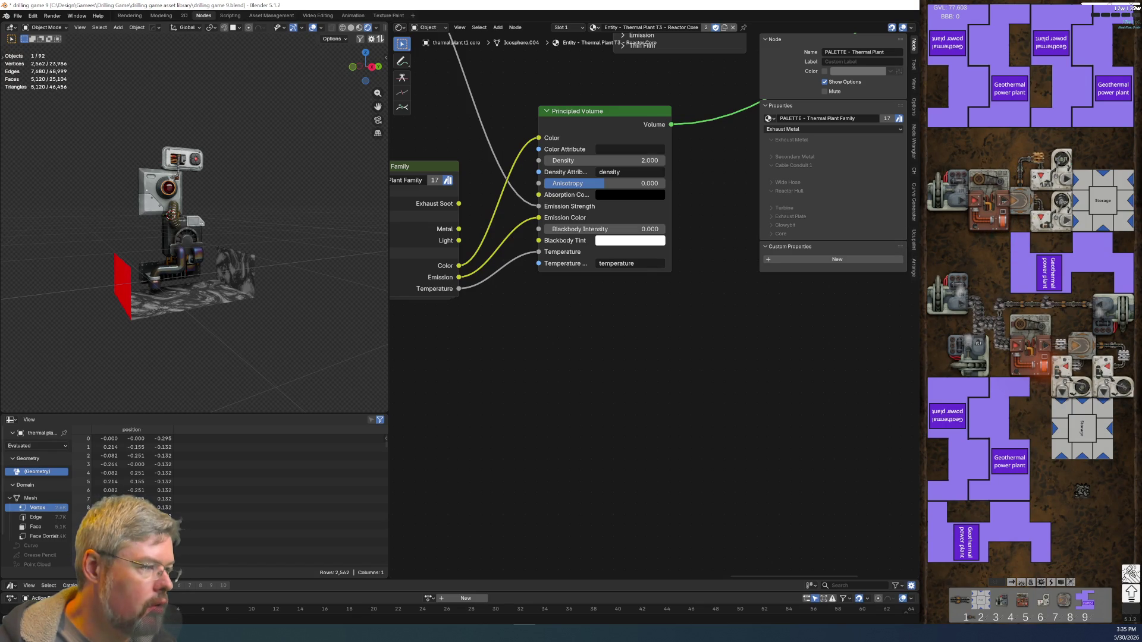
{"action": "left_click", "coordinate": [140, 316]}
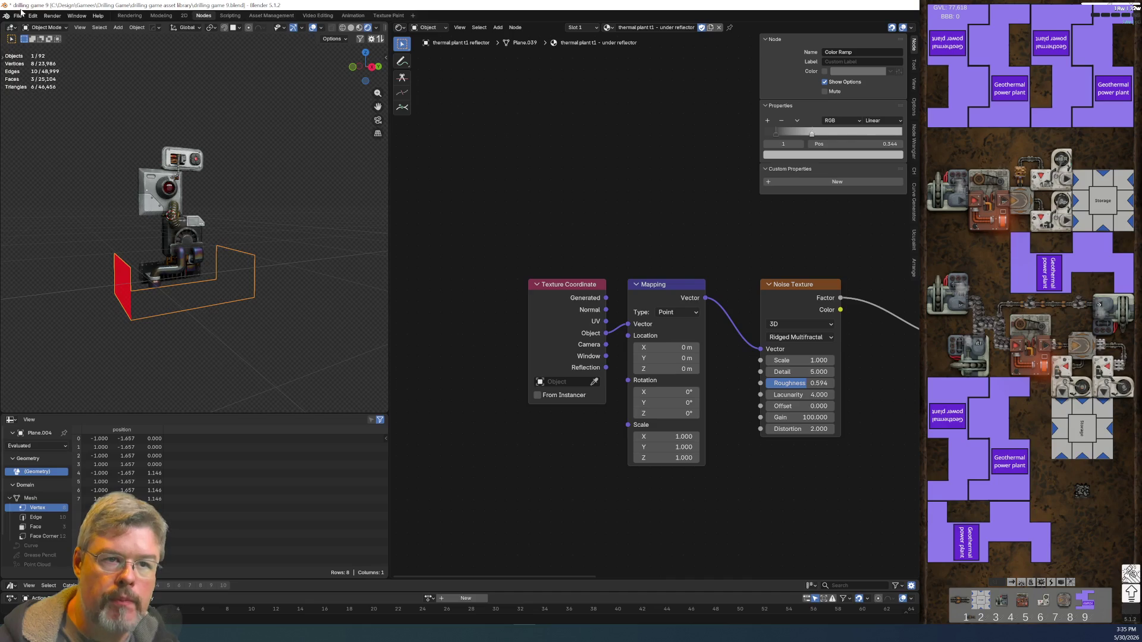
{"action": "left_click", "coordinate": [17, 15]}
{"action": "left_click", "coordinate": [29, 71]}
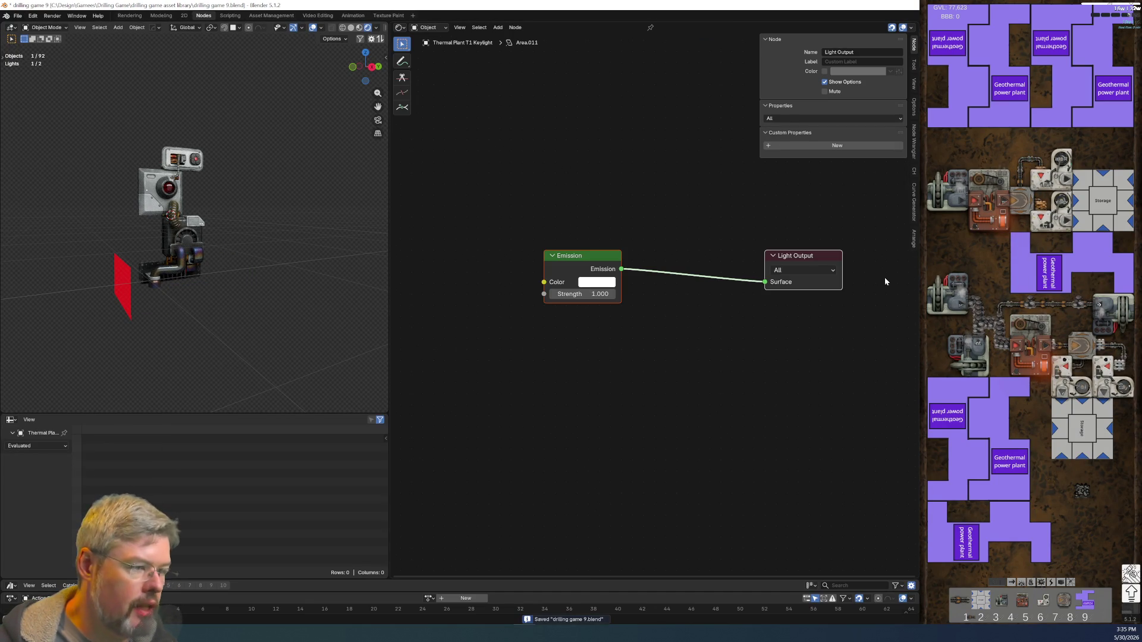
- Select the reactor core to show its Principled Volume material and frame it in view
{"action": "left_click", "coordinate": [174, 188]}
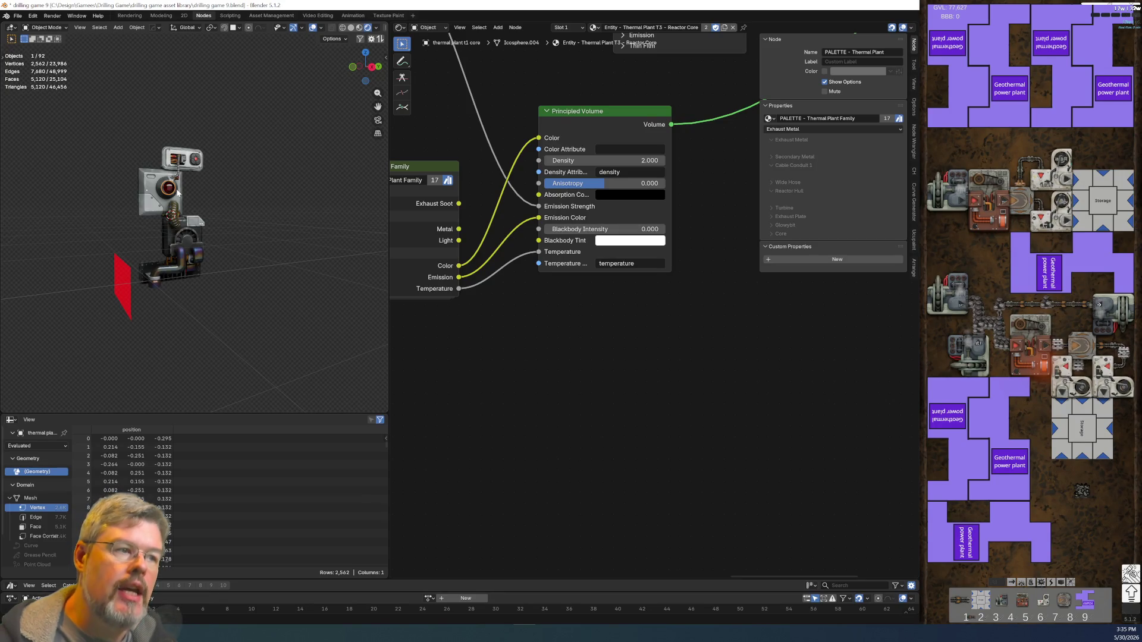
{"action": "scroll", "coordinate": [205, 192], "scroll_direction": "up", "scroll_amount": 2}
{"action": "key", "text": "KP_Decimal"}
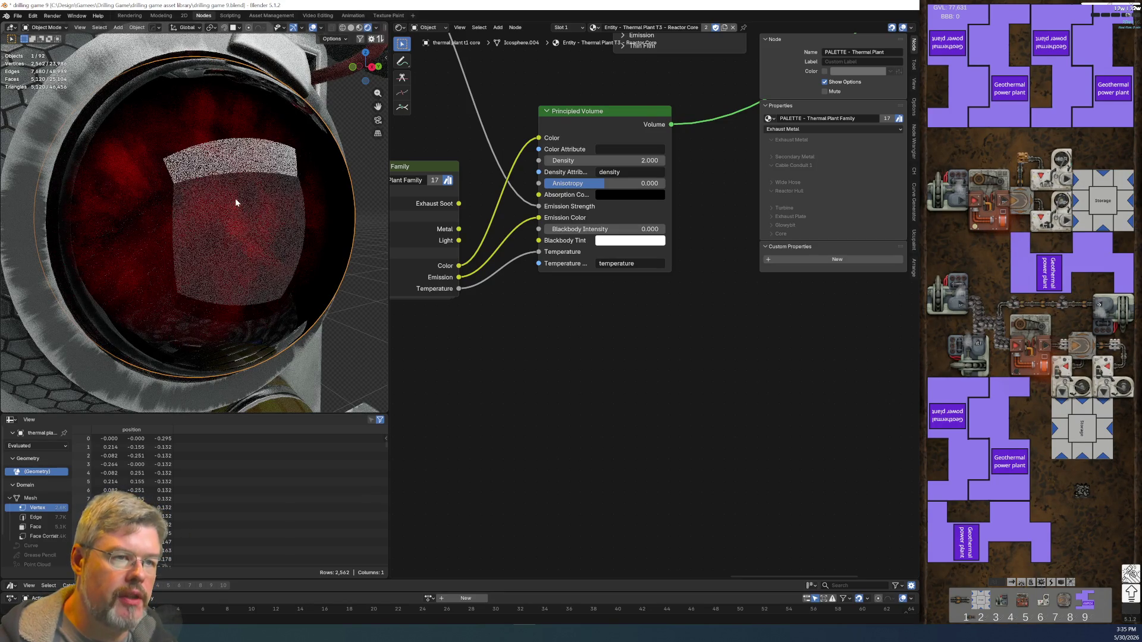
{"action": "key", "text": "Home"}
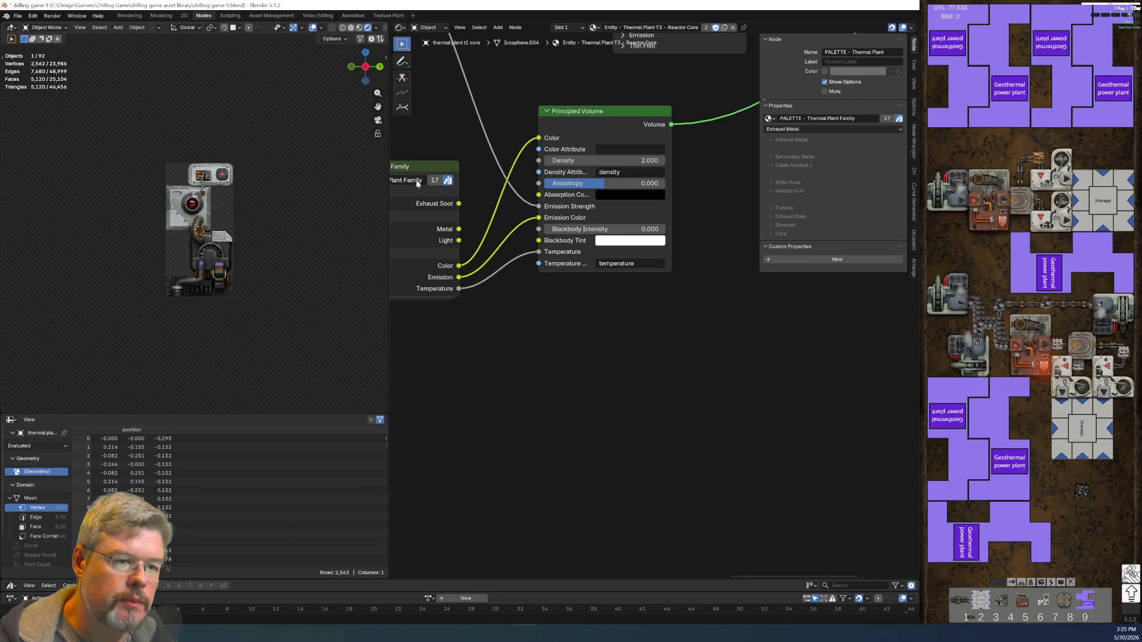
- Zoom and pan the node editor onto the reactor core's Principled BSDF coat settings
{"action": "scroll", "coordinate": [188, 177], "scroll_direction": "up", "scroll_amount": 5}
{"action": "scroll", "coordinate": [188, 178], "scroll_direction": "down", "scroll_amount": 5}
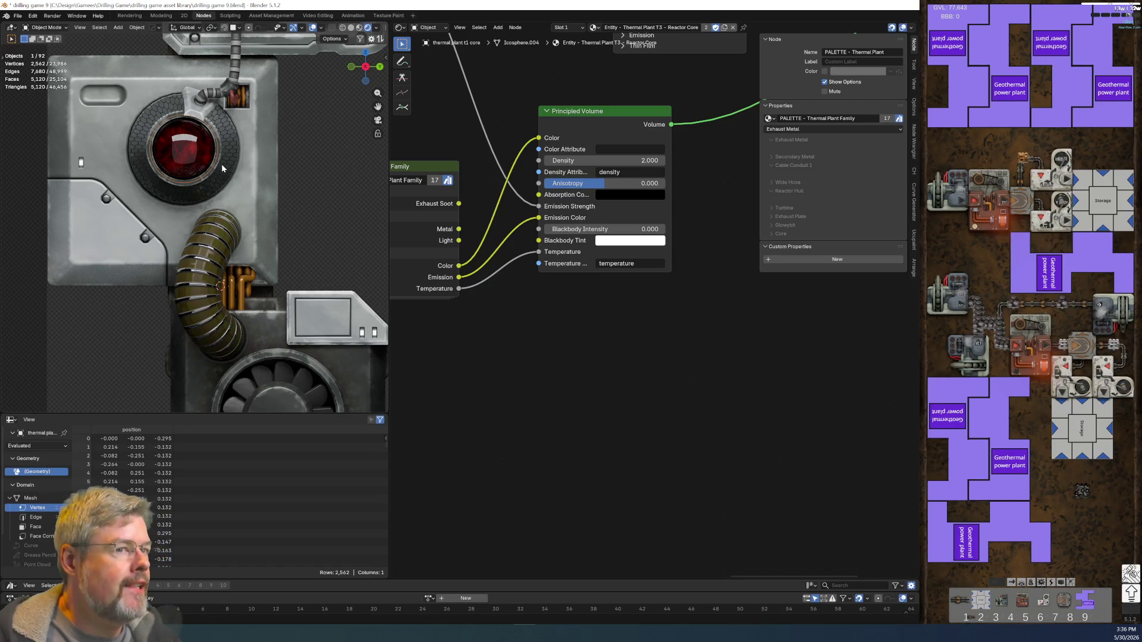
{"action": "mouse_move", "coordinate": [637, 367]}
{"action": "middle_mouse_down"}
{"action": "mouse_move", "coordinate": [545, 461]}
{"action": "mouse_move", "coordinate": [573, 283]}
{"action": "mouse_move", "coordinate": [571, 426]}
{"action": "mouse_move", "coordinate": [652, 422]}
{"action": "mouse_move", "coordinate": [497, 466]}
{"action": "mouse_move", "coordinate": [472, 454]}
{"action": "mouse_move", "coordinate": [460, 421]}
{"action": "middle_mouse_up"}
{"action": "scroll", "coordinate": [653, 422], "scroll_direction": "up", "scroll_amount": 2}
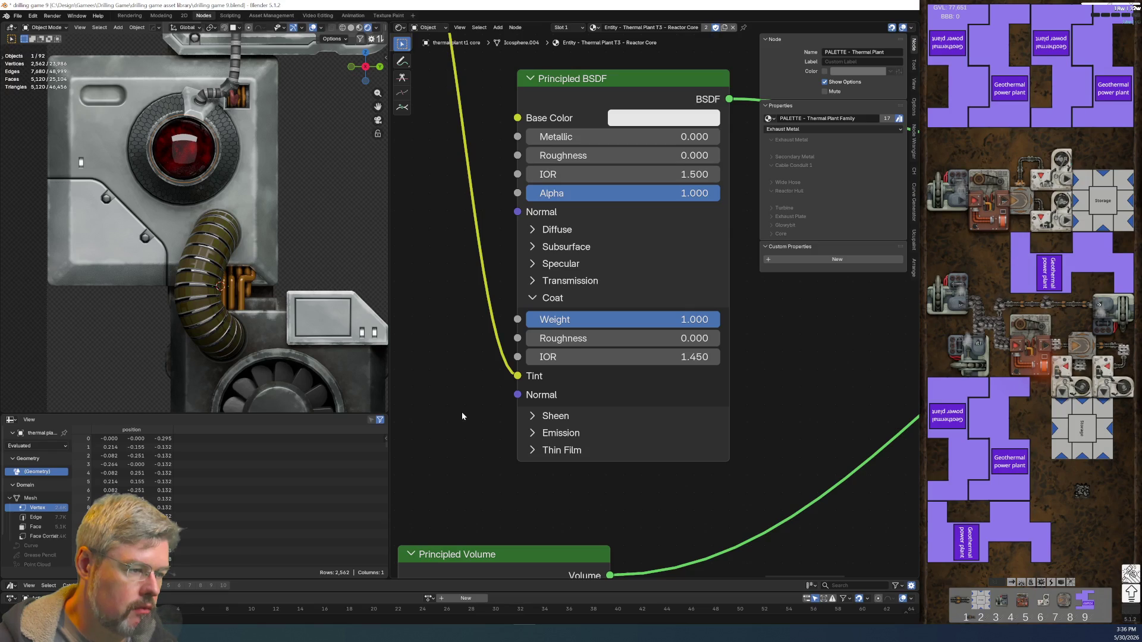
- Frame the core material nodes and test a base Roughness of 1.000, then undo it
{"action": "key", "text": "Home"}
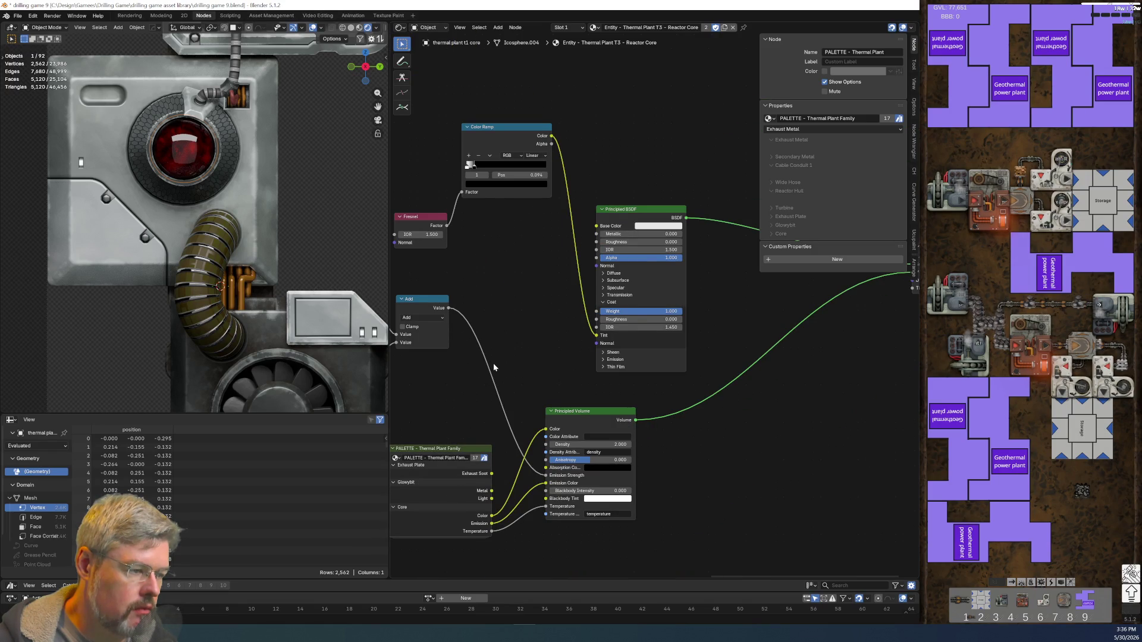
{"action": "scroll", "coordinate": [512, 342], "scroll_direction": "up", "scroll_amount": 4}
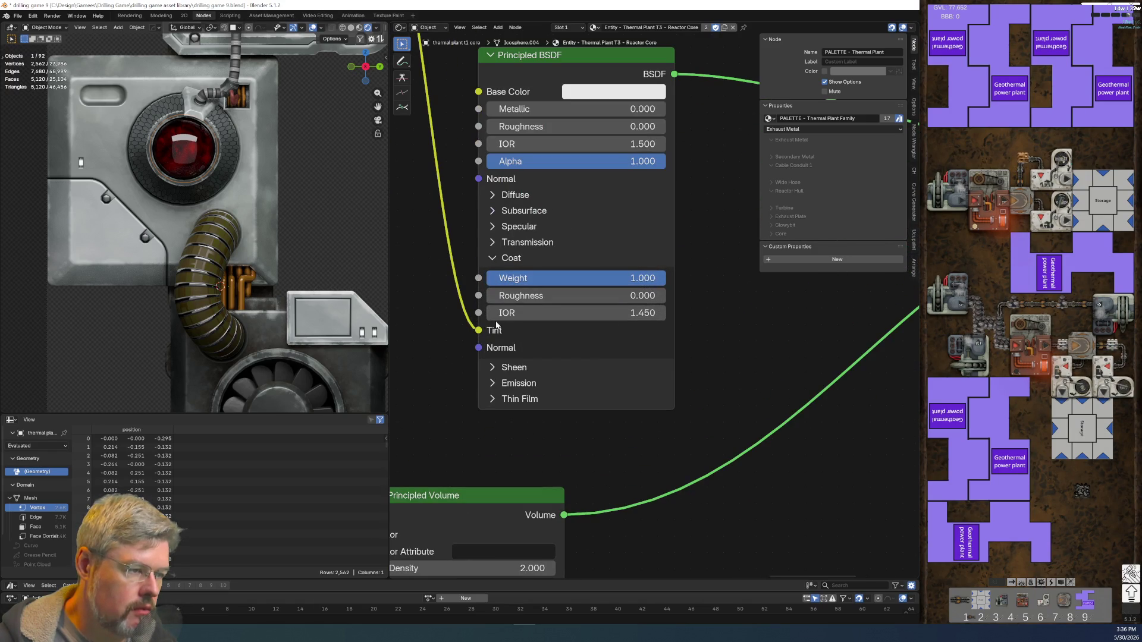
{"action": "middle_click_drag", "start_coordinate": [450, 379], "coordinate": [482, 403]}
{"action": "left_click", "coordinate": [595, 149]}
{"action": "type", "text": "1"}
{"action": "key", "text": "Return"}
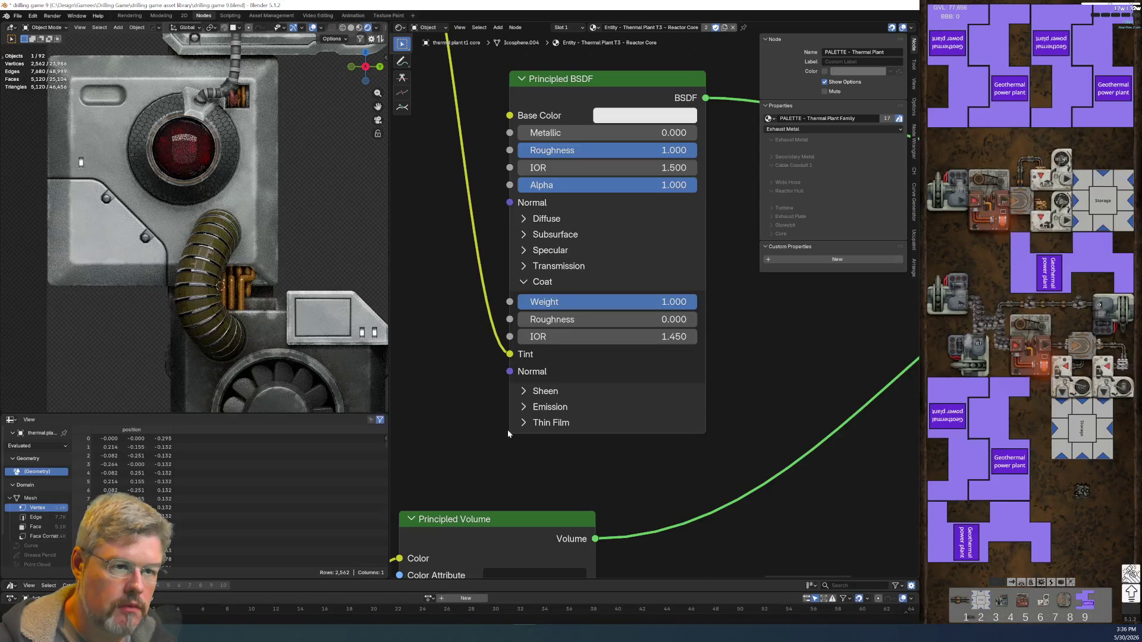
{"action": "key", "text": "ctrl+z"}
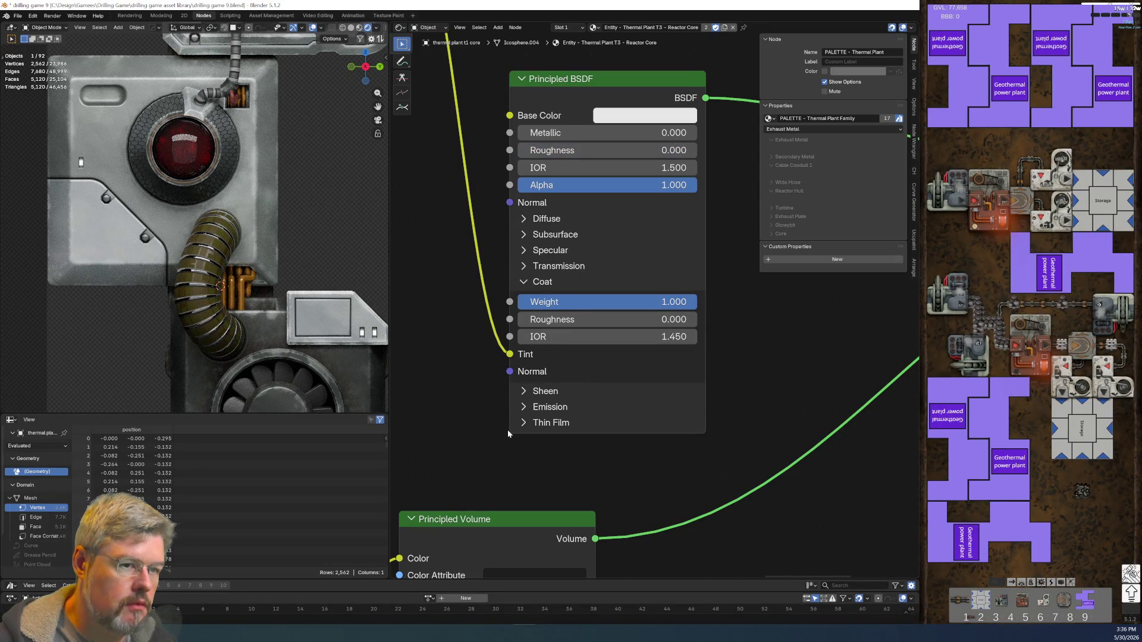
- Compare coat variations and settle on Coat Roughness 0.000 with base Roughness 0.000
{"action": "left_click", "coordinate": [525, 392]}
{"action": "left_click", "coordinate": [525, 392]}
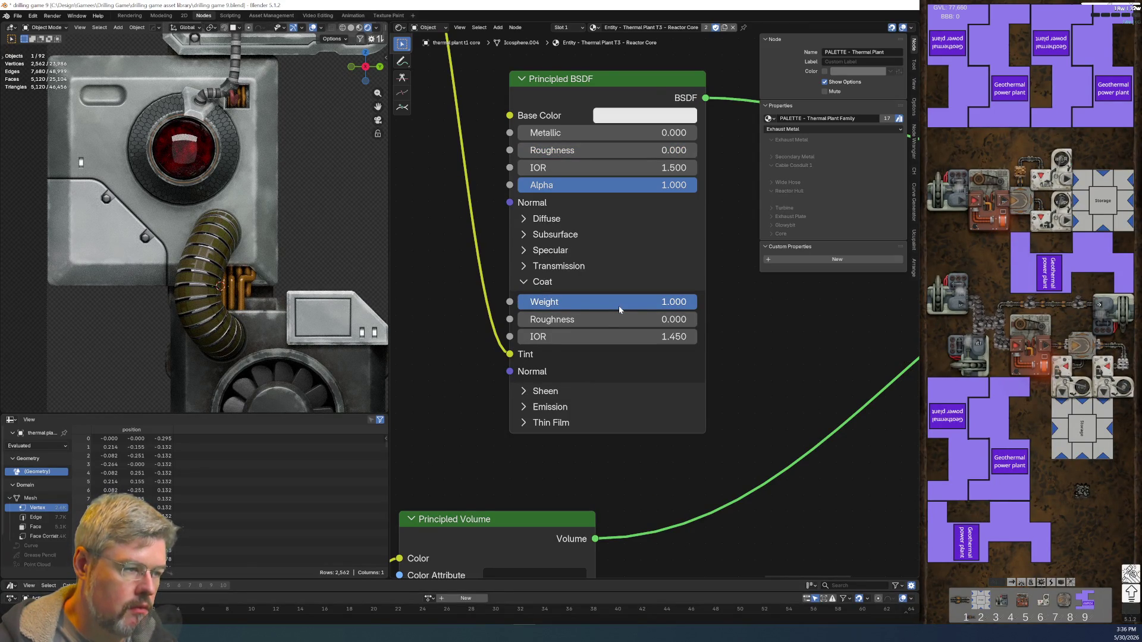
{"action": "key", "text": "ctrl+z"}
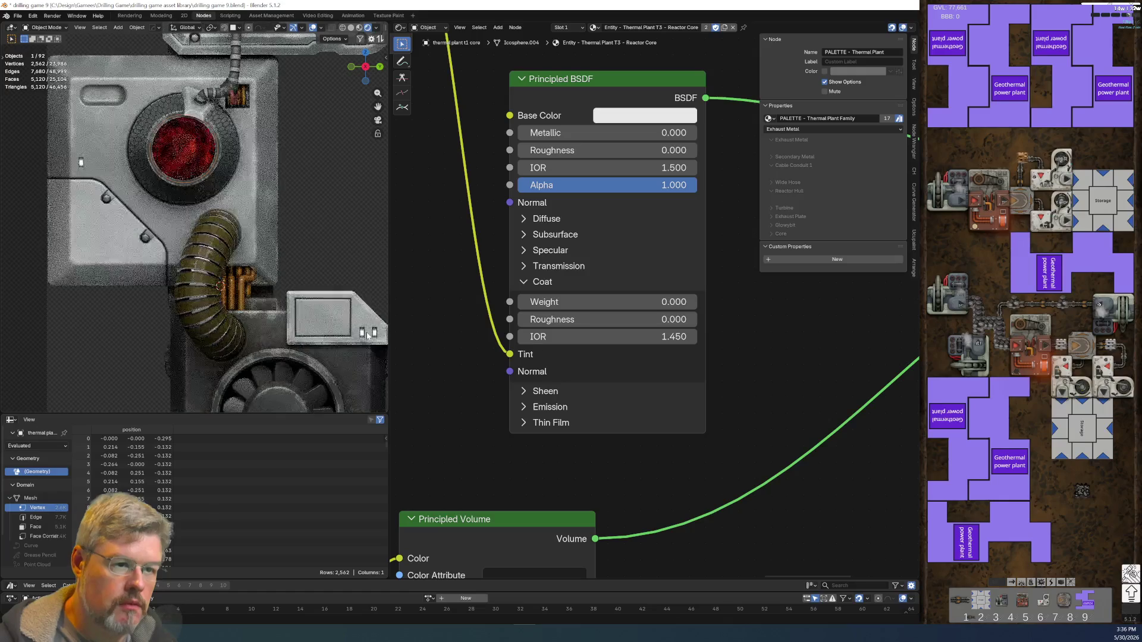
{"action": "key", "text": "ctrl+shift+z"}
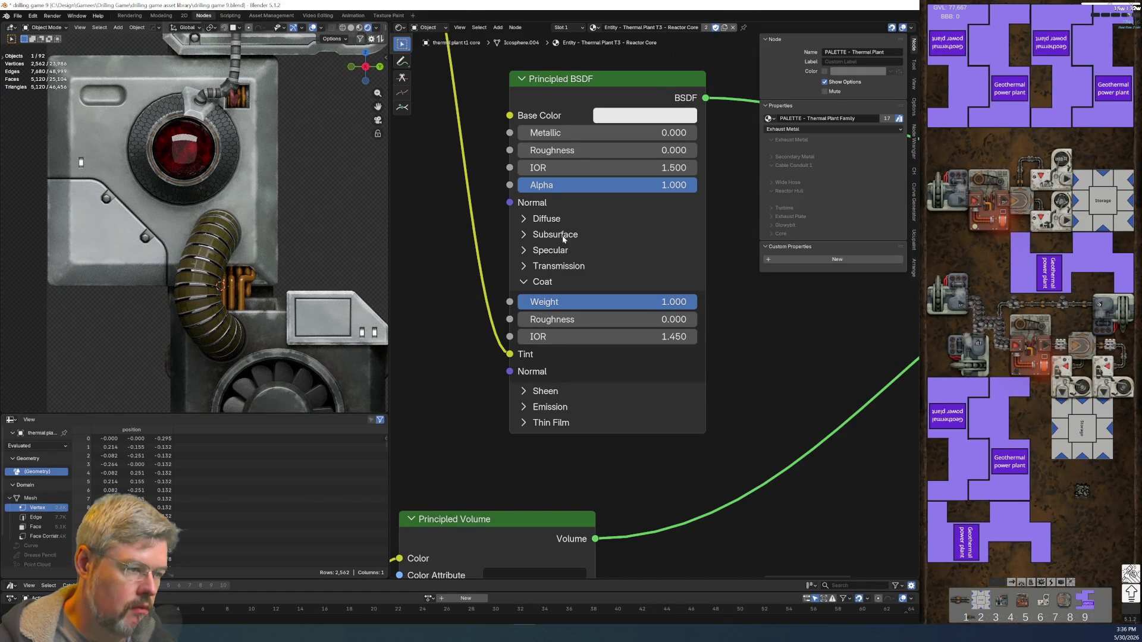
{"action": "left_click_drag", "start_coordinate": [543, 315], "coordinate": [684, 322]}
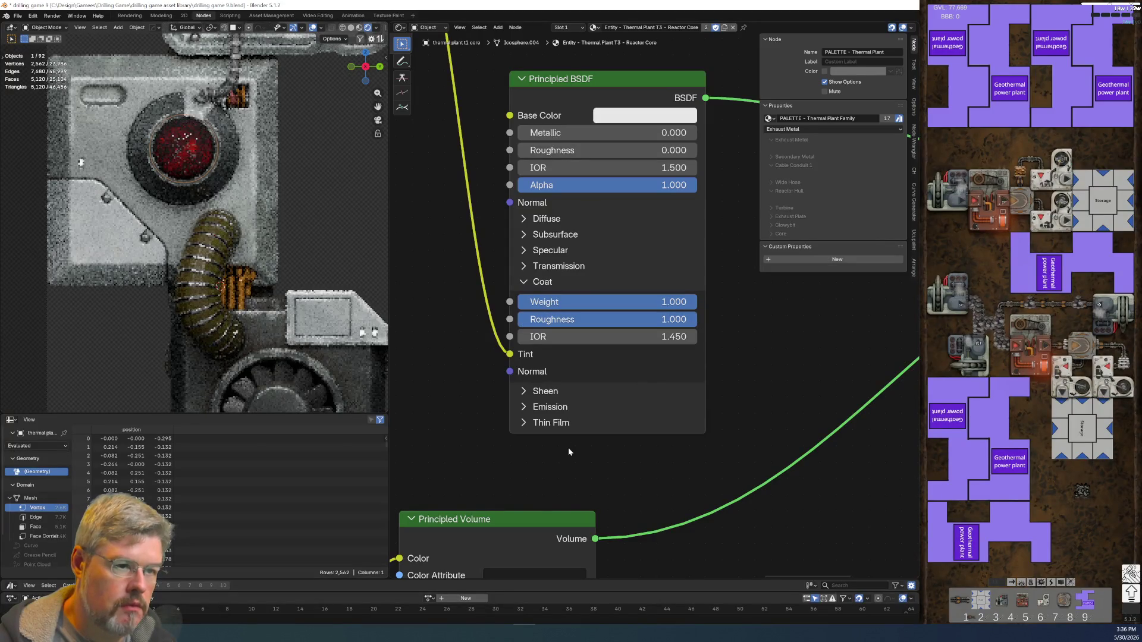
{"action": "left_click_drag", "start_coordinate": [544, 155], "coordinate": [684, 156]}
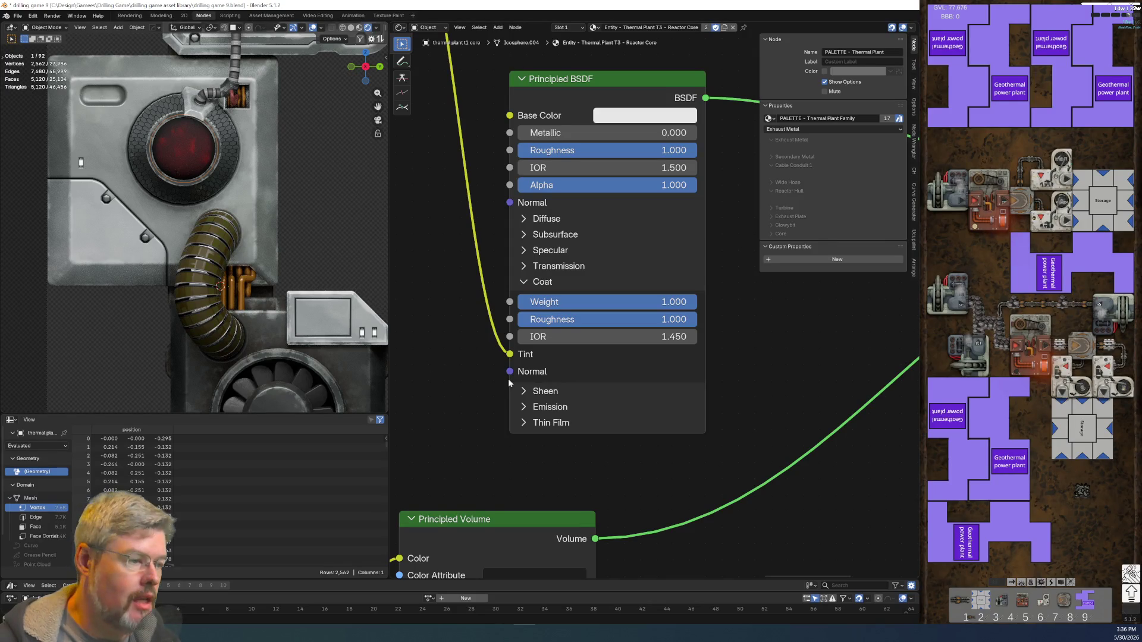
{"action": "key", "text": "ctrl+z"}
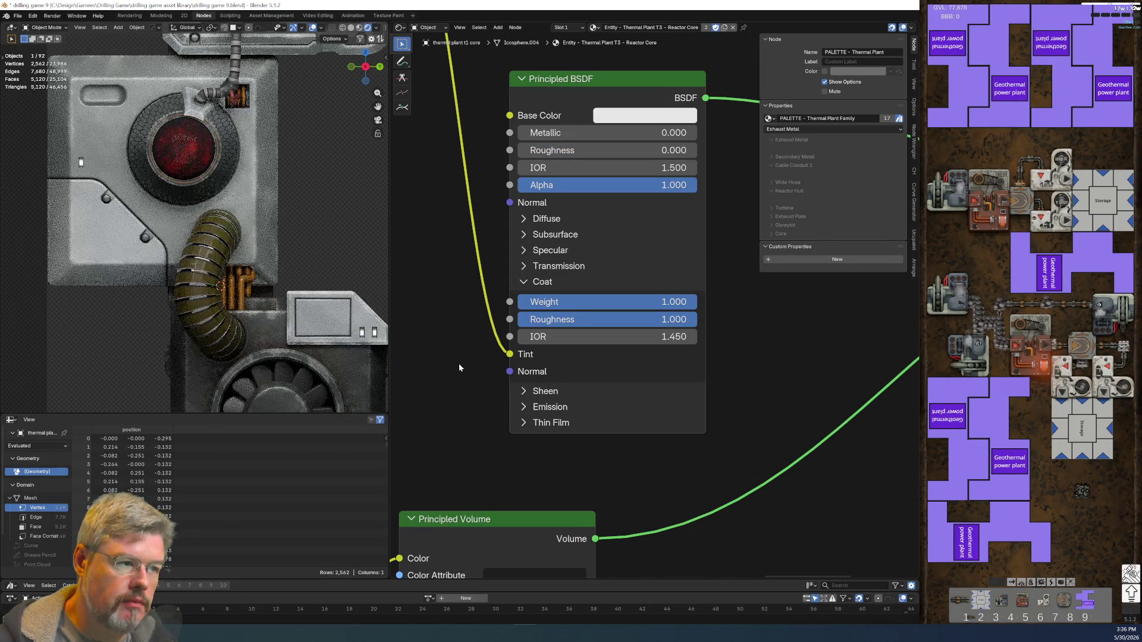
{"action": "key", "text": "ctrl+z"}
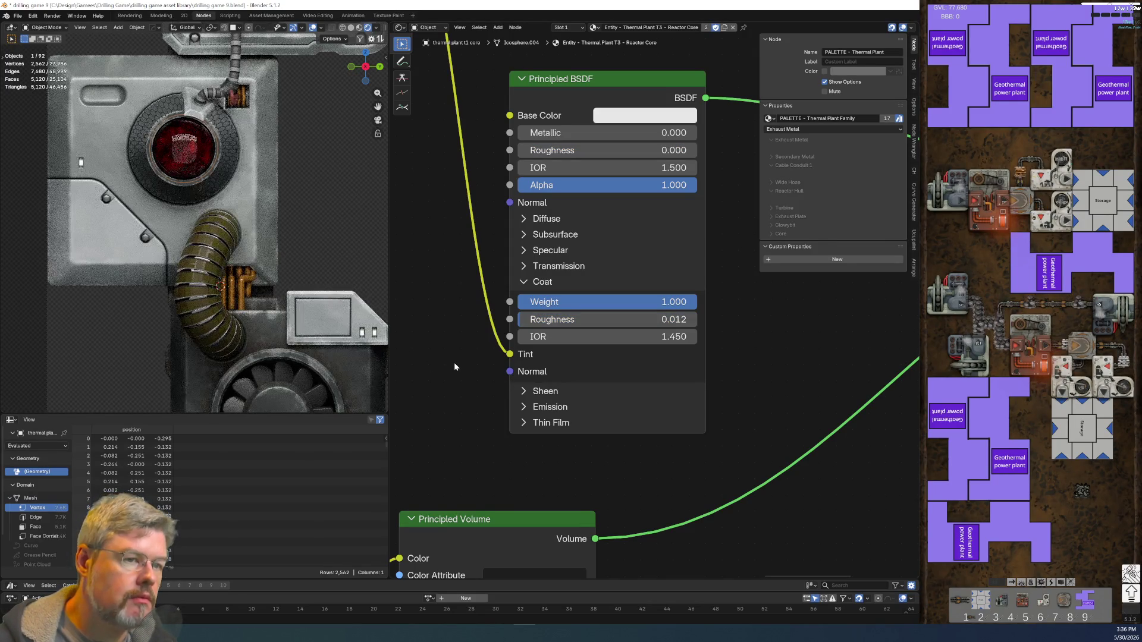
{"action": "key", "text": "ctrl+z"}
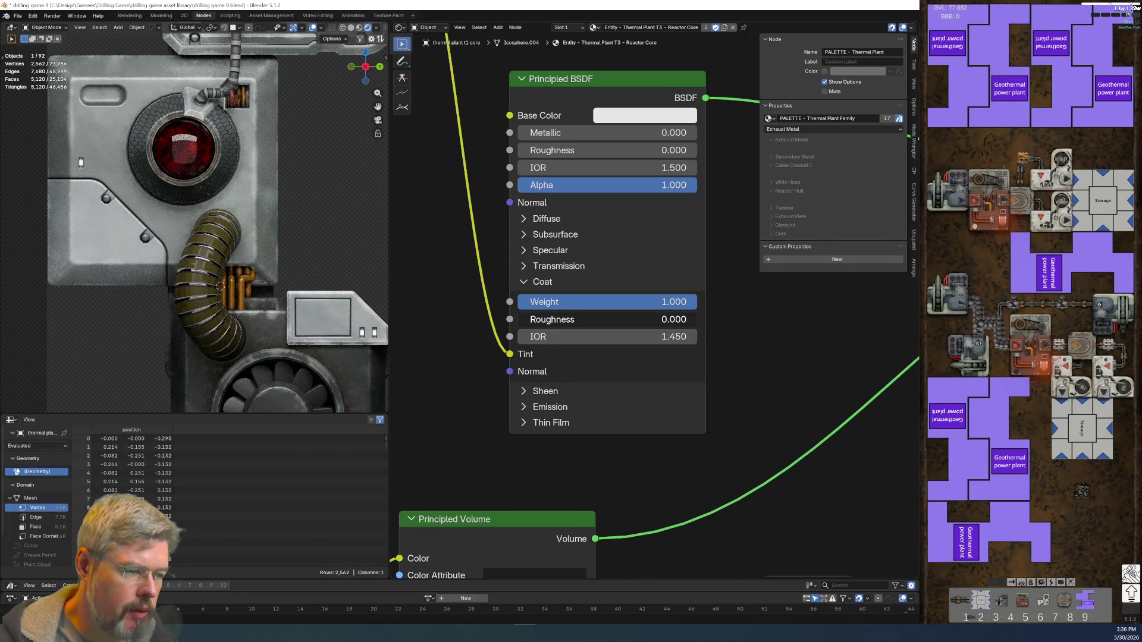
{"action": "scroll", "coordinate": [571, 475], "scroll_direction": "down", "scroll_amount": 4}
{"action": "middle_click_drag", "start_coordinate": [571, 475], "coordinate": [447, 485]}
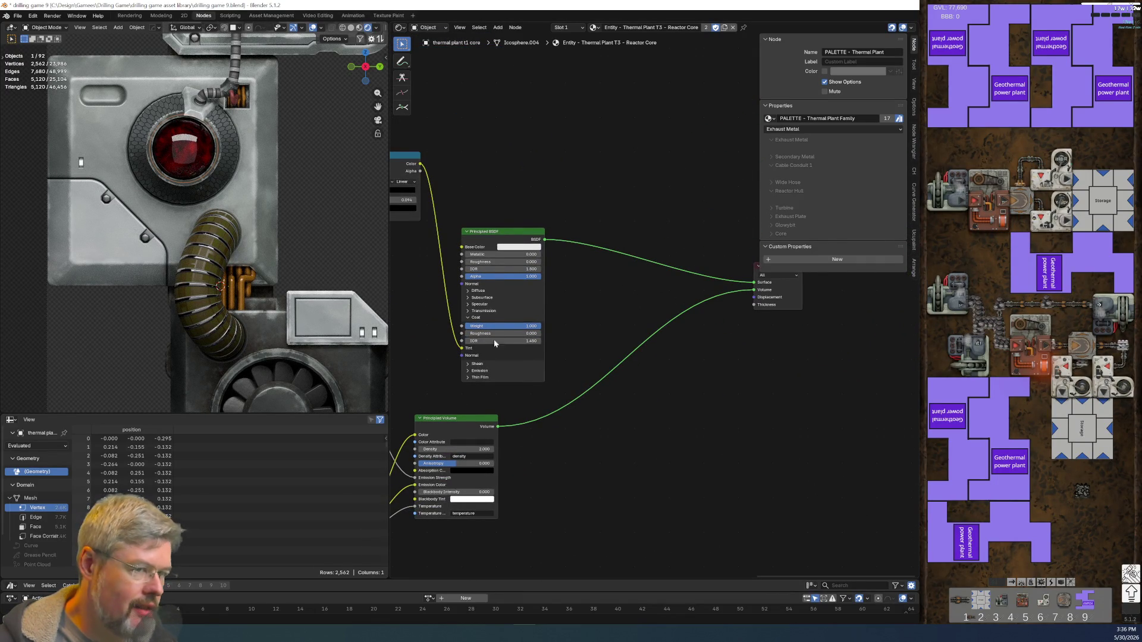
- Save the file, pan the node graph to Material Output, and save again
{"action": "left_click", "coordinate": [18, 16]}
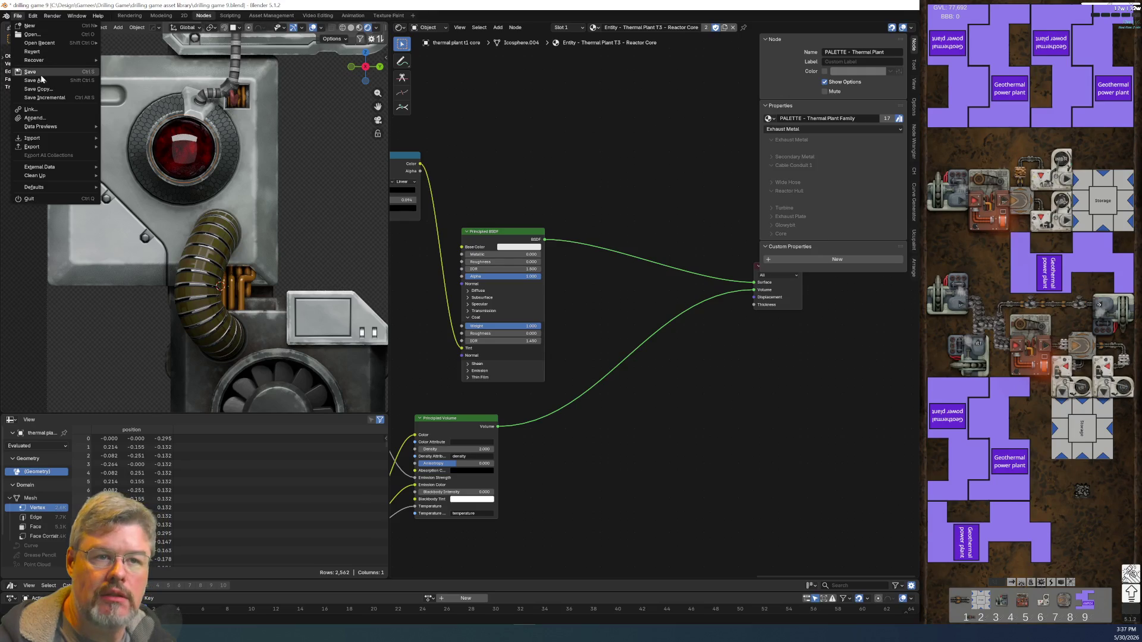
{"action": "left_click", "coordinate": [40, 72]}
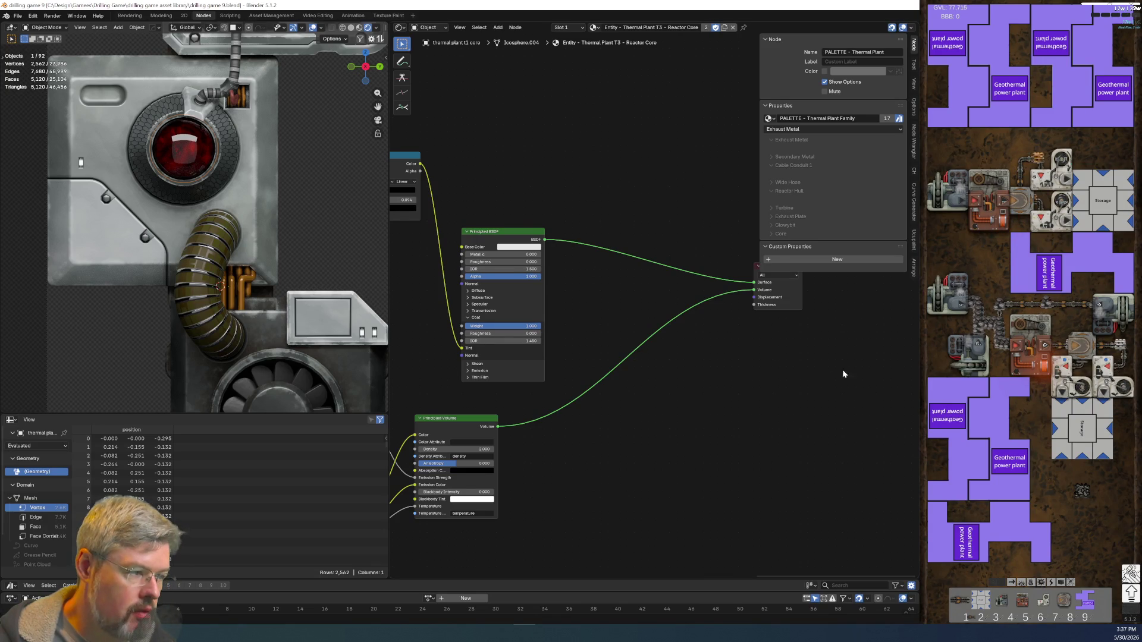
{"action": "middle_click_drag", "start_coordinate": [841, 370], "coordinate": [752, 387]}
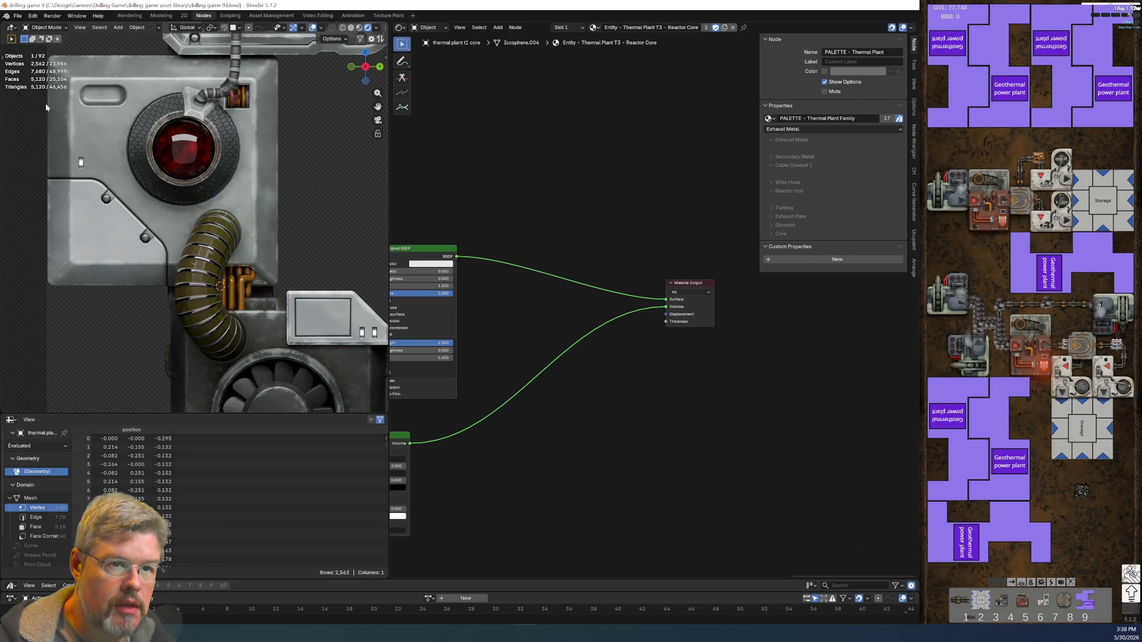
{"action": "left_click", "coordinate": [18, 16]}
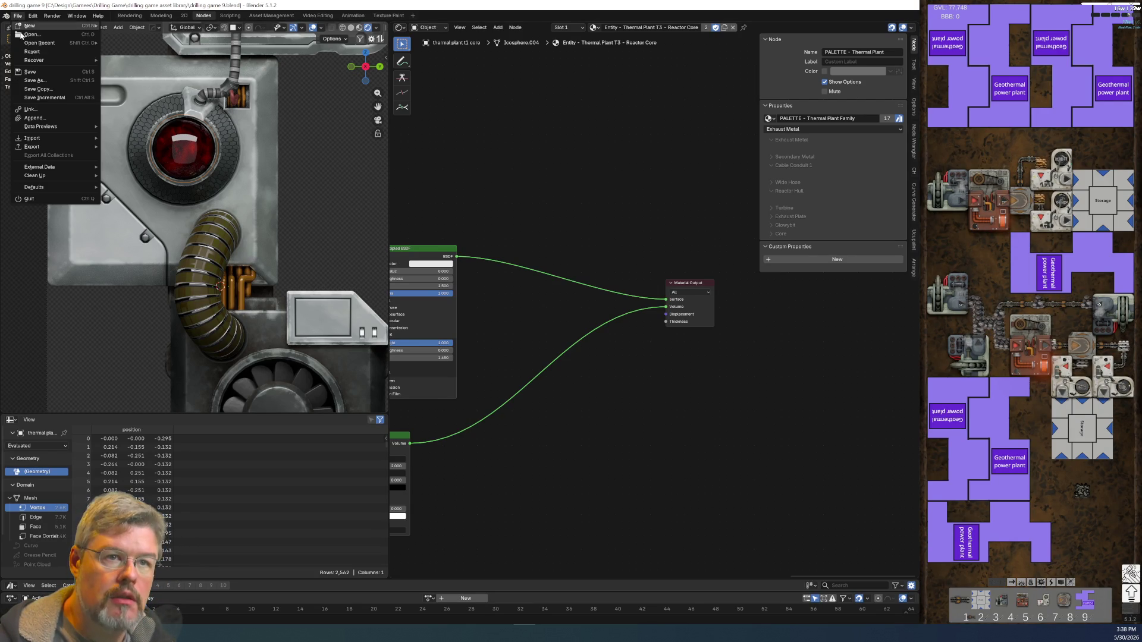
{"action": "left_click", "coordinate": [40, 74]}
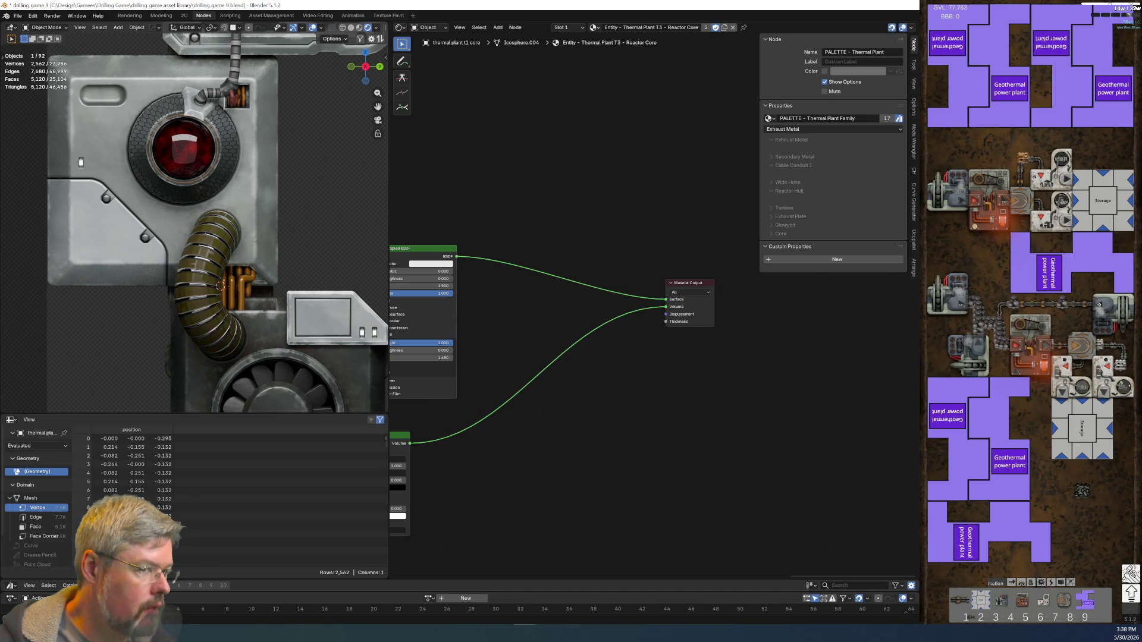
- Frame the reactor model and select fill light Area.010 to show its Emission nodes
{"action": "scroll", "coordinate": [262, 156], "scroll_direction": "down", "scroll_amount": 2}
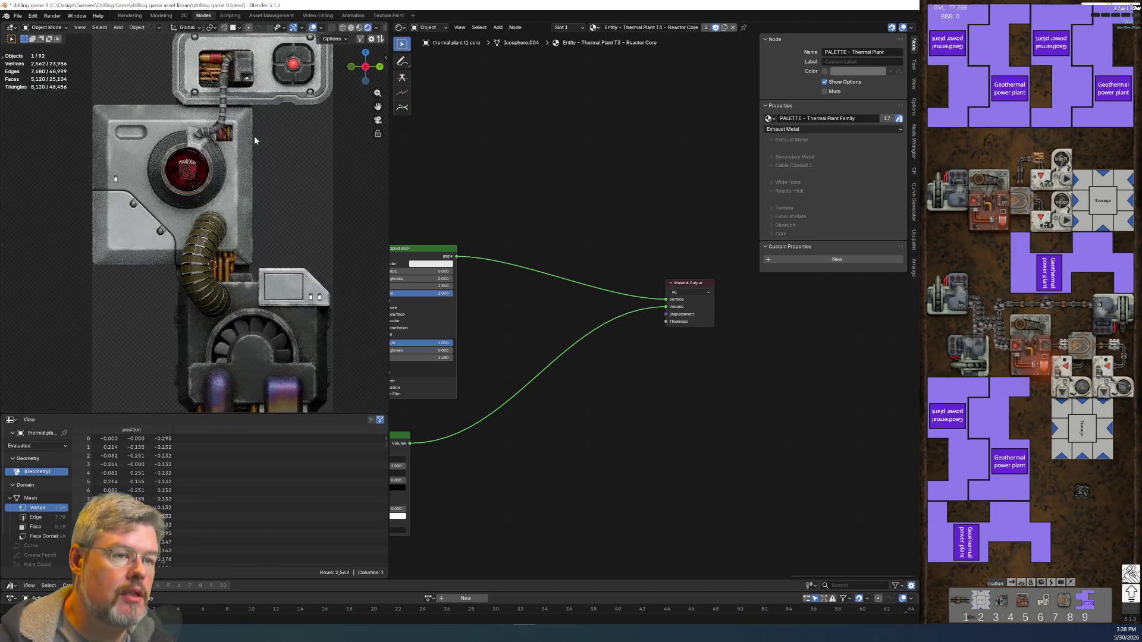
{"action": "middle_click_drag", "start_coordinate": [259, 133], "coordinate": [242, 233], "text": "shift"}
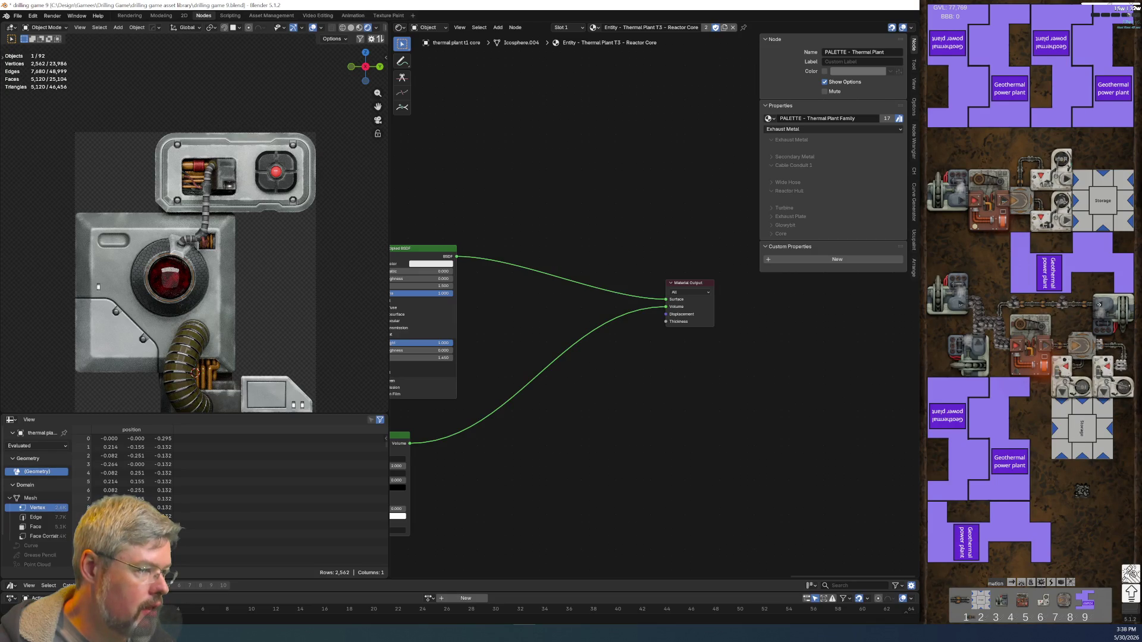
{"action": "left_click", "coordinate": [174, 575]}
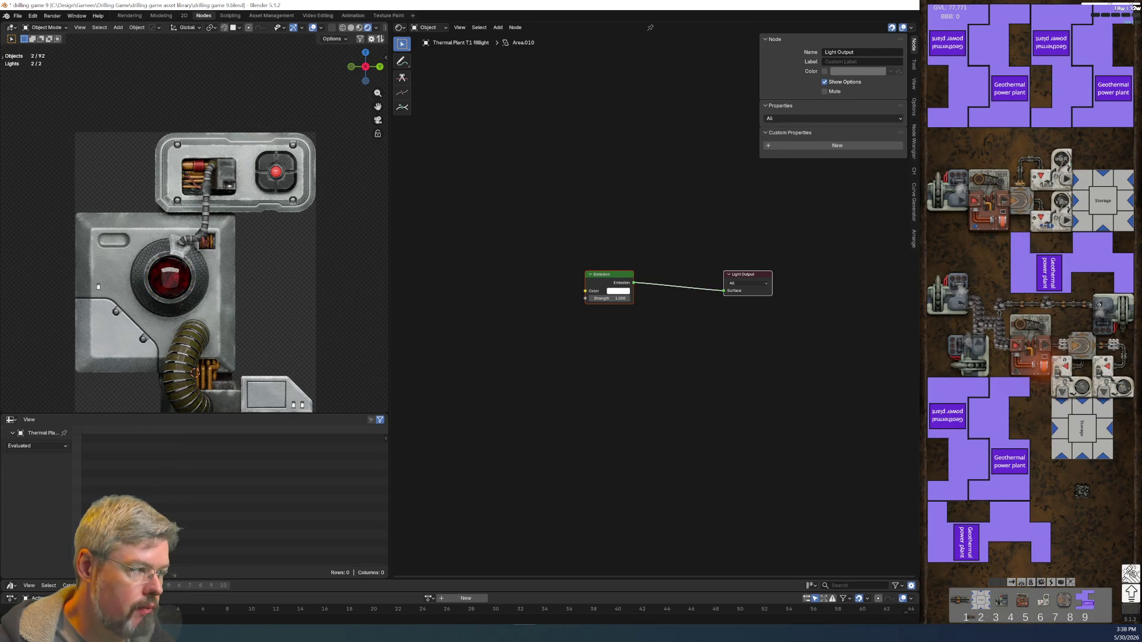
- Orbit out to a perspective view, toggle the Overlays popover, and enter the Modeling workspace
{"action": "scroll", "coordinate": [245, 270], "scroll_direction": "down", "scroll_amount": 3}
{"action": "middle_click_drag", "start_coordinate": [245, 270], "coordinate": [301, 251]}
{"action": "scroll", "coordinate": [301, 251], "scroll_direction": "down", "scroll_amount": 3}
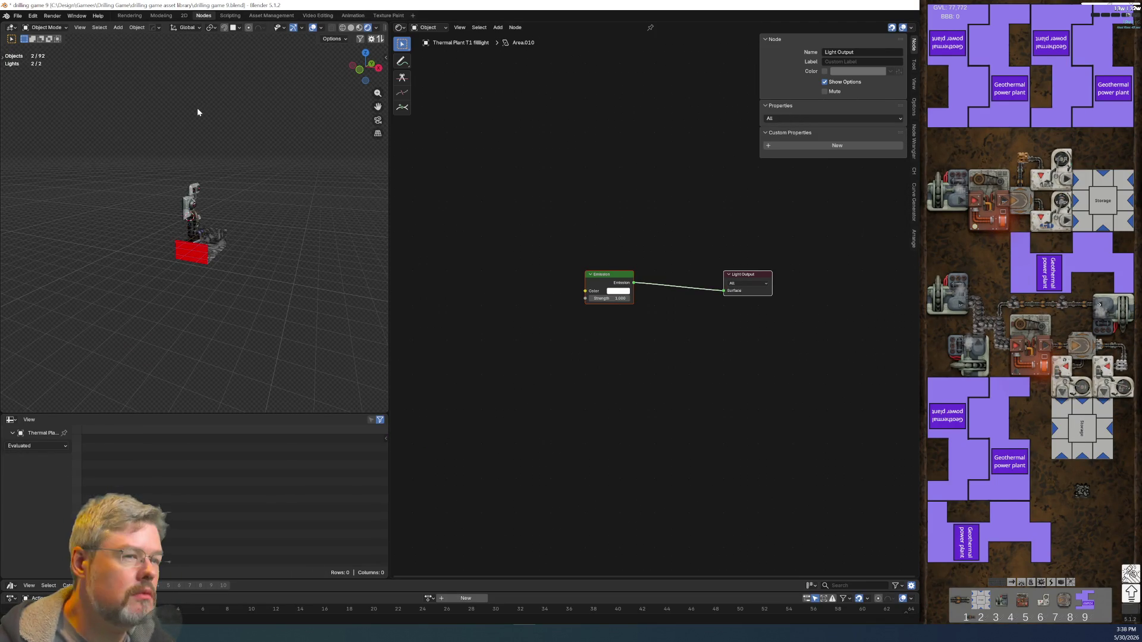
{"action": "left_click", "coordinate": [321, 27]}
{"action": "left_click", "coordinate": [320, 30]}
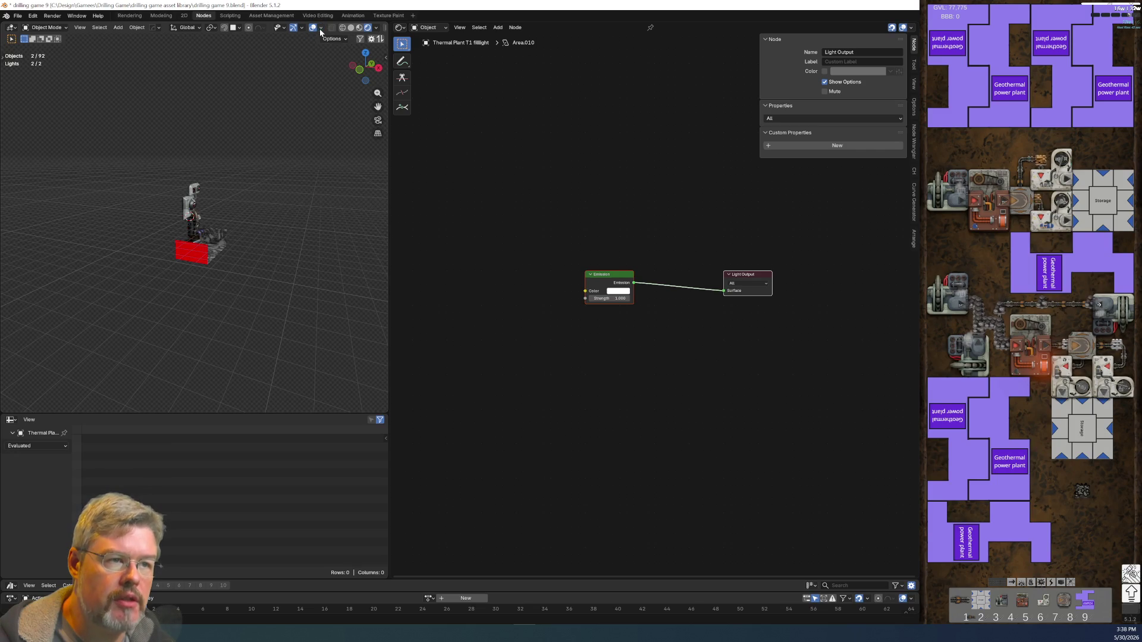
{"action": "left_click", "coordinate": [160, 16]}
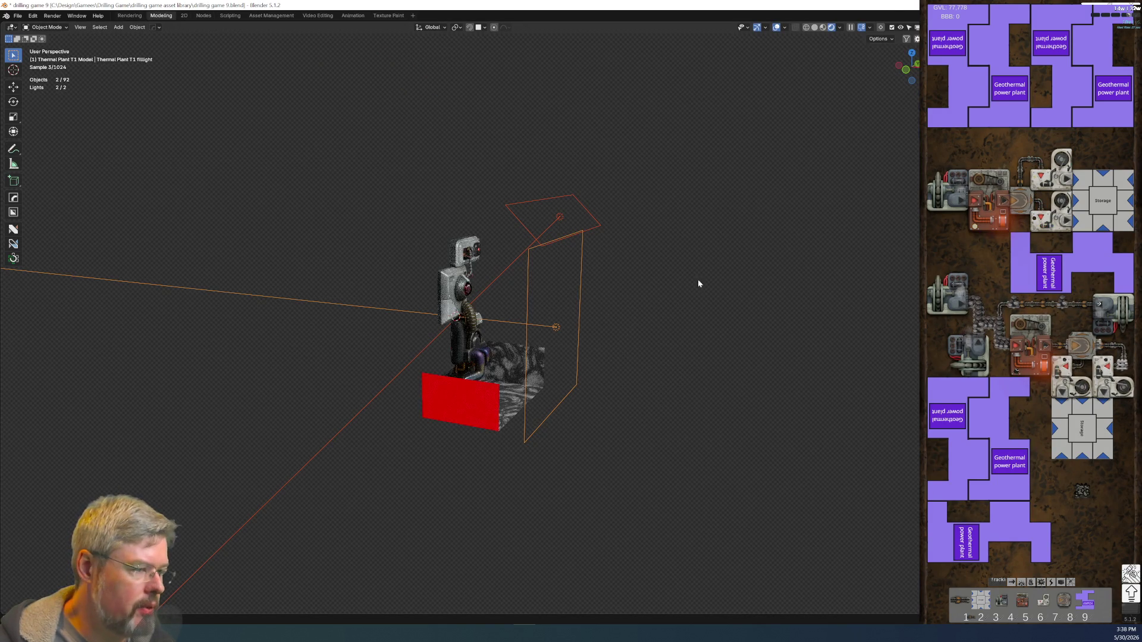
- Deselect everything, then undo to restore the selection of both lights
{"action": "scroll", "coordinate": [687, 311], "scroll_direction": "up", "scroll_amount": 1}
{"action": "left_click", "coordinate": [684, 312]}
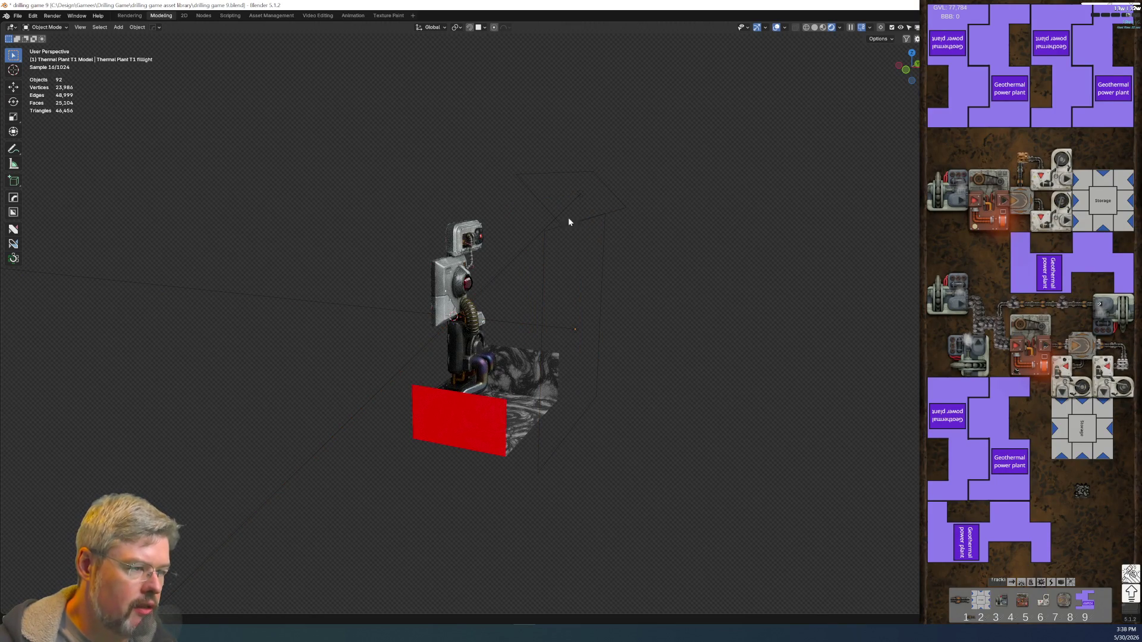
{"action": "key", "text": "ctrl+z"}
{"action": "scroll", "coordinate": [682, 356], "scroll_direction": "up", "scroll_amount": 4}
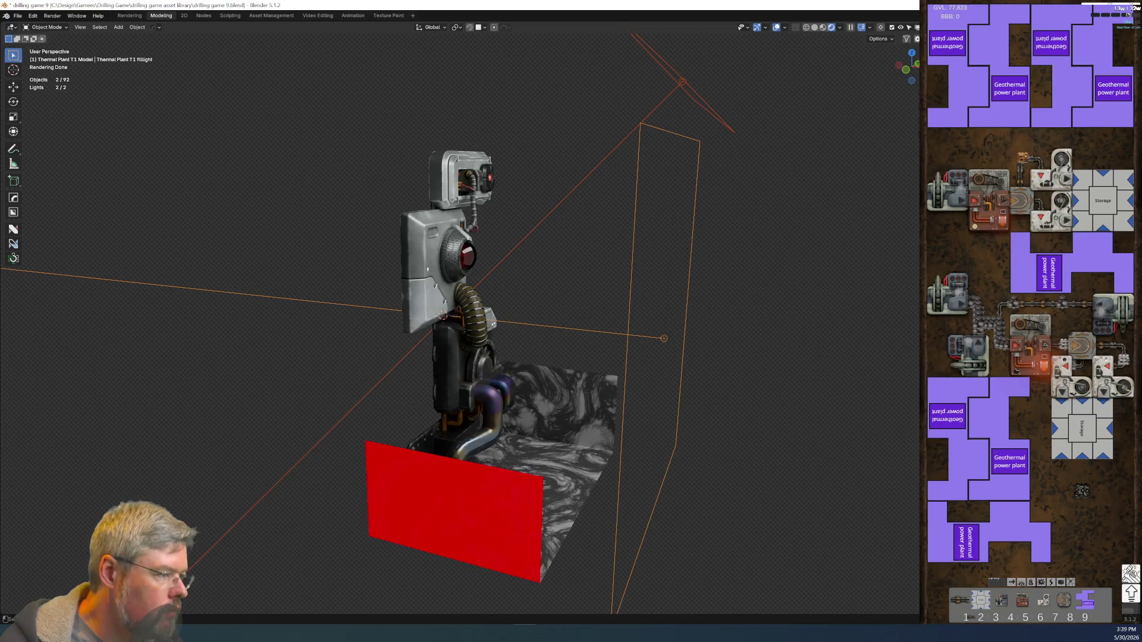
- Select the core, Thermal Plant T1 Keylight and filllight, then orbit to a frontal view
{"action": "left_click", "coordinate": [460, 256]}
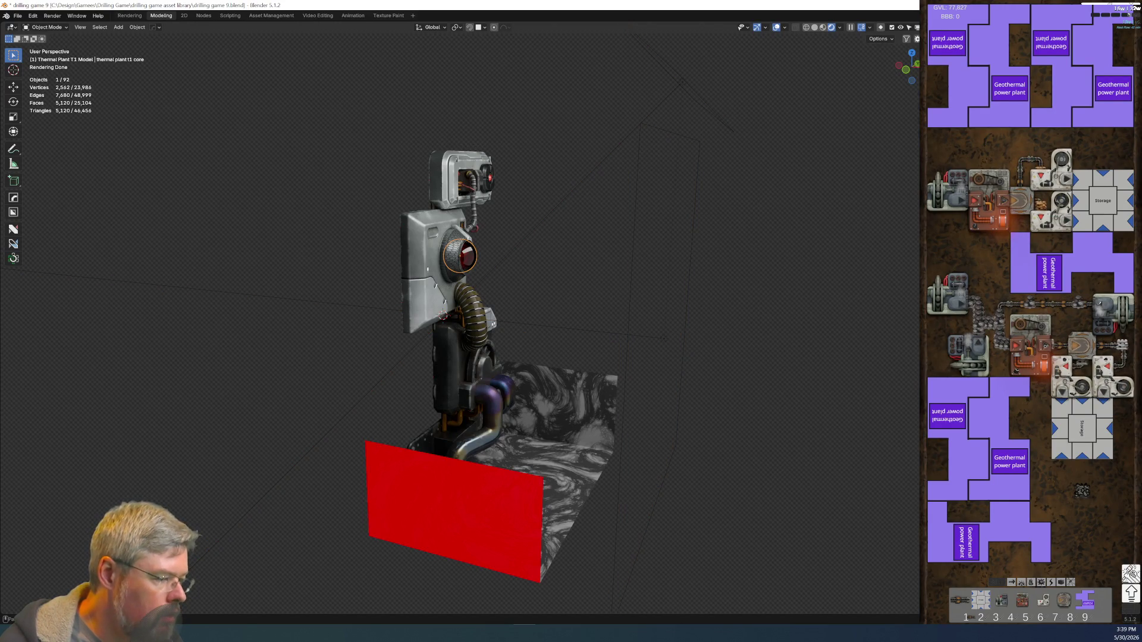
{"action": "left_click", "coordinate": [713, 114]}
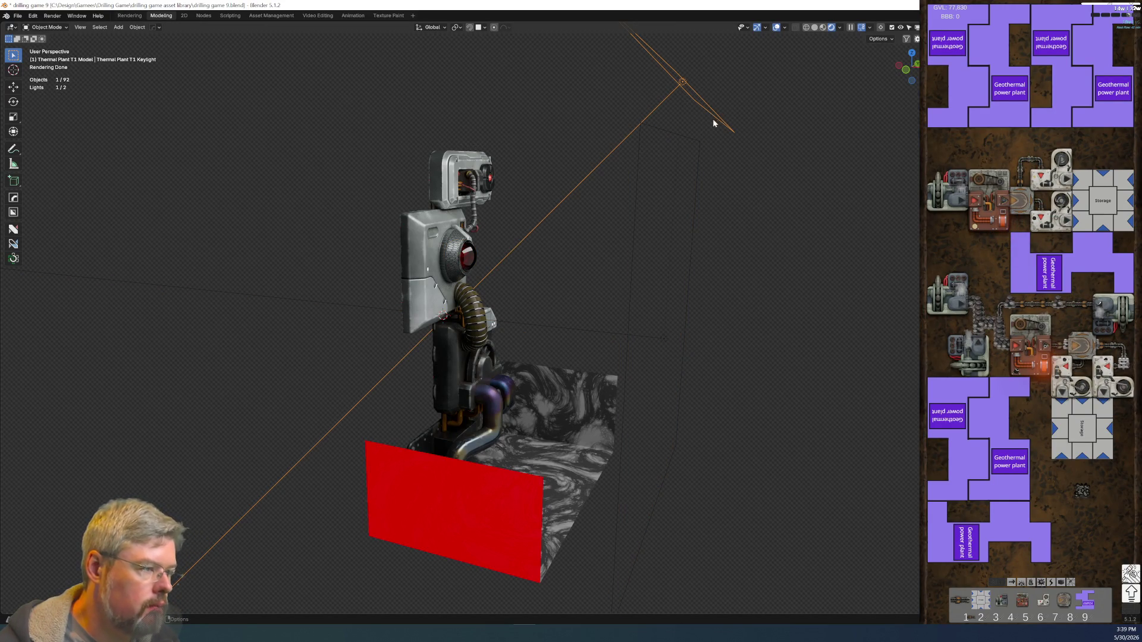
{"action": "left_click", "coordinate": [687, 241]}
{"action": "left_click", "coordinate": [688, 241]}
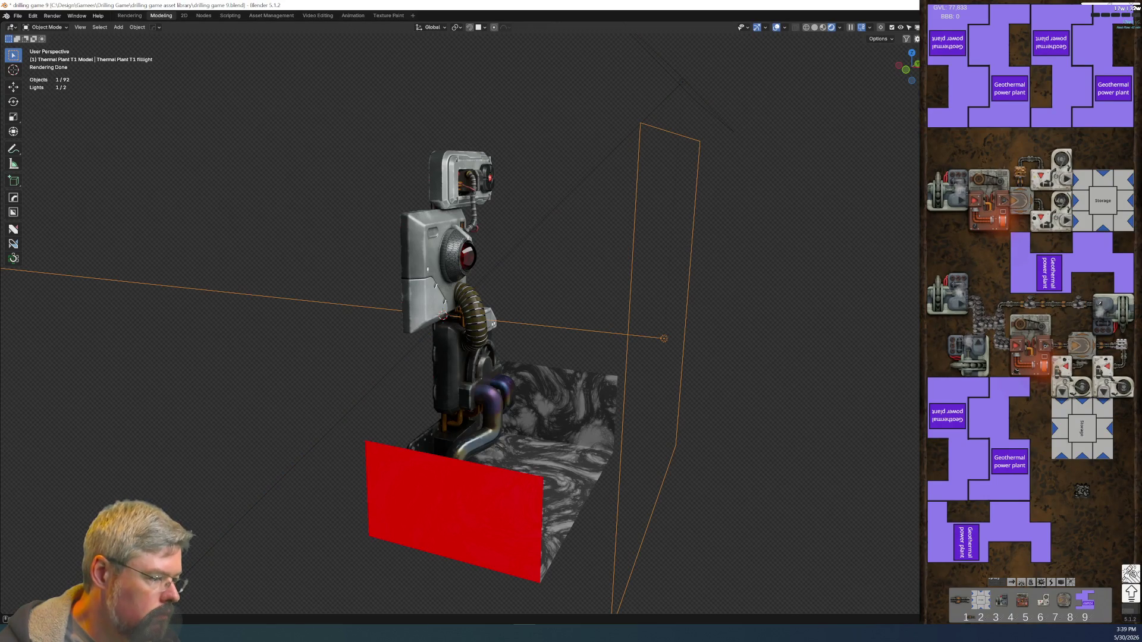
{"action": "left_click", "coordinate": [459, 256]}
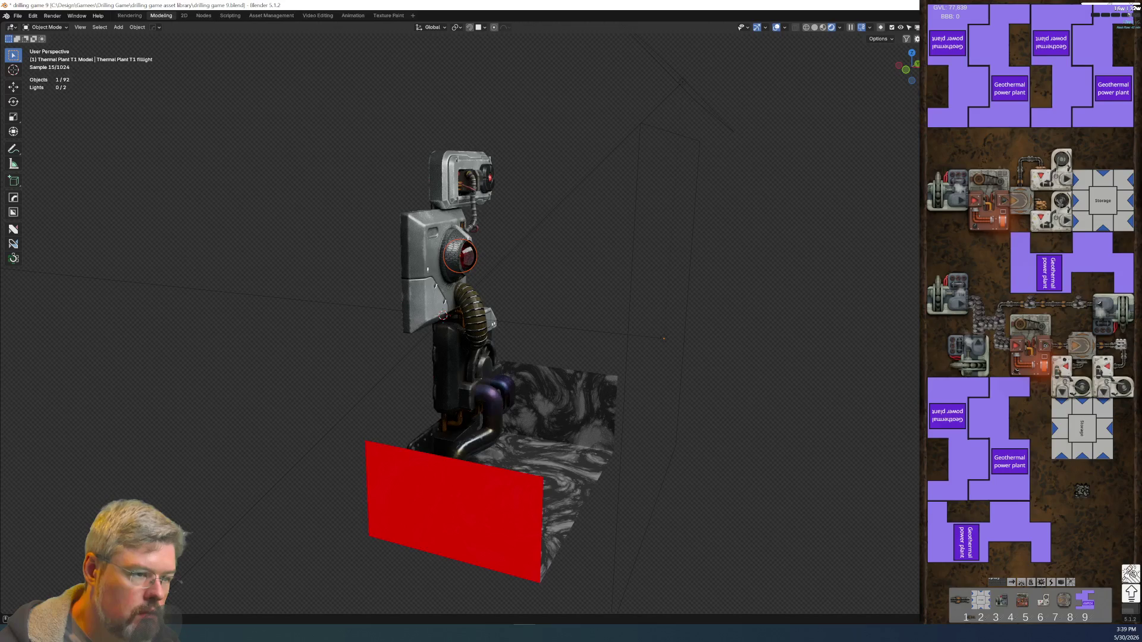
{"action": "middle_click_drag", "start_coordinate": [541, 276], "coordinate": [470, 268]}
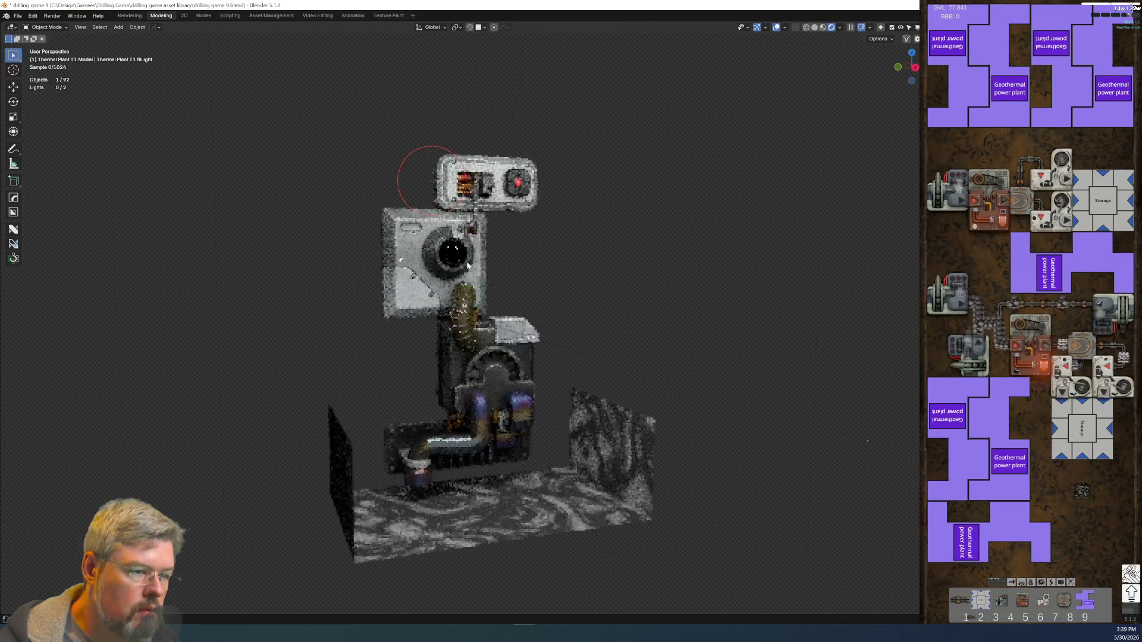
- Switch to the top-down camera view in rendered mode and zoom in on the reactor core's glass lens
{"action": "scroll", "coordinate": [466, 265], "scroll_direction": "up", "scroll_amount": 5}
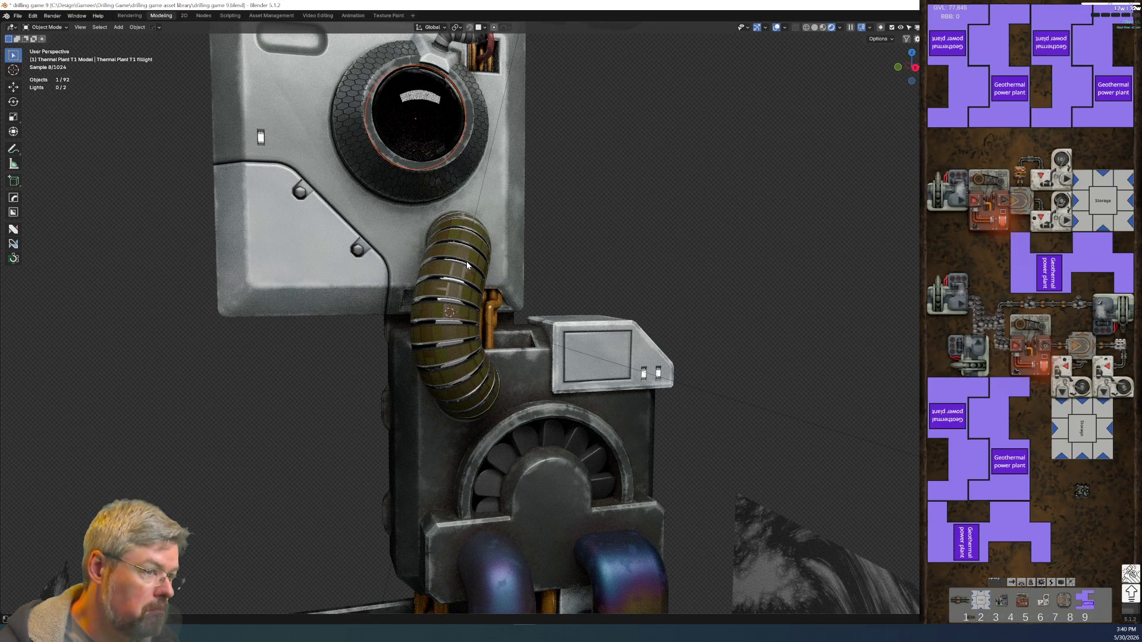
{"action": "scroll", "coordinate": [466, 262], "scroll_direction": "down", "scroll_amount": 5}
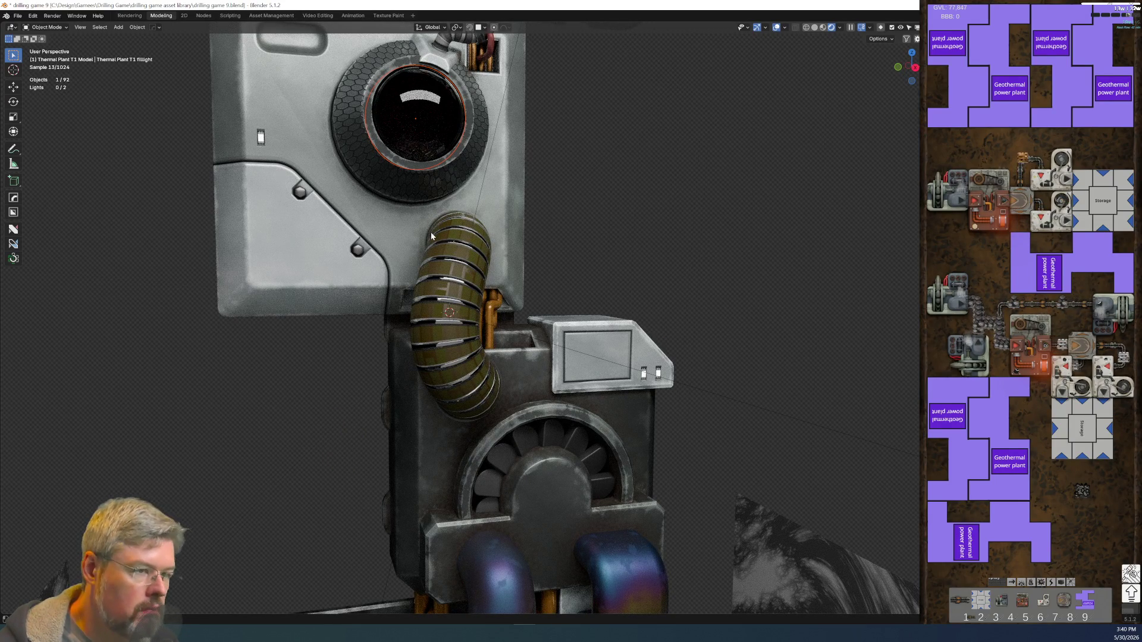
{"action": "key", "text": "KP_0"}
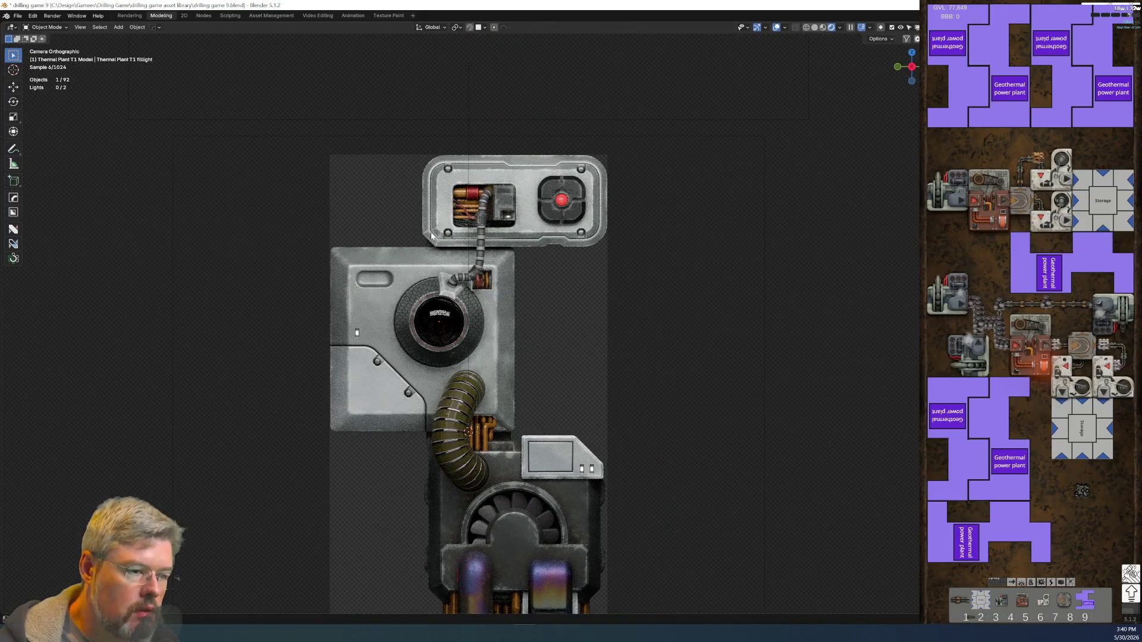
{"action": "scroll", "coordinate": [446, 382], "scroll_direction": "up", "scroll_amount": 5}
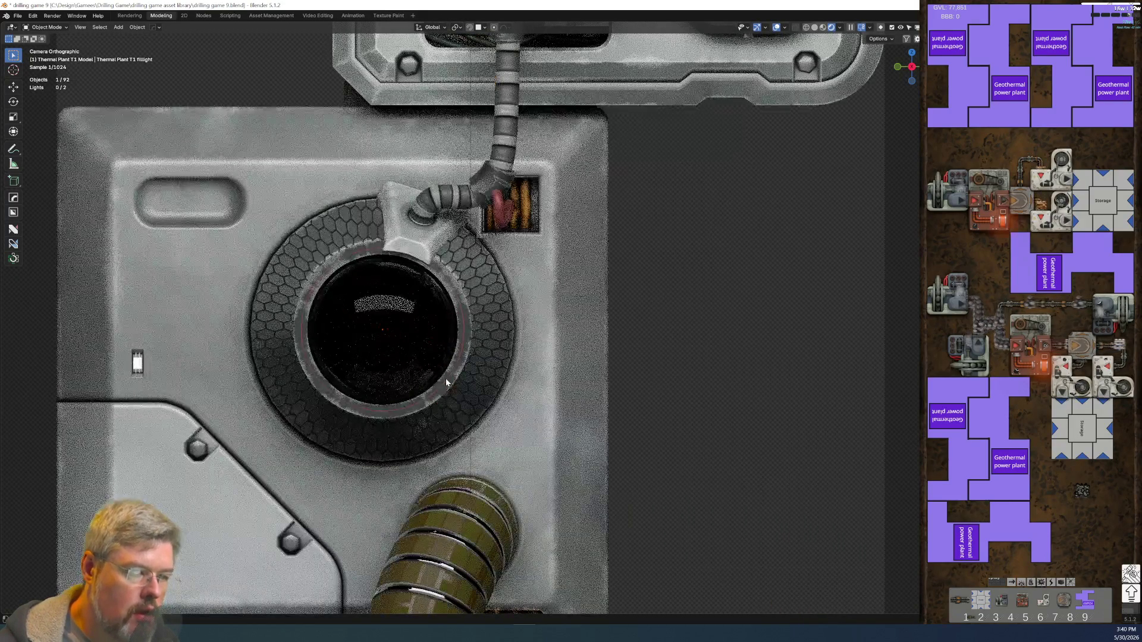
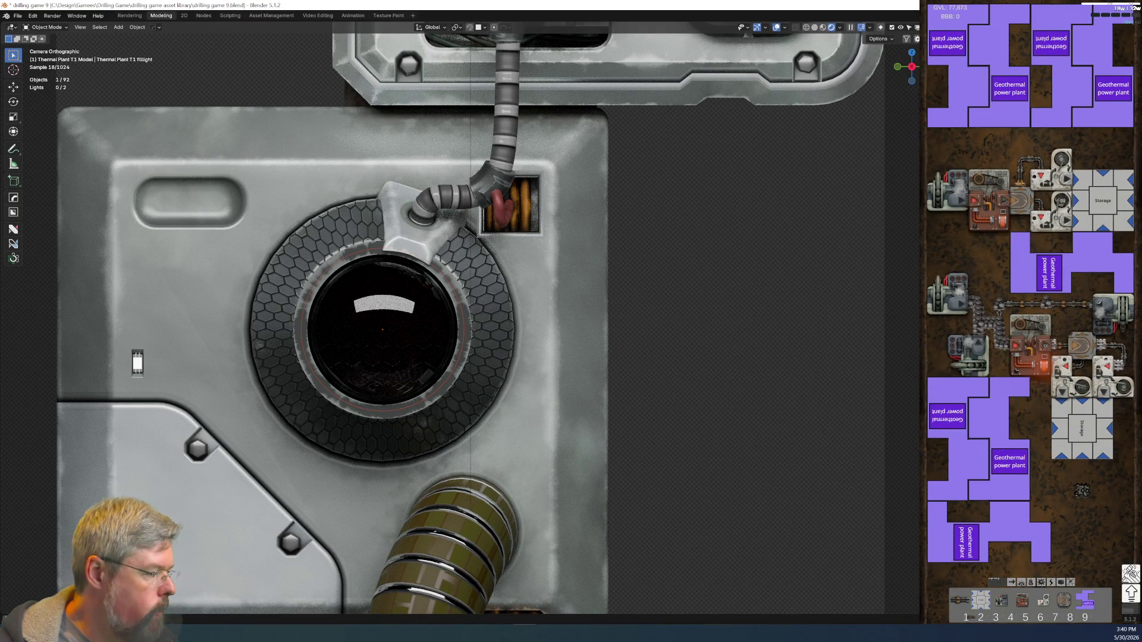
- Orbit out to check the whole machine and key light, then return to the camera view
{"action": "scroll", "coordinate": [569, 232], "scroll_direction": "down", "scroll_amount": 5}
{"action": "middle_click_drag", "start_coordinate": [569, 232], "coordinate": [622, 242]}
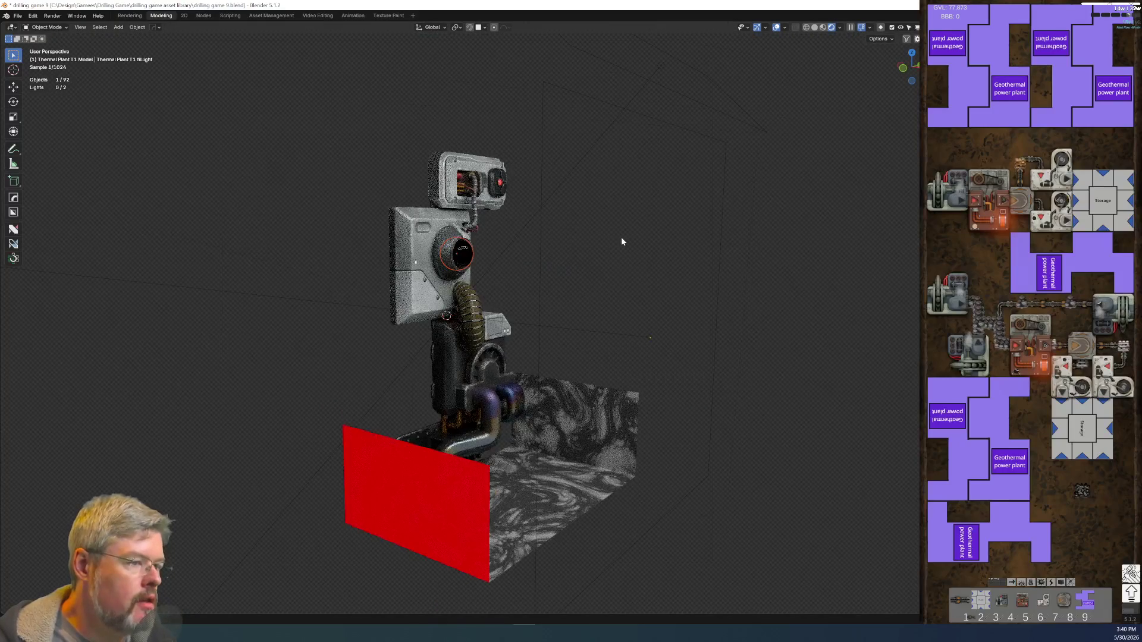
{"action": "left_click", "coordinate": [749, 128]}
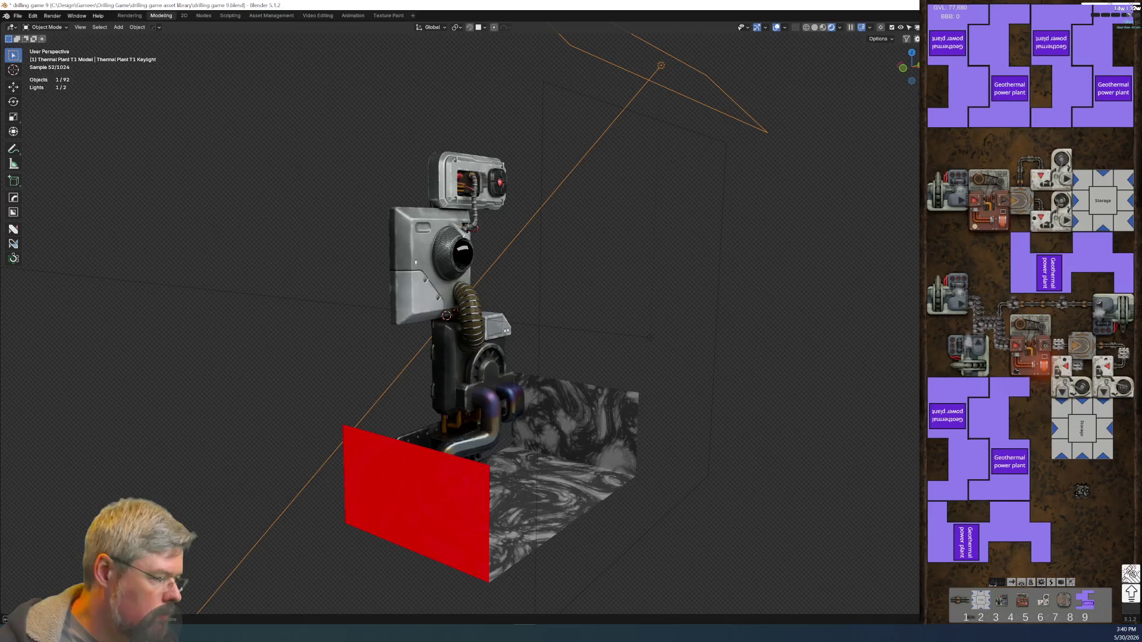
{"action": "key", "text": "ctrl+z"}
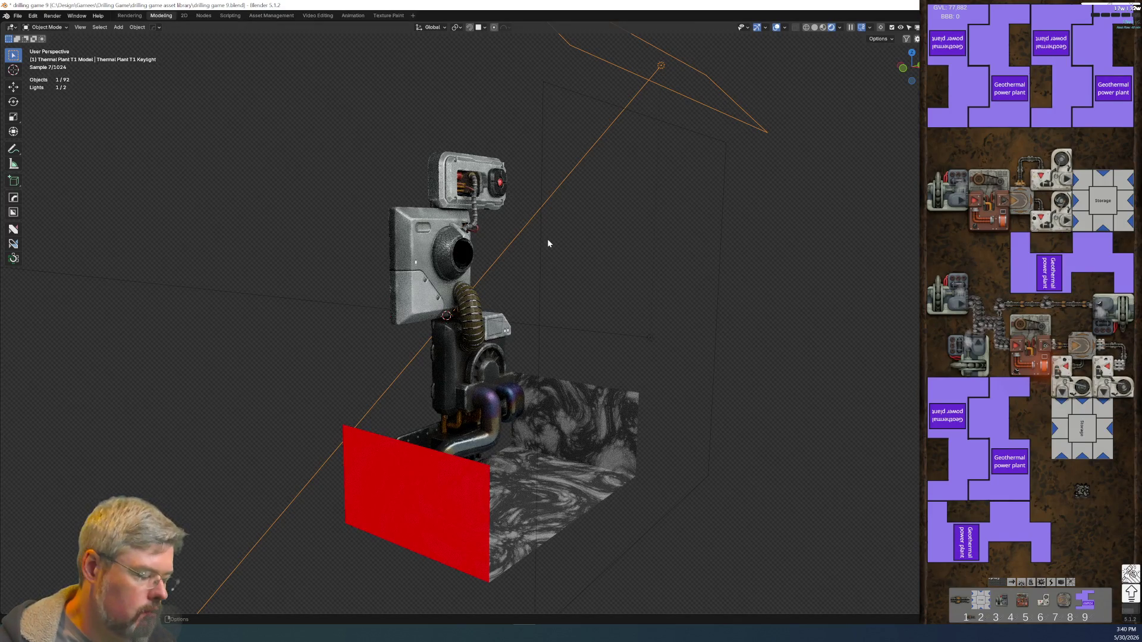
{"action": "key", "text": "KP_0"}
{"action": "scroll", "coordinate": [425, 370], "scroll_direction": "up", "scroll_amount": 6}
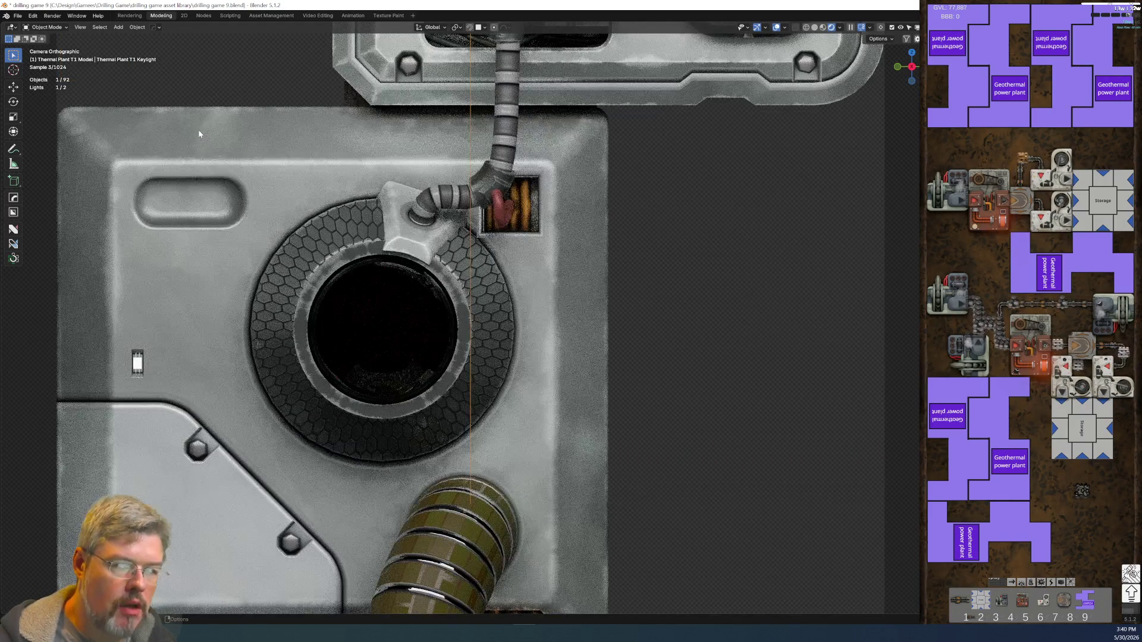
- Save drilling game 9.blend and select the thermal plant t1 core object
{"action": "left_click", "coordinate": [18, 15]}
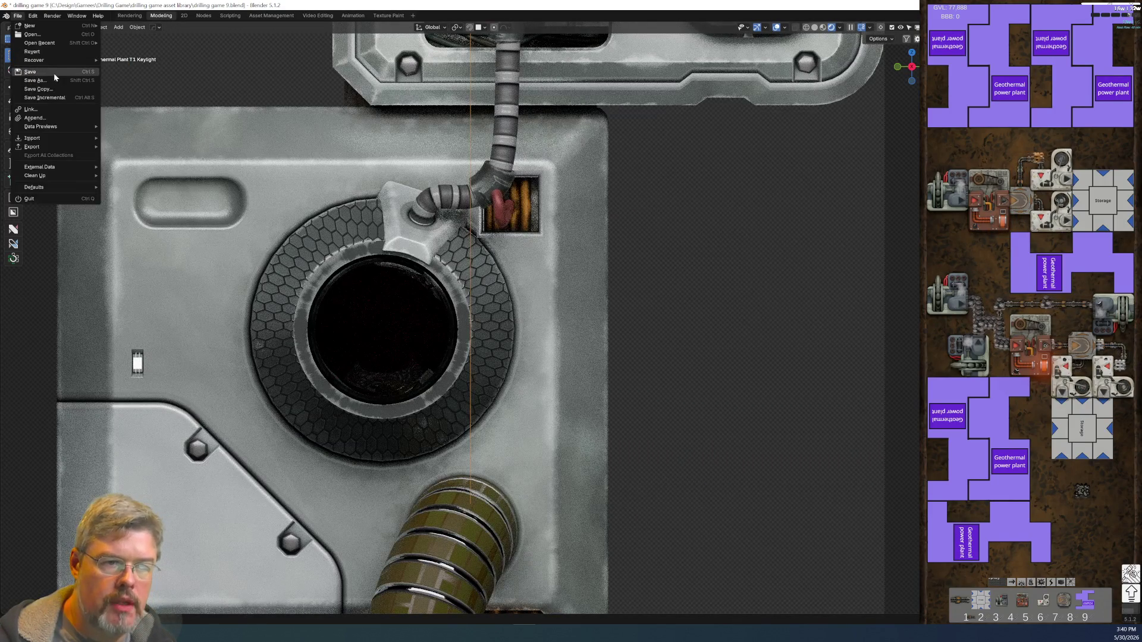
{"action": "left_click", "coordinate": [54, 73]}
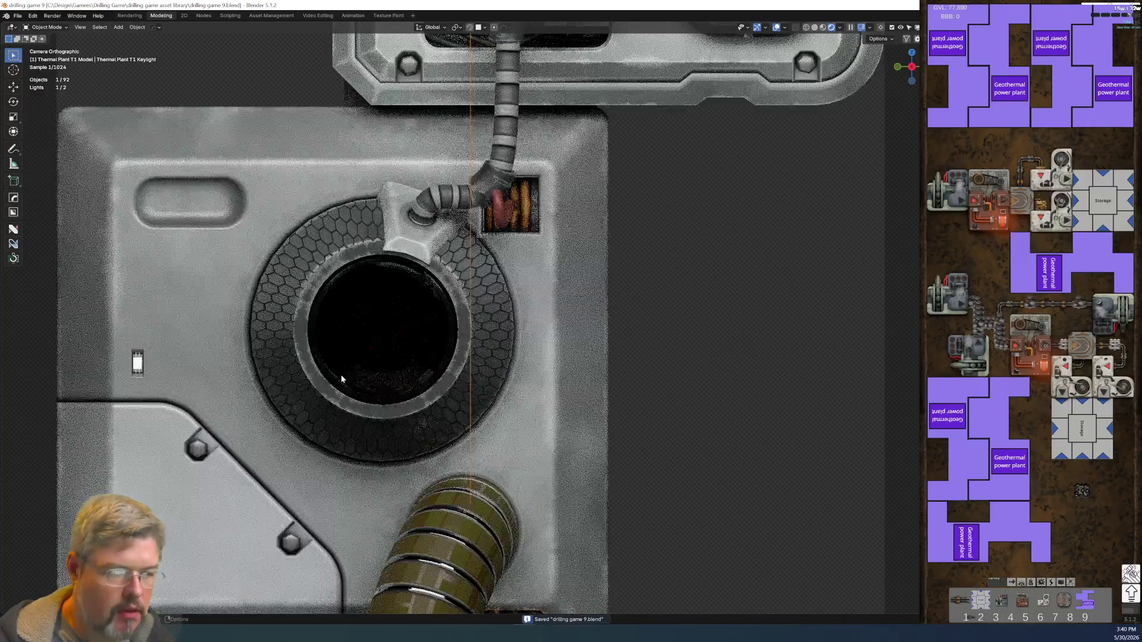
{"action": "left_click", "coordinate": [361, 352]}
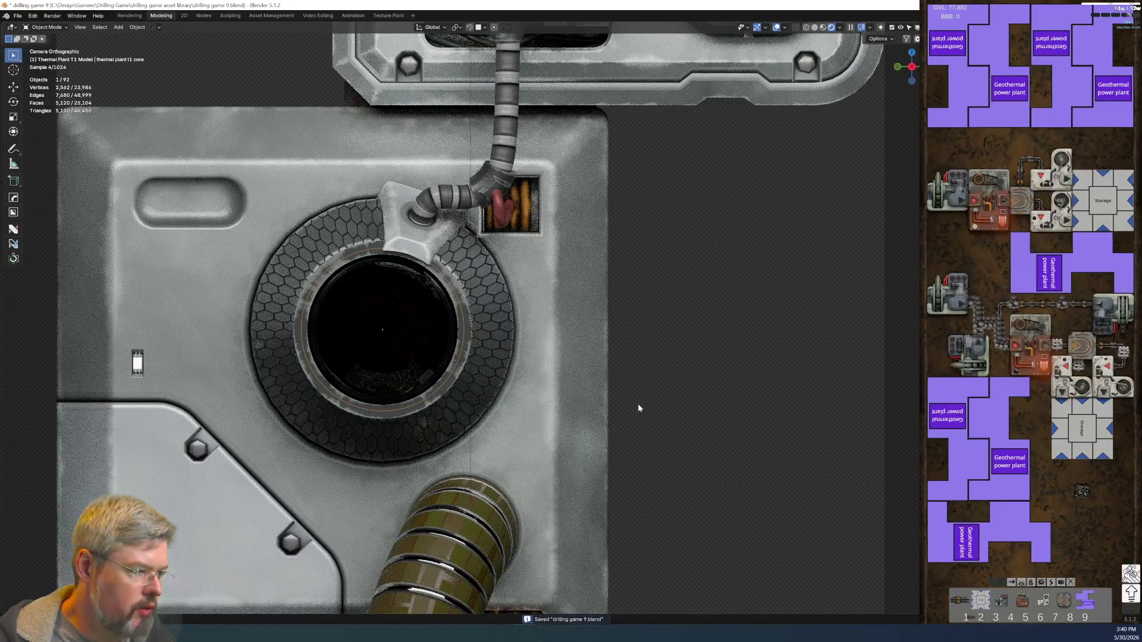
- Switch to the node-editing workspace and pan to the PALETTE, Add and Principled Volume nodes
{"action": "left_click", "coordinate": [211, 15]}
{"action": "scroll", "coordinate": [556, 343], "scroll_direction": "up", "scroll_amount": 5}
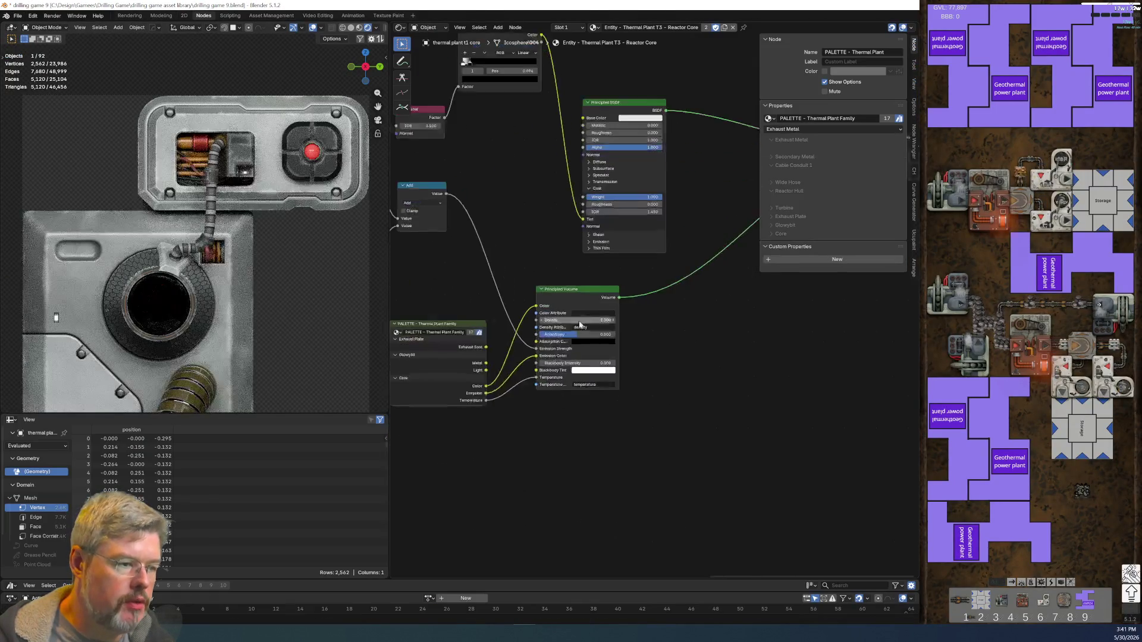
{"action": "middle_click_drag", "start_coordinate": [518, 499], "coordinate": [742, 450]}
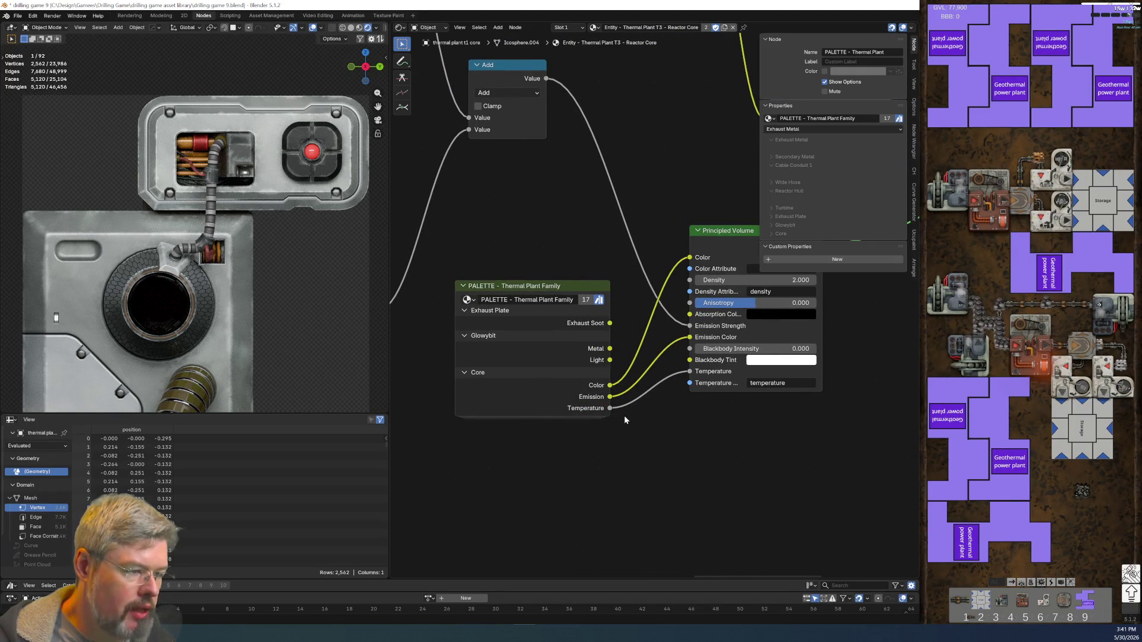
{"action": "middle_click_drag", "start_coordinate": [623, 415], "coordinate": [613, 469]}
{"action": "scroll", "coordinate": [613, 461], "scroll_direction": "up", "scroll_amount": 2}
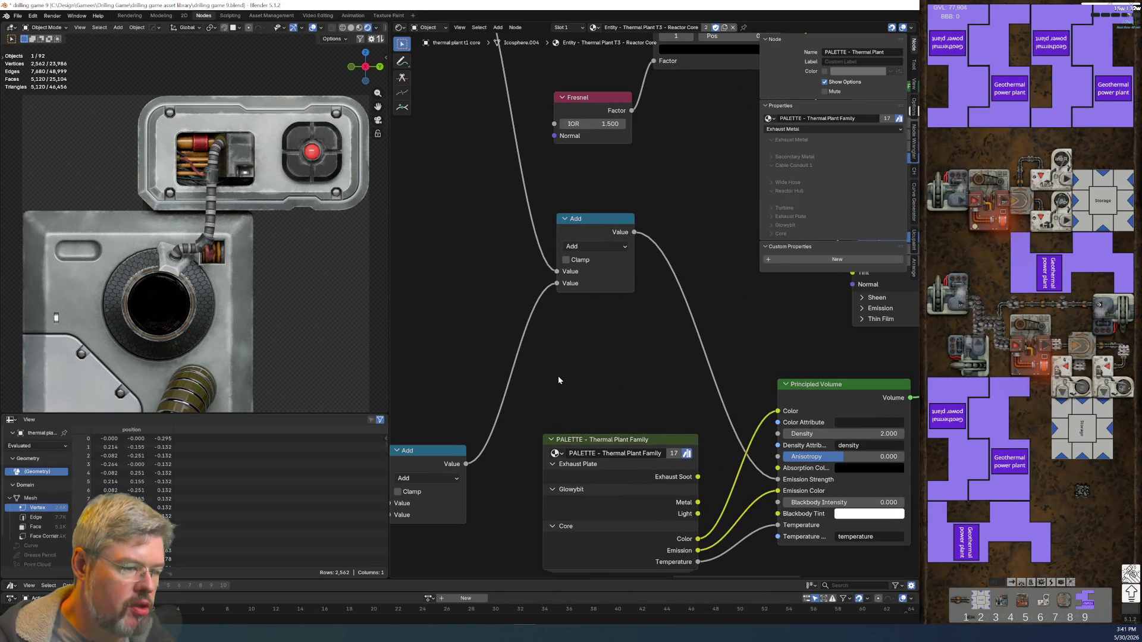
{"action": "middle_click_drag", "start_coordinate": [558, 376], "coordinate": [718, 290]}
{"action": "scroll", "coordinate": [719, 290], "scroll_direction": "down", "scroll_amount": 2}
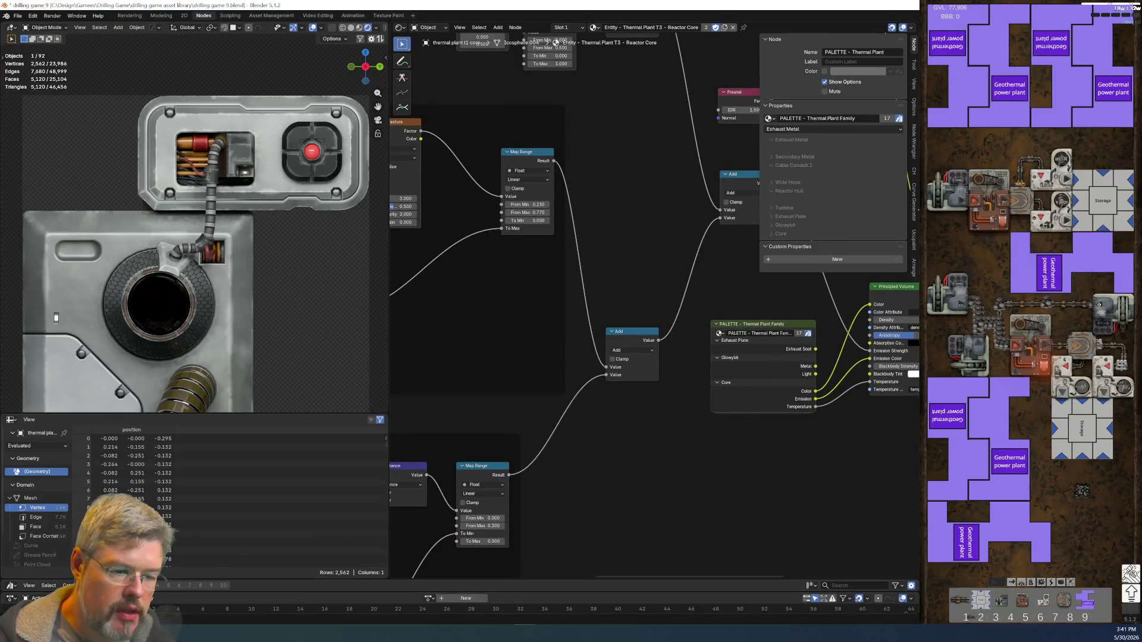
- Set the animation to frame 10 and bring the Moving Glowing Ball nodes into view
{"action": "left_click", "coordinate": [233, 610]}
{"action": "left_click_drag", "start_coordinate": [233, 611], "coordinate": [263, 612]}
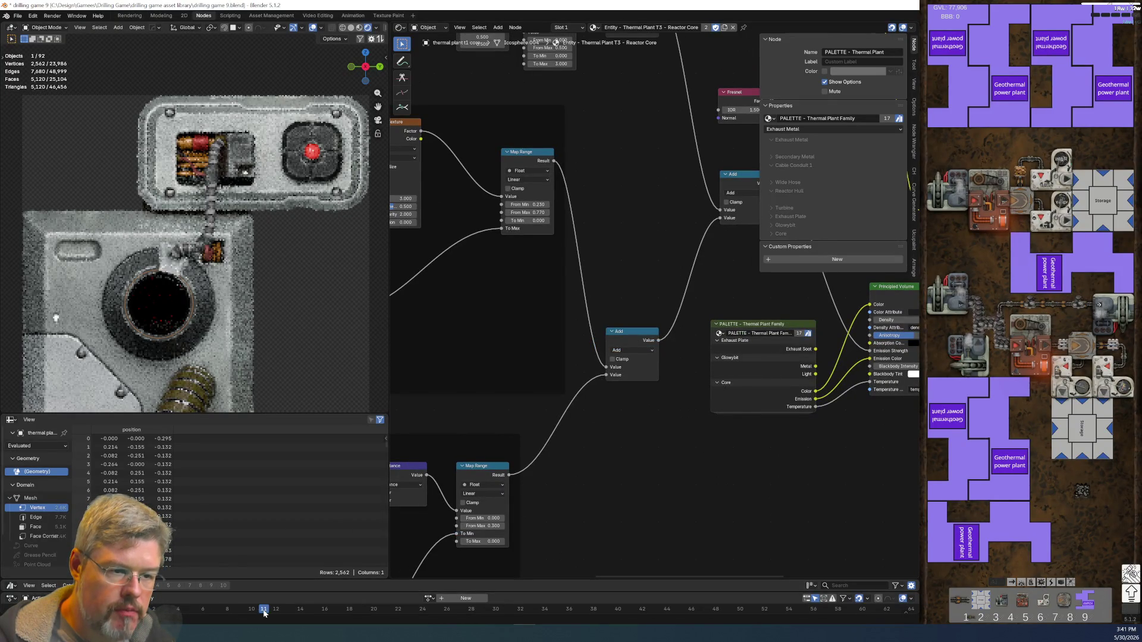
{"action": "left_click", "coordinate": [251, 612]}
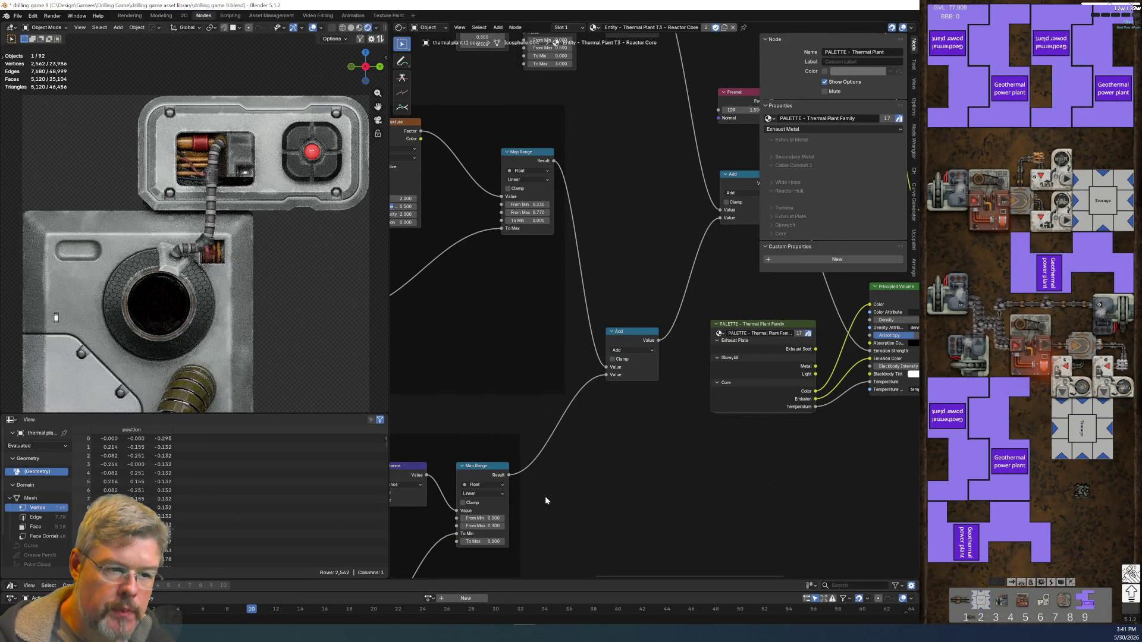
{"action": "mouse_move", "coordinate": [537, 496]}
{"action": "middle_mouse_down"}
{"action": "mouse_move", "coordinate": [832, 366]}
{"action": "mouse_move", "coordinate": [580, 465]}
{"action": "mouse_move", "coordinate": [667, 298]}
{"action": "middle_mouse_up"}
{"action": "scroll", "coordinate": [667, 299], "scroll_direction": "up", "scroll_amount": 5}
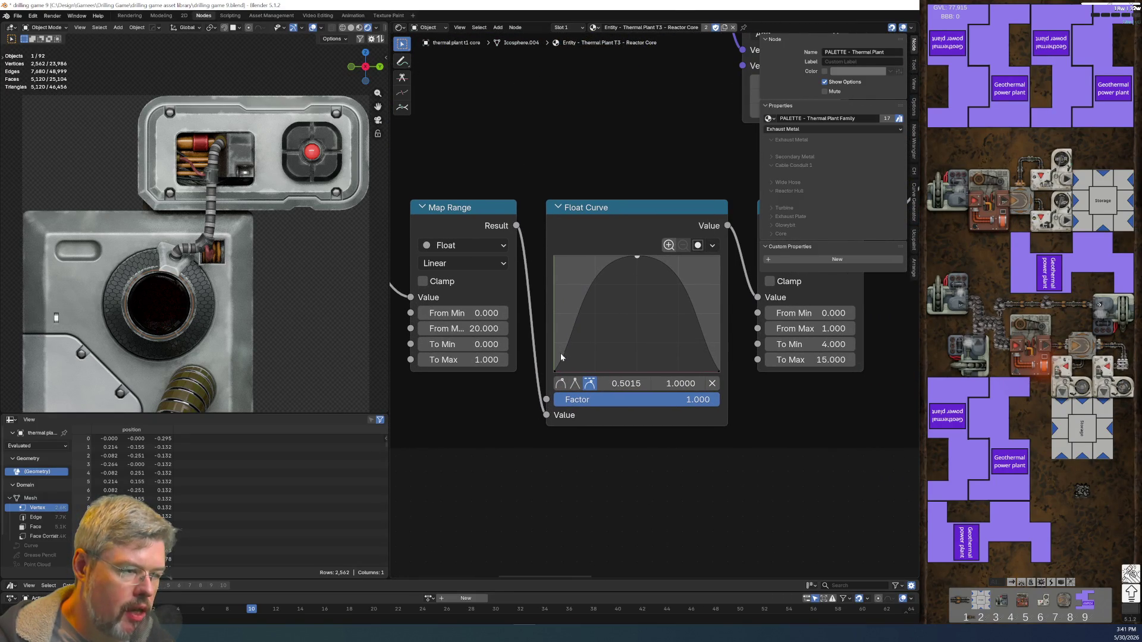
- Add lower falloff points to the Float Curve, shift its peak left, and save
{"action": "left_click_drag", "start_coordinate": [565, 355], "coordinate": [569, 363]}
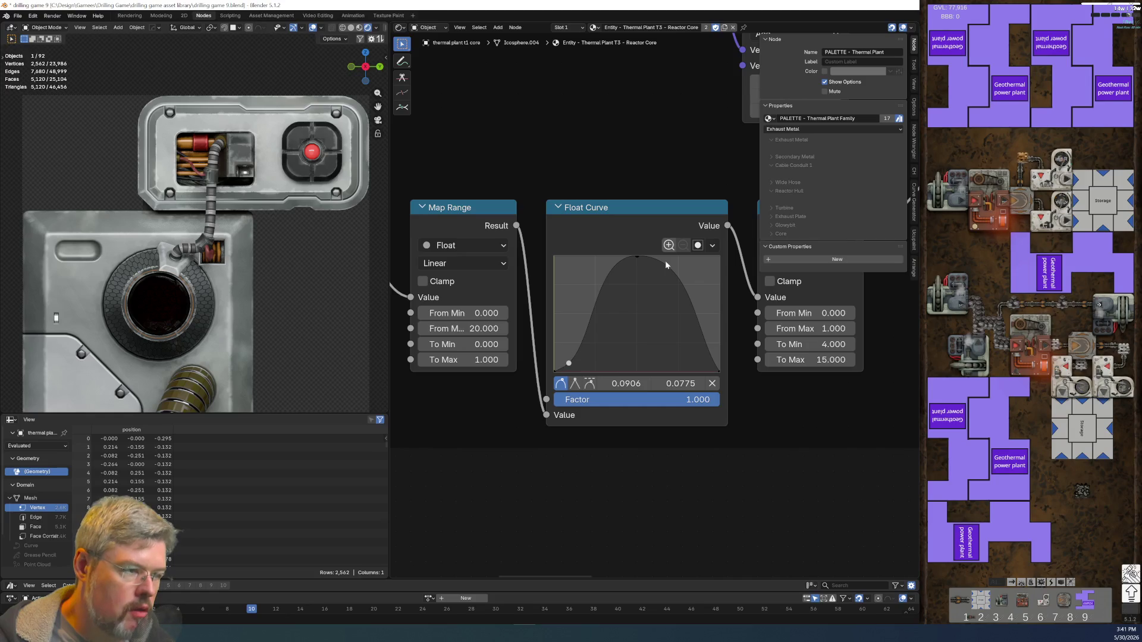
{"action": "left_click", "coordinate": [634, 255]}
{"action": "mouse_move", "coordinate": [638, 257]}
{"action": "left_mouse_down"}
{"action": "mouse_move", "coordinate": [615, 256]}
{"action": "mouse_move", "coordinate": [663, 259]}
{"action": "left_mouse_up"}
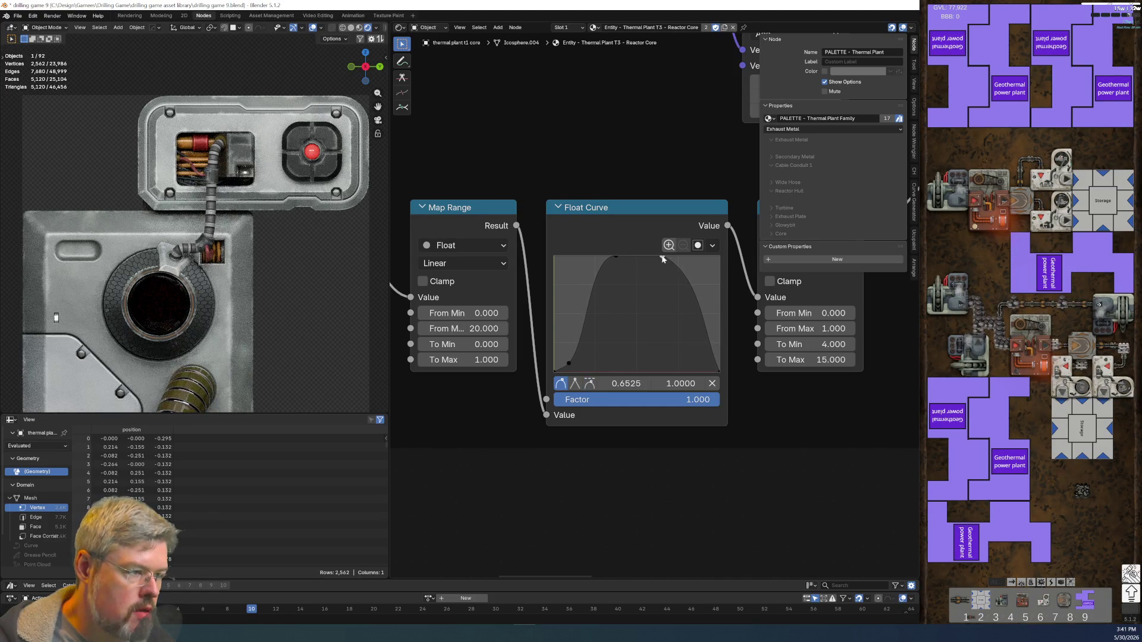
{"action": "left_click_drag", "start_coordinate": [707, 346], "coordinate": [703, 360]}
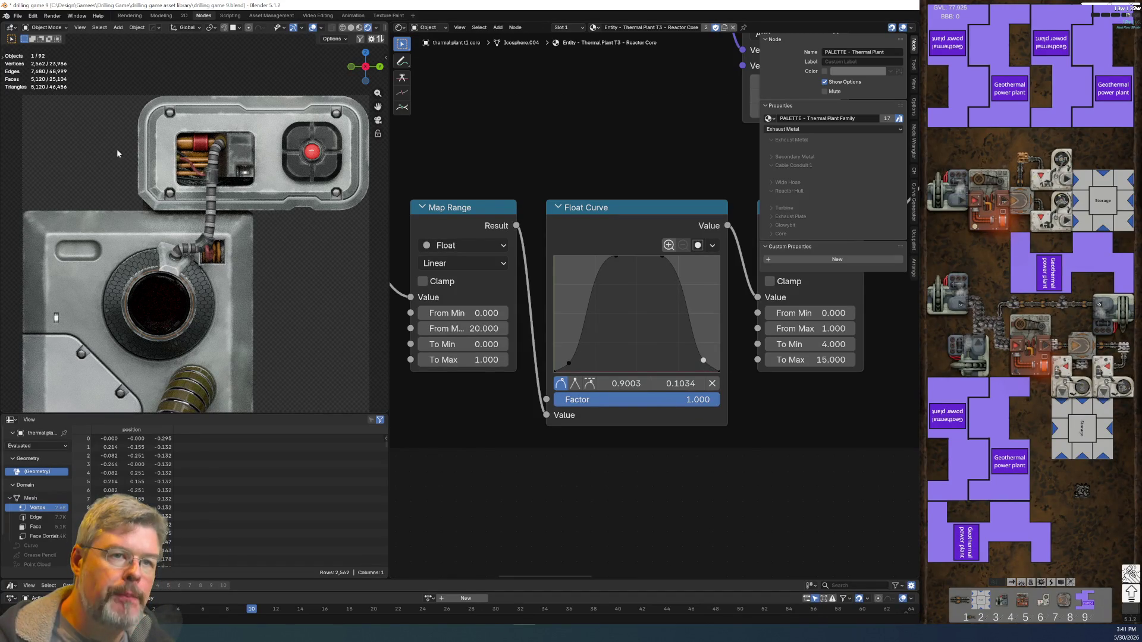
{"action": "left_click", "coordinate": [18, 16]}
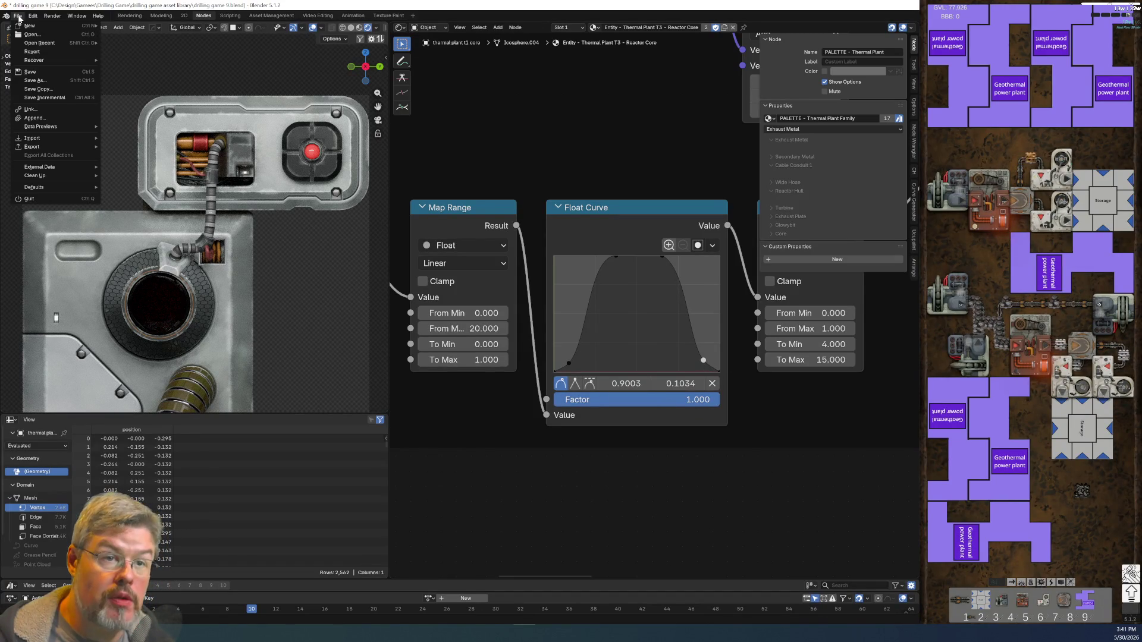
{"action": "left_click", "coordinate": [29, 72]}
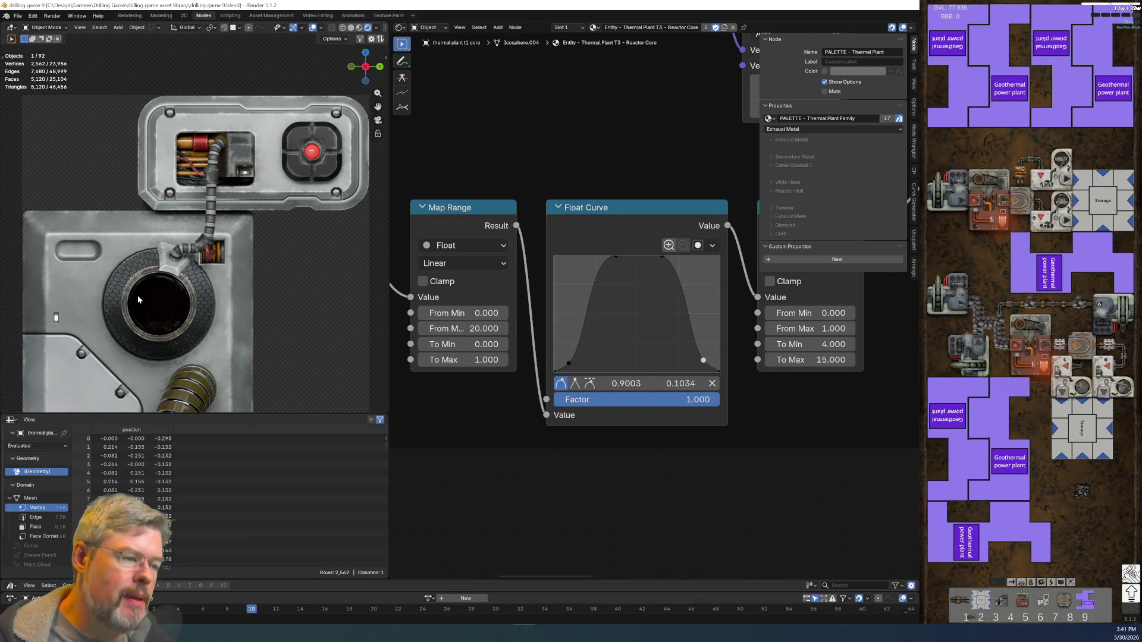
- Replace the curve's upper-left point with a new peak point at X 0.5
{"action": "left_click", "coordinate": [619, 257]}
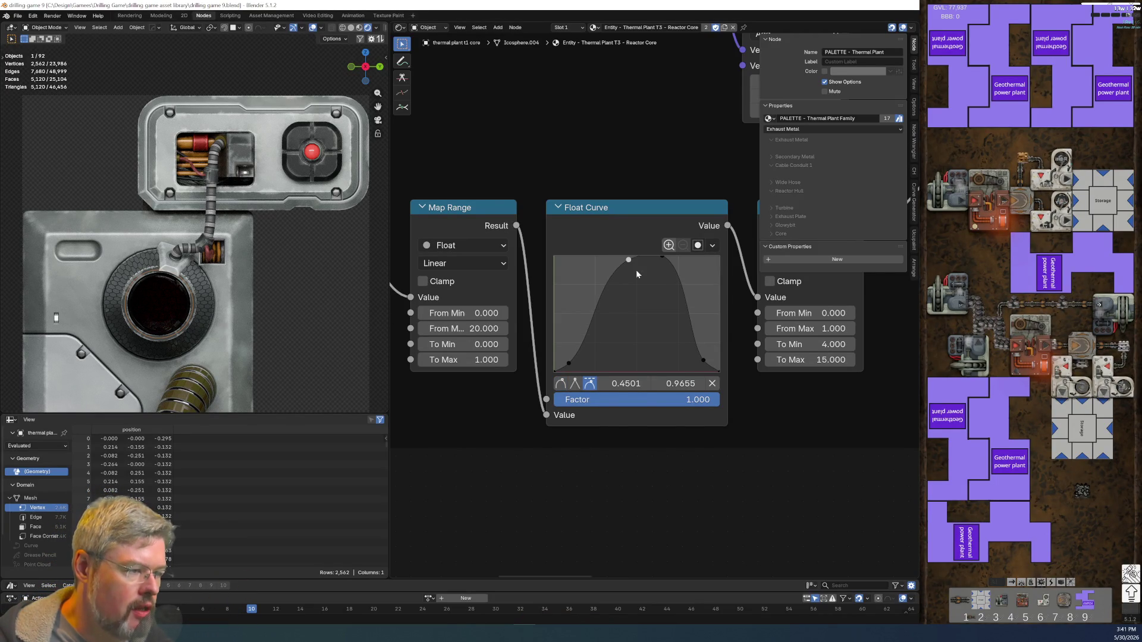
{"action": "left_click", "coordinate": [711, 383]}
{"action": "left_click", "coordinate": [661, 255]}
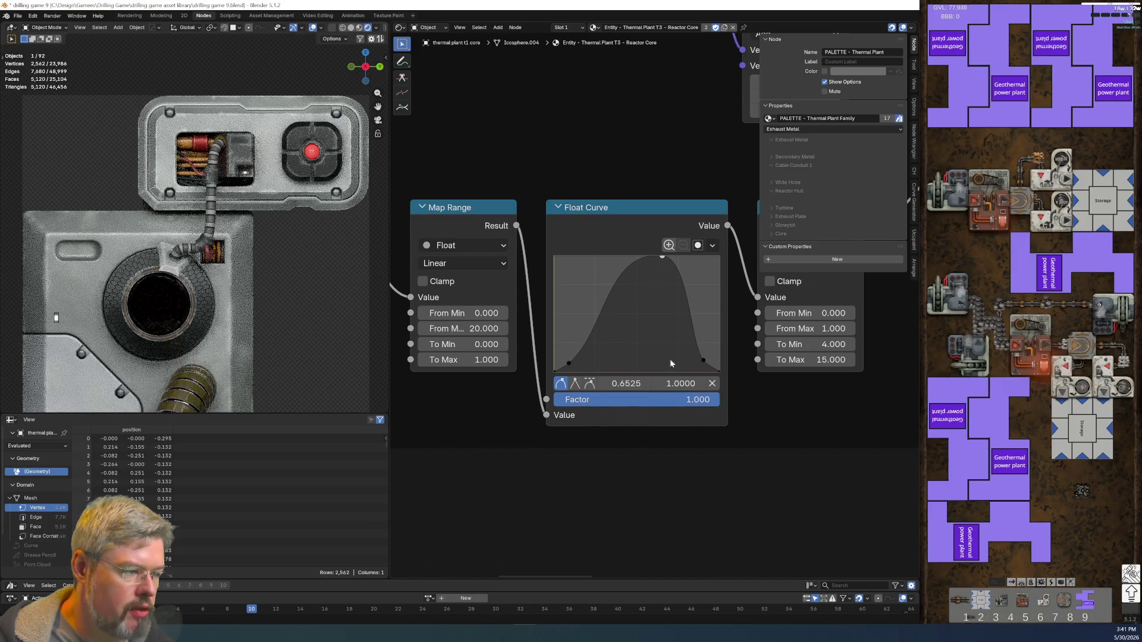
{"action": "left_click", "coordinate": [641, 384]}
{"action": "key", "text": "BackSpace"}
{"action": "type", "text": "0.5"}
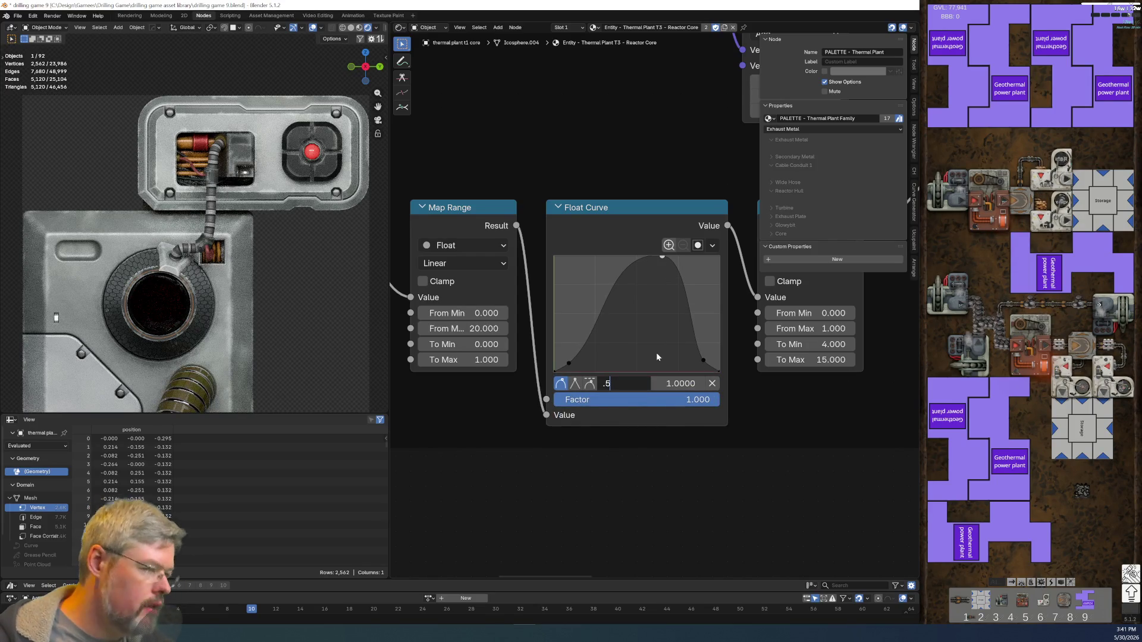
{"action": "key", "text": "Return"}
- Move both bottom points inward and set the right point's X to 0.85
{"action": "left_click_drag", "start_coordinate": [568, 362], "coordinate": [576, 361]}
{"action": "left_click_drag", "start_coordinate": [704, 364], "coordinate": [696, 361]}
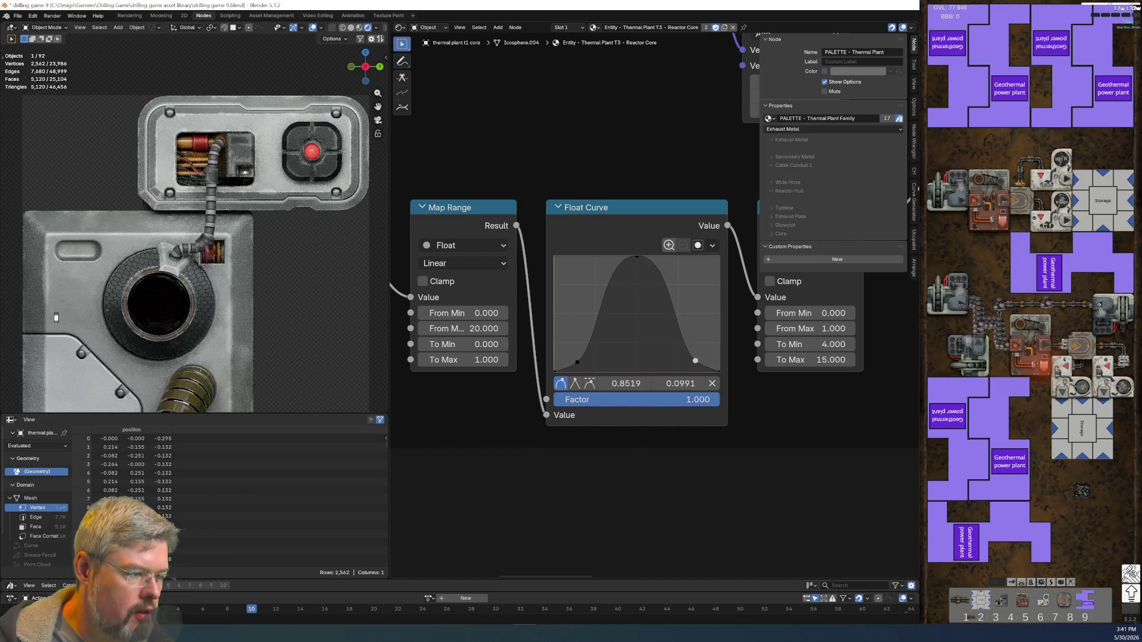
{"action": "left_click", "coordinate": [624, 383]}
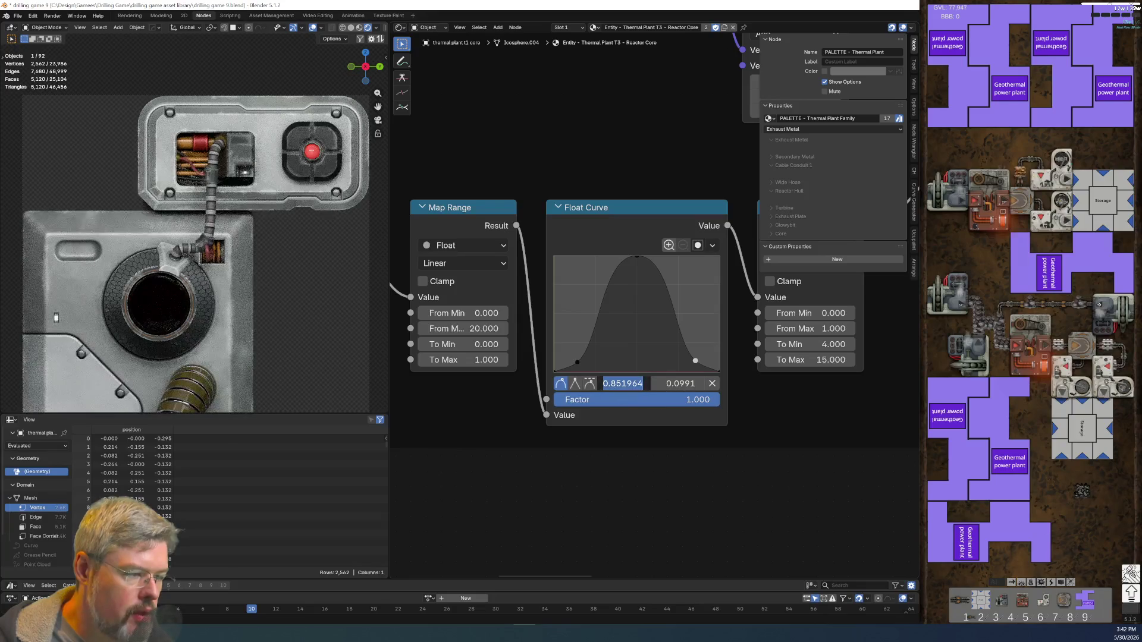
{"action": "type", "text": "0.85"}
{"action": "key", "text": "Return"}
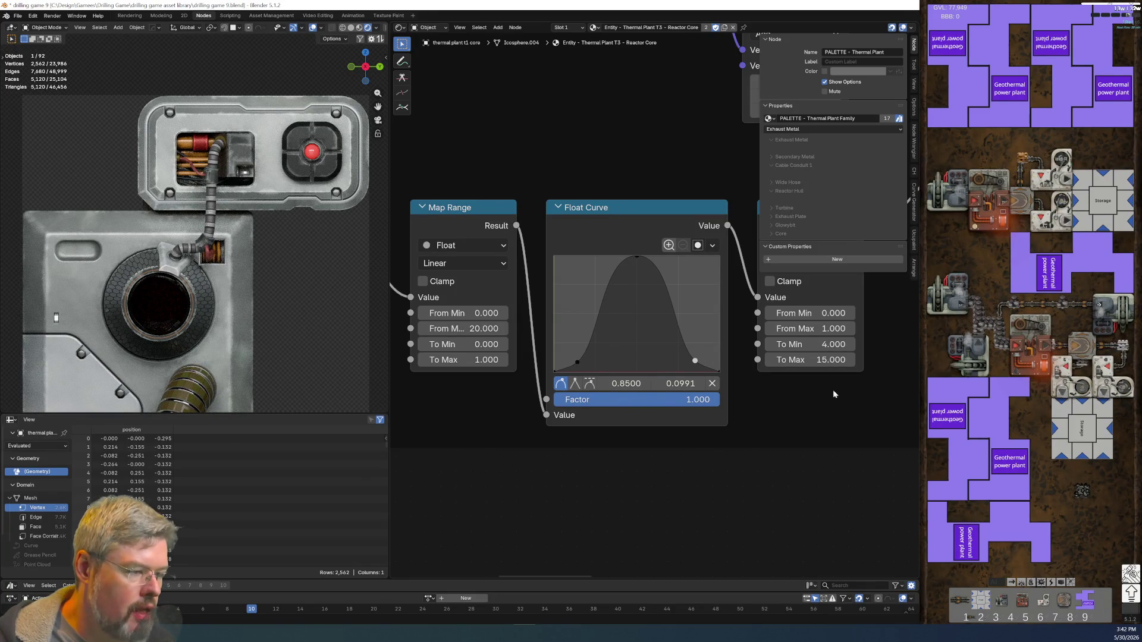
- Set the bottom-left curve point to X 0.15 and Y 0.085
{"action": "left_click", "coordinate": [576, 362]}
{"action": "left_click", "coordinate": [619, 383]}
{"action": "key", "text": "BackSpace"}
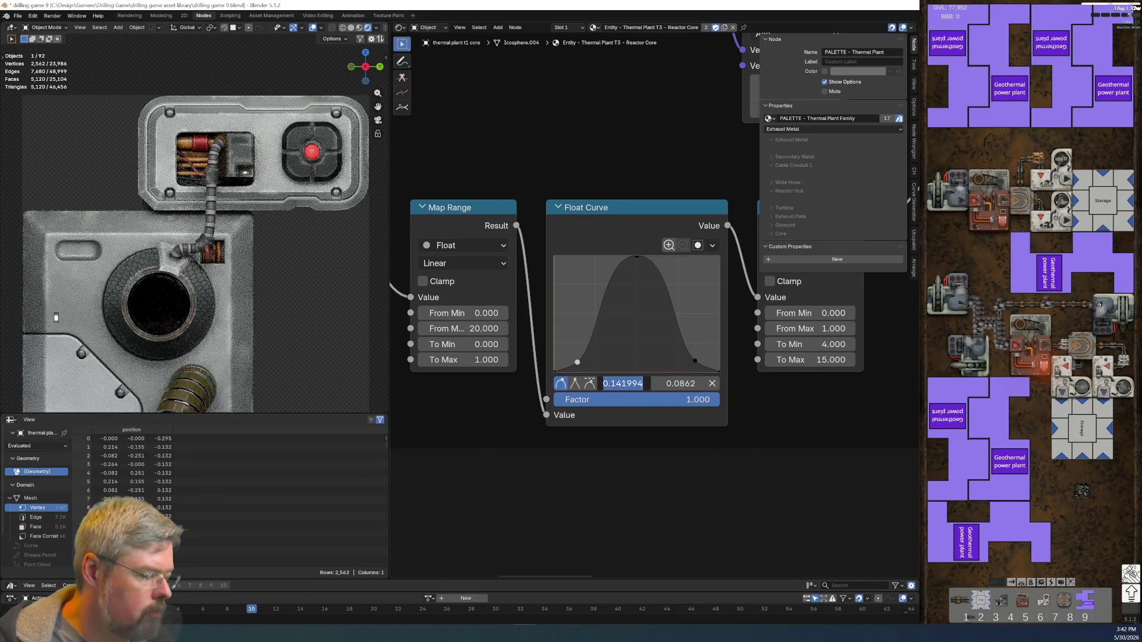
{"action": "type", "text": "0.15"}
{"action": "key", "text": "Tab"}
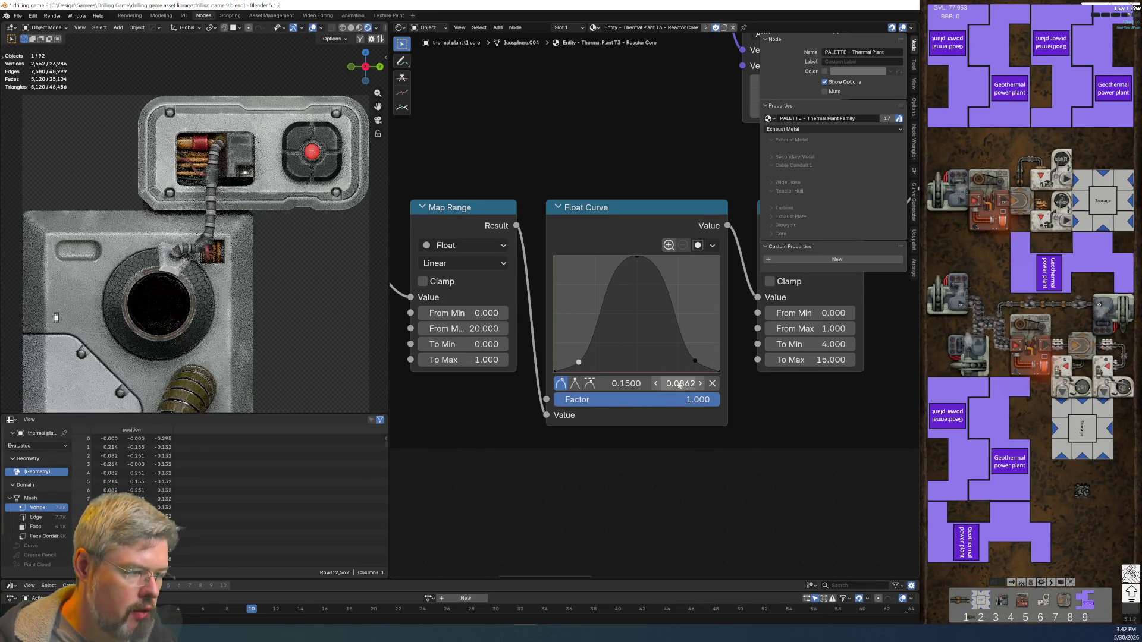
{"action": "key", "text": "End"}
{"action": "key", "text": "shift+Left"}
{"action": "key", "text": "shift+Left"}
{"action": "key", "text": "shift+Left"}
{"action": "type", "text": "5"}
{"action": "key", "text": "Return"}
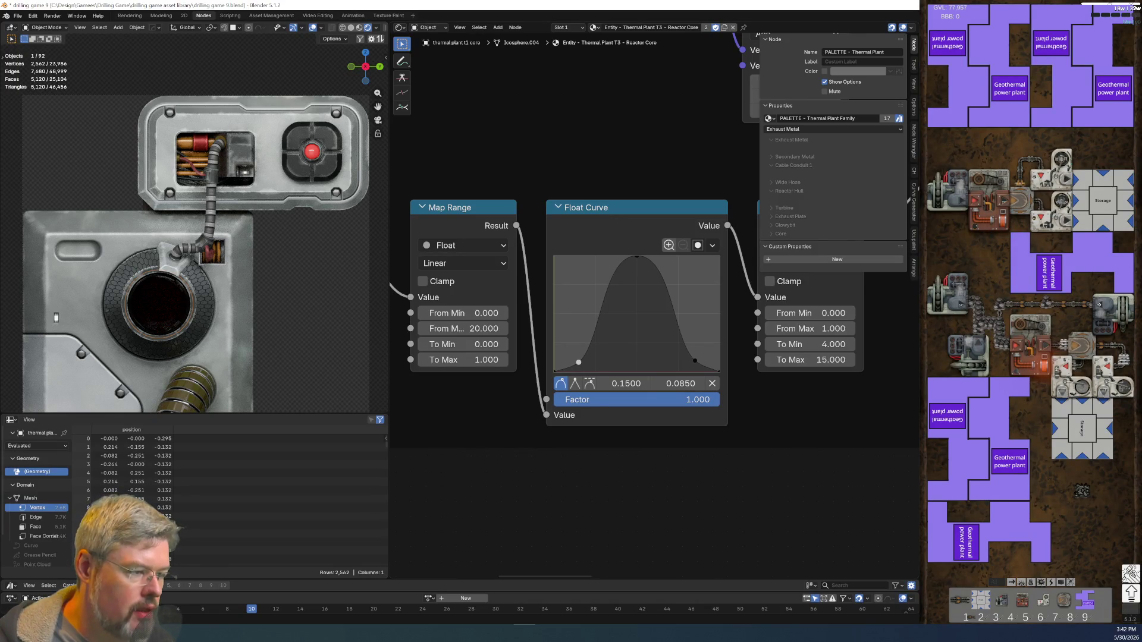
- Lower the right curve point to a height of 0.085, then start saving the file
{"action": "left_click", "coordinate": [694, 361]}
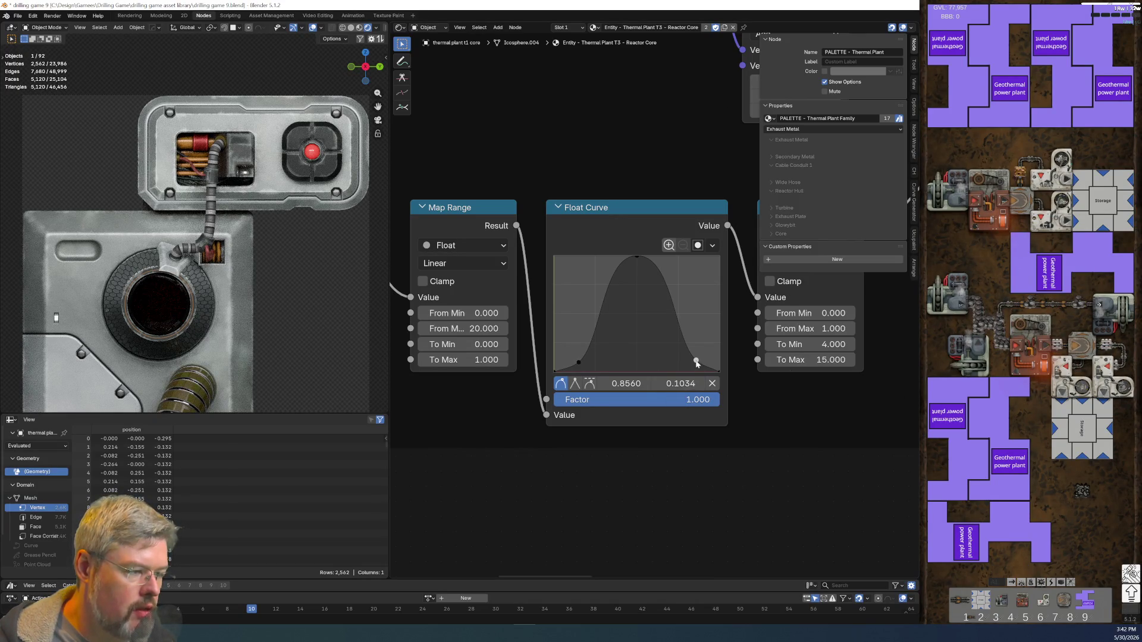
{"action": "double_click", "coordinate": [678, 384]}
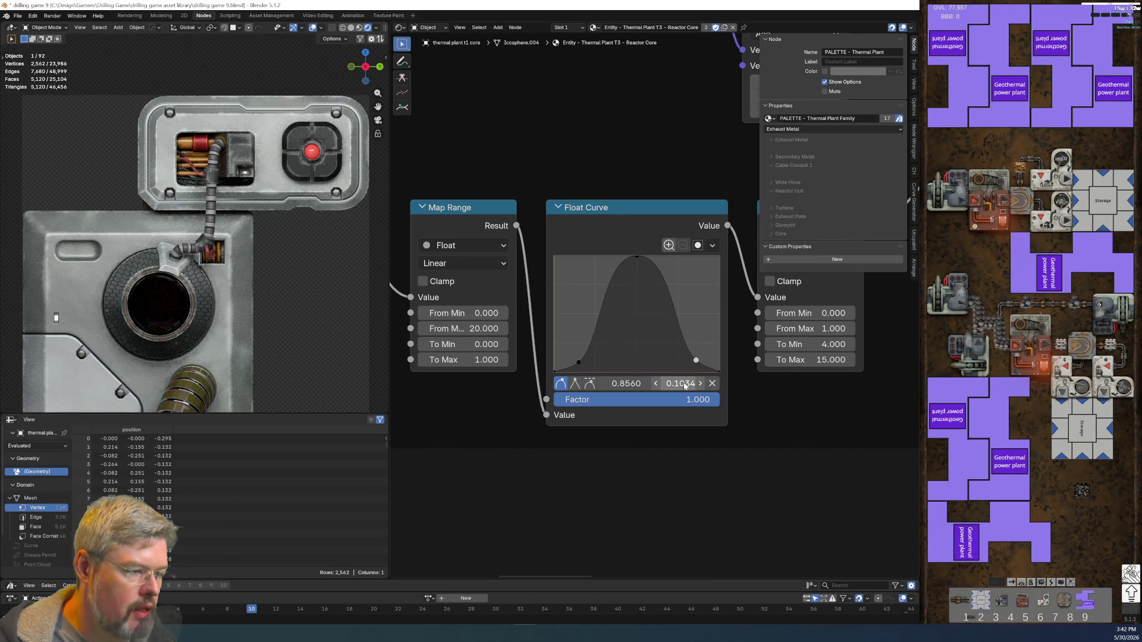
{"action": "left_click", "coordinate": [686, 476]}
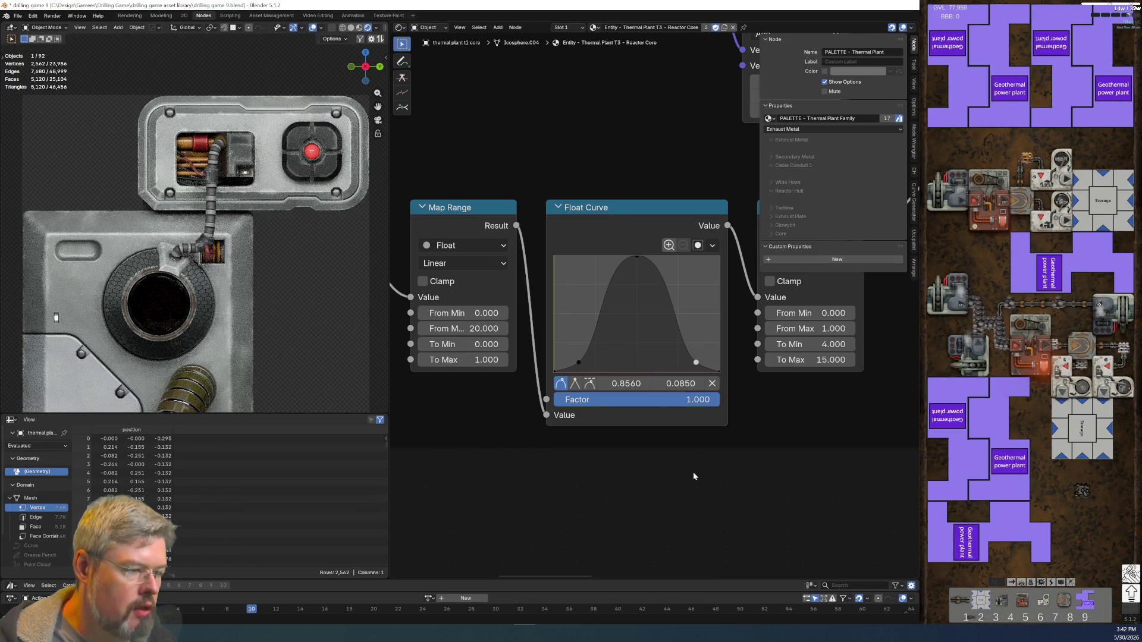
{"action": "left_click", "coordinate": [631, 268]}
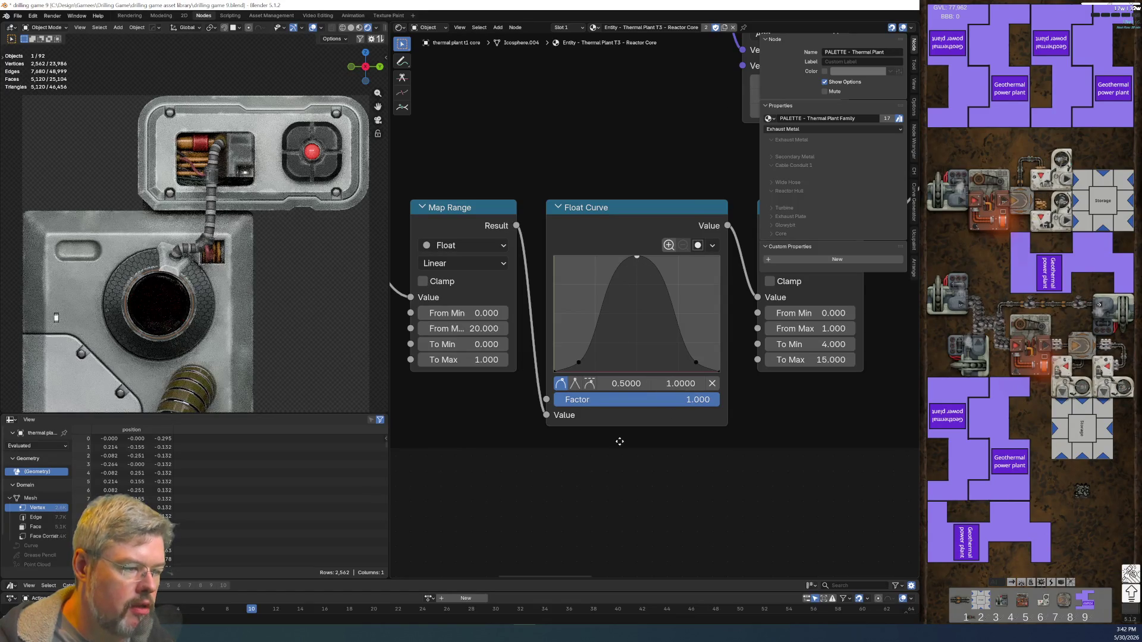
{"action": "left_click", "coordinate": [17, 15]}
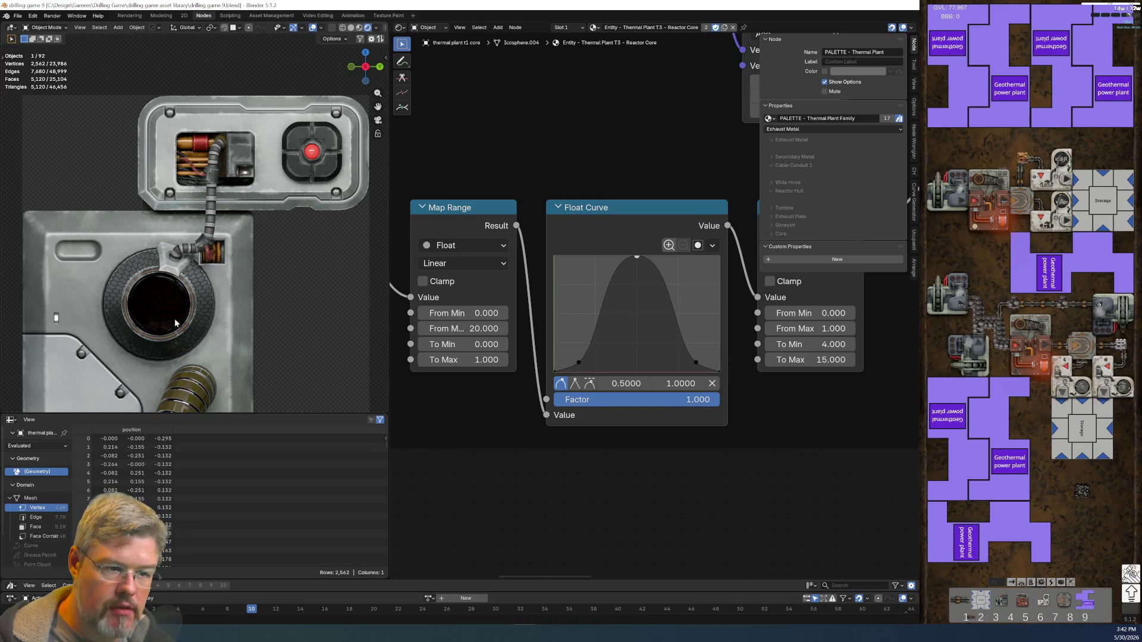
- Bring the second Map Range node into view and set its To Max to 50
{"action": "scroll", "coordinate": [713, 524], "scroll_direction": "down", "scroll_amount": 1}
{"action": "middle_click_drag", "start_coordinate": [751, 476], "coordinate": [512, 457]}
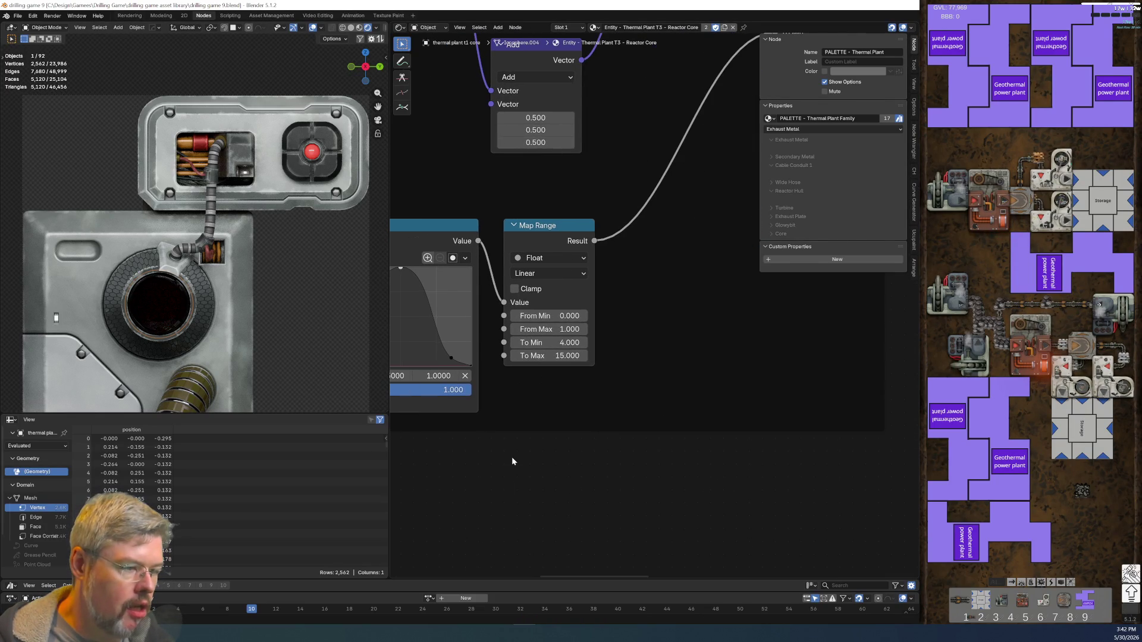
{"action": "left_click", "coordinate": [541, 355]}
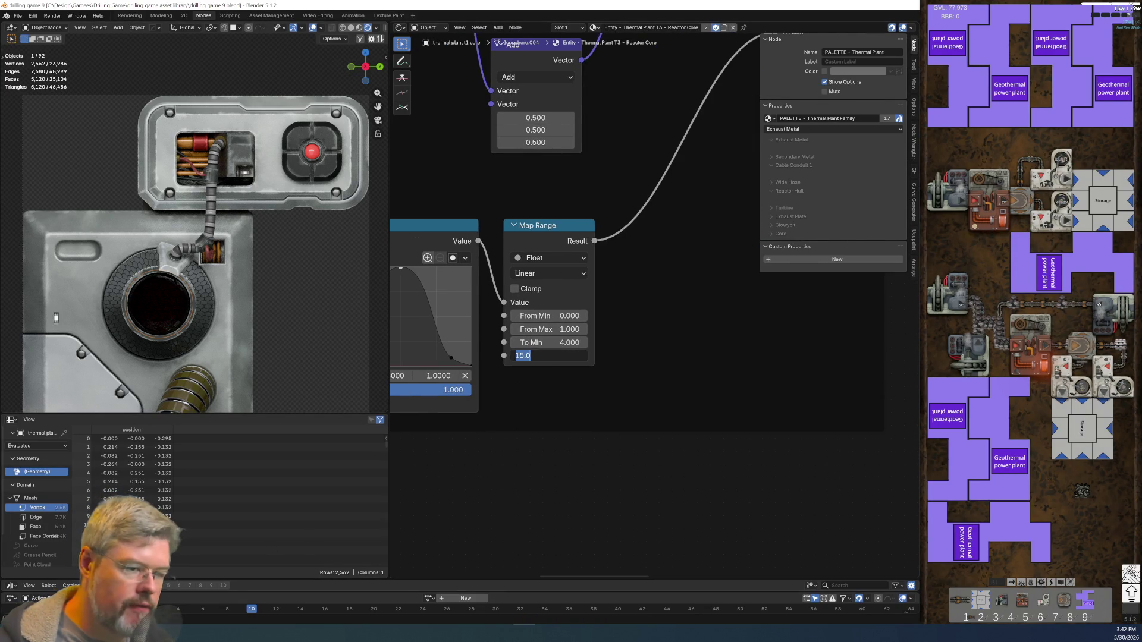
{"action": "type", "text": "50"}
{"action": "key", "text": "Return"}
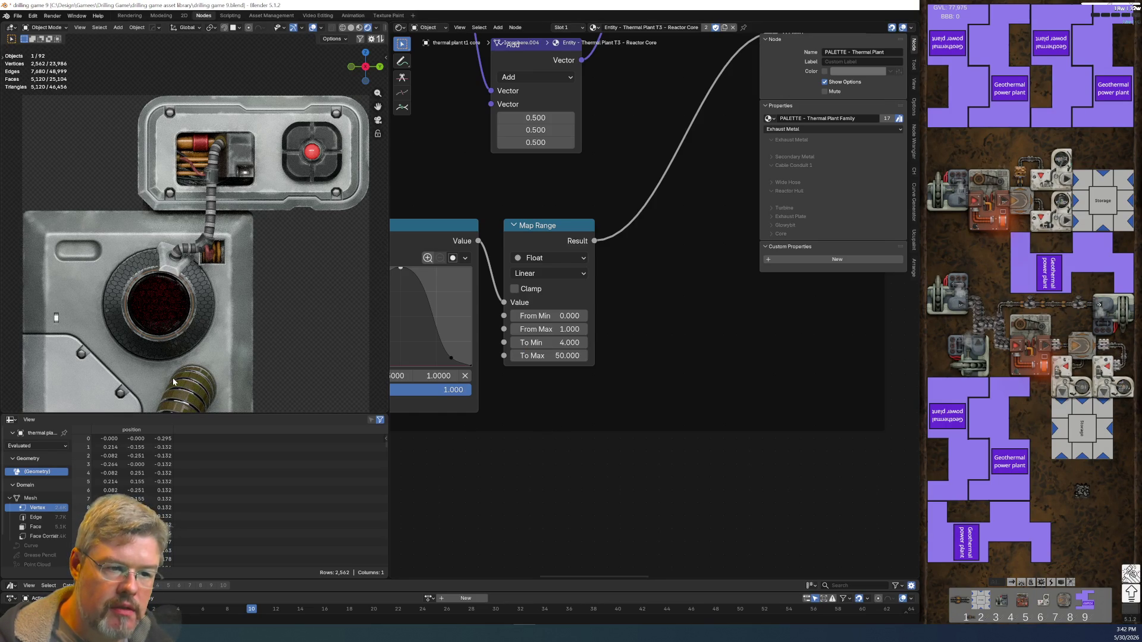
- Zoom the viewport onto the circular hatch and change To Max to 200
{"action": "scroll", "coordinate": [148, 369], "scroll_direction": "up", "scroll_amount": 6}
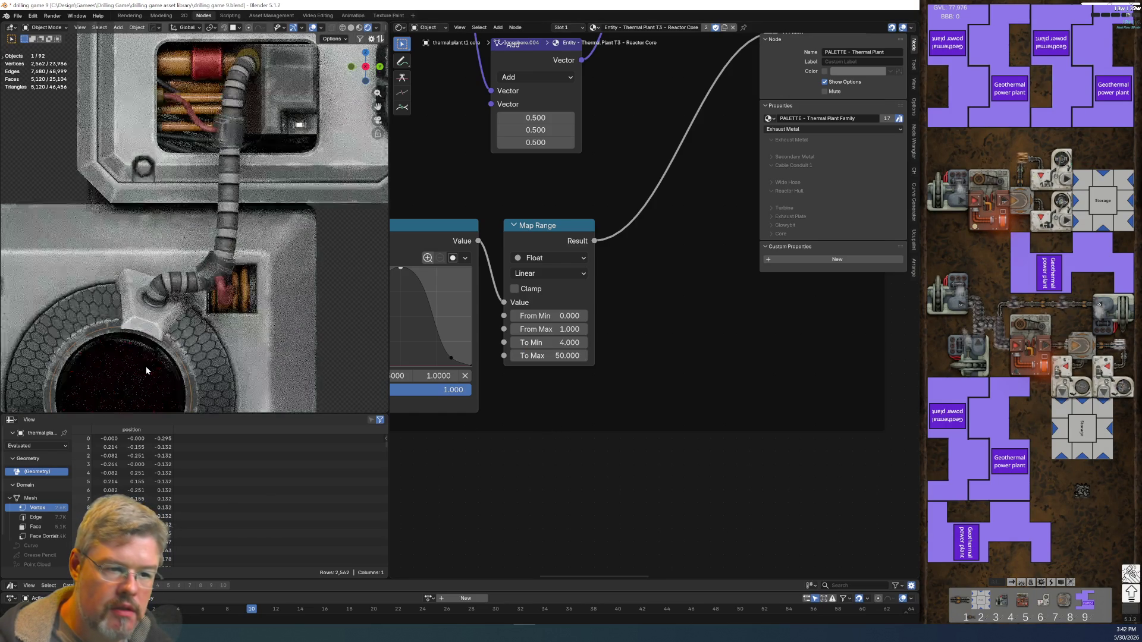
{"action": "middle_click_drag", "start_coordinate": [143, 352], "coordinate": [137, 216], "text": "shift"}
{"action": "scroll", "coordinate": [137, 216], "scroll_direction": "up", "scroll_amount": 4}
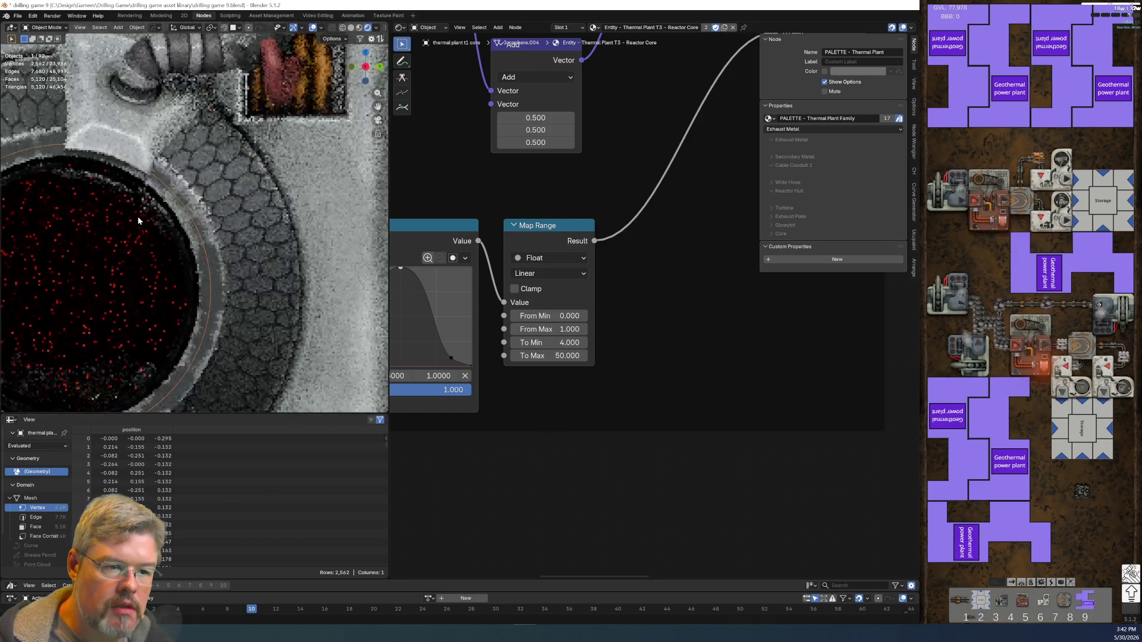
{"action": "left_click", "coordinate": [544, 355]}
{"action": "type", "text": "20"}
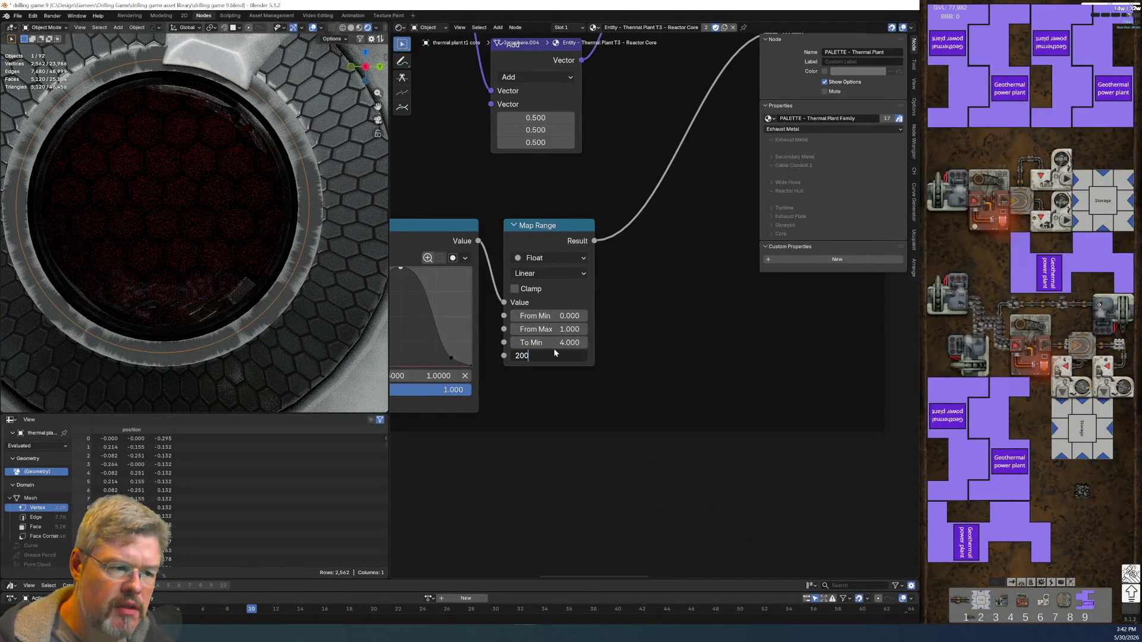
{"action": "key", "text": "Return"}
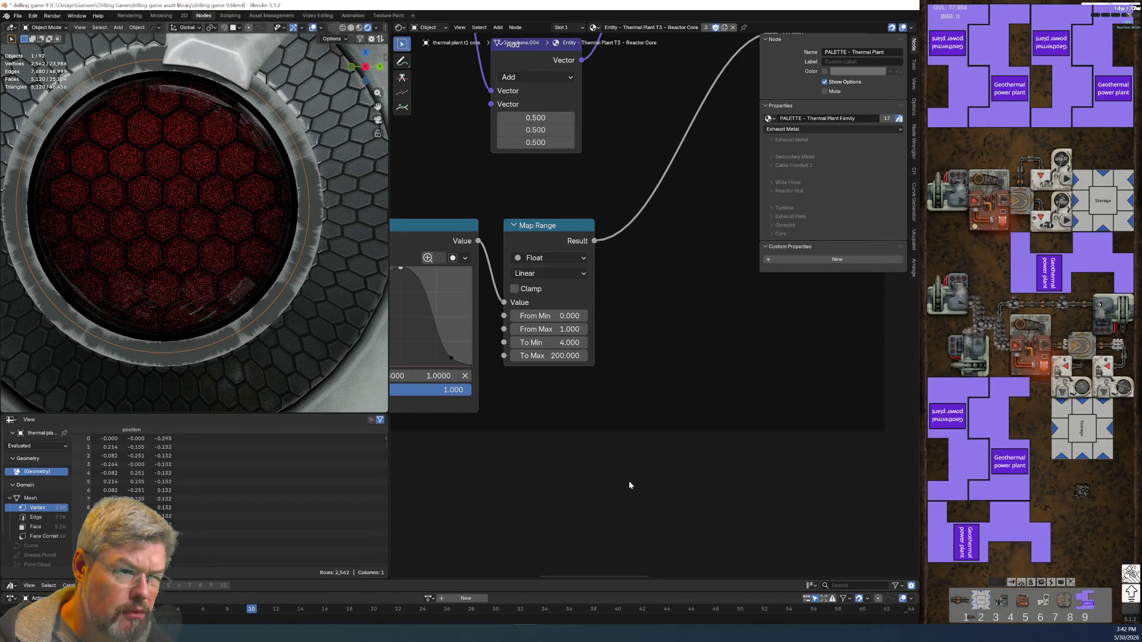
- Restore the Map Range's To Max value to 15
{"action": "left_click", "coordinate": [548, 356]}
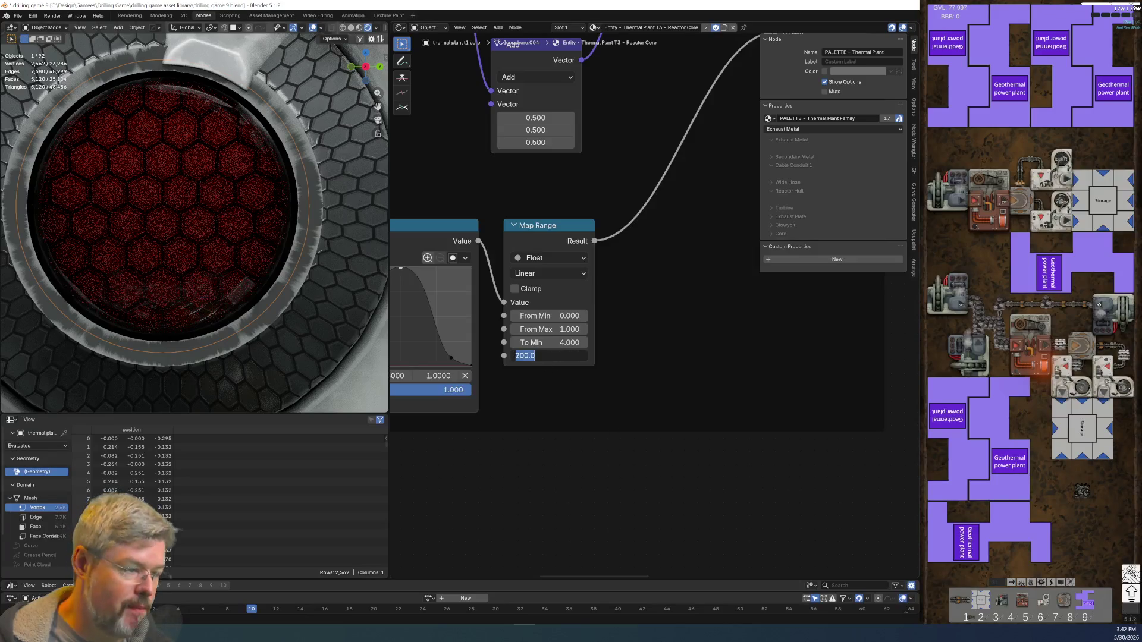
{"action": "type", "text": "15"}
{"action": "key", "text": "Return"}
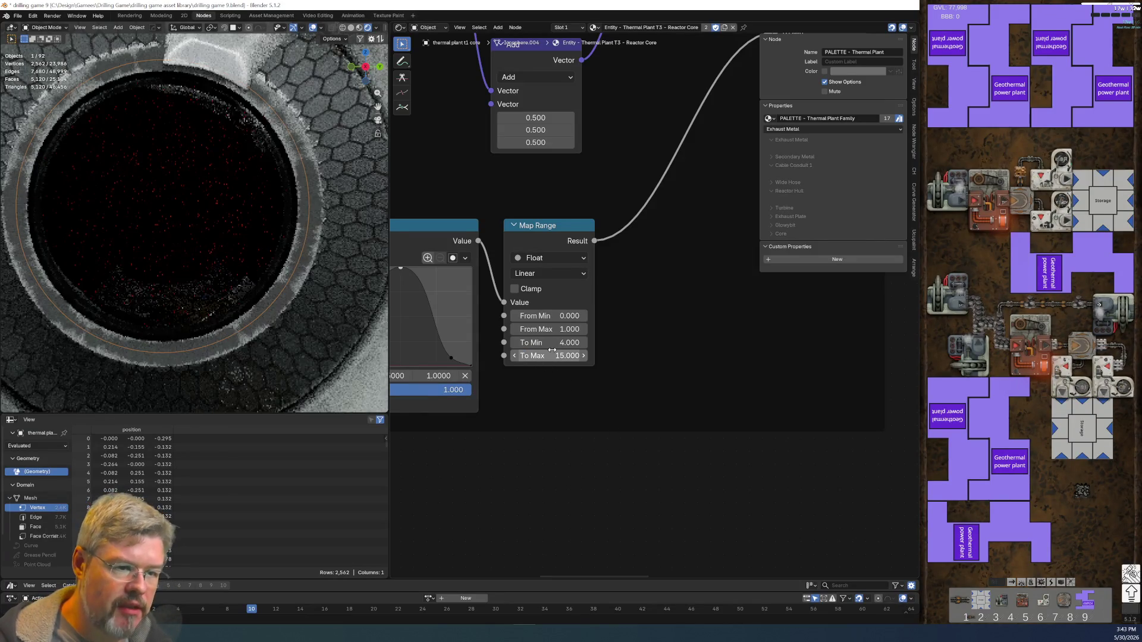
{"action": "scroll", "coordinate": [272, 202], "scroll_direction": "down", "scroll_amount": 5}
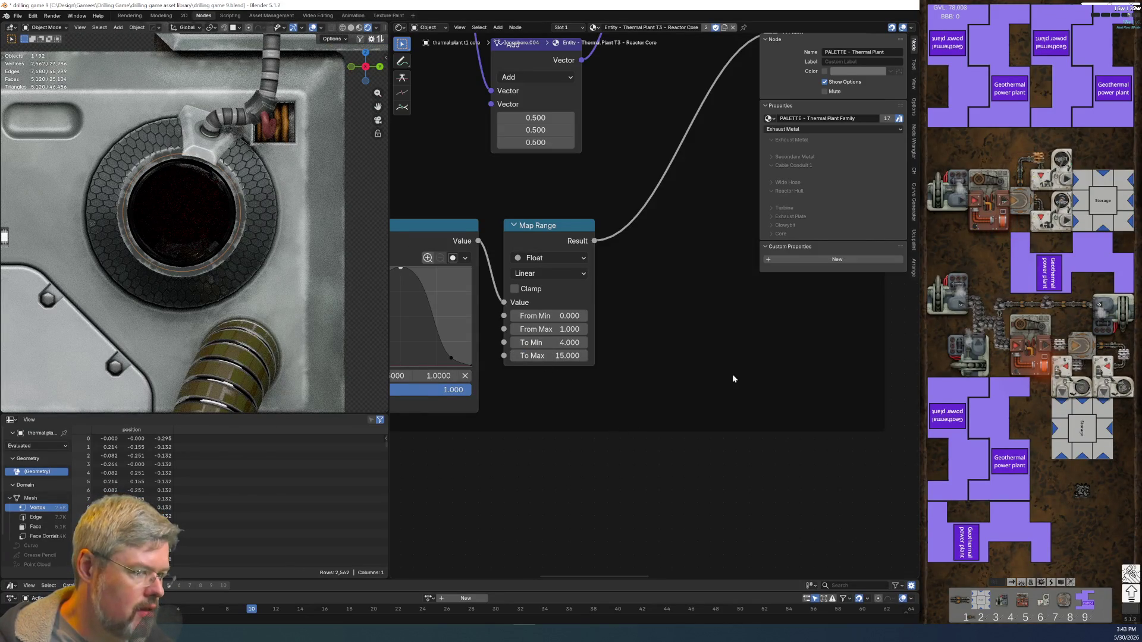
- Pan the node editor to the Color Ramp, Principled BSDF and Principled Volume, and orbit the viewport to a tilted view
{"action": "scroll", "coordinate": [731, 377], "scroll_direction": "down", "scroll_amount": 5}
{"action": "mouse_move", "coordinate": [755, 372]}
{"action": "middle_mouse_down"}
{"action": "mouse_move", "coordinate": [589, 434]}
{"action": "mouse_move", "coordinate": [598, 423]}
{"action": "middle_mouse_up"}
{"action": "scroll", "coordinate": [603, 415], "scroll_direction": "up", "scroll_amount": 4}
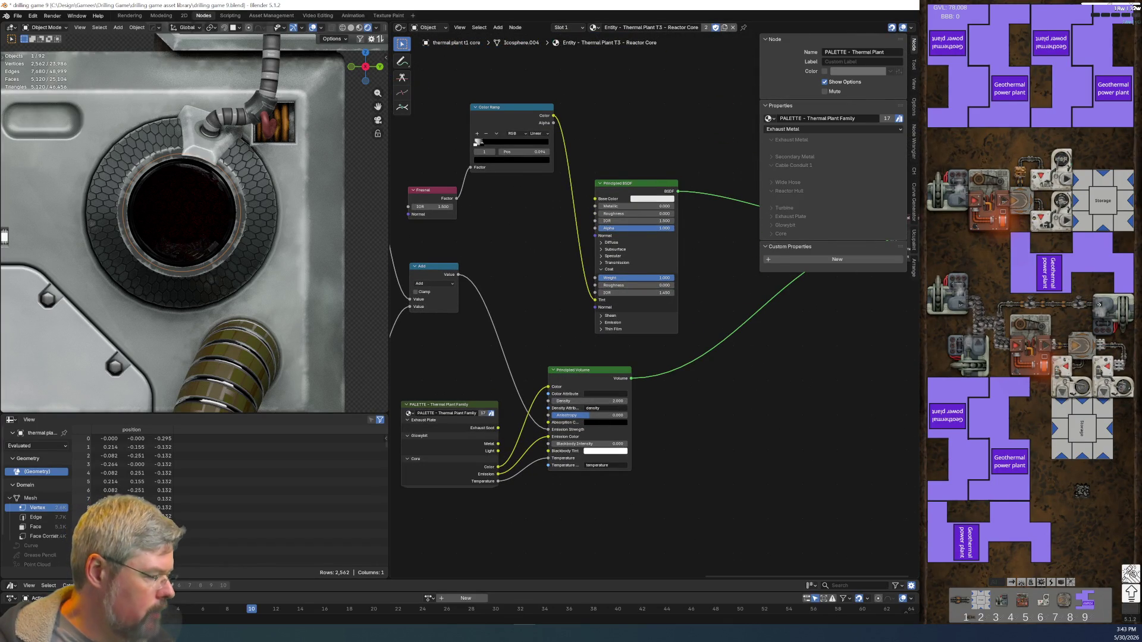
{"action": "scroll", "coordinate": [188, 276], "scroll_direction": "down", "scroll_amount": 8}
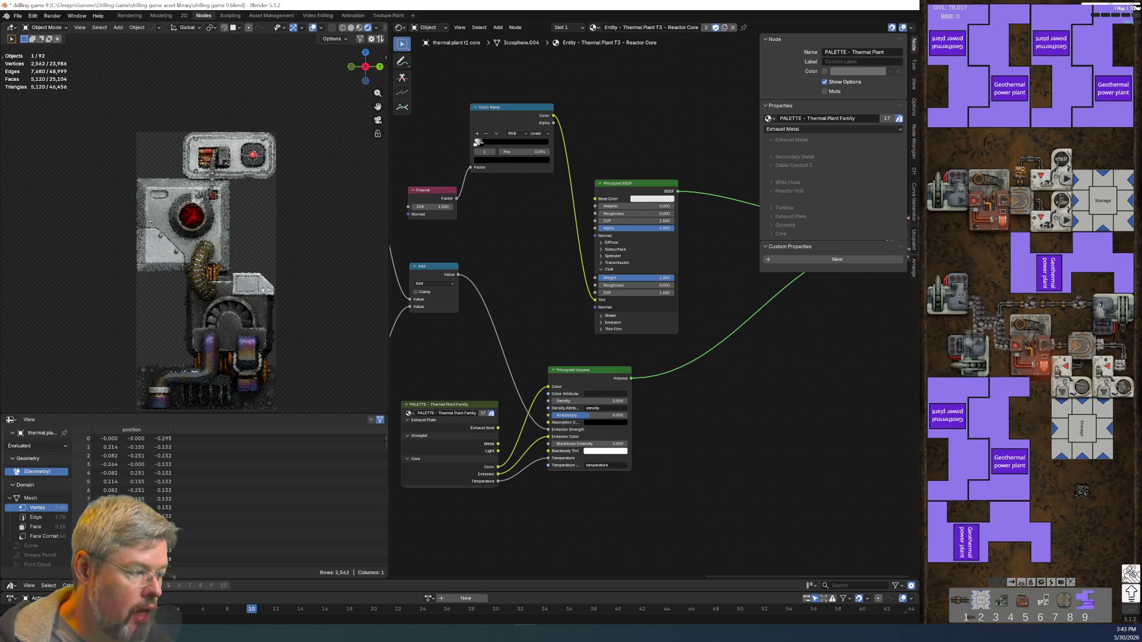
{"action": "middle_click_drag", "start_coordinate": [272, 205], "coordinate": [326, 226]}
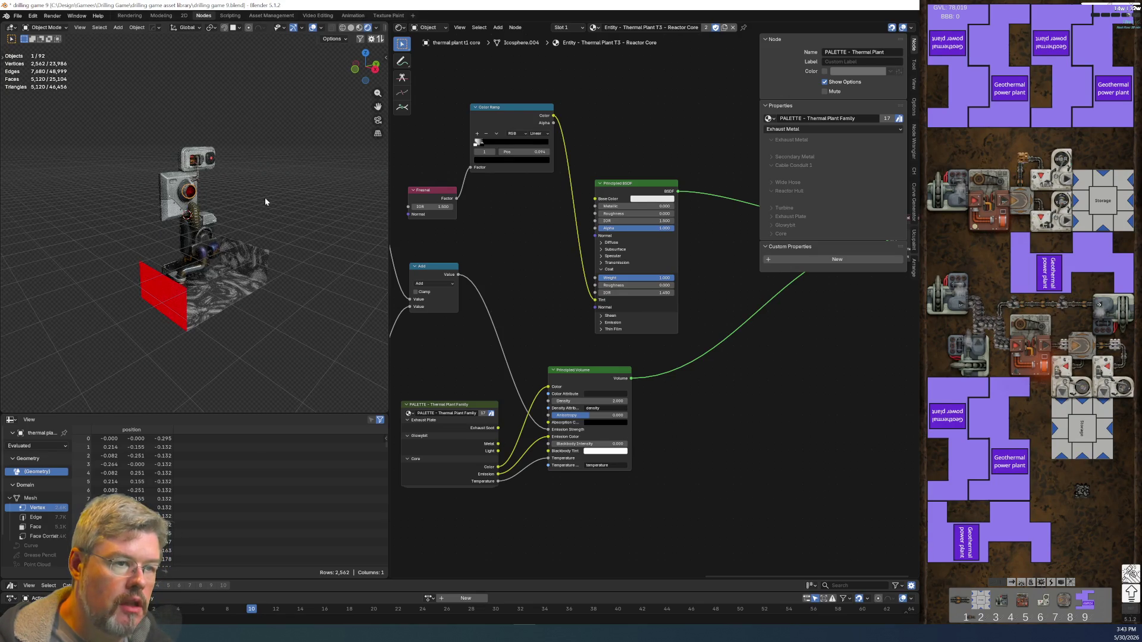
- Check the viewport overlays and frame the reactor core in an orthographic side view
{"action": "left_click", "coordinate": [322, 28]}
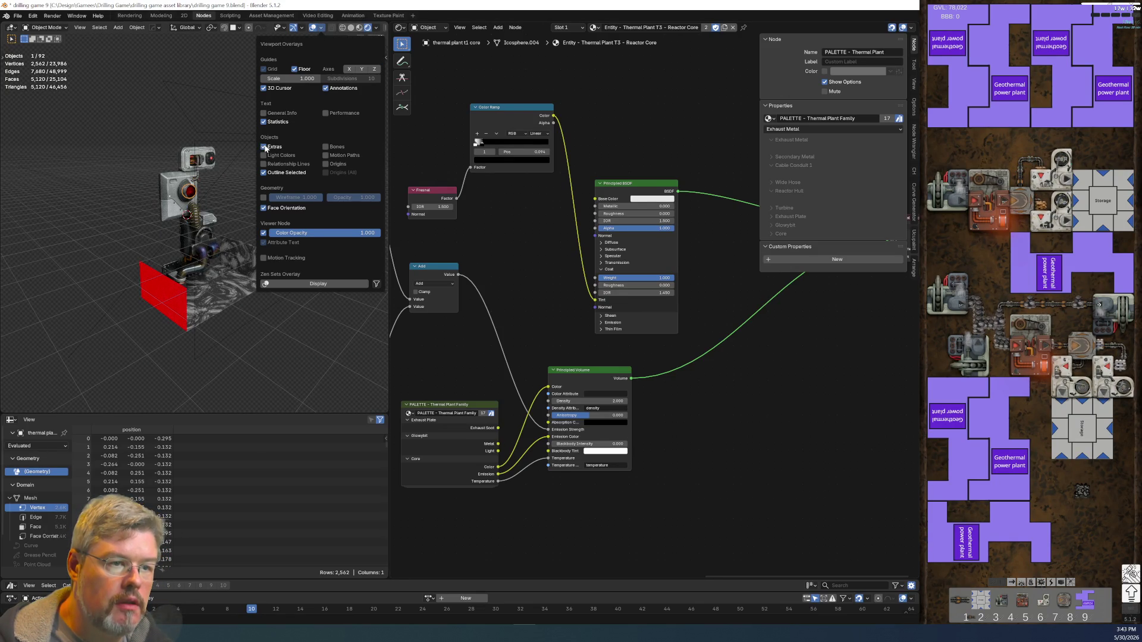
{"action": "left_click", "coordinate": [194, 126]}
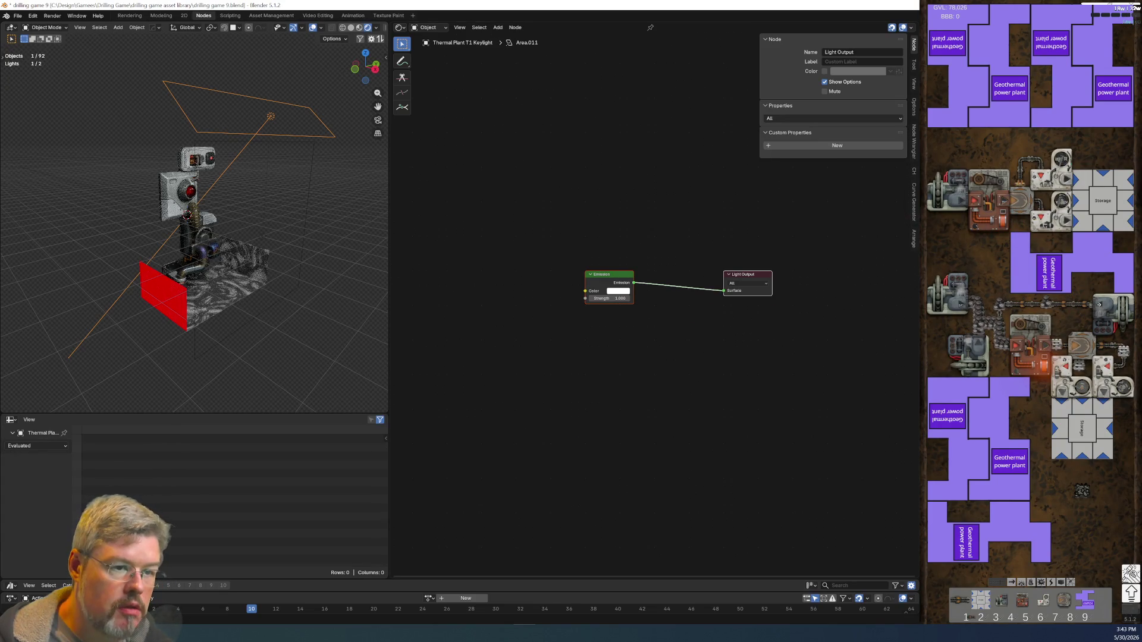
{"action": "left_click", "coordinate": [190, 194]}
{"action": "key", "text": "KP_3"}
{"action": "key", "text": "KP_Decimal"}
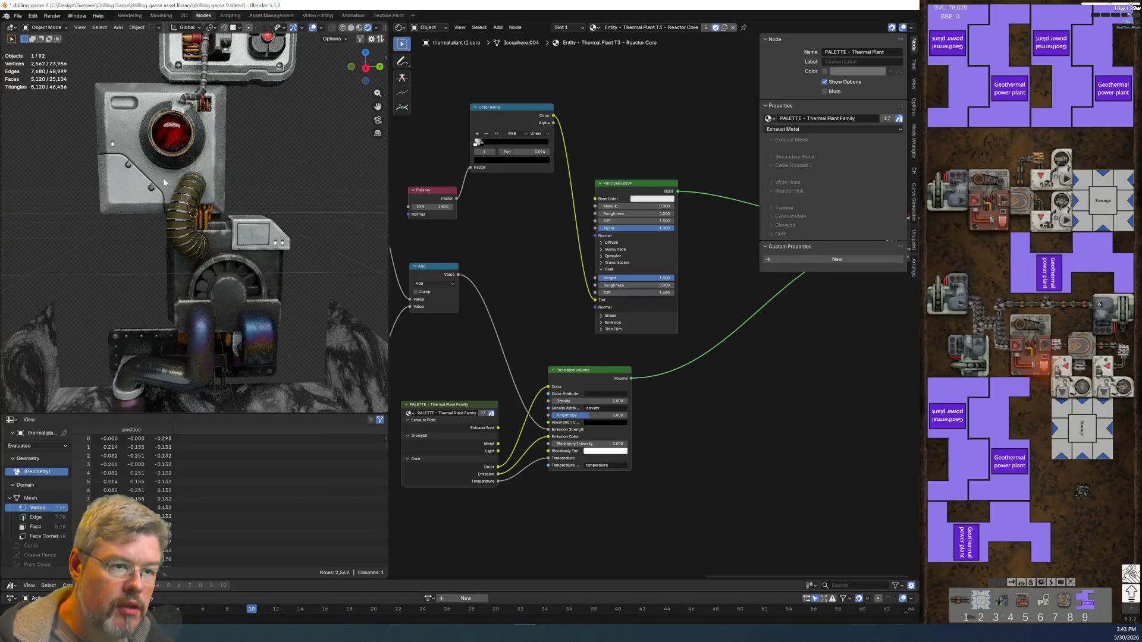
{"action": "key", "text": "KP_5"}
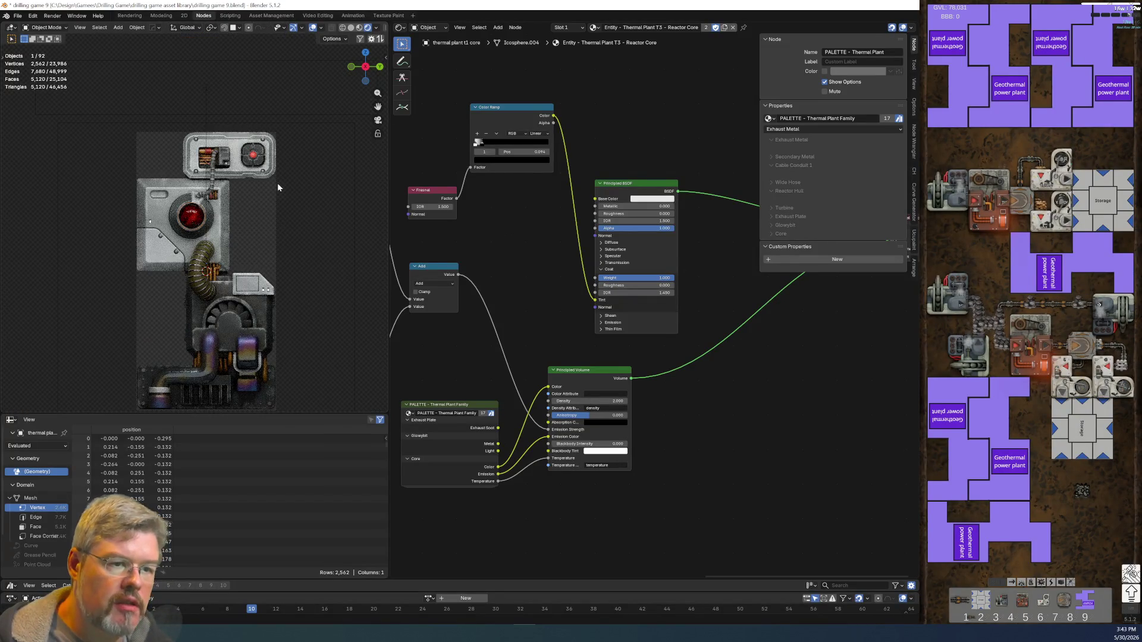
{"action": "scroll", "coordinate": [256, 197], "scroll_direction": "up", "scroll_amount": 8}
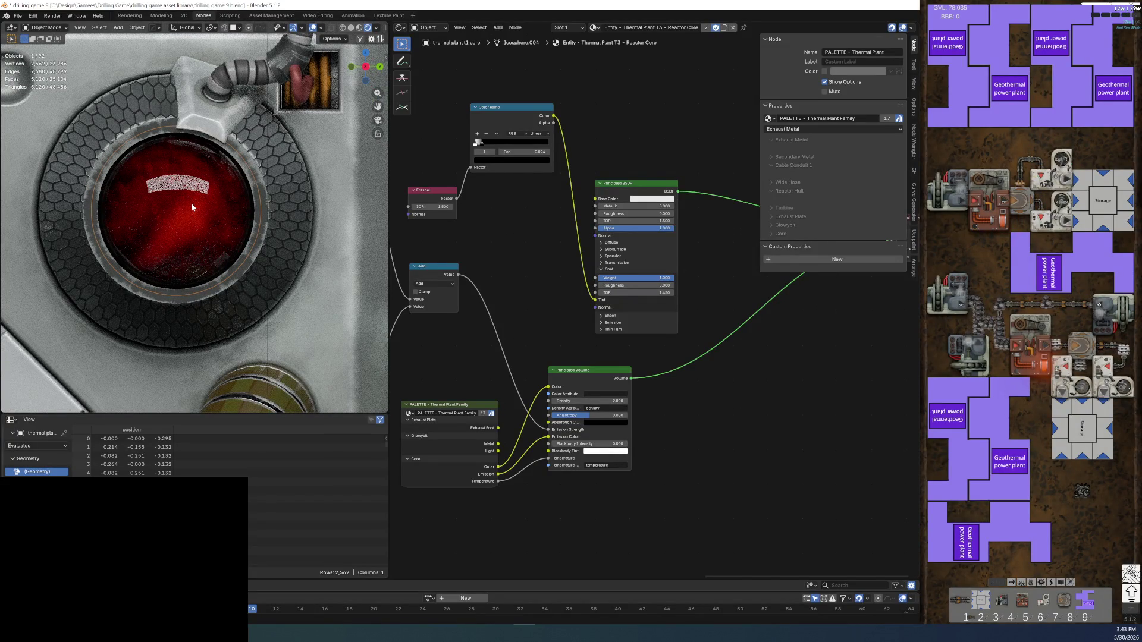
{"action": "scroll", "coordinate": [195, 246], "scroll_direction": "down", "scroll_amount": 7}
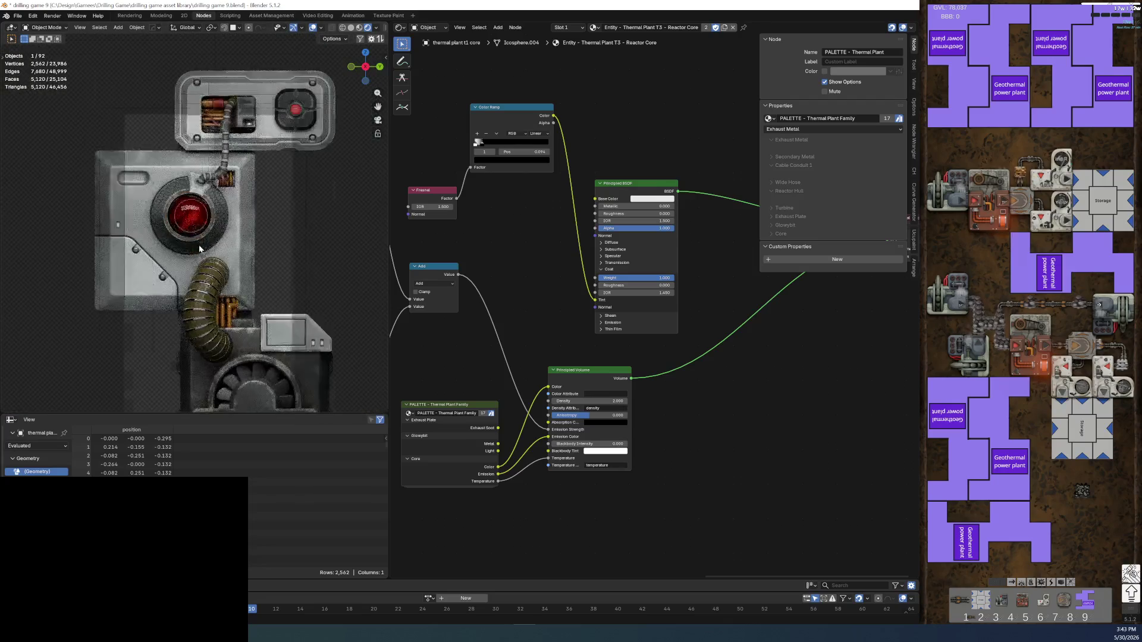
{"action": "scroll", "coordinate": [199, 245], "scroll_direction": "down", "scroll_amount": 4}
- Select the larger area light and save drilling game 9.blend
{"action": "left_click", "coordinate": [260, 158]}
{"action": "left_click", "coordinate": [257, 166]}
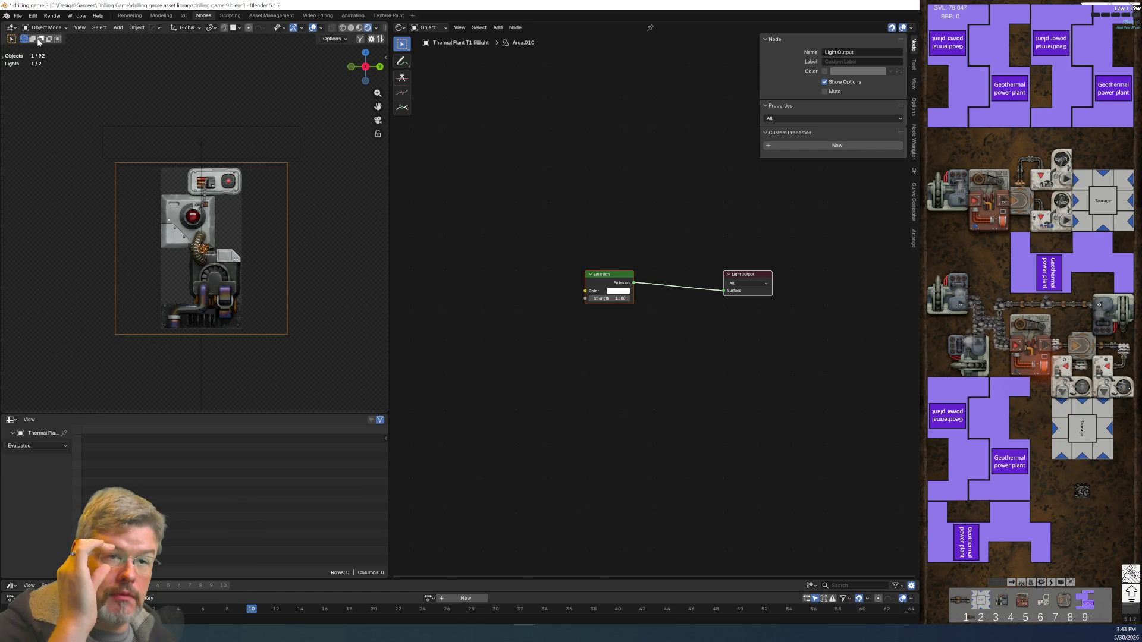
{"action": "left_click", "coordinate": [19, 16]}
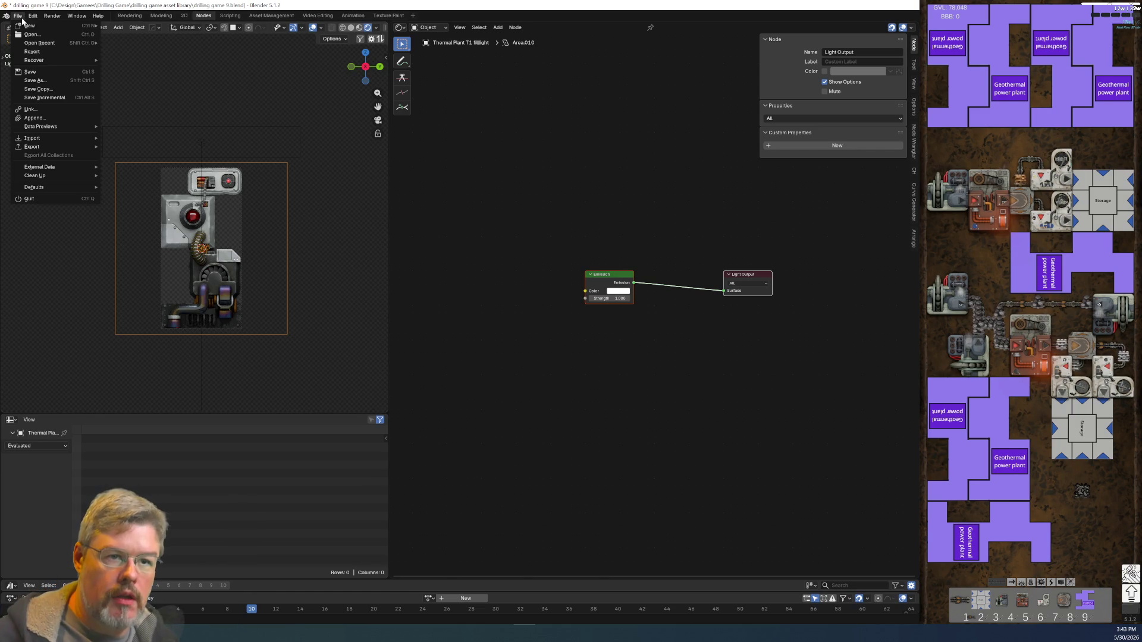
{"action": "left_click", "coordinate": [29, 71]}
- Zoom in and select the red lens sphere to show its material nodes
{"action": "scroll", "coordinate": [204, 173], "scroll_direction": "up", "scroll_amount": 6}
{"action": "scroll", "coordinate": [204, 173], "scroll_direction": "up", "scroll_amount": 5}
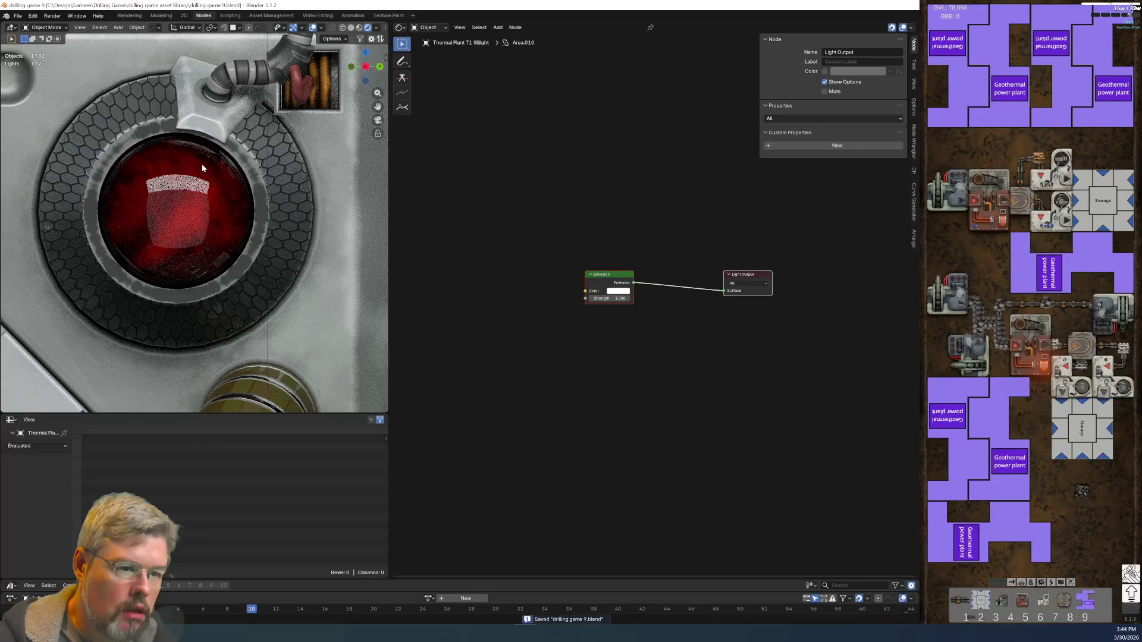
{"action": "left_click", "coordinate": [209, 205]}
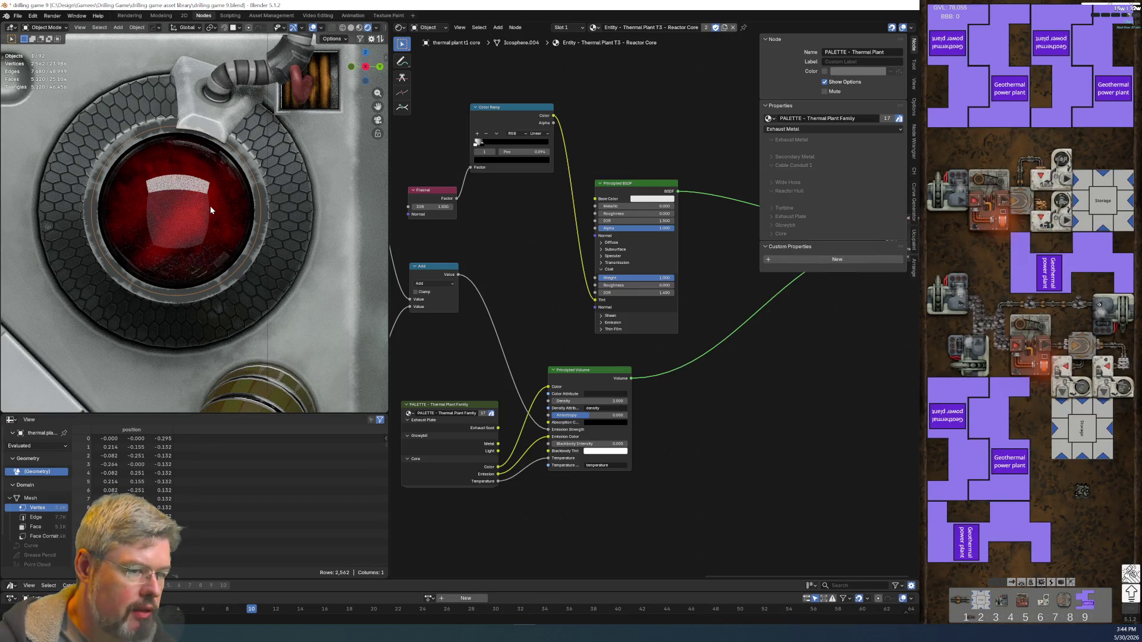
- Add a Light Path node via the 'glossy' search, backing out of the accidental group
{"action": "key", "text": "Home"}
{"action": "mouse_move", "coordinate": [563, 348]}
{"action": "middle_mouse_down"}
{"action": "mouse_move", "coordinate": [434, 370]}
{"action": "mouse_move", "coordinate": [483, 375]}
{"action": "mouse_move", "coordinate": [547, 434]}
{"action": "middle_mouse_up"}
{"action": "key", "text": "shift+a"}
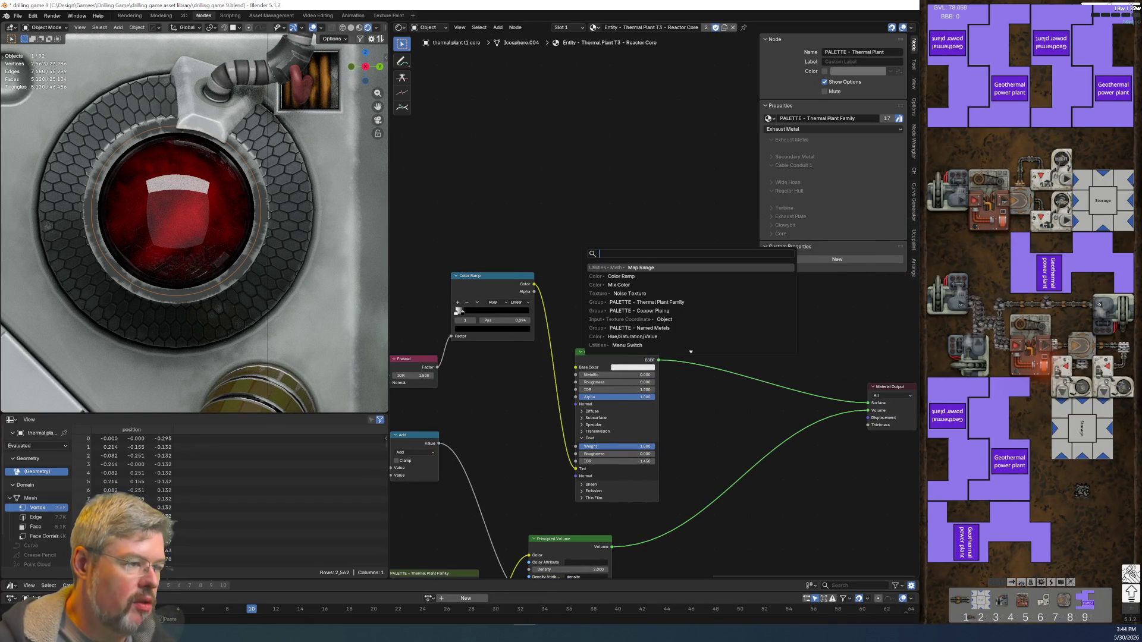
{"action": "type", "text": "glossy"}
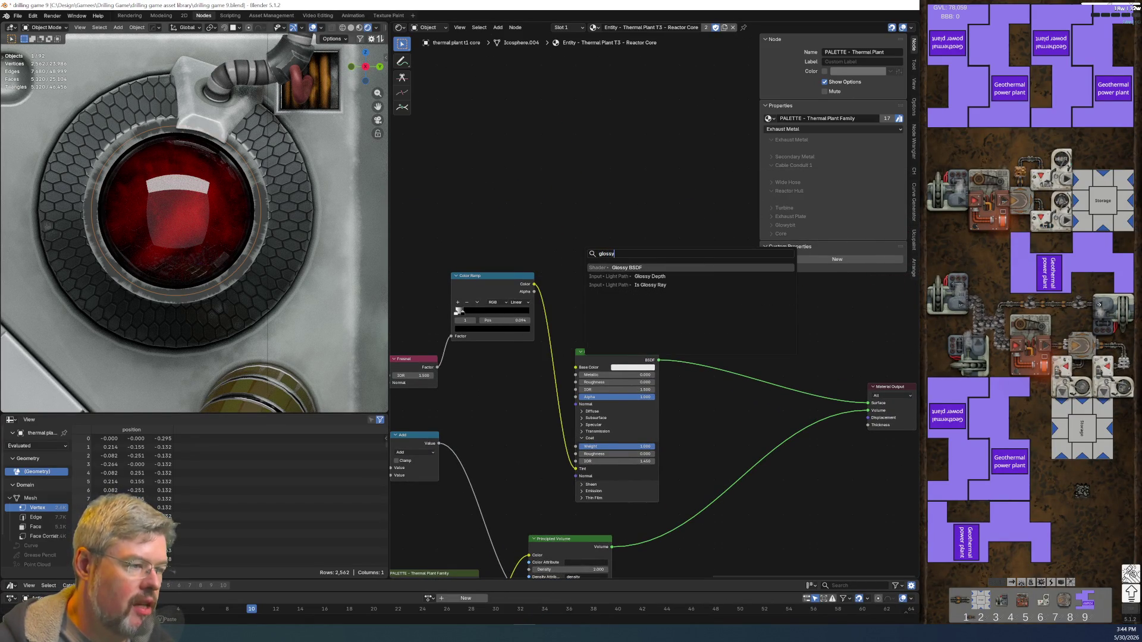
{"action": "key", "text": "Down"}
{"action": "key", "text": "Down"}
{"action": "key", "text": "Return"}
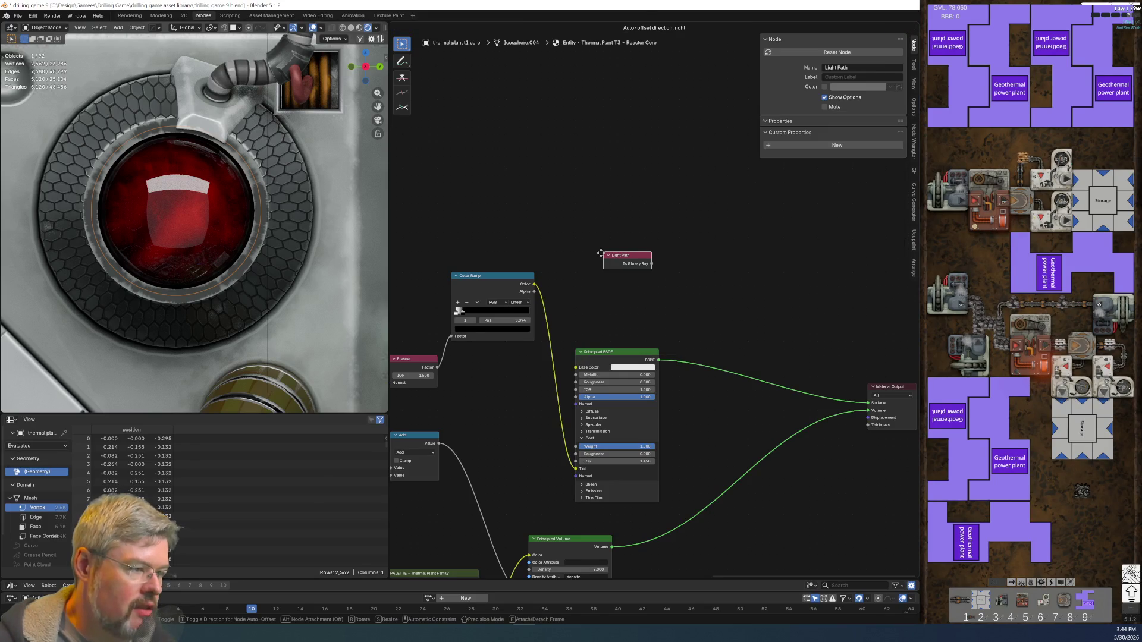
{"action": "left_click", "coordinate": [601, 254]}
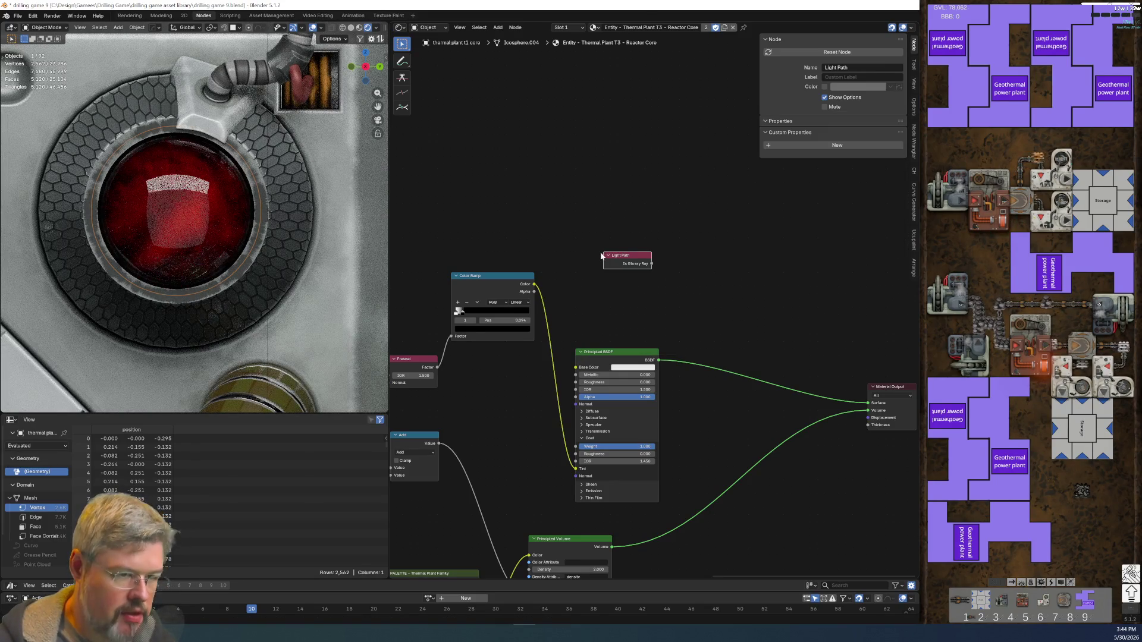
{"action": "key", "text": "ctrl+g"}
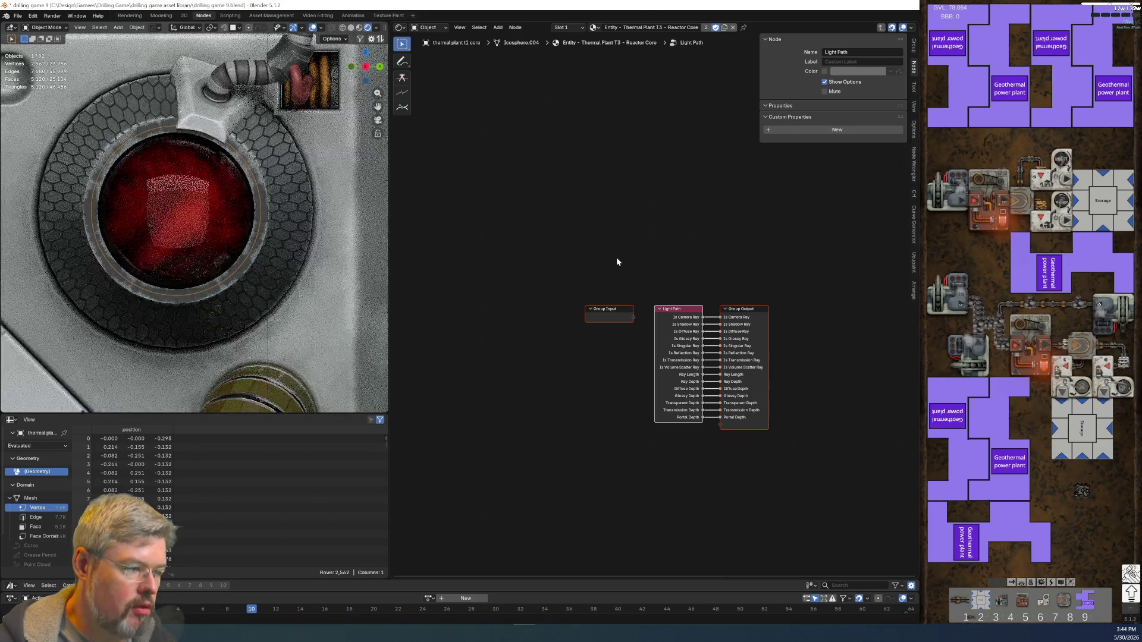
{"action": "key", "text": "Tab"}
- Move the Light Path node higher and reposition the Principled BSDF below it
{"action": "scroll", "coordinate": [573, 289], "scroll_direction": "up", "scroll_amount": 2}
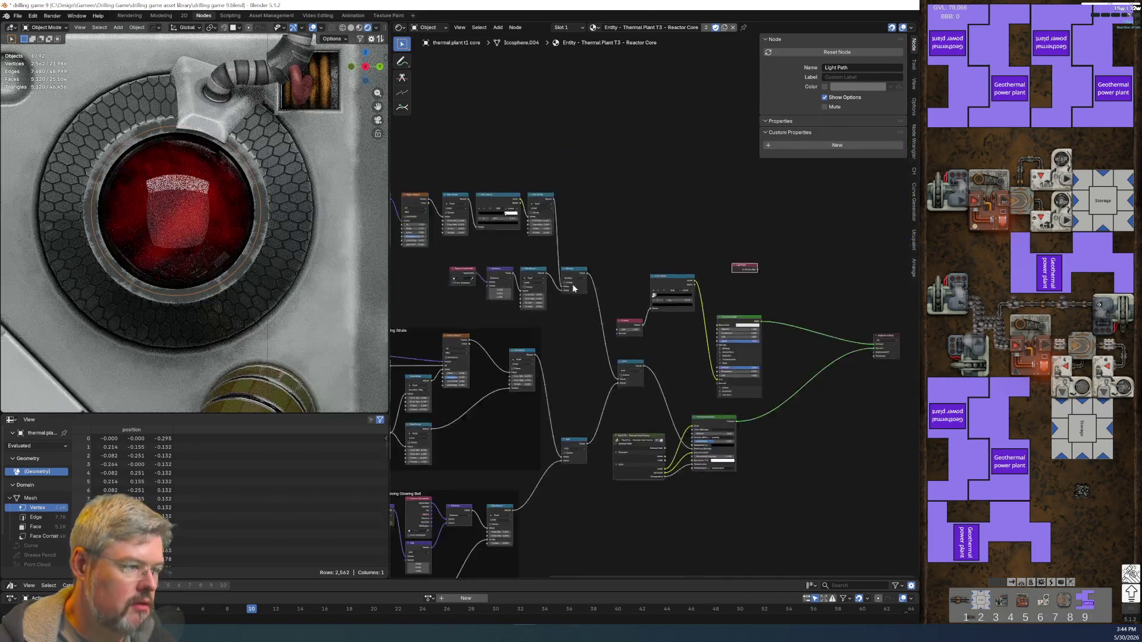
{"action": "scroll", "coordinate": [574, 289], "scroll_direction": "up", "scroll_amount": 2}
{"action": "mouse_move", "coordinate": [729, 308]}
{"action": "left_mouse_down"}
{"action": "mouse_move", "coordinate": [554, 280]}
{"action": "mouse_move", "coordinate": [535, 241]}
{"action": "left_mouse_up"}
{"action": "scroll", "coordinate": [555, 223], "scroll_direction": "up", "scroll_amount": 3}
{"action": "scroll", "coordinate": [559, 258], "scroll_direction": "up", "scroll_amount": 3}
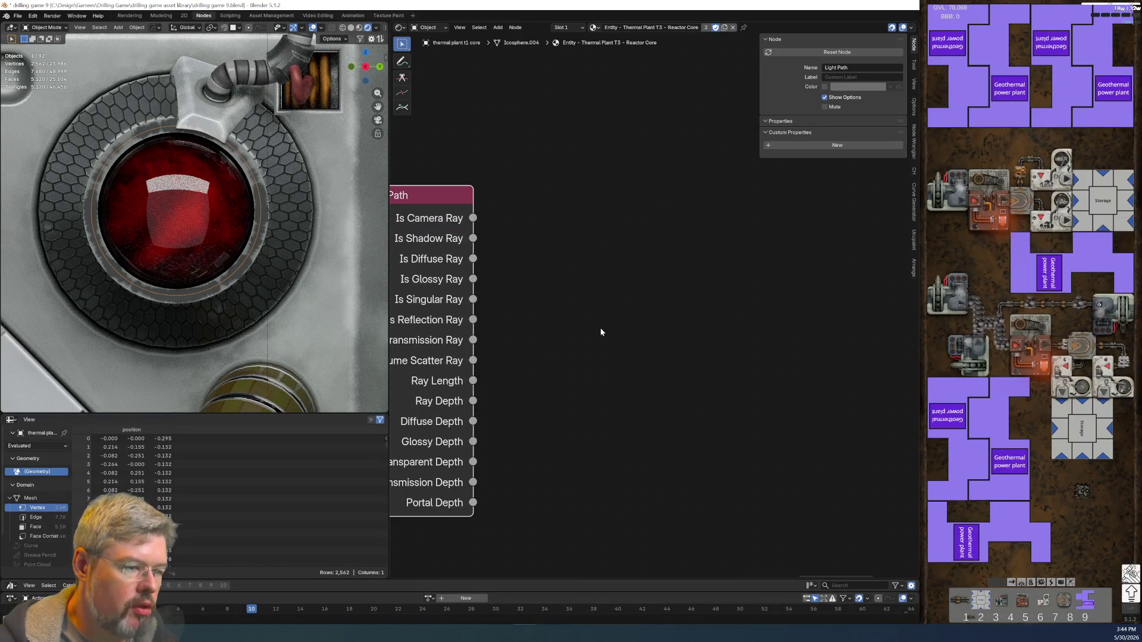
{"action": "middle_click_drag", "start_coordinate": [555, 350], "coordinate": [618, 344]}
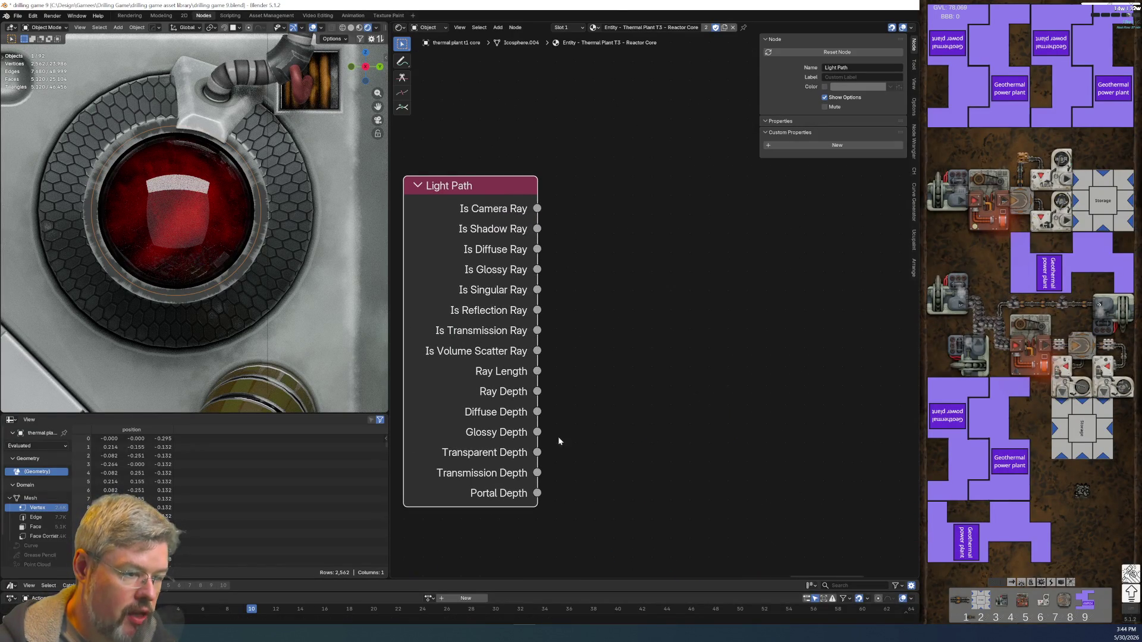
{"action": "scroll", "coordinate": [571, 432], "scroll_direction": "down", "scroll_amount": 2}
{"action": "mouse_move", "coordinate": [557, 408]}
{"action": "middle_mouse_down"}
{"action": "mouse_move", "coordinate": [612, 251]}
{"action": "mouse_move", "coordinate": [572, 255]}
{"action": "middle_mouse_up"}
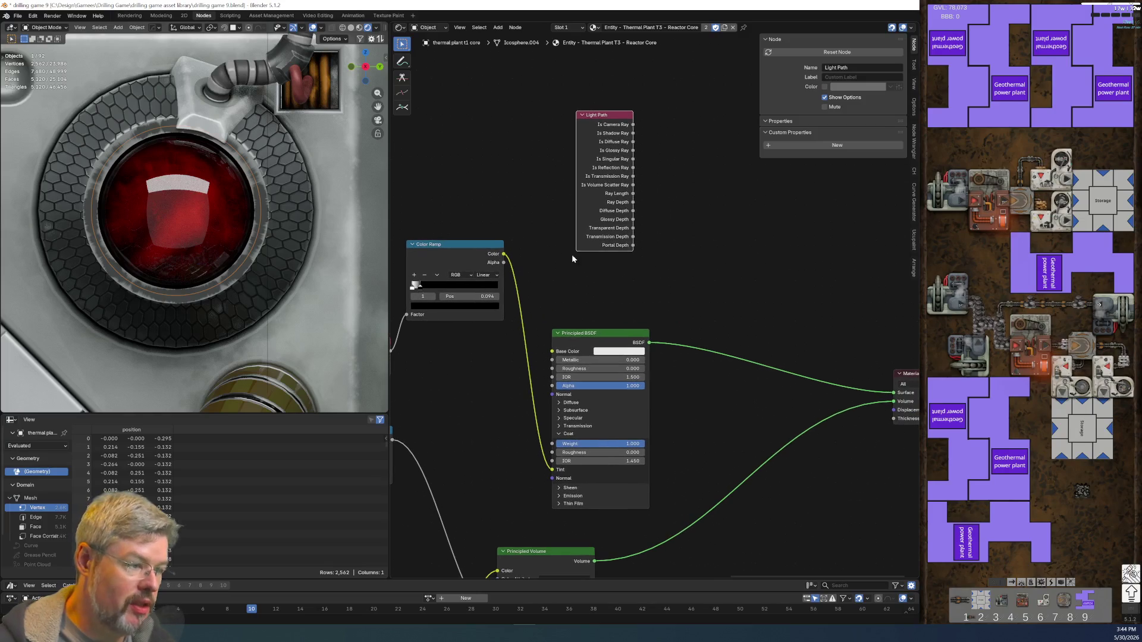
{"action": "mouse_move", "coordinate": [547, 296]}
{"action": "left_mouse_down"}
{"action": "mouse_move", "coordinate": [671, 448]}
{"action": "mouse_move", "coordinate": [687, 431]}
{"action": "left_mouse_up"}
{"action": "key", "text": "g"}
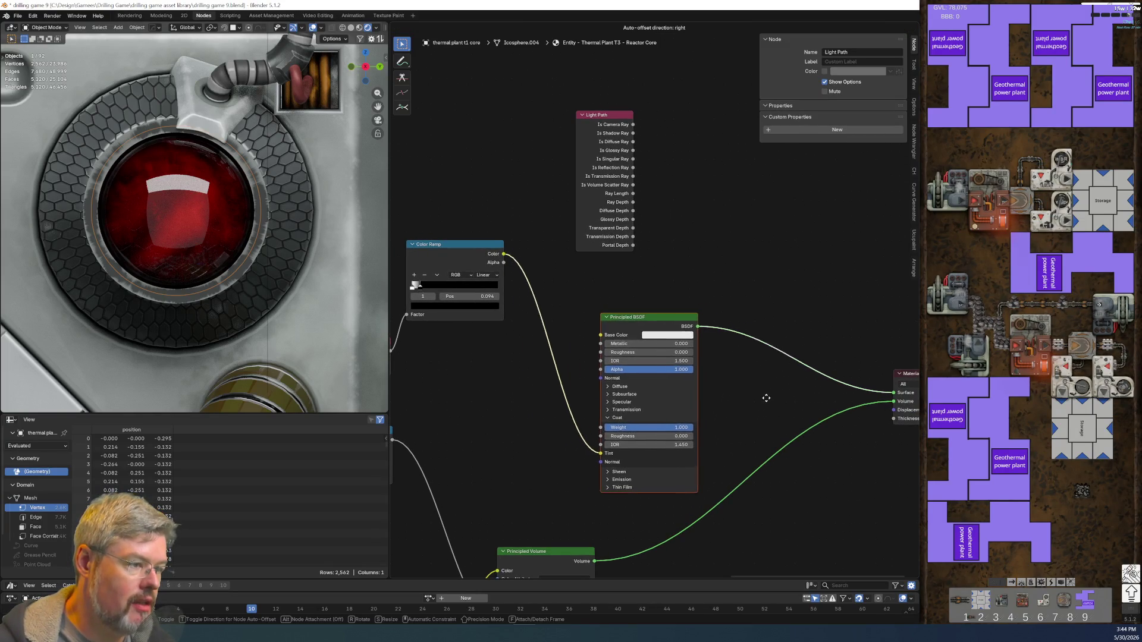
{"action": "left_click", "coordinate": [770, 382]}
- Move the Light Path node beside the Color Ramp
{"action": "middle_click_drag", "start_coordinate": [587, 137], "coordinate": [718, 47]}
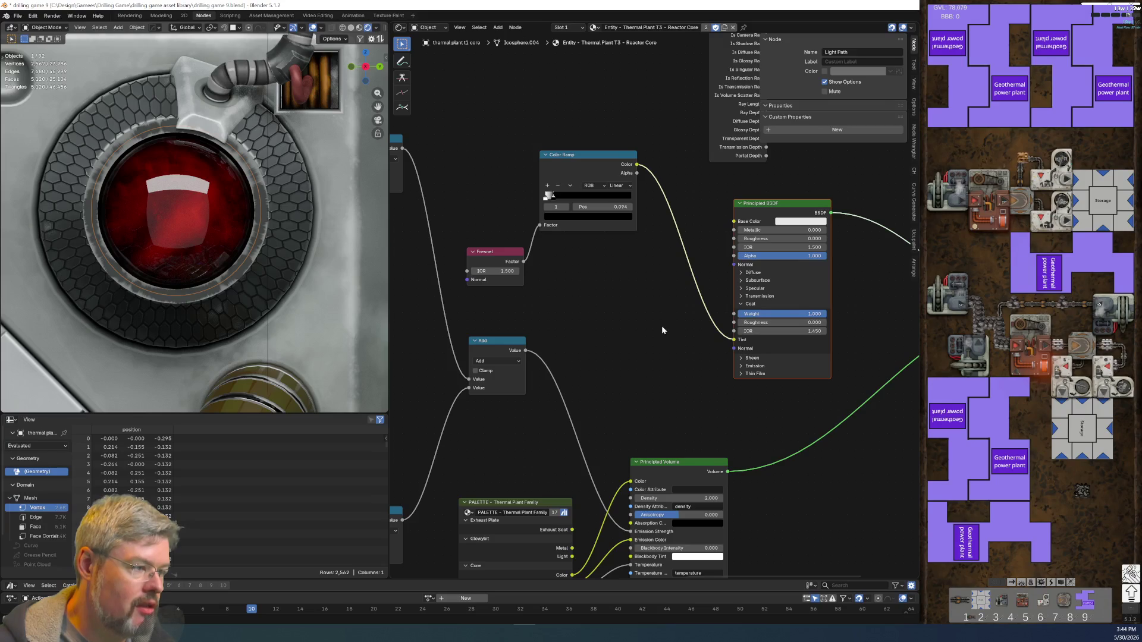
{"action": "middle_click_drag", "start_coordinate": [659, 325], "coordinate": [569, 383]}
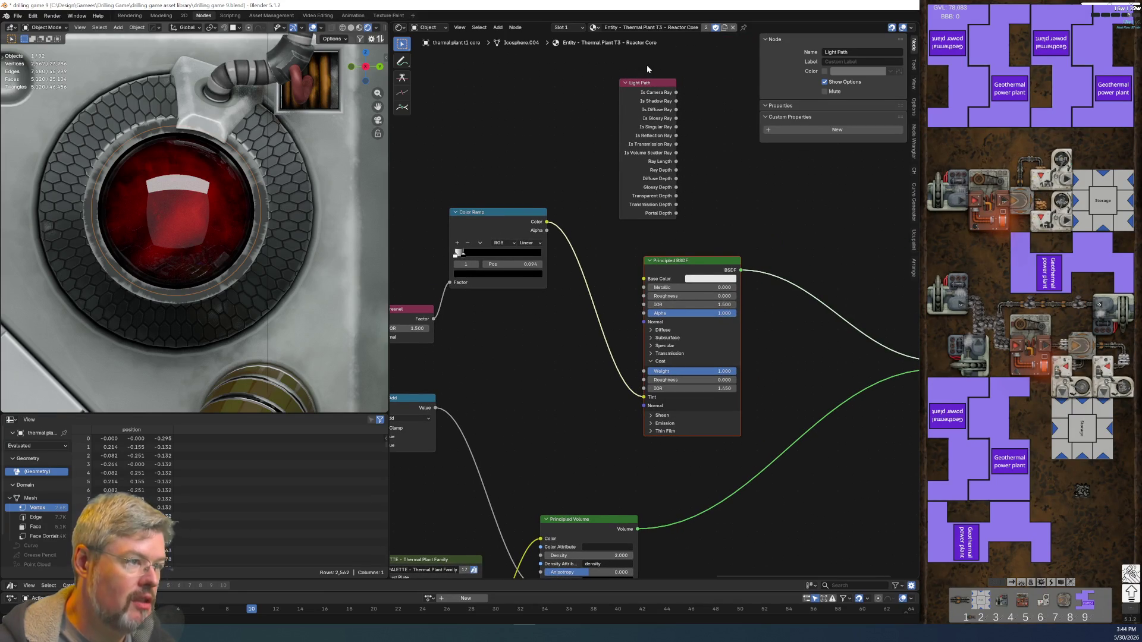
{"action": "left_click", "coordinate": [625, 184]}
{"action": "mouse_move", "coordinate": [625, 184]}
{"action": "left_mouse_down"}
{"action": "mouse_move", "coordinate": [540, 383]}
{"action": "mouse_move", "coordinate": [565, 298]}
{"action": "mouse_move", "coordinate": [550, 368]}
{"action": "mouse_move", "coordinate": [567, 426]}
{"action": "left_mouse_up"}
- Link Is Glossy Ray to both the Coat Roughness and Roughness sockets
{"action": "scroll", "coordinate": [584, 440], "scroll_direction": "up", "scroll_amount": 2}
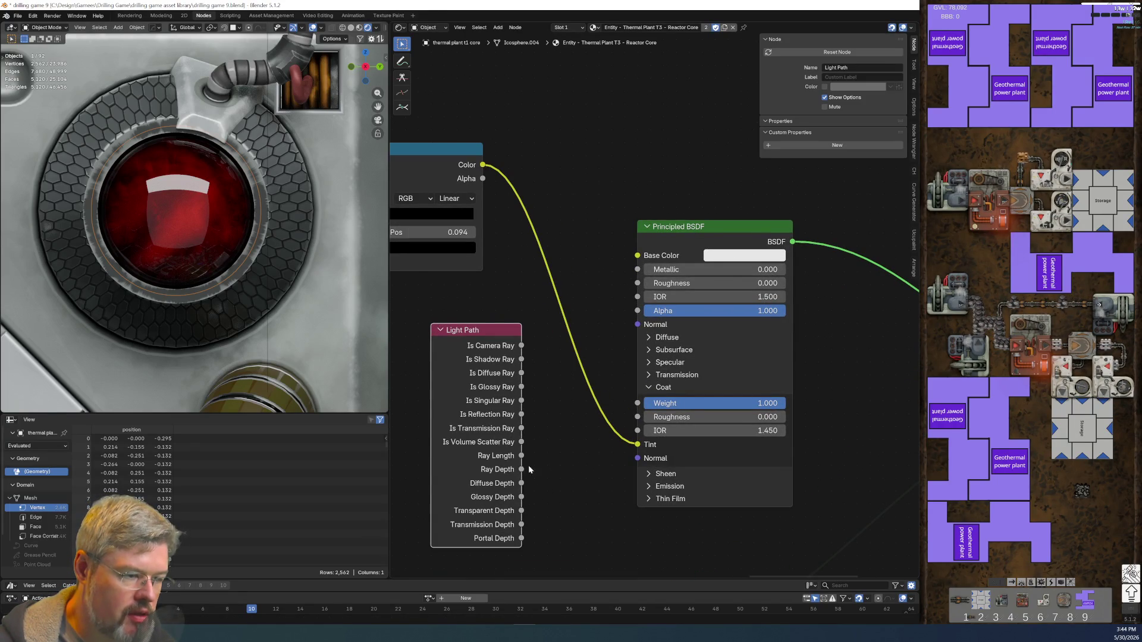
{"action": "left_click_drag", "start_coordinate": [521, 386], "coordinate": [637, 417]}
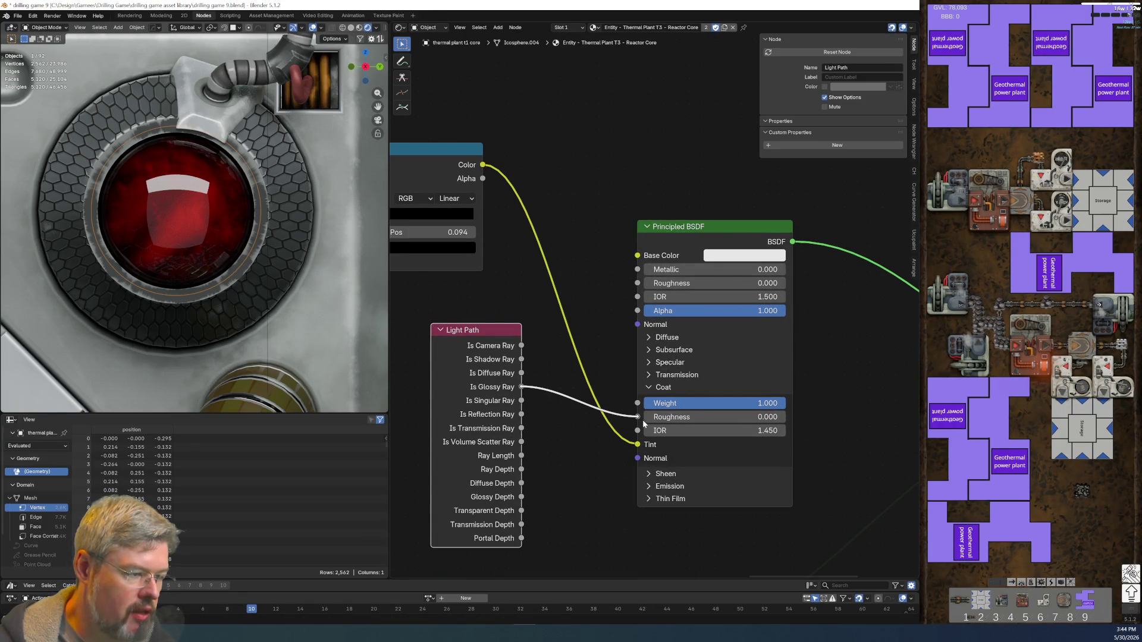
{"action": "mouse_move", "coordinate": [522, 386]}
{"action": "left_mouse_down"}
{"action": "mouse_move", "coordinate": [609, 289]}
{"action": "mouse_move", "coordinate": [637, 283]}
{"action": "left_mouse_up"}
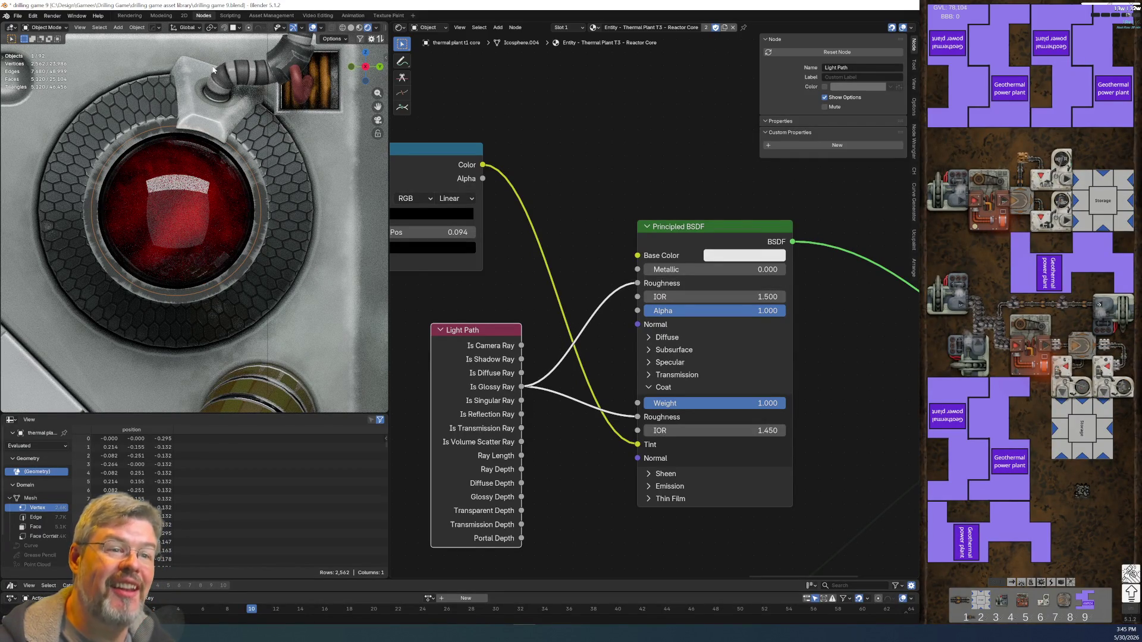
{"action": "left_click", "coordinate": [18, 15]}
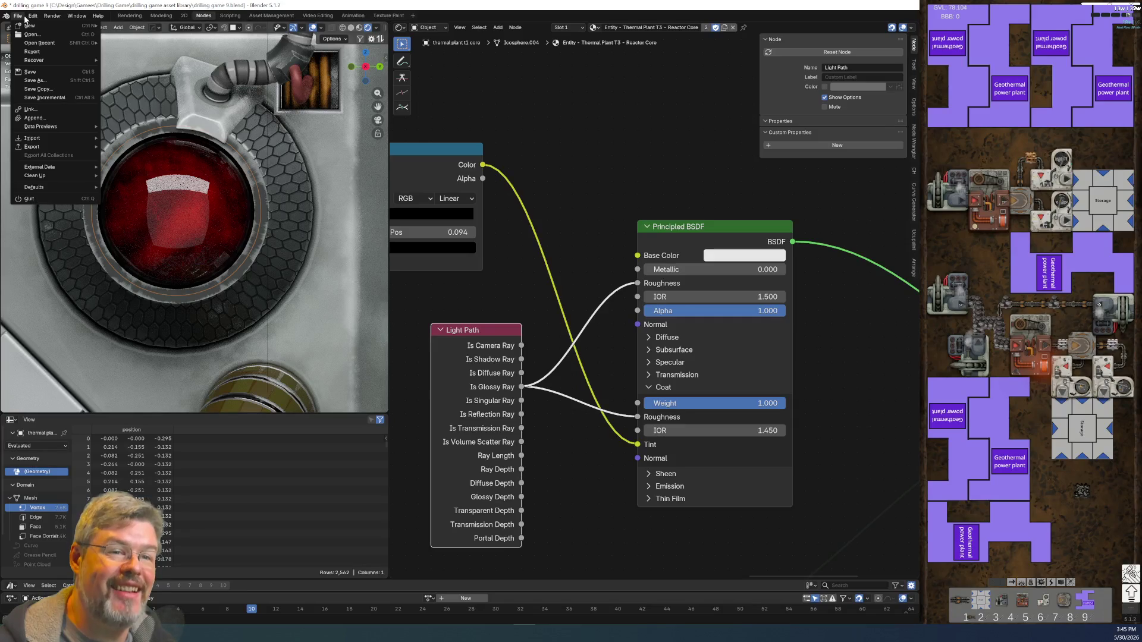
- Save, then try Is Reflection, Camera, Shadow and Transmission Ray on both roughness links
{"action": "left_click", "coordinate": [41, 71]}
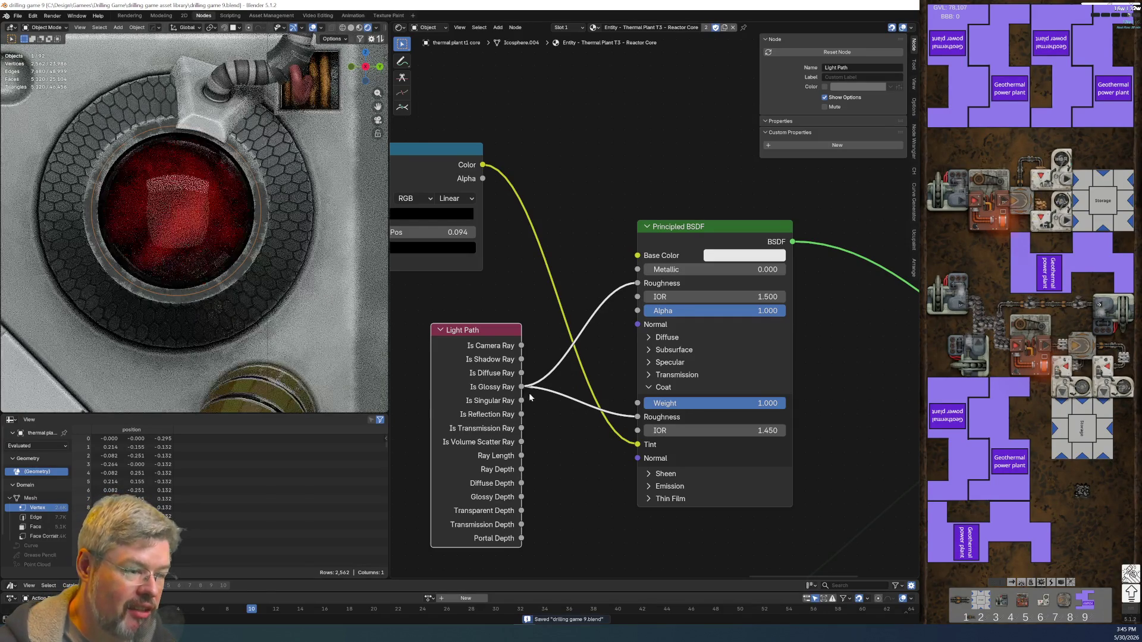
{"action": "left_click_drag", "start_coordinate": [521, 387], "coordinate": [523, 416], "text": "ctrl"}
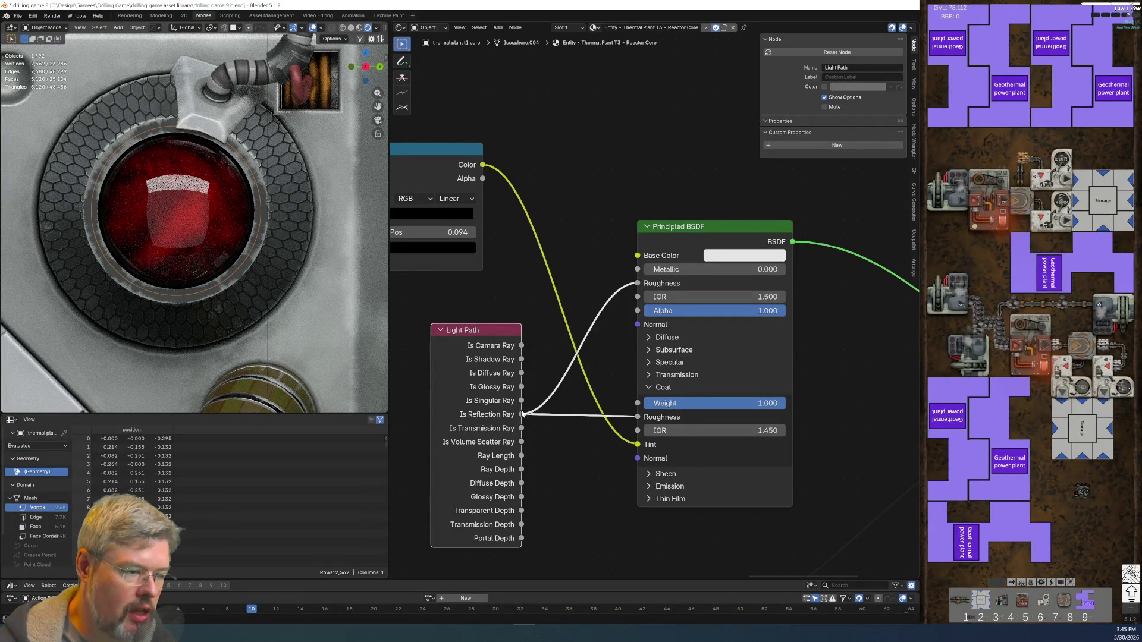
{"action": "left_click_drag", "start_coordinate": [521, 414], "coordinate": [526, 348], "text": "ctrl"}
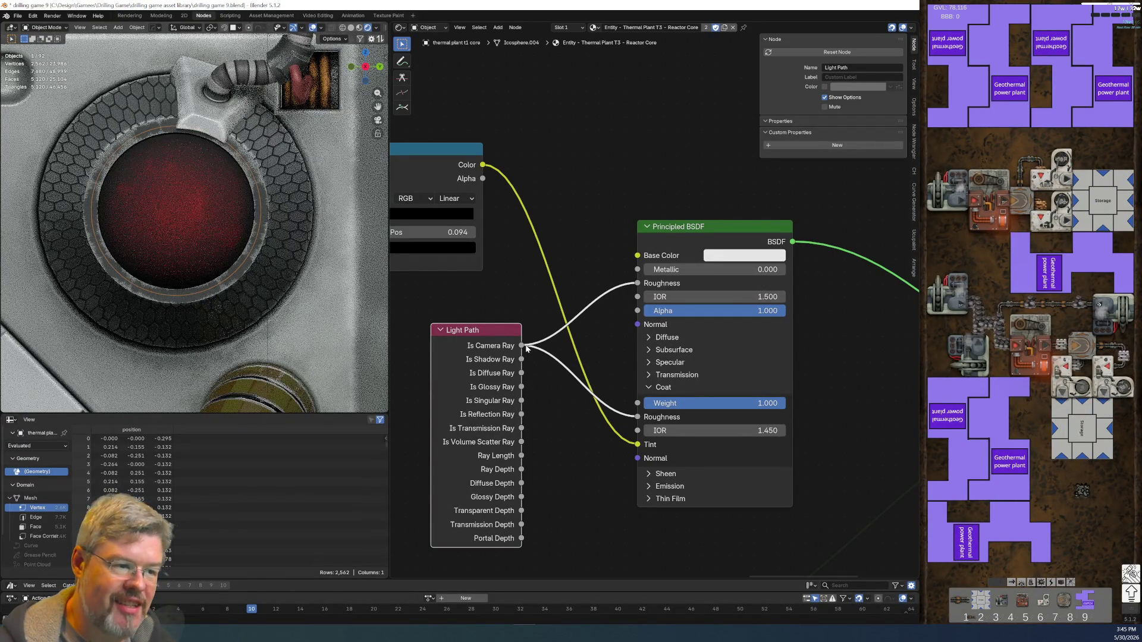
{"action": "left_click_drag", "start_coordinate": [518, 347], "coordinate": [524, 372], "text": "ctrl"}
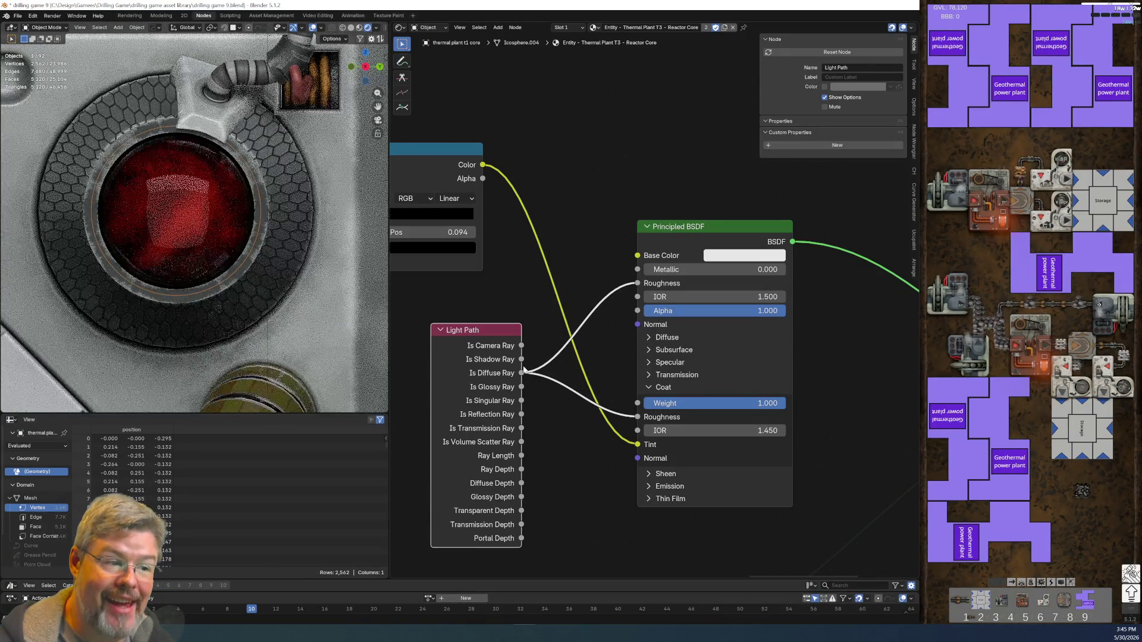
{"action": "left_click_drag", "start_coordinate": [524, 374], "coordinate": [529, 414], "text": "ctrl"}
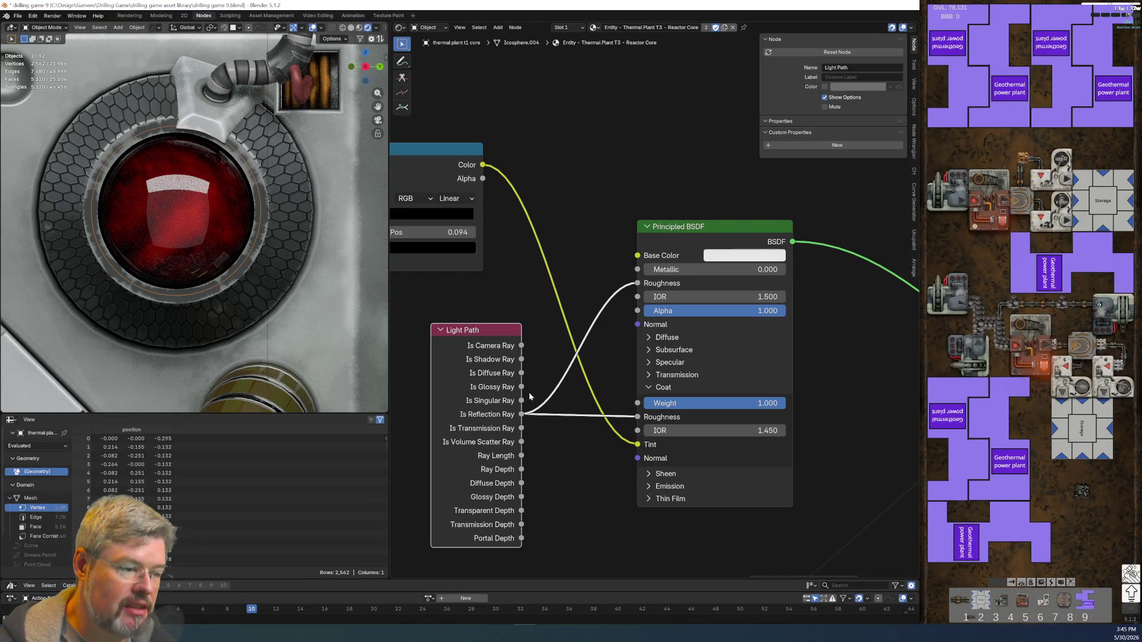
{"action": "left_click_drag", "start_coordinate": [521, 414], "coordinate": [525, 440], "text": "ctrl"}
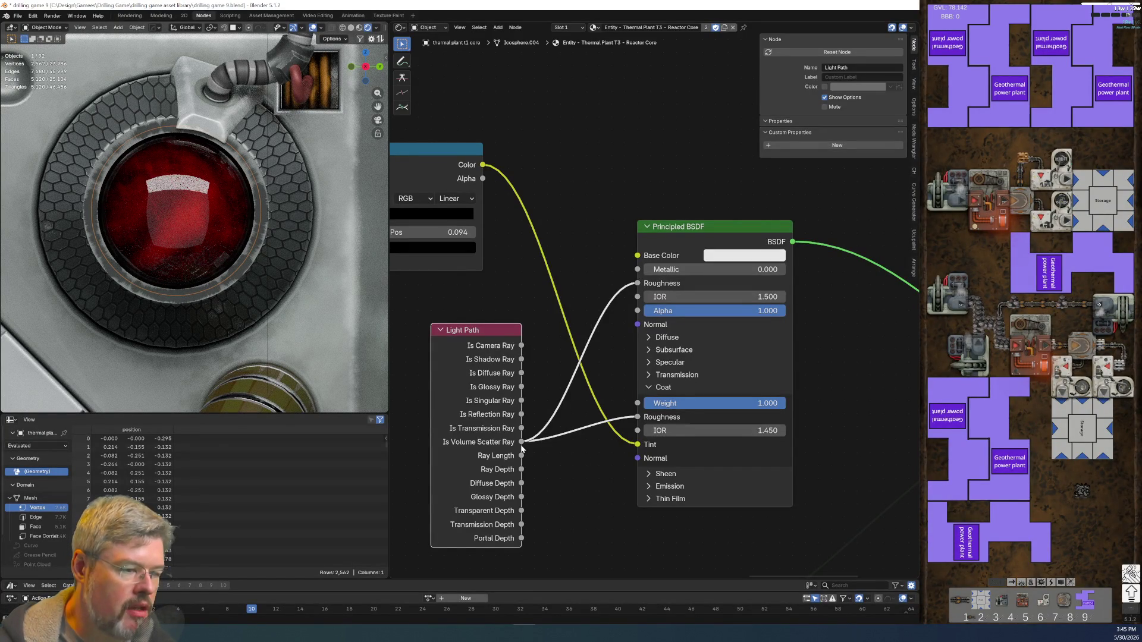
- Unlink the roughness inputs and feed Base Color from Is Glossy Ray instead
{"action": "mouse_move", "coordinate": [521, 442]}
{"action": "left_mouse_down", "text": "ctrl"}
{"action": "mouse_move", "coordinate": [537, 415]}
{"action": "mouse_move", "coordinate": [521, 415]}
{"action": "left_mouse_up", "text": "ctrl"}
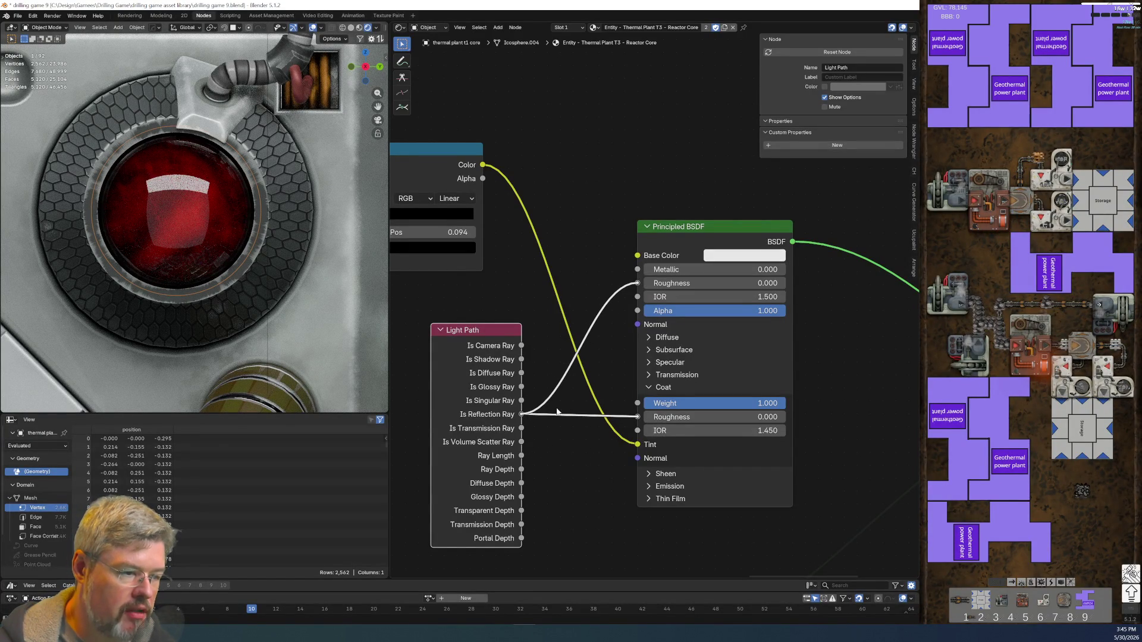
{"action": "mouse_move", "coordinate": [638, 283]}
{"action": "left_mouse_down"}
{"action": "mouse_move", "coordinate": [617, 274]}
{"action": "mouse_move", "coordinate": [638, 255]}
{"action": "left_mouse_up"}
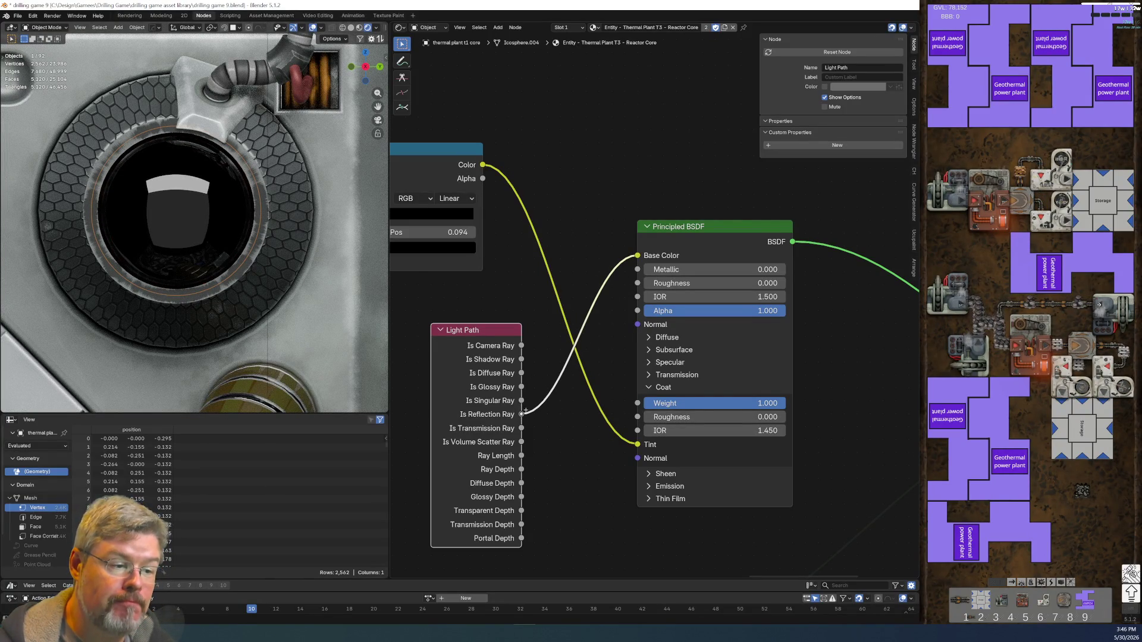
{"action": "left_click_drag", "start_coordinate": [524, 418], "coordinate": [522, 387]}
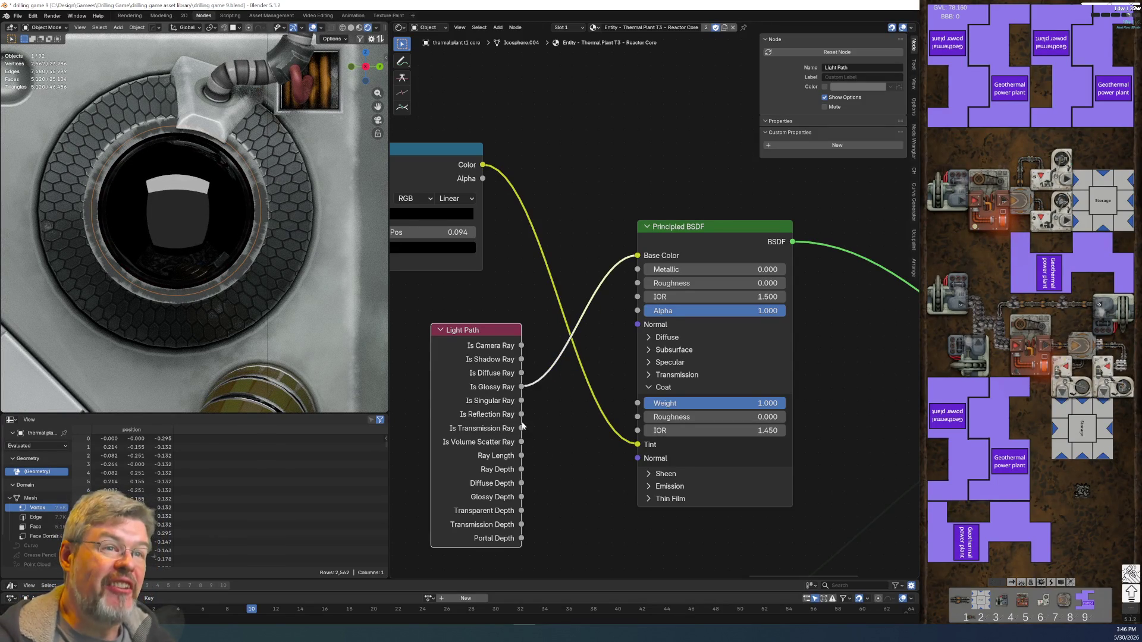
{"action": "scroll", "coordinate": [537, 387], "scroll_direction": "down", "scroll_amount": 1}
{"action": "mouse_move", "coordinate": [486, 290]}
{"action": "middle_mouse_down"}
{"action": "mouse_move", "coordinate": [556, 218]}
{"action": "mouse_move", "coordinate": [508, 236]}
{"action": "mouse_move", "coordinate": [515, 256]}
{"action": "mouse_move", "coordinate": [577, 191]}
{"action": "middle_mouse_up"}
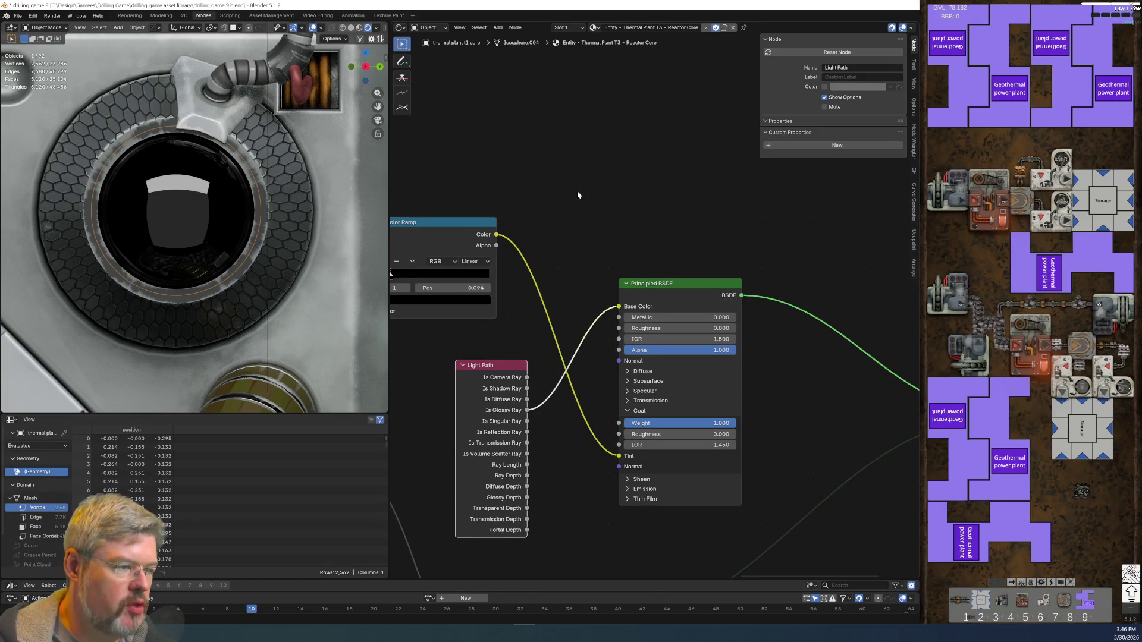
- Add a Subtract Math node computing 1 minus Is Glossy Ray and feed it into Base Color
{"action": "key", "text": "shift+a"}
{"action": "left_click", "coordinate": [577, 190]}
{"action": "type", "text": "add"}
{"action": "key", "text": "Return"}
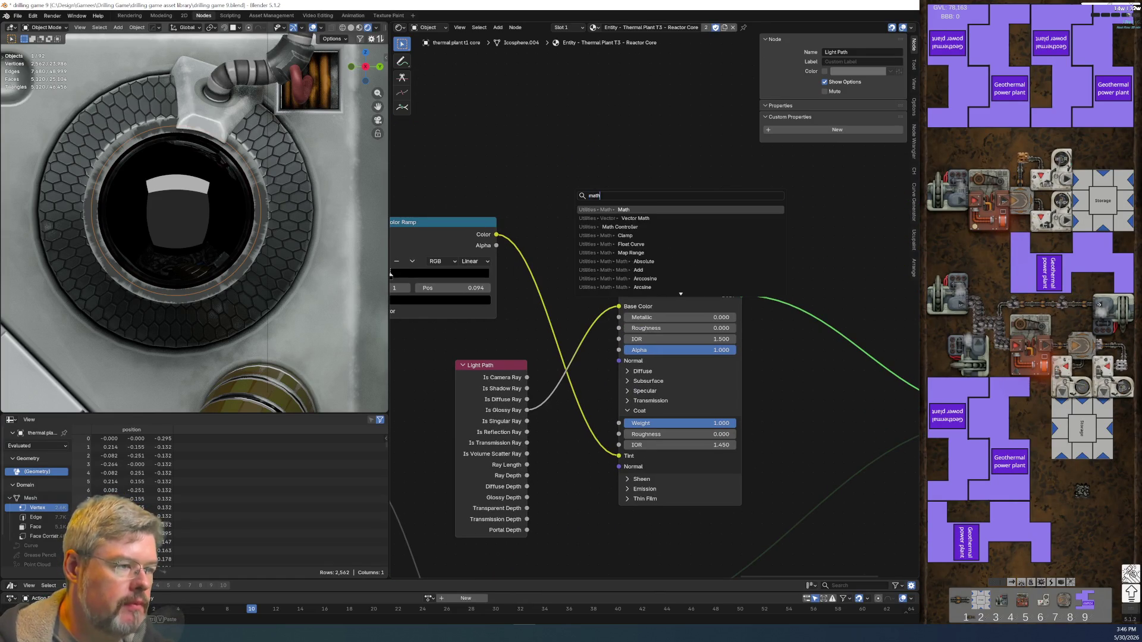
{"action": "left_click", "coordinate": [580, 190]}
{"action": "left_click", "coordinate": [598, 217]}
{"action": "left_click", "coordinate": [600, 255]}
{"action": "double_click", "coordinate": [612, 241]}
{"action": "type", "text": "1"}
{"action": "key", "text": "Return"}
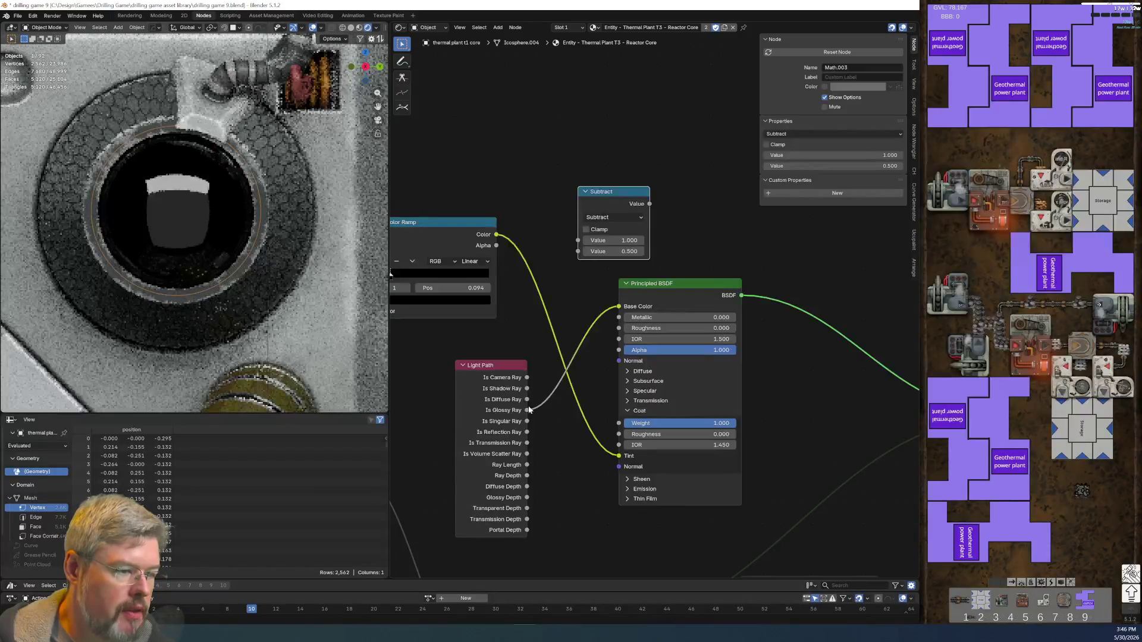
{"action": "left_click_drag", "start_coordinate": [527, 410], "coordinate": [577, 251]}
{"action": "mouse_move", "coordinate": [649, 204]}
{"action": "left_mouse_down"}
{"action": "mouse_move", "coordinate": [647, 288]}
{"action": "mouse_move", "coordinate": [618, 306]}
{"action": "left_mouse_up"}
- Place Subtract beside Light Path and feed it from Is Reflection Ray instead
{"action": "mouse_move", "coordinate": [526, 351]}
{"action": "middle_mouse_down"}
{"action": "mouse_move", "coordinate": [638, 316]}
{"action": "mouse_move", "coordinate": [595, 216]}
{"action": "mouse_move", "coordinate": [632, 221]}
{"action": "middle_mouse_up"}
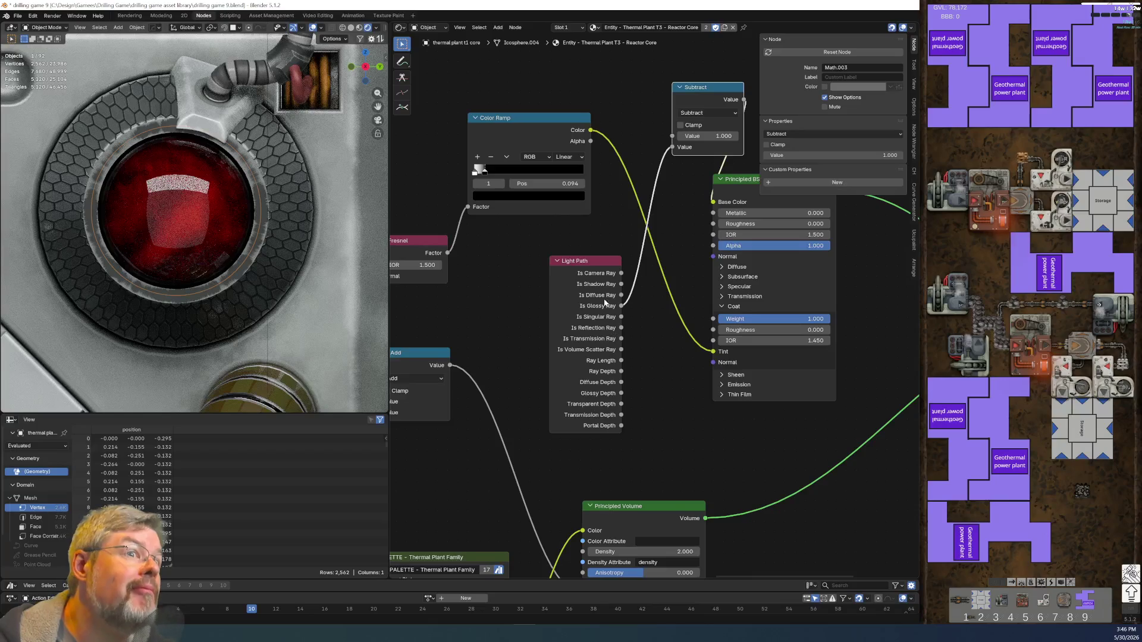
{"action": "left_click", "coordinate": [578, 269]}
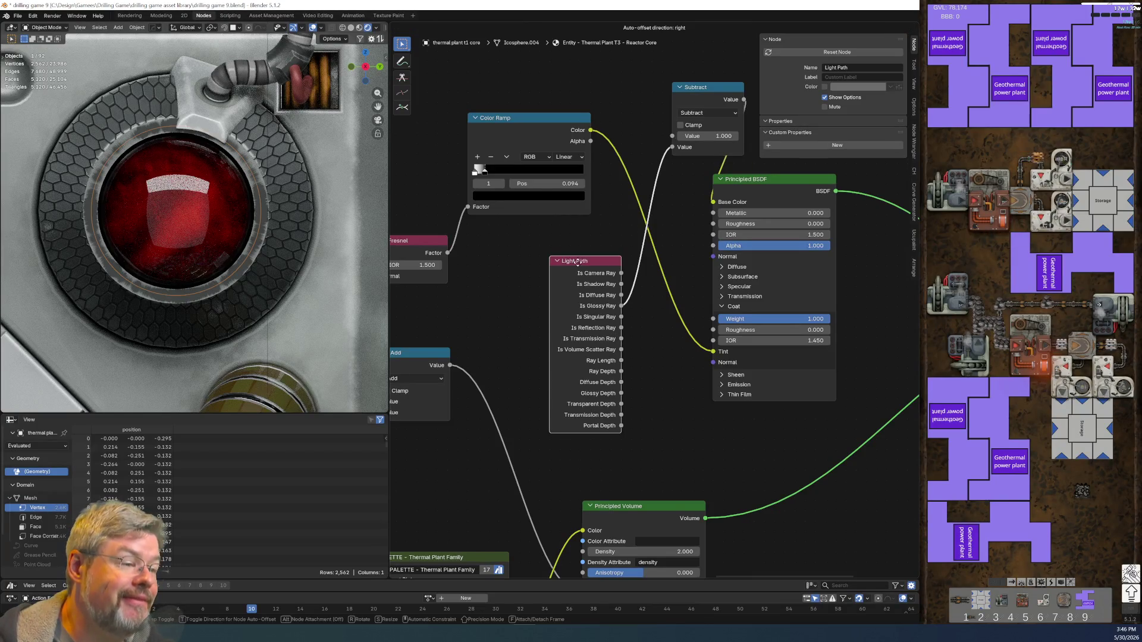
{"action": "left_click_drag", "start_coordinate": [578, 269], "coordinate": [538, 259]}
{"action": "mouse_move", "coordinate": [711, 88]}
{"action": "left_mouse_down"}
{"action": "mouse_move", "coordinate": [631, 239]}
{"action": "mouse_move", "coordinate": [621, 342]}
{"action": "left_mouse_up"}
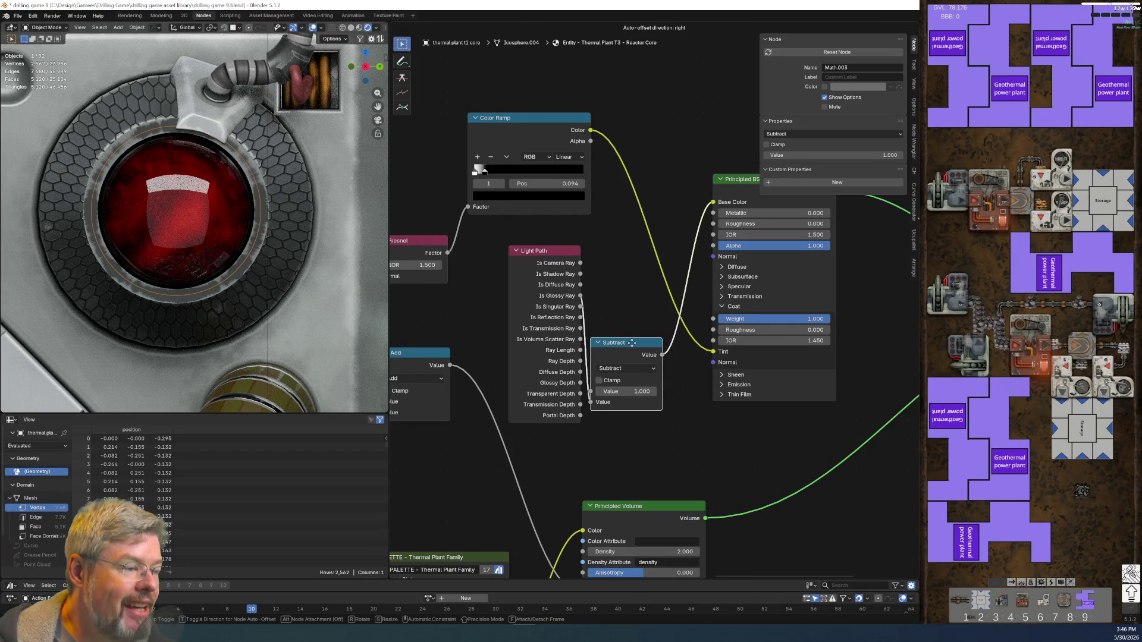
{"action": "scroll", "coordinate": [597, 298], "scroll_direction": "up", "scroll_amount": 1}
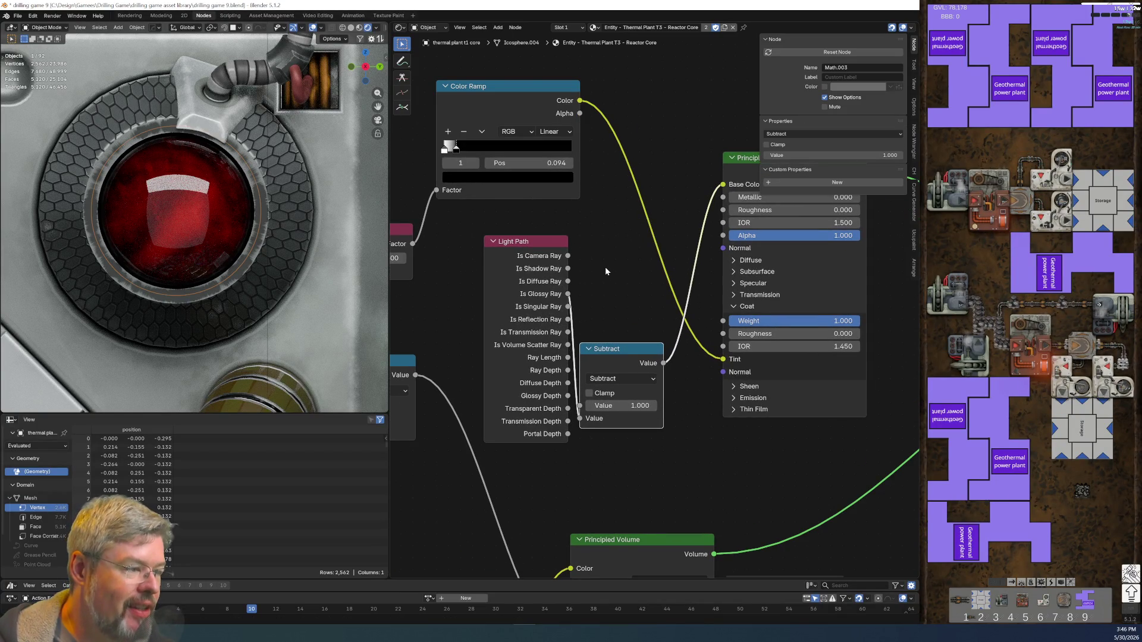
{"action": "scroll", "coordinate": [606, 268], "scroll_direction": "up", "scroll_amount": 1}
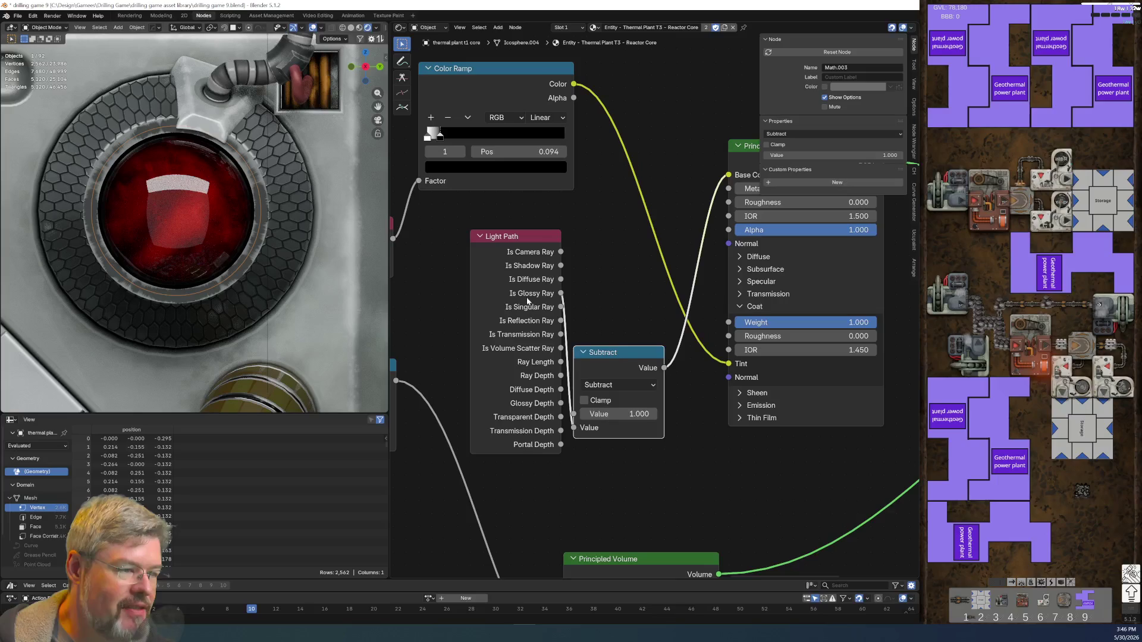
{"action": "left_click_drag", "start_coordinate": [527, 235], "coordinate": [514, 235]}
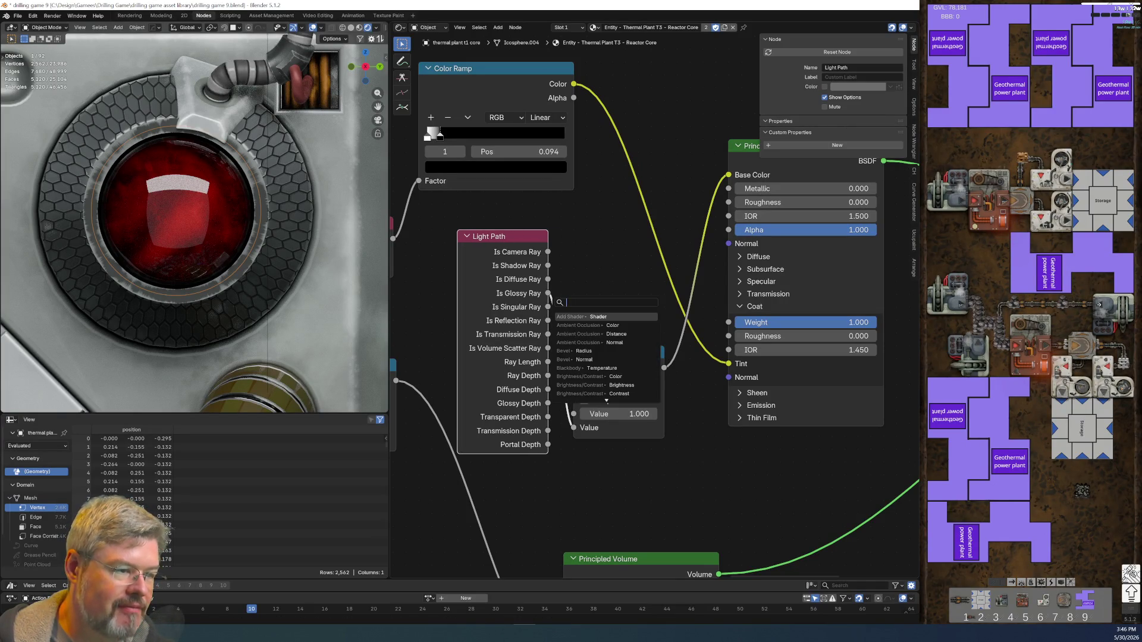
{"action": "left_click_drag", "start_coordinate": [547, 293], "coordinate": [566, 337], "text": "ctrl"}
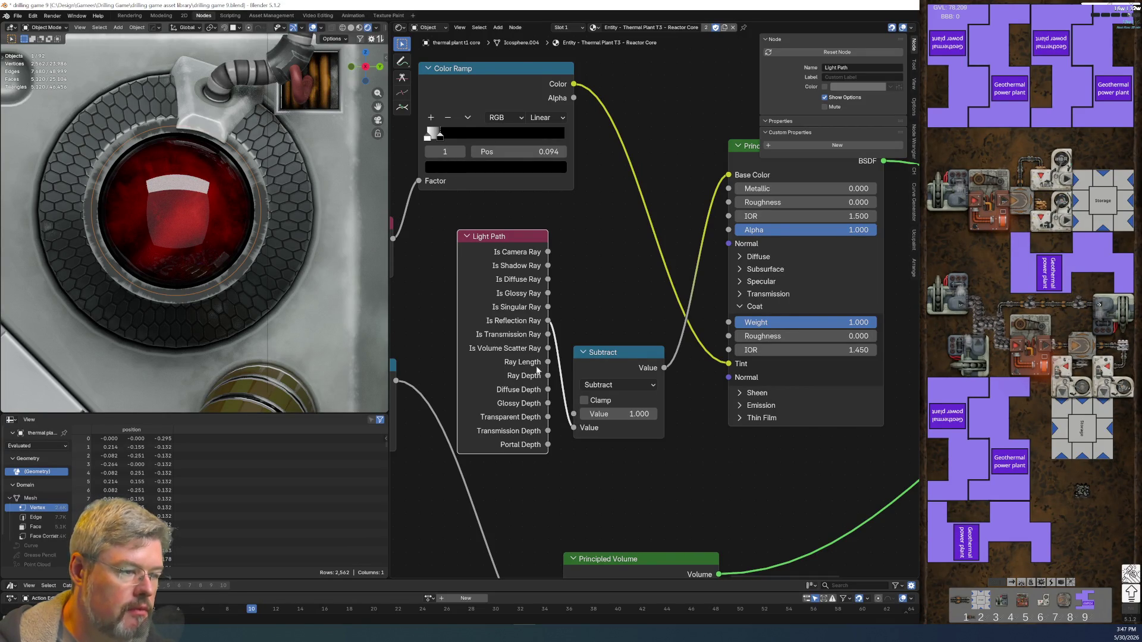
- Delete the Subtract node, move Light Path beside Material Output, and cut the Volume link
{"action": "scroll", "coordinate": [494, 421], "scroll_direction": "down", "scroll_amount": 3}
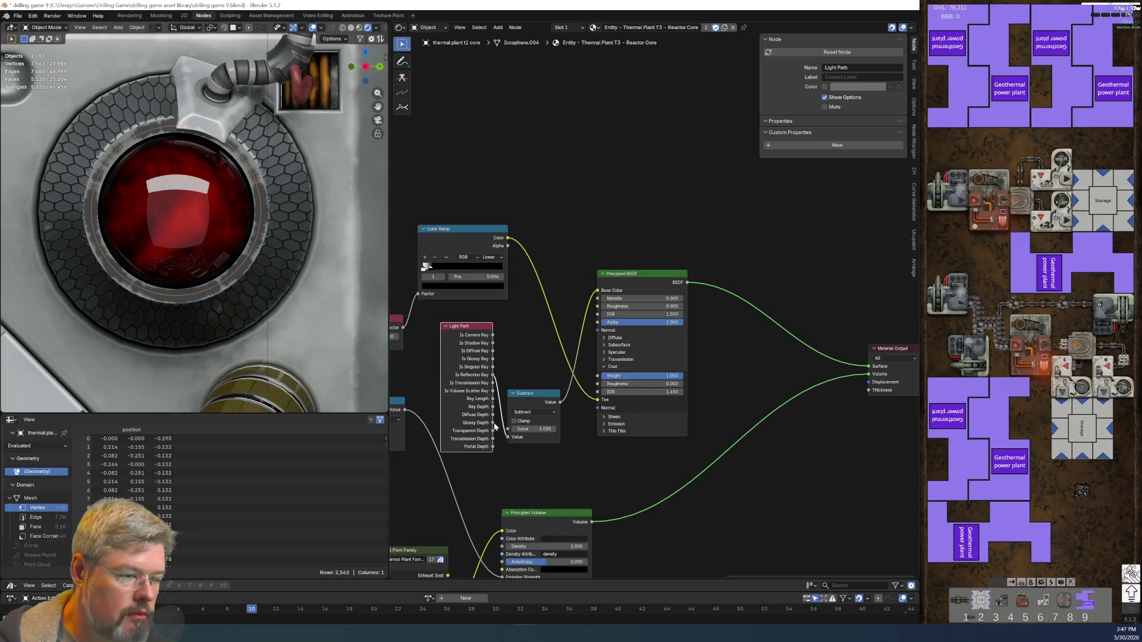
{"action": "left_click", "coordinate": [530, 397]}
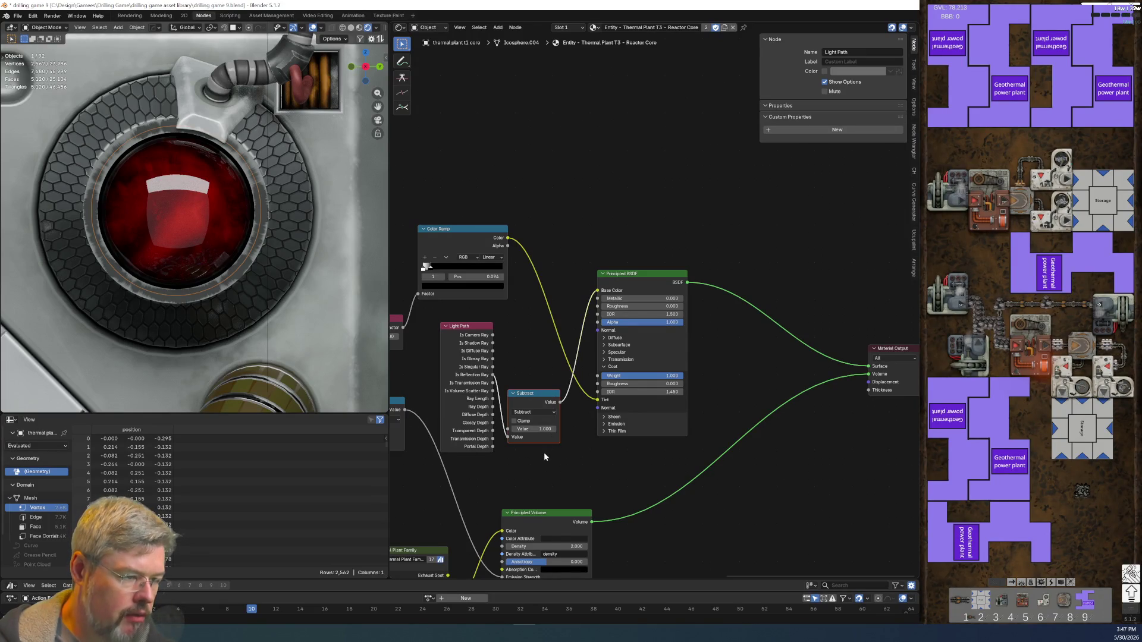
{"action": "key", "text": "x"}
{"action": "mouse_move", "coordinate": [457, 333]}
{"action": "left_mouse_down"}
{"action": "mouse_move", "coordinate": [782, 249]}
{"action": "mouse_move", "coordinate": [808, 202]}
{"action": "left_mouse_up"}
{"action": "scroll", "coordinate": [563, 305], "scroll_direction": "up", "scroll_amount": 2}
{"action": "right_click_drag", "start_coordinate": [521, 440], "coordinate": [536, 473], "text": "ctrl"}
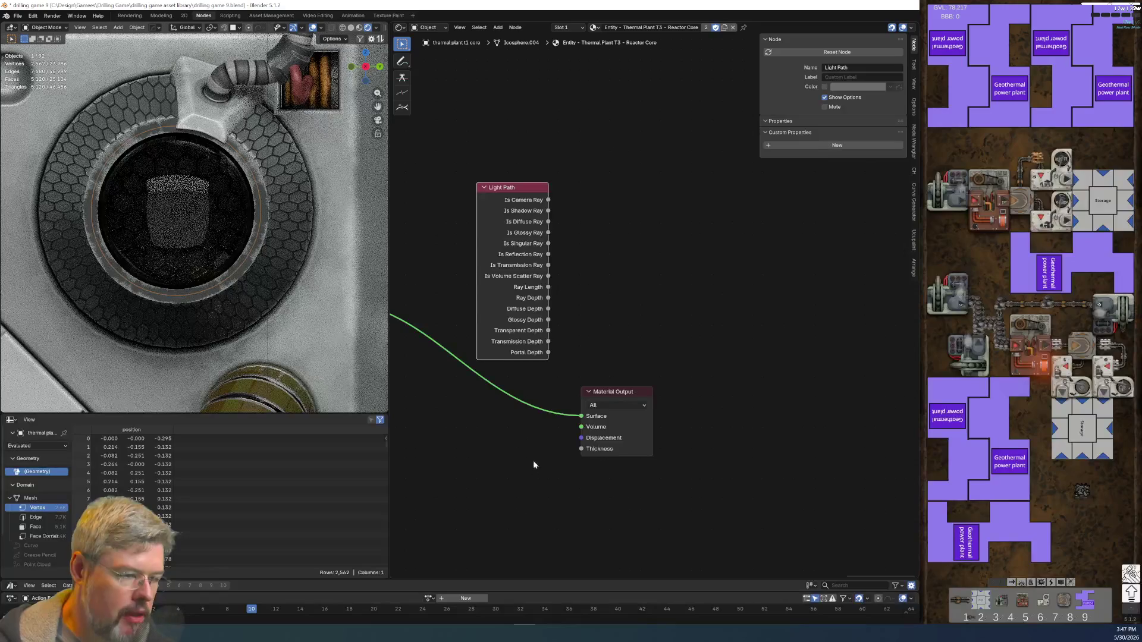
- Cut the reroute links feeding both Volume and Surface on the Material Output
{"action": "key", "text": "ctrl+z"}
{"action": "left_click", "coordinate": [528, 443]}
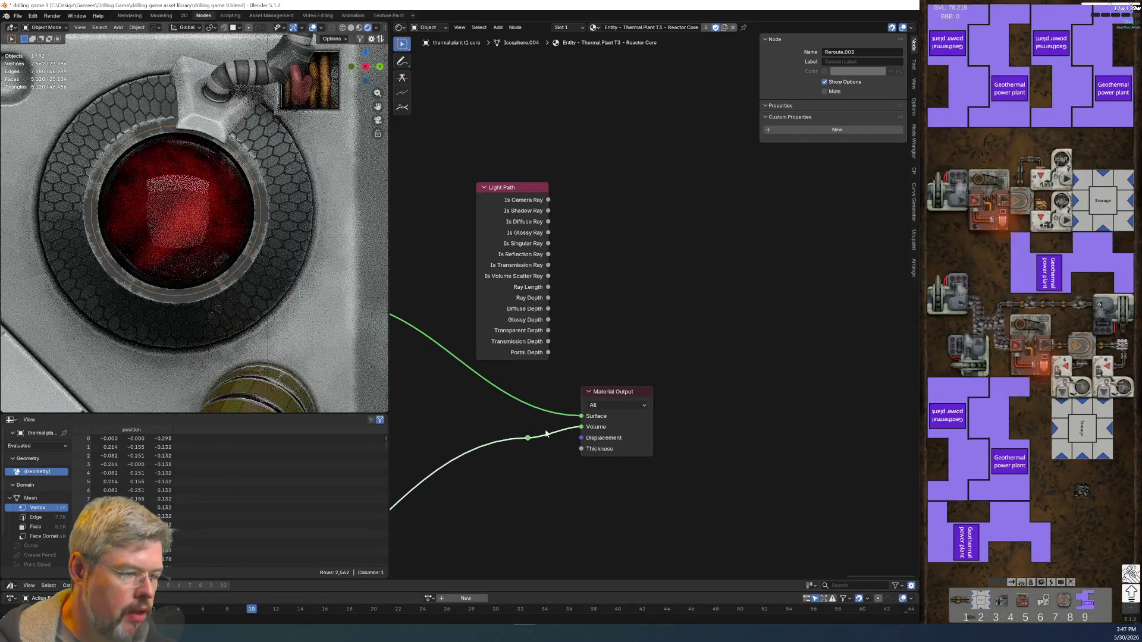
{"action": "right_click_drag", "start_coordinate": [554, 467], "coordinate": [554, 468], "text": "ctrl"}
{"action": "scroll", "coordinate": [616, 298], "scroll_direction": "up", "scroll_amount": 2}
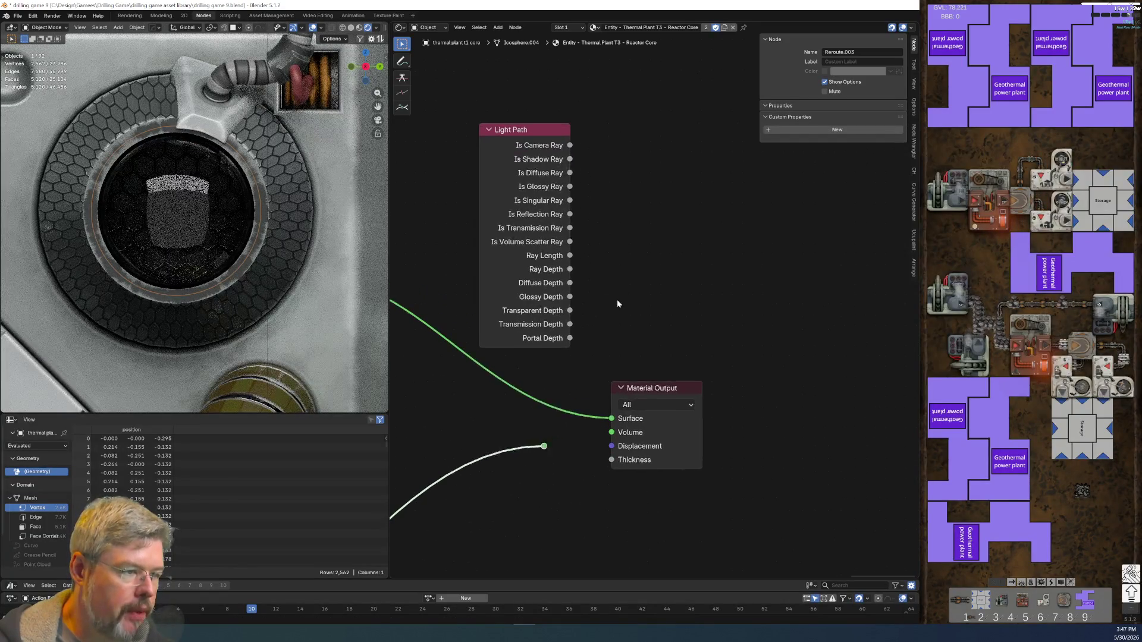
{"action": "right_click_drag", "start_coordinate": [527, 387], "coordinate": [512, 439], "text": "shift"}
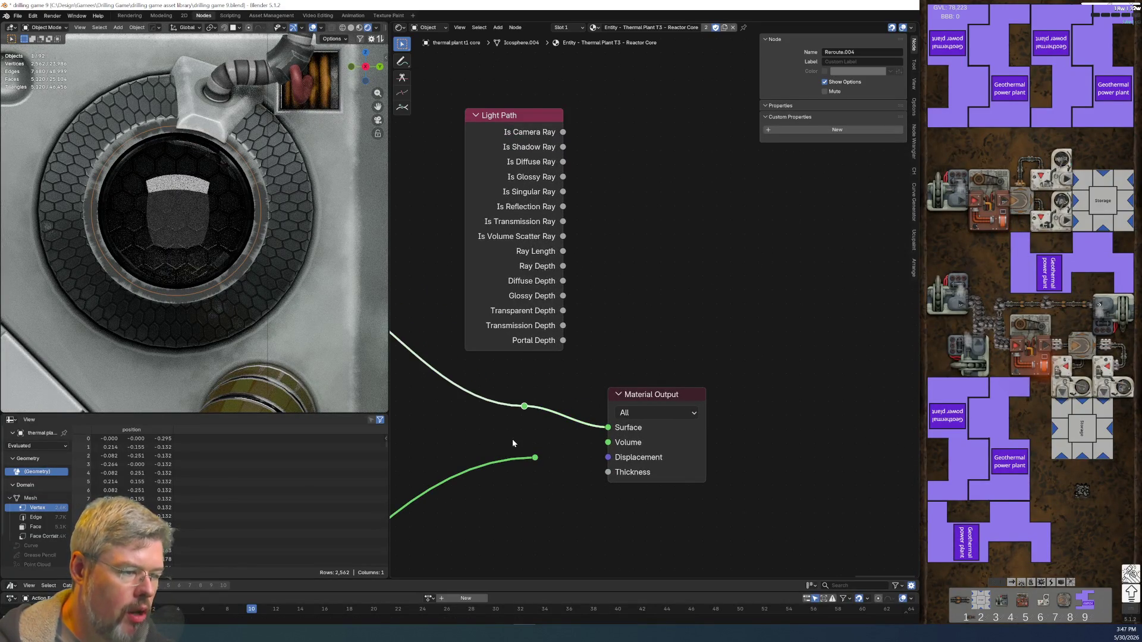
{"action": "left_click", "coordinate": [513, 440]}
{"action": "right_click_drag", "start_coordinate": [562, 398], "coordinate": [576, 449], "text": "ctrl"}
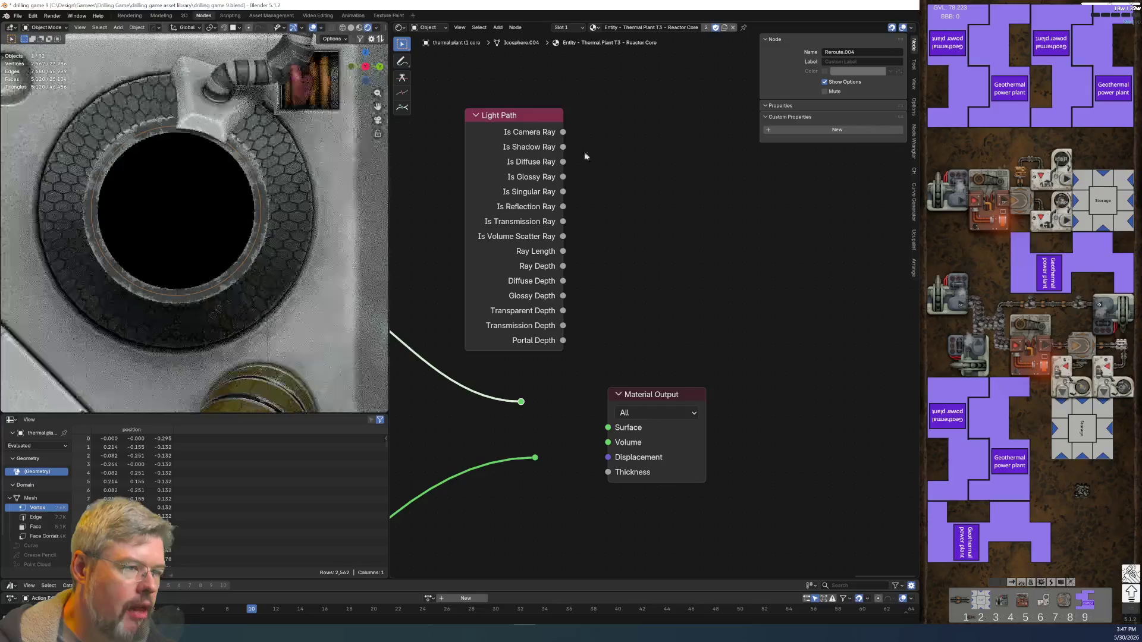
- Wire Light Path's Is Reflection Ray directly into the Surface socket to preview it
{"action": "mouse_move", "coordinate": [563, 177]}
{"action": "left_mouse_down"}
{"action": "mouse_move", "coordinate": [616, 355]}
{"action": "mouse_move", "coordinate": [609, 427]}
{"action": "left_mouse_up"}
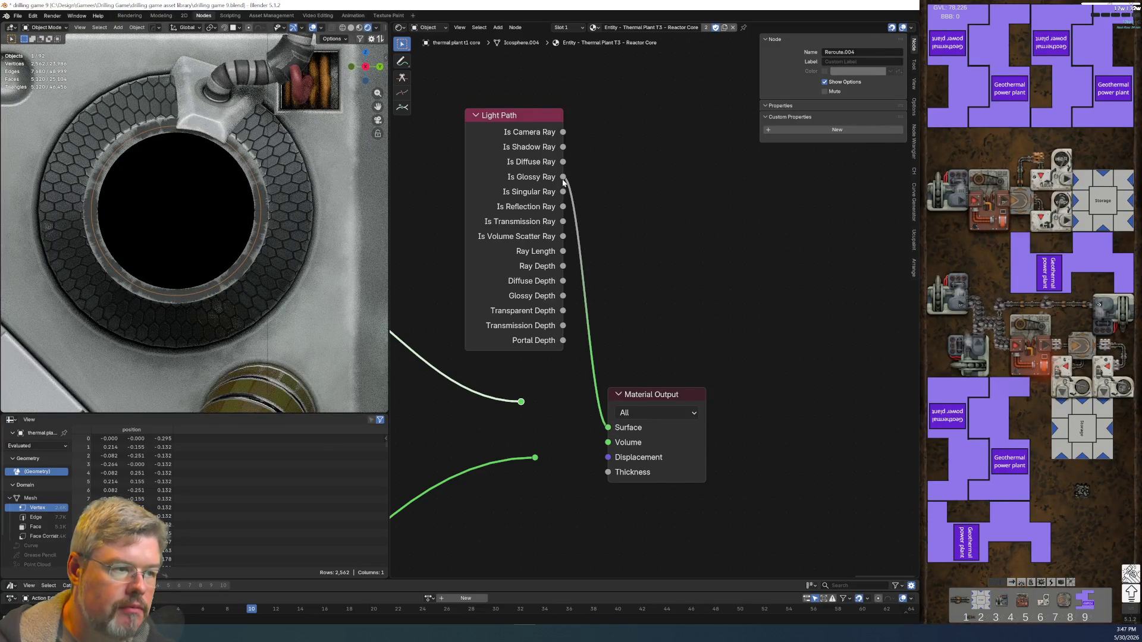
{"action": "mouse_move", "coordinate": [563, 206]}
{"action": "left_mouse_down"}
{"action": "mouse_move", "coordinate": [599, 288]}
{"action": "mouse_move", "coordinate": [609, 437]}
{"action": "left_mouse_up"}
{"action": "mouse_move", "coordinate": [684, 465]}
{"action": "left_mouse_down"}
{"action": "mouse_move", "coordinate": [694, 450]}
{"action": "mouse_move", "coordinate": [679, 398]}
{"action": "left_mouse_up"}
{"action": "scroll", "coordinate": [766, 408], "scroll_direction": "down", "scroll_amount": 2}
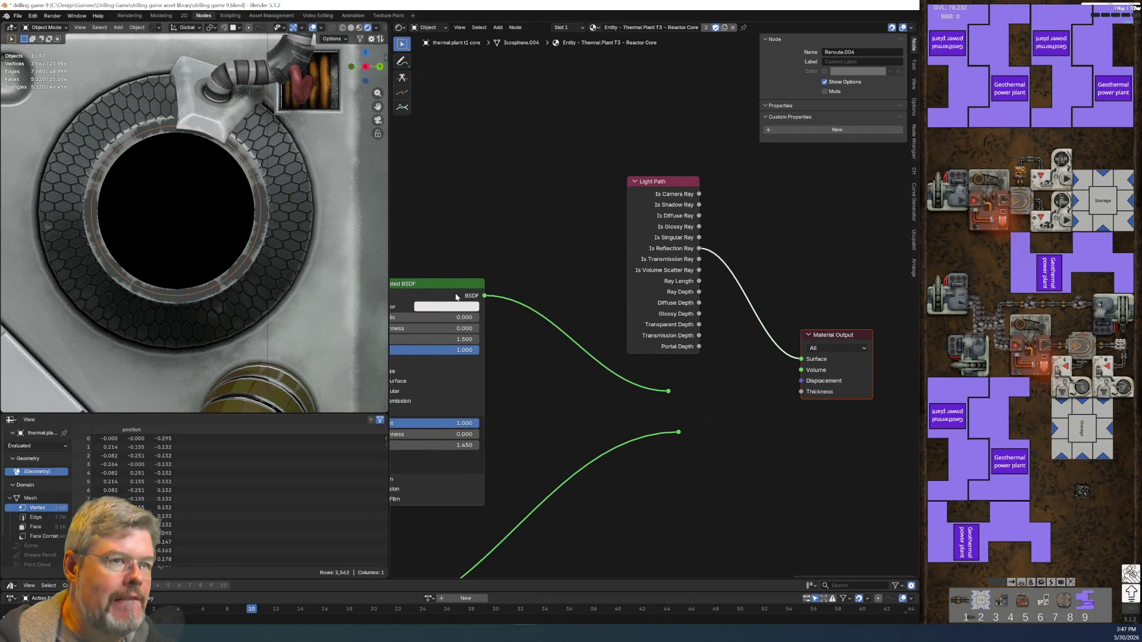
{"action": "scroll", "coordinate": [748, 382], "scroll_direction": "up", "scroll_amount": 1}
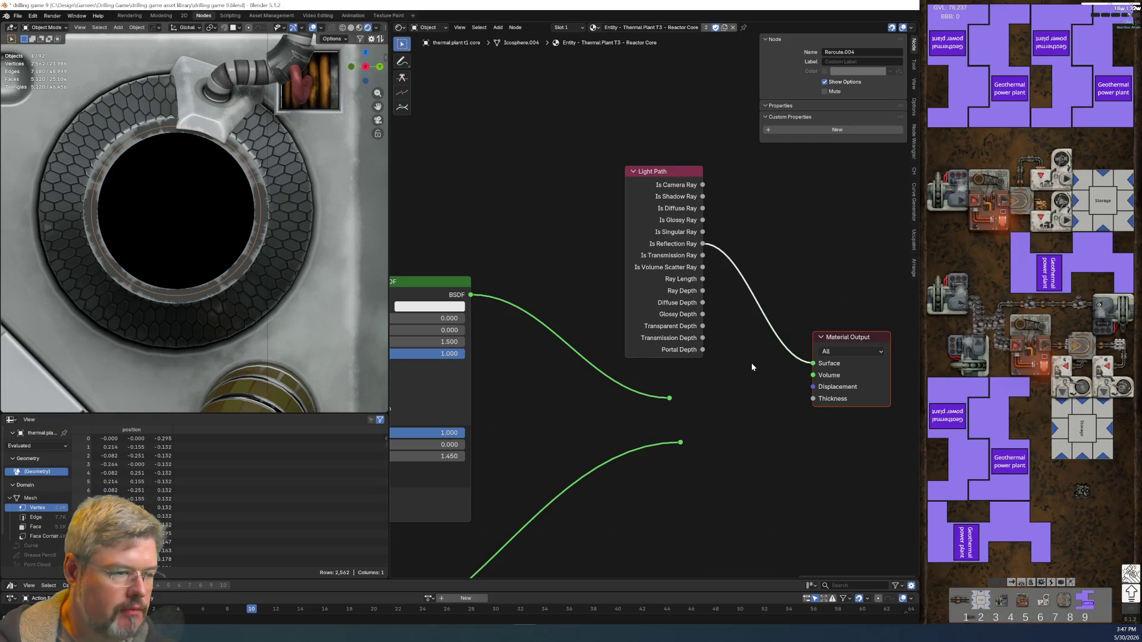
{"action": "scroll", "coordinate": [751, 364], "scroll_direction": "up", "scroll_amount": 1}
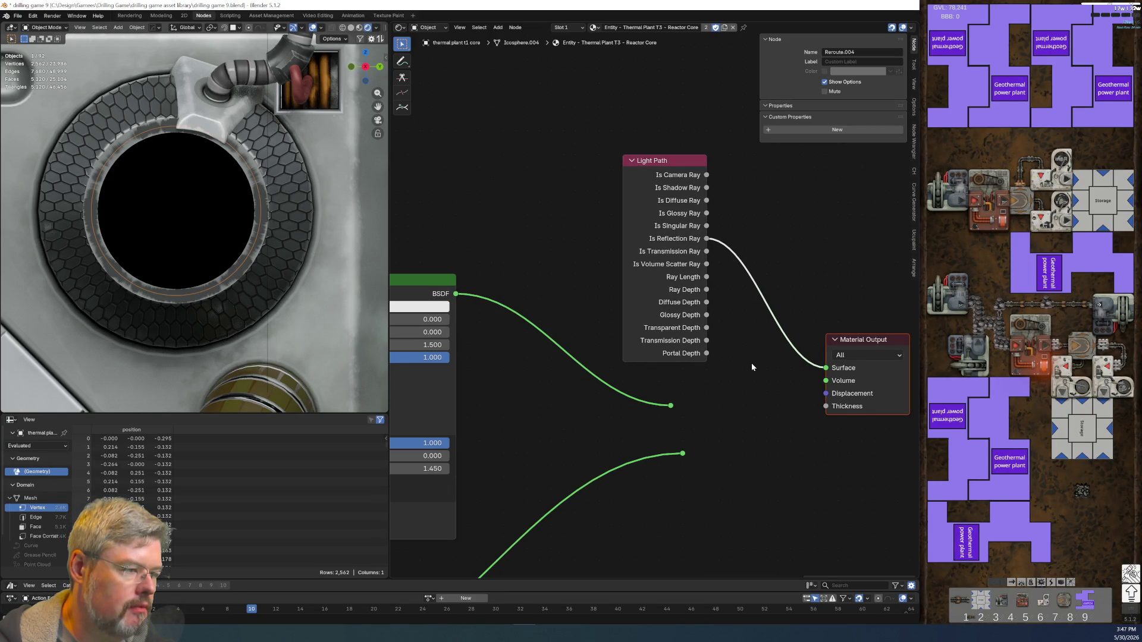
{"action": "scroll", "coordinate": [751, 363], "scroll_direction": "down", "scroll_amount": 1}
{"action": "middle_click_drag", "start_coordinate": [751, 363], "coordinate": [703, 419]}
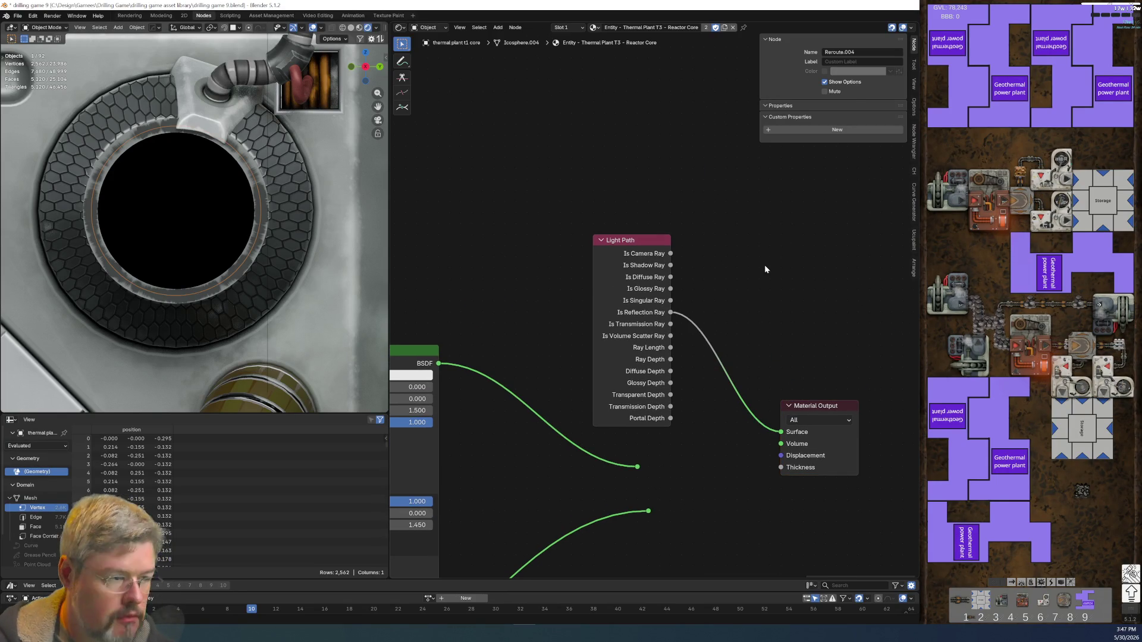
- Add a Glossy BSDF node through the 'gloss' search
{"action": "key", "text": "shift+a"}
{"action": "type", "text": "glossy"}
{"action": "key", "text": "Return"}
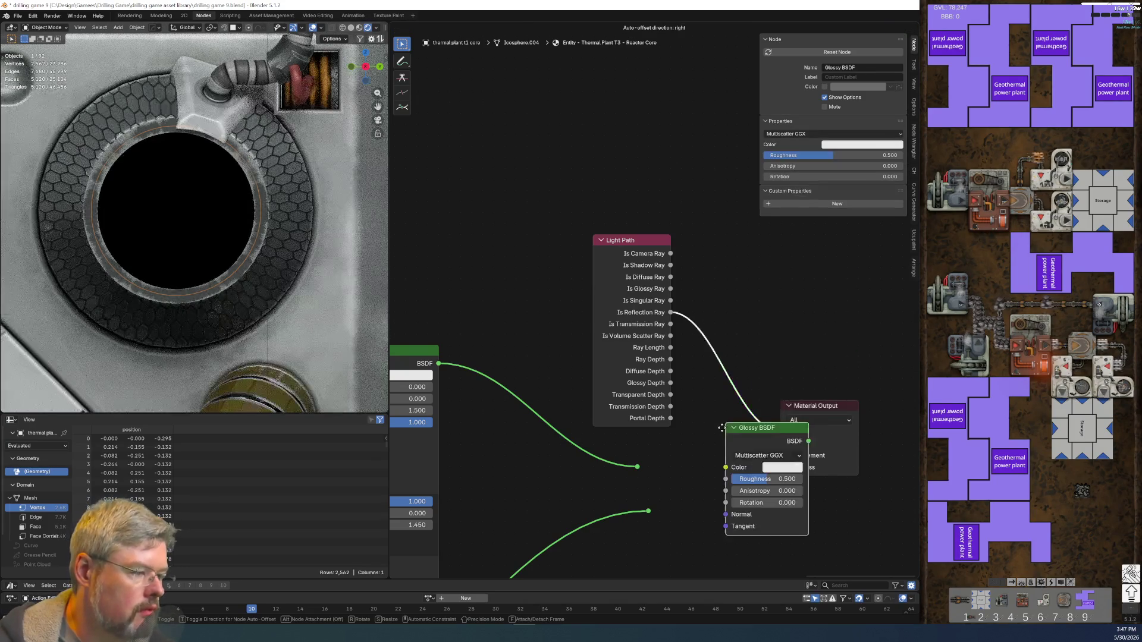
- Drop the Glossy BSDF onto Surface with Roughness 0.000, keeping Multiscatter GGX
{"action": "left_click", "coordinate": [667, 450]}
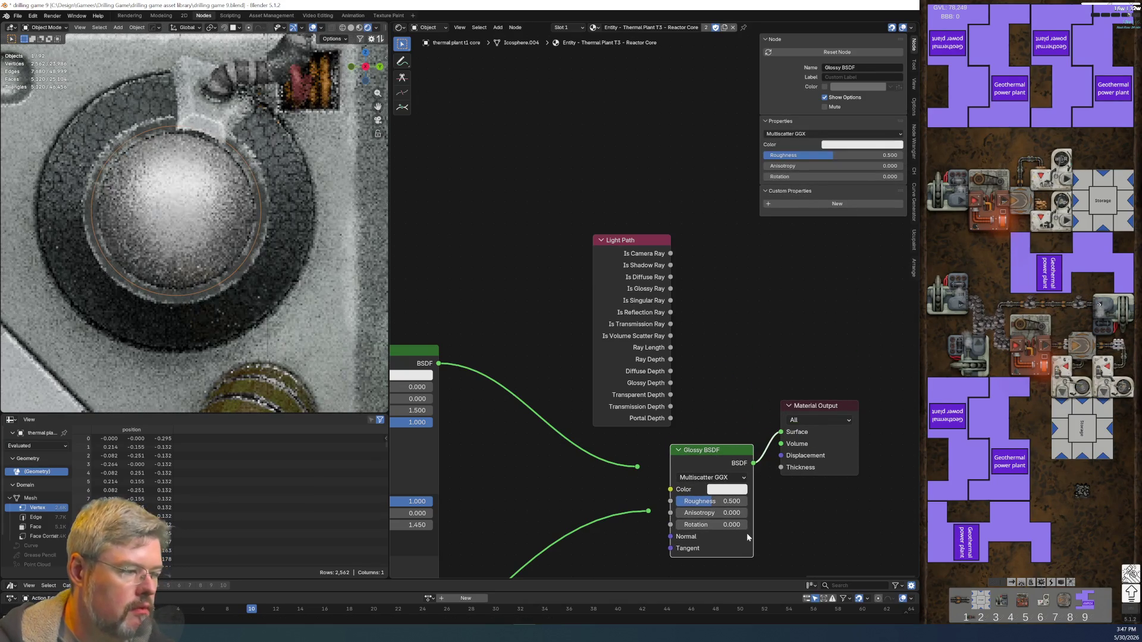
{"action": "middle_click_drag", "start_coordinate": [689, 378], "coordinate": [659, 244]}
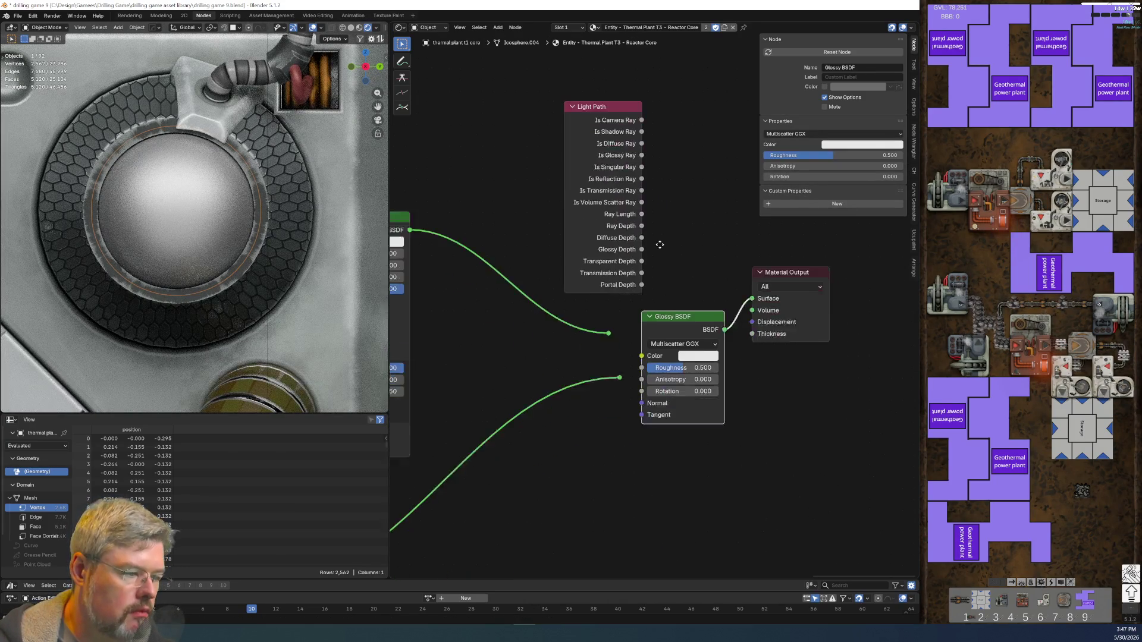
{"action": "scroll", "coordinate": [666, 342], "scroll_direction": "up", "scroll_amount": 2}
{"action": "left_click_drag", "start_coordinate": [682, 389], "coordinate": [619, 391]}
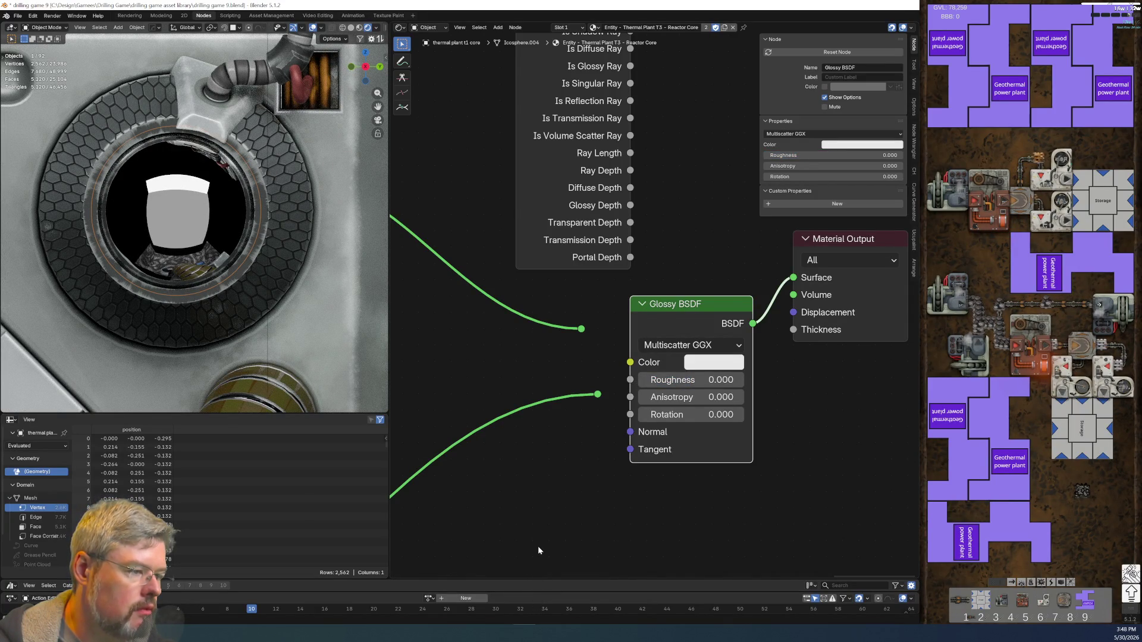
{"action": "left_click", "coordinate": [667, 348]}
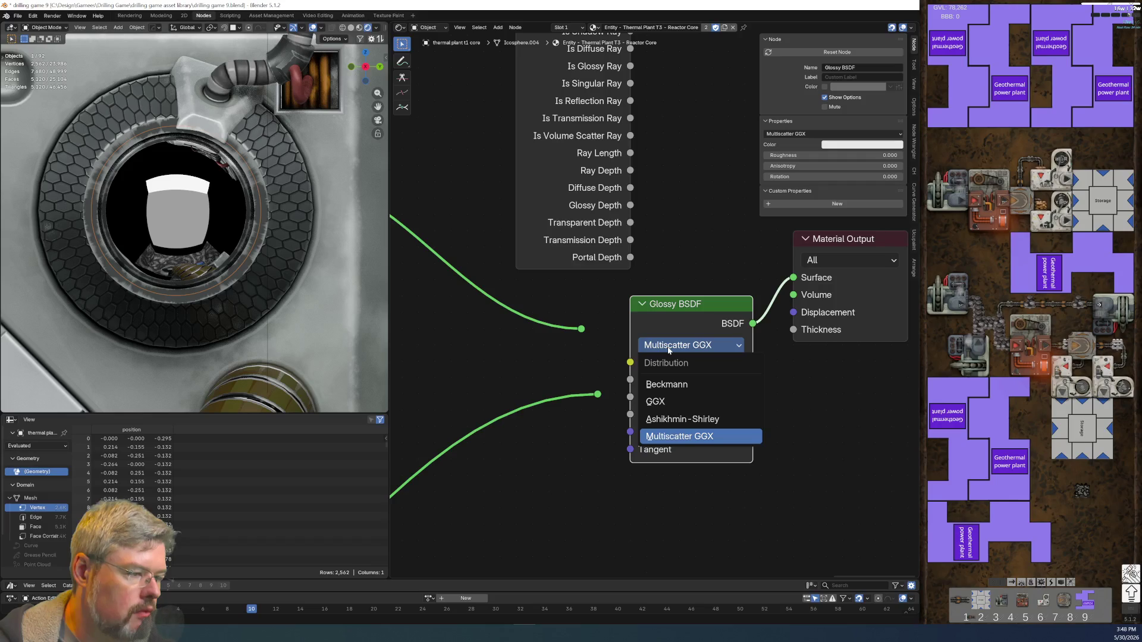
{"action": "mouse_move", "coordinate": [827, 415]}
{"action": "left_mouse_down"}
{"action": "mouse_move", "coordinate": [771, 443]}
{"action": "mouse_move", "coordinate": [780, 391]}
{"action": "left_mouse_up"}
- Deselect all nodes, inspect the mirror result, then select the Glossy BSDF node
{"action": "middle_click_drag", "start_coordinate": [780, 392], "coordinate": [697, 419]}
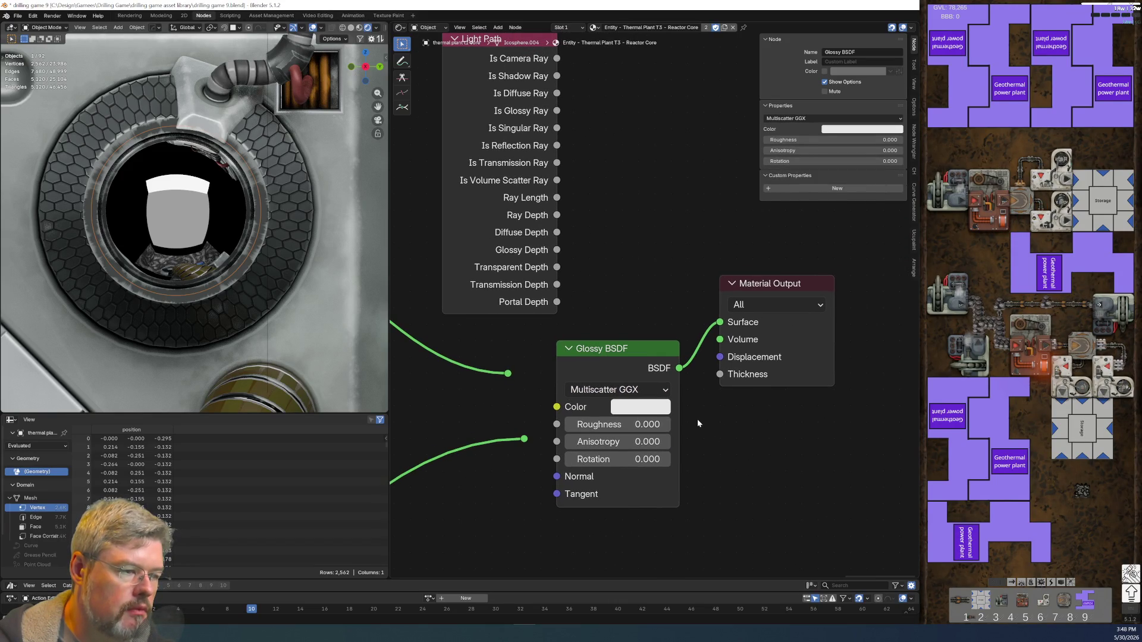
{"action": "scroll", "coordinate": [697, 418], "scroll_direction": "up", "scroll_amount": 1}
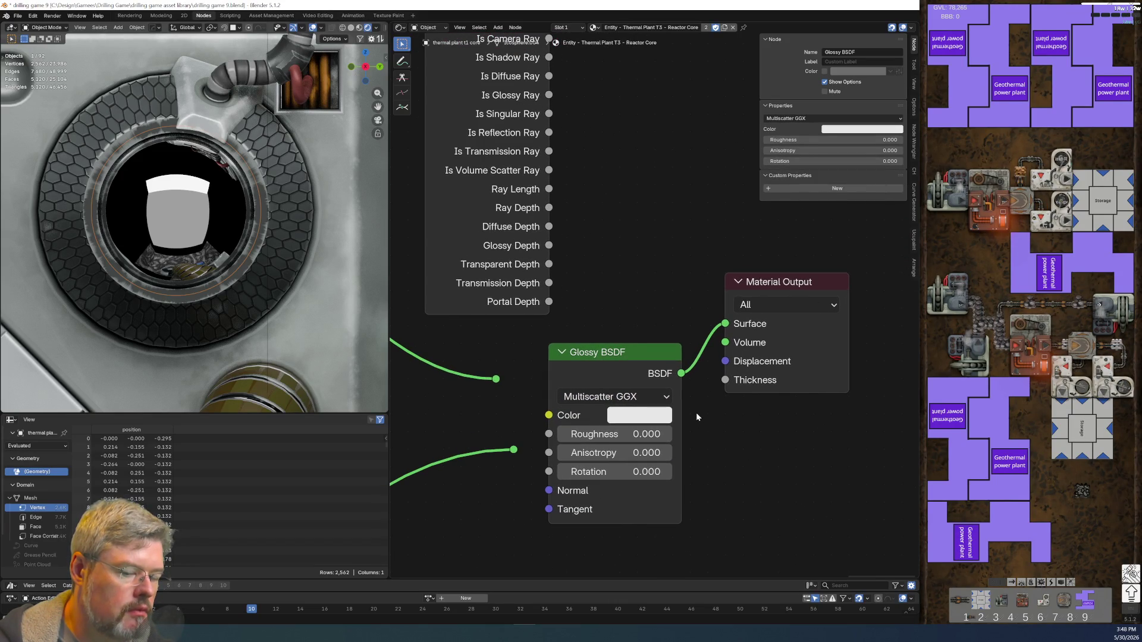
{"action": "scroll", "coordinate": [697, 418], "scroll_direction": "down", "scroll_amount": 2}
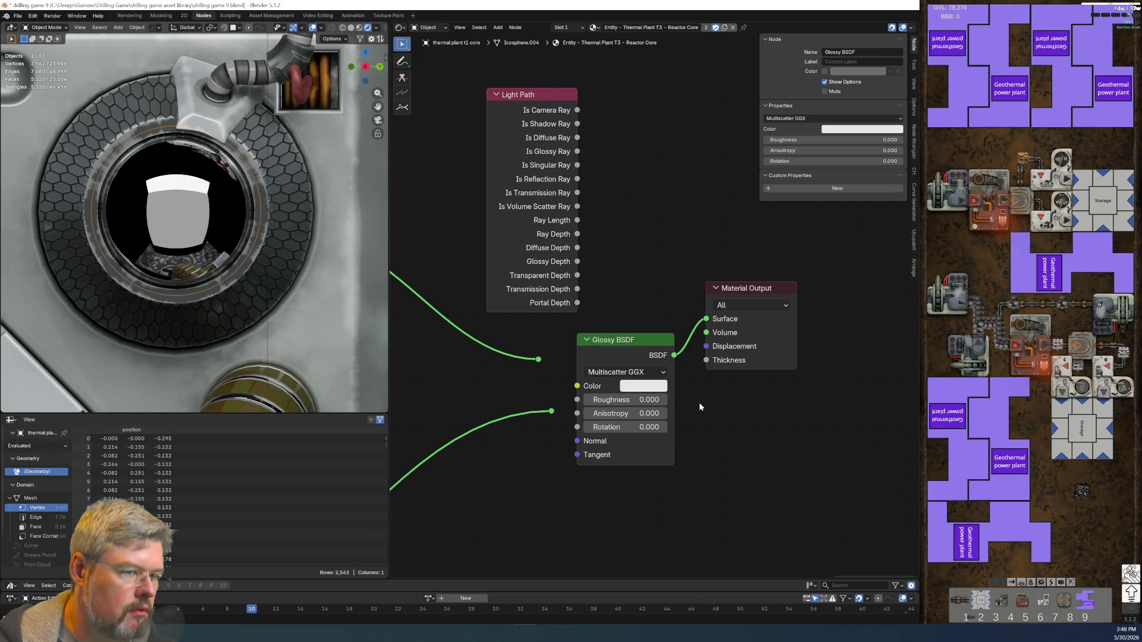
{"action": "scroll", "coordinate": [700, 405], "scroll_direction": "down", "scroll_amount": 3}
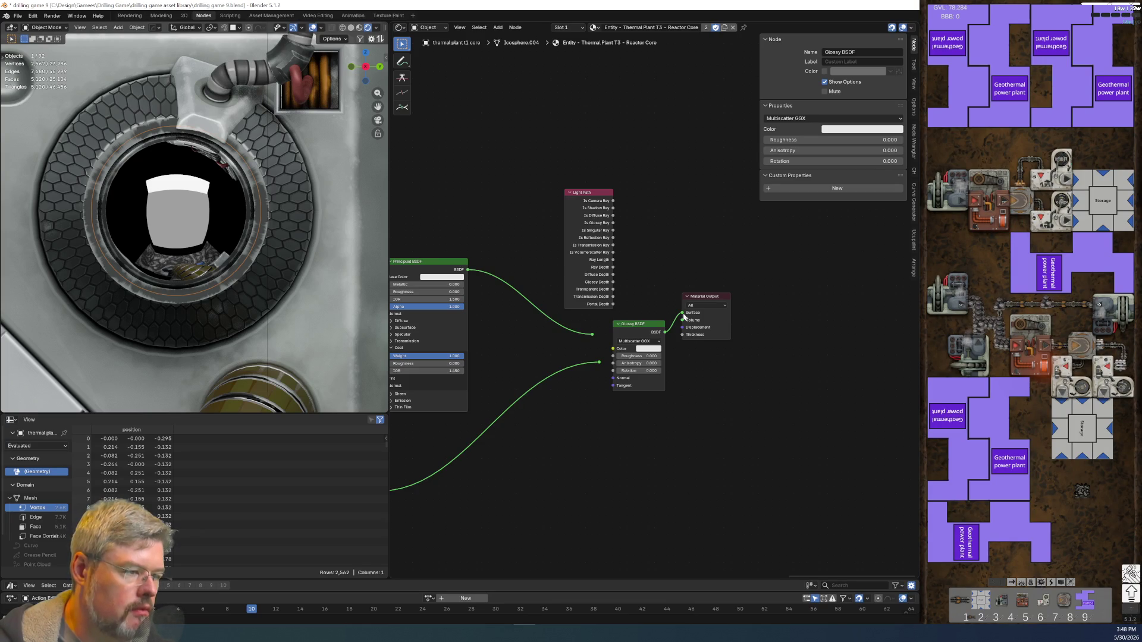
{"action": "left_click", "coordinate": [656, 392]}
- Delete the Glossy BSDF and reconnect the Principled Volume into Volume
{"action": "key", "text": "x"}
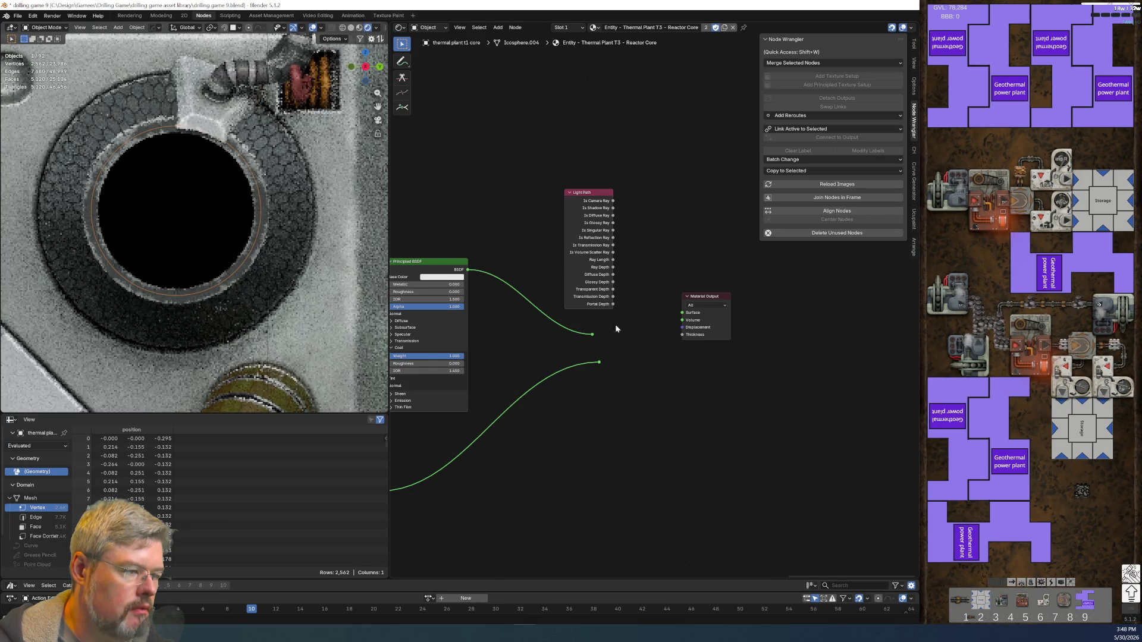
{"action": "middle_click_drag", "start_coordinate": [615, 323], "coordinate": [710, 413]}
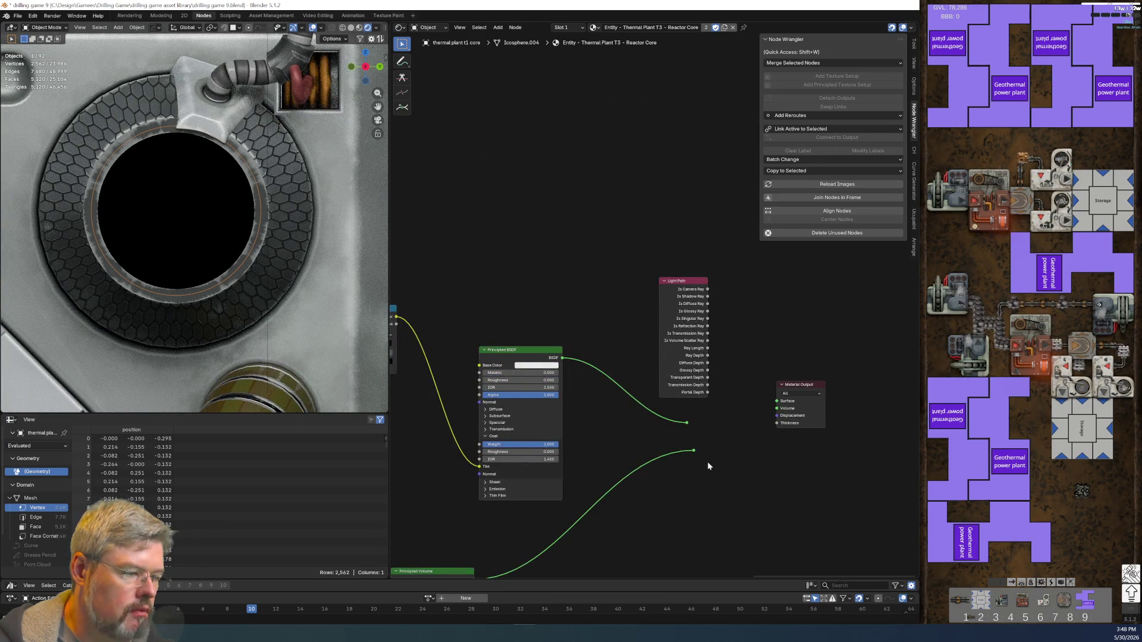
{"action": "left_click_drag", "start_coordinate": [693, 450], "coordinate": [777, 408]}
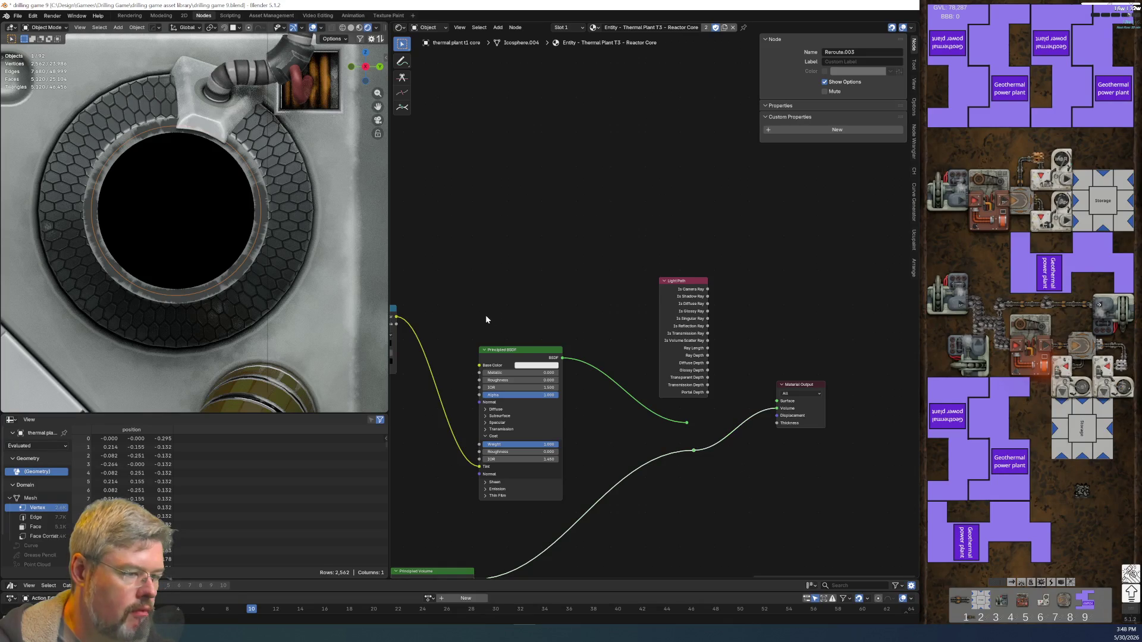
- Move Light Path to the upper left and duplicate the repositioned Principled BSDF
{"action": "left_click_drag", "start_coordinate": [672, 238], "coordinate": [726, 395]}
{"action": "key", "text": "g"}
{"action": "left_click", "coordinate": [522, 190]}
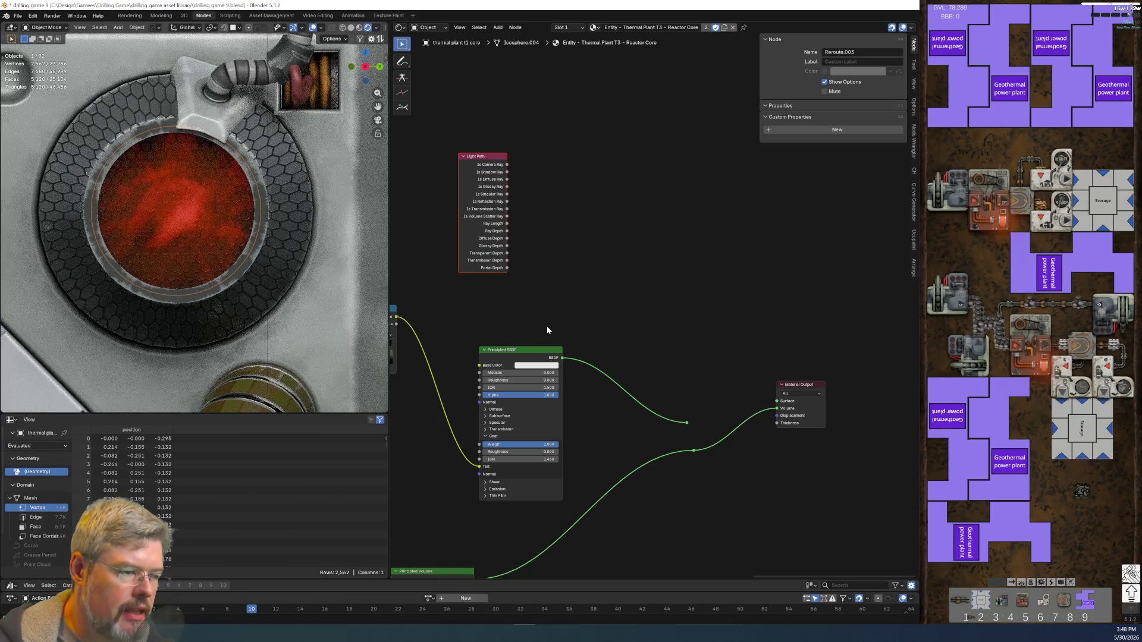
{"action": "left_click_drag", "start_coordinate": [502, 357], "coordinate": [558, 309]}
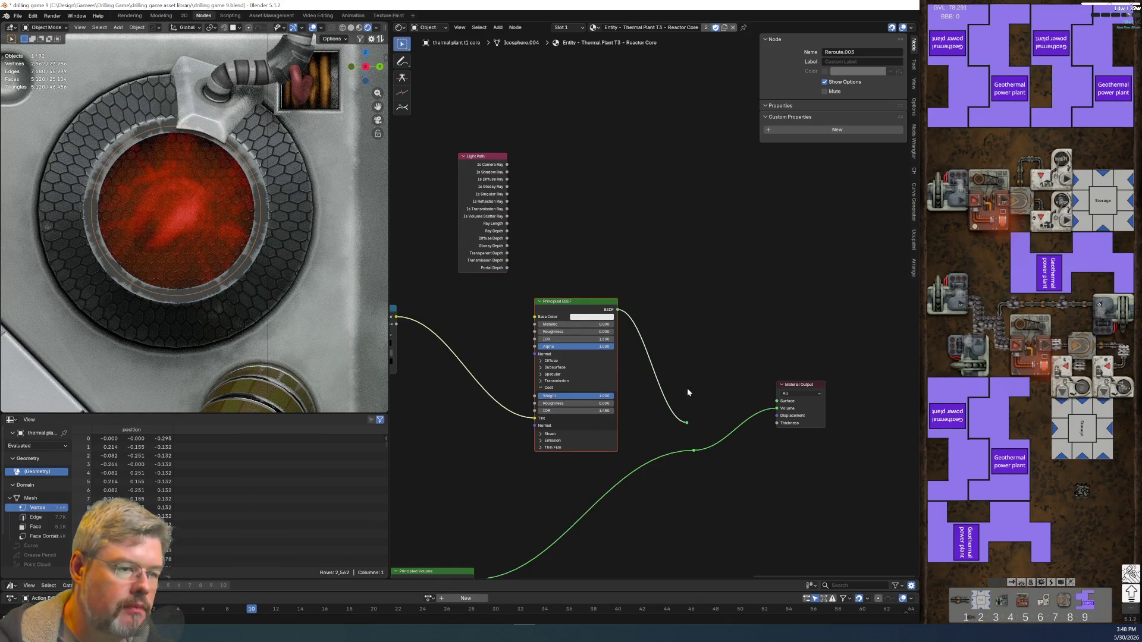
{"action": "mouse_move", "coordinate": [675, 408]}
{"action": "left_mouse_down"}
{"action": "mouse_move", "coordinate": [684, 416]}
{"action": "mouse_move", "coordinate": [726, 387]}
{"action": "mouse_move", "coordinate": [660, 287]}
{"action": "left_mouse_up"}
{"action": "left_click", "coordinate": [594, 309]}
{"action": "key", "text": "shift+d"}
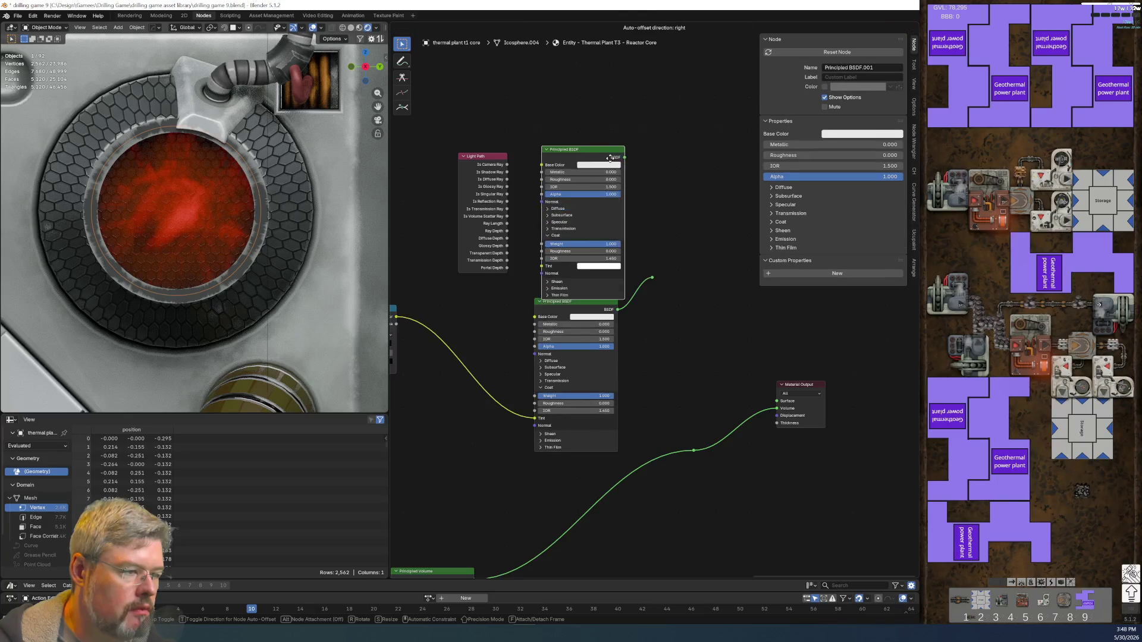
- Place the duplicate BSDF above the original and add a Mix Shader node
{"action": "left_click", "coordinate": [600, 141]}
{"action": "key", "text": "shift+a"}
{"action": "left_click", "coordinate": [684, 238]}
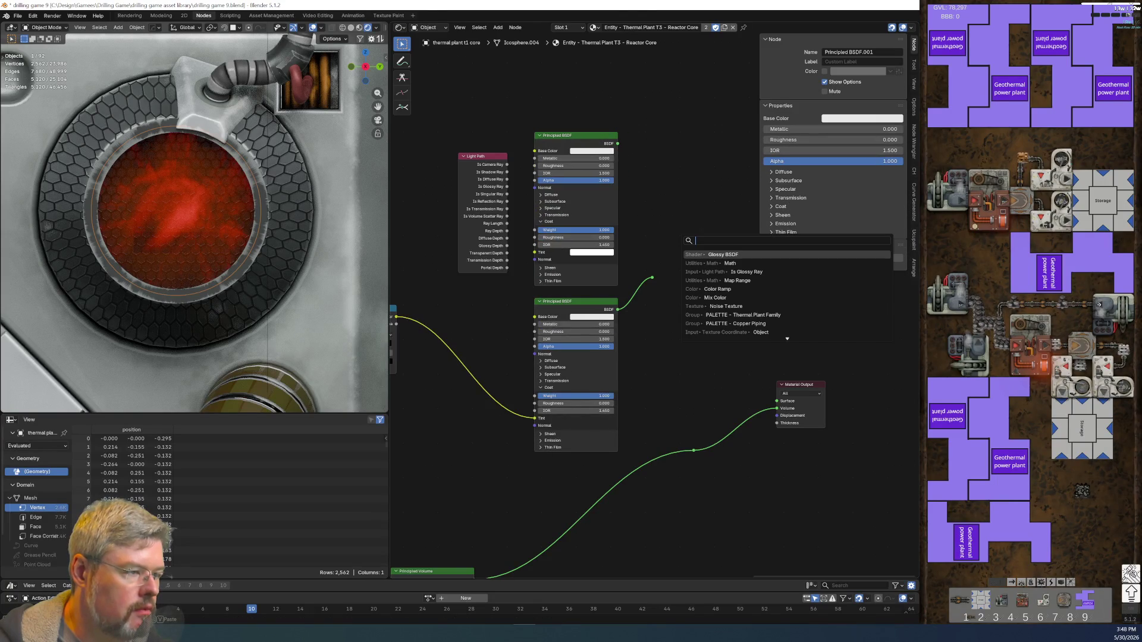
{"action": "type", "text": "mix sha"}
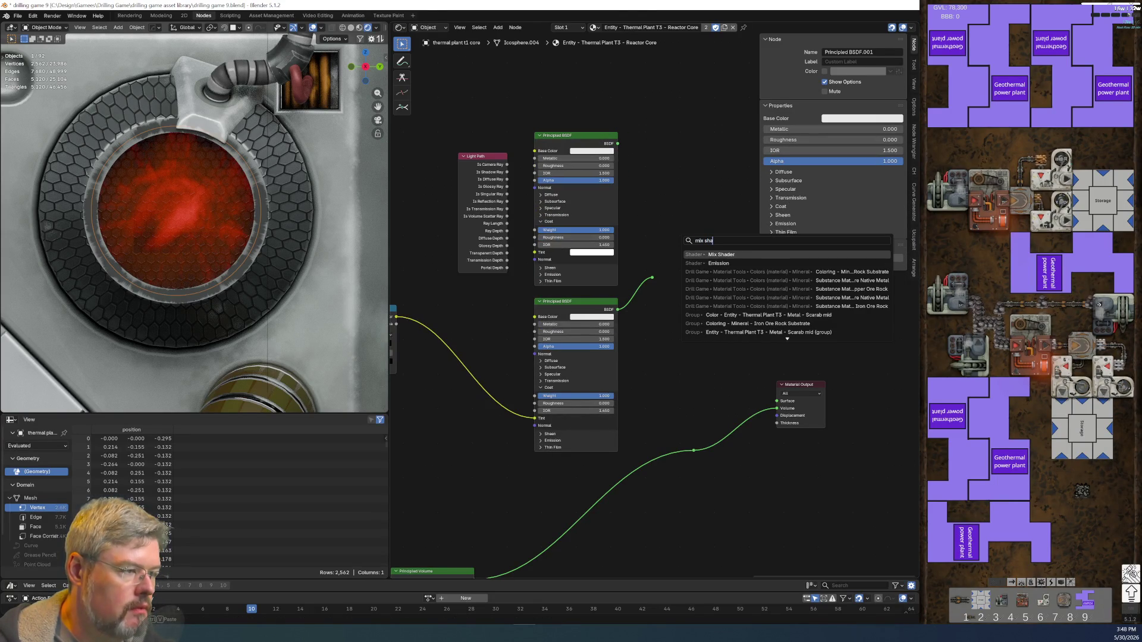
{"action": "key", "text": "Return"}
{"action": "left_click", "coordinate": [718, 256]}
- Link both BSDFs into the Mix Shader, its output to Surface, and Is Glossy Ray to Factor
{"action": "left_click_drag", "start_coordinate": [617, 309], "coordinate": [722, 284]}
{"action": "left_click_drag", "start_coordinate": [617, 143], "coordinate": [721, 284]}
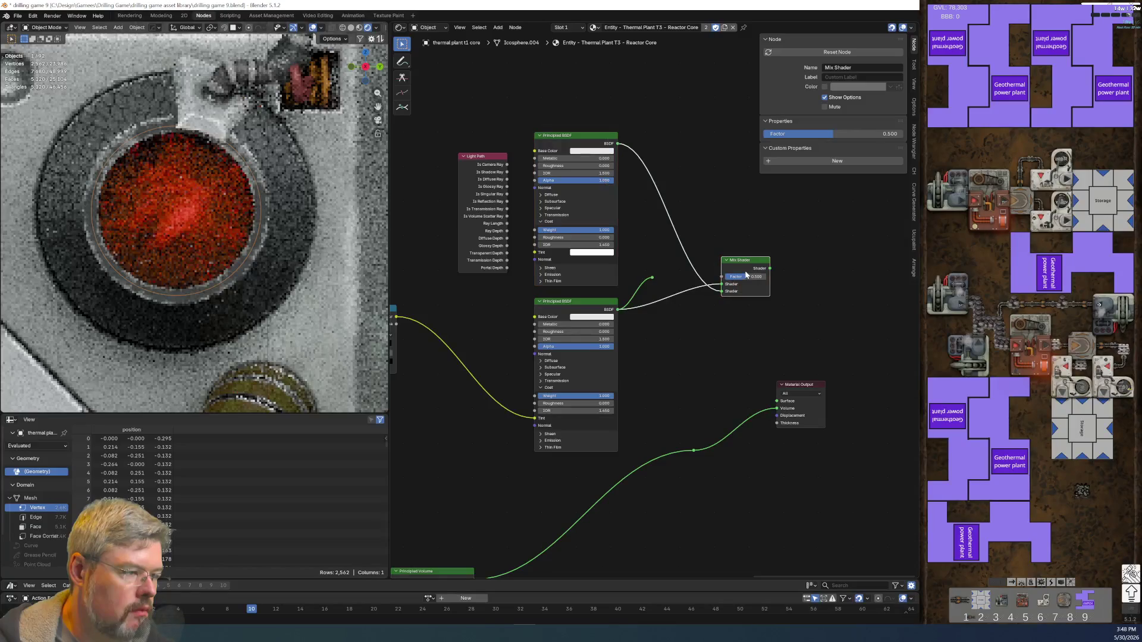
{"action": "mouse_move", "coordinate": [483, 156]}
{"action": "left_mouse_down"}
{"action": "mouse_move", "coordinate": [732, 107]}
{"action": "mouse_move", "coordinate": [690, 94]}
{"action": "left_mouse_up"}
{"action": "mouse_move", "coordinate": [770, 268]}
{"action": "left_mouse_down"}
{"action": "mouse_move", "coordinate": [764, 388]}
{"action": "mouse_move", "coordinate": [777, 401]}
{"action": "left_mouse_up"}
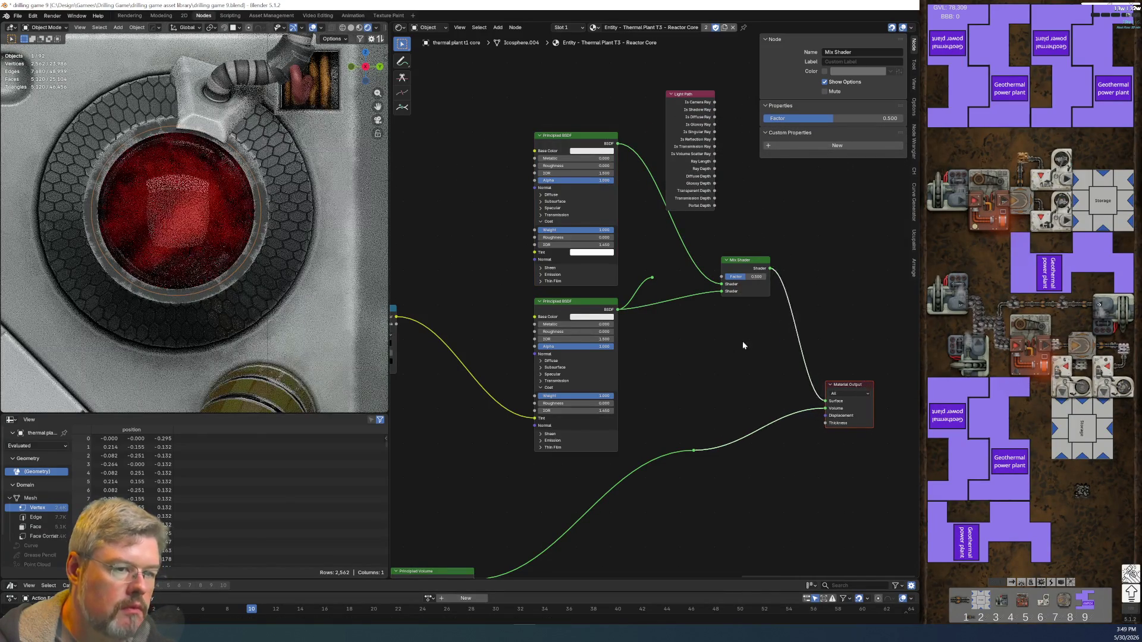
{"action": "scroll", "coordinate": [743, 341], "scroll_direction": "up", "scroll_amount": 2}
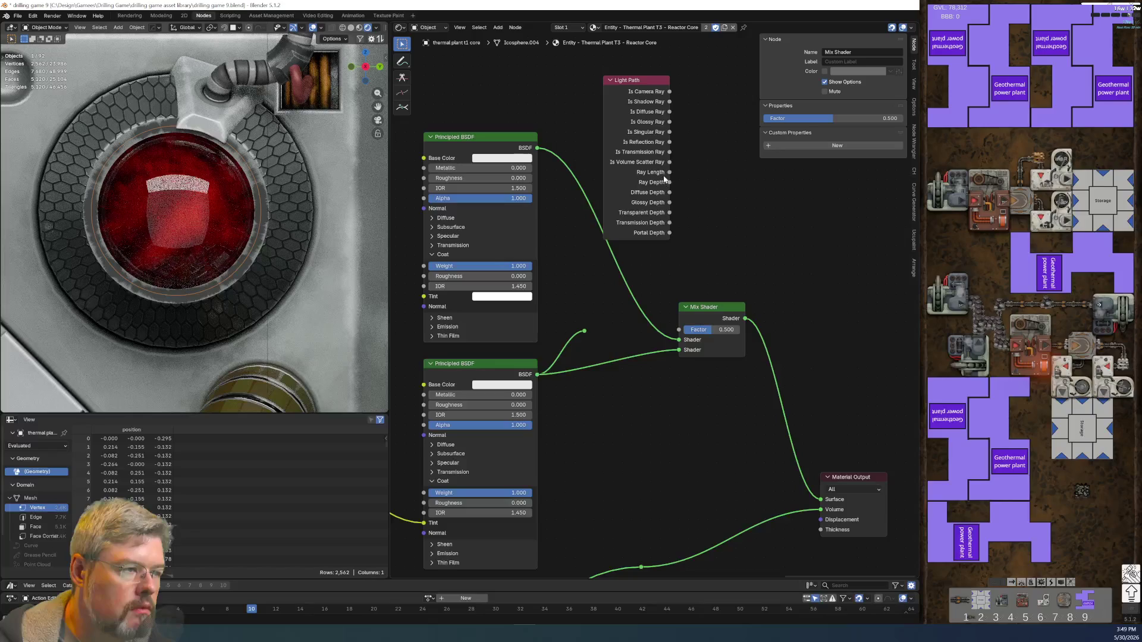
{"action": "left_click_drag", "start_coordinate": [671, 121], "coordinate": [679, 329]}
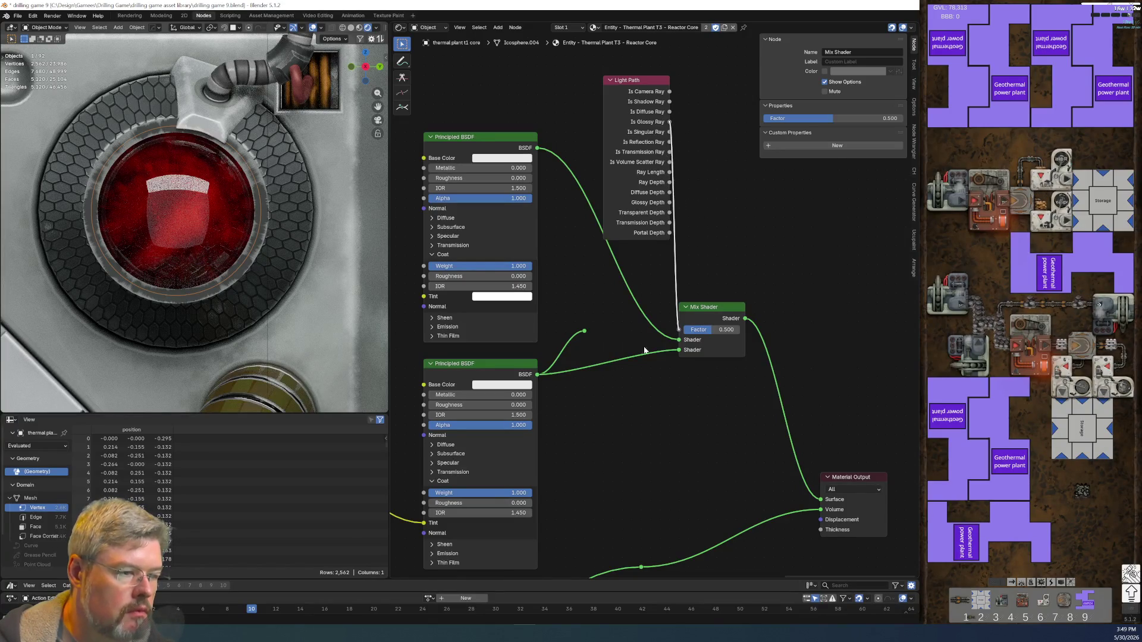
{"action": "mouse_move", "coordinate": [599, 423]}
{"action": "middle_mouse_down"}
{"action": "mouse_move", "coordinate": [619, 427]}
{"action": "mouse_move", "coordinate": [797, 267]}
{"action": "middle_mouse_up"}
- Set the lower BSDF's Roughness and Coat Roughness to 1.000, driving Factor by Is Reflection Ray
{"action": "left_click_drag", "start_coordinate": [684, 263], "coordinate": [735, 263]}
{"action": "left_click_drag", "start_coordinate": [684, 361], "coordinate": [735, 362]}
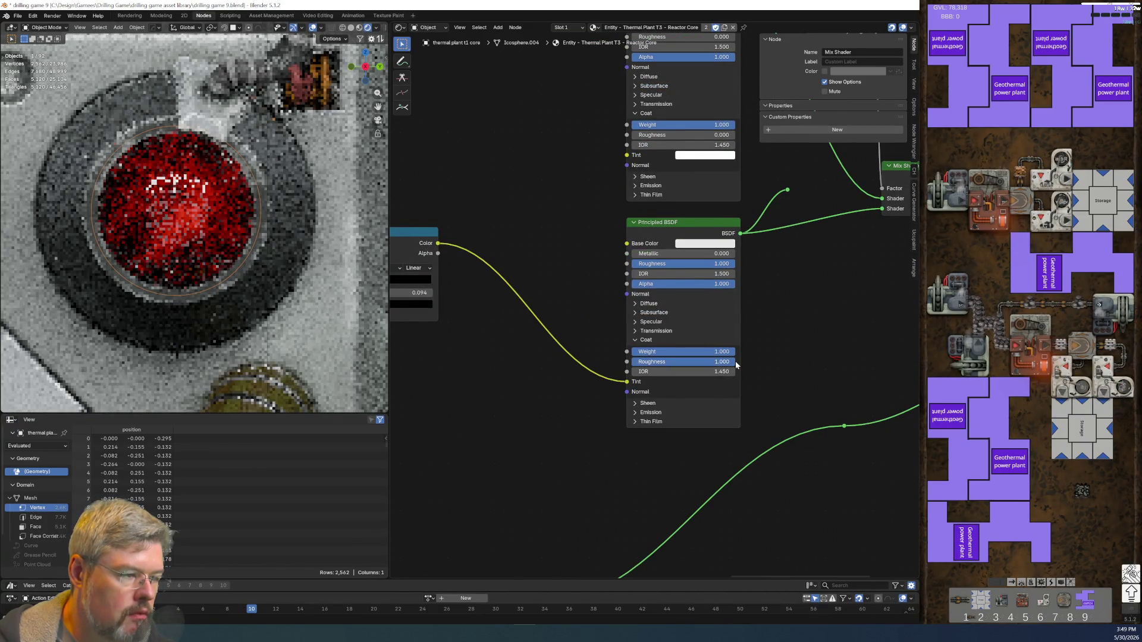
{"action": "middle_click_drag", "start_coordinate": [801, 312], "coordinate": [642, 388]}
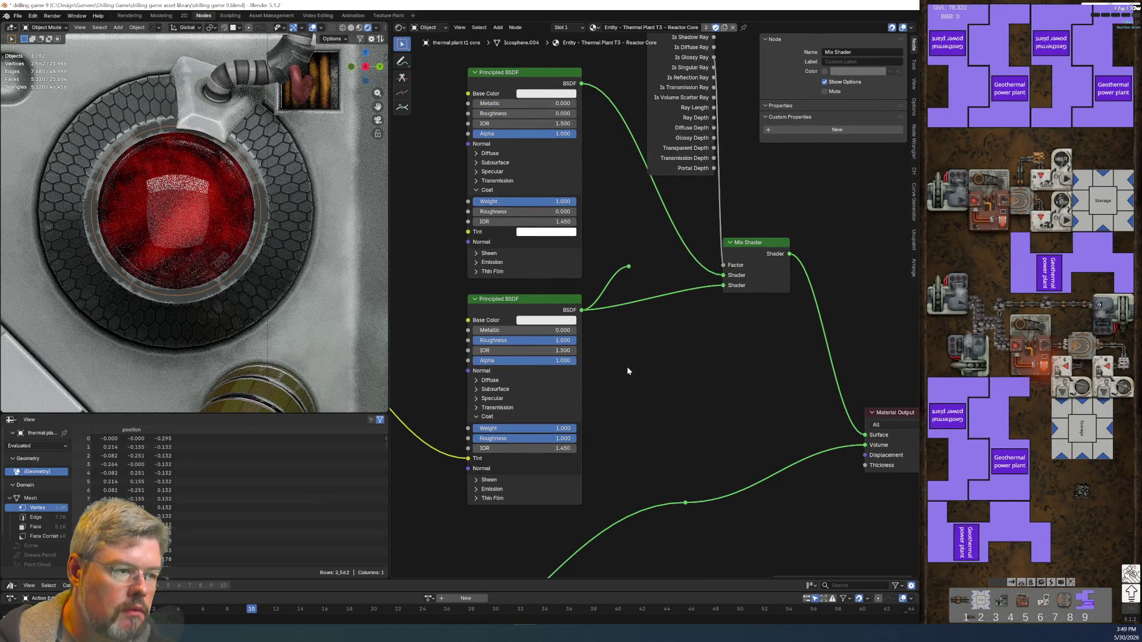
{"action": "middle_click_drag", "start_coordinate": [777, 326], "coordinate": [640, 287]}
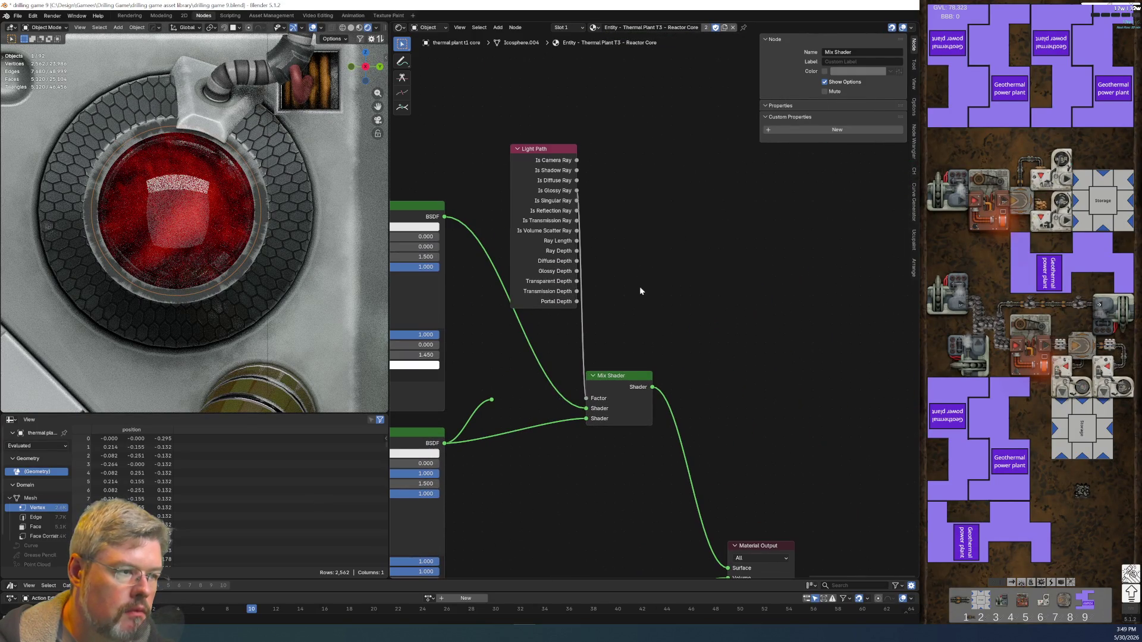
{"action": "mouse_move", "coordinate": [576, 214]}
{"action": "left_mouse_down"}
{"action": "mouse_move", "coordinate": [606, 318]}
{"action": "mouse_move", "coordinate": [588, 399]}
{"action": "left_mouse_up"}
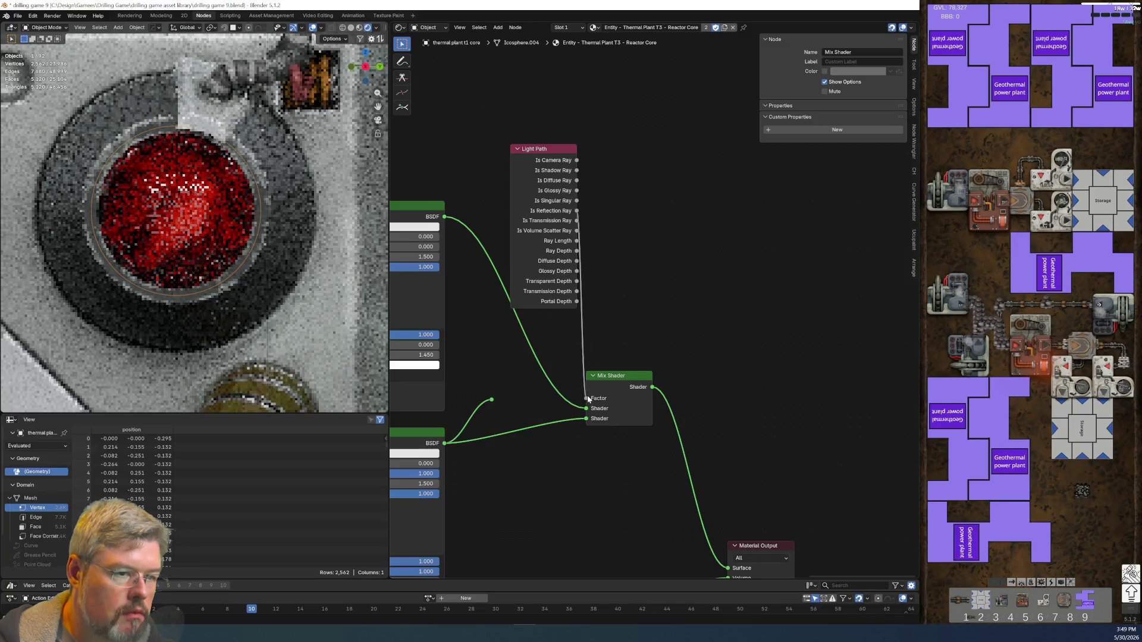
- Shift the Mix Shader right, then connect the lower, fully rough BSDF directly to Surface
{"action": "key", "text": "g"}
{"action": "key", "text": "x"}
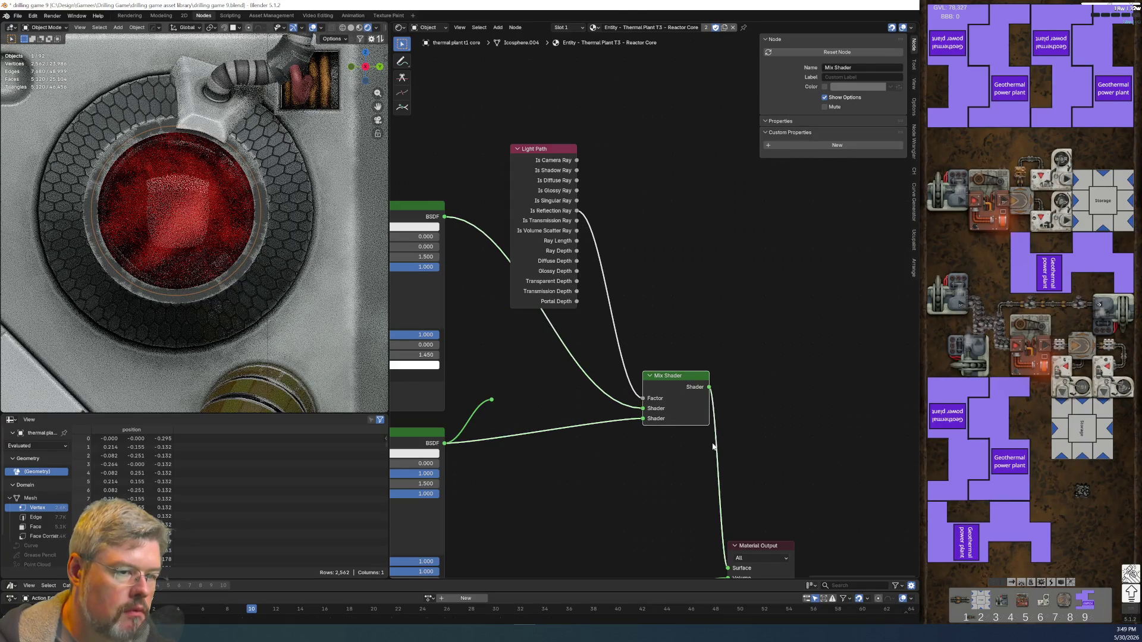
{"action": "left_click", "coordinate": [643, 453]}
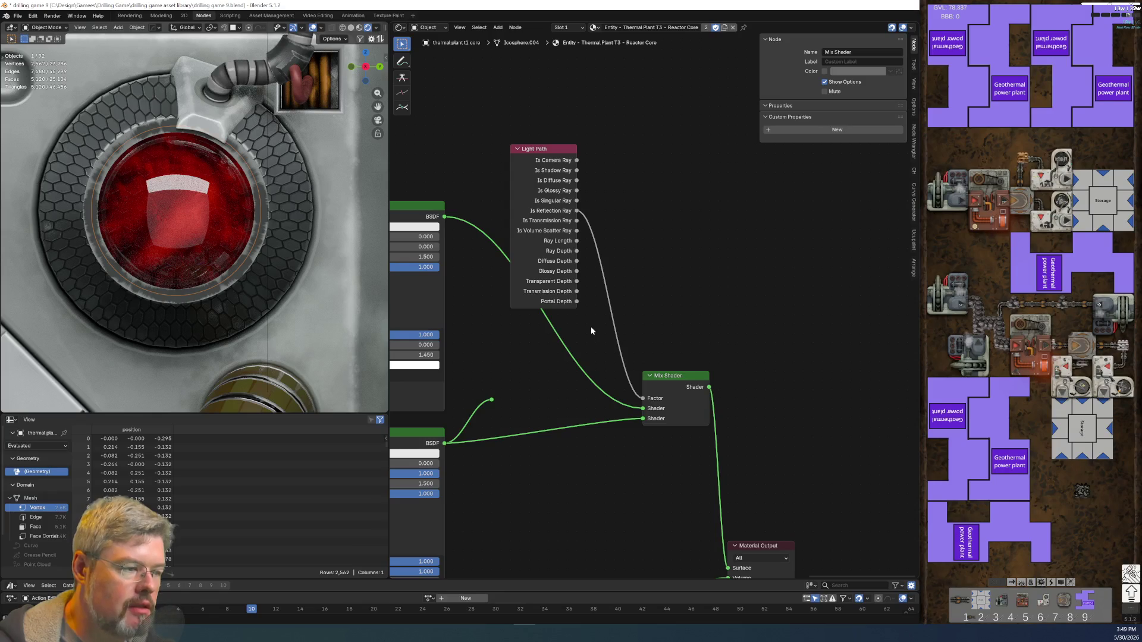
{"action": "mouse_move", "coordinate": [563, 381]}
{"action": "middle_mouse_down"}
{"action": "mouse_move", "coordinate": [682, 129]}
{"action": "mouse_move", "coordinate": [624, 244]}
{"action": "middle_mouse_up"}
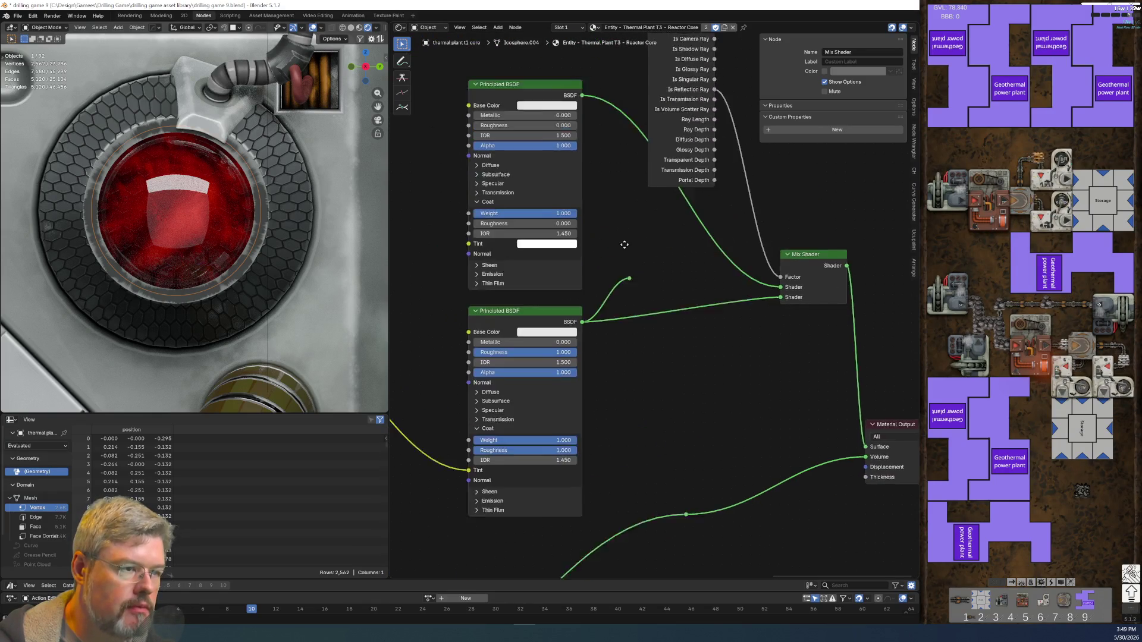
{"action": "scroll", "coordinate": [624, 244], "scroll_direction": "up", "scroll_amount": 3}
{"action": "middle_click_drag", "start_coordinate": [490, 111], "coordinate": [526, 211]}
{"action": "middle_click_drag", "start_coordinate": [468, 329], "coordinate": [457, 118]}
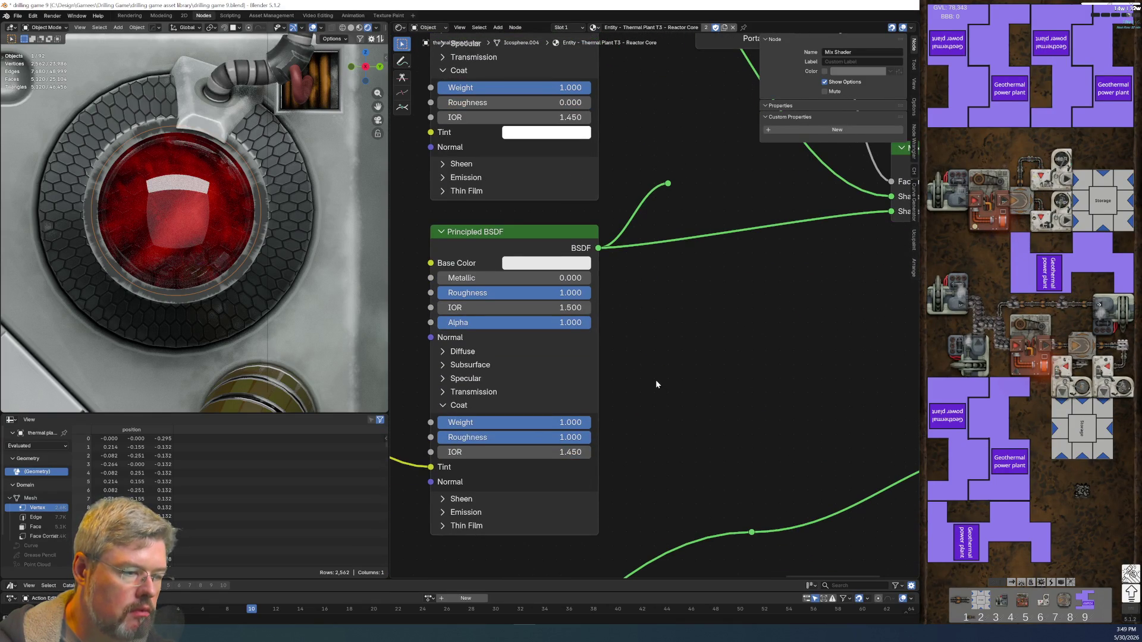
{"action": "scroll", "coordinate": [656, 384], "scroll_direction": "down", "scroll_amount": 2}
{"action": "middle_click_drag", "start_coordinate": [655, 384], "coordinate": [480, 292]}
{"action": "mouse_move", "coordinate": [443, 254]}
{"action": "left_mouse_down"}
{"action": "mouse_move", "coordinate": [650, 359]}
{"action": "mouse_move", "coordinate": [704, 371]}
{"action": "left_mouse_up"}
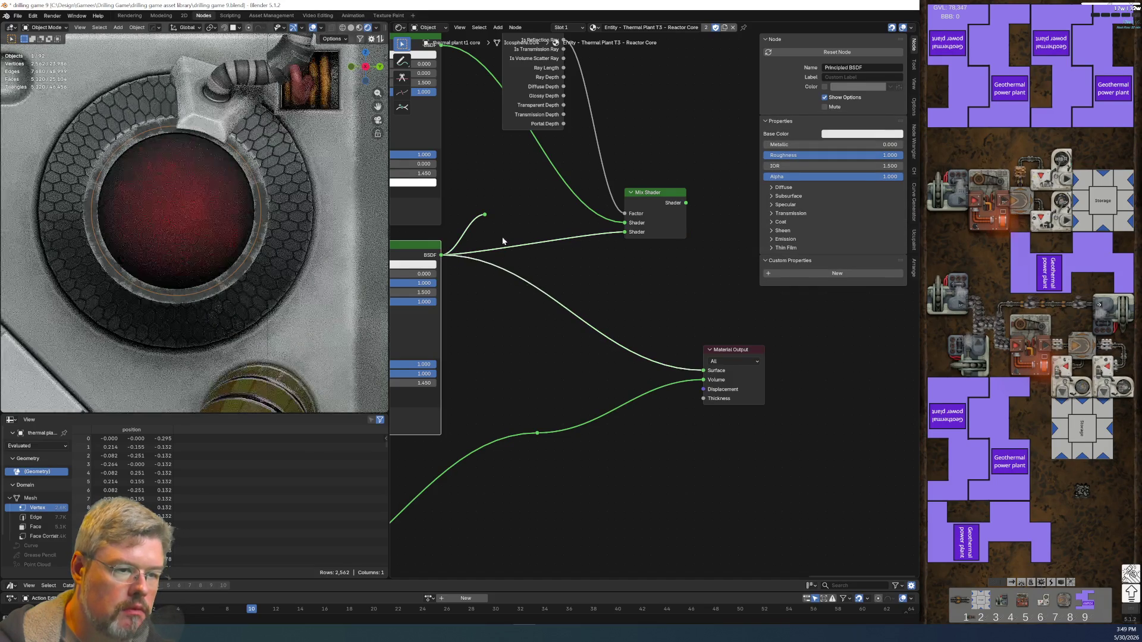
- Preview the upper BSDF alone on Surface, then restore the Mix Shader
{"action": "middle_click_drag", "start_coordinate": [495, 211], "coordinate": [548, 335]}
{"action": "mouse_move", "coordinate": [496, 168]}
{"action": "left_mouse_down"}
{"action": "mouse_move", "coordinate": [672, 452]}
{"action": "mouse_move", "coordinate": [754, 492]}
{"action": "mouse_move", "coordinate": [744, 486]}
{"action": "left_mouse_up"}
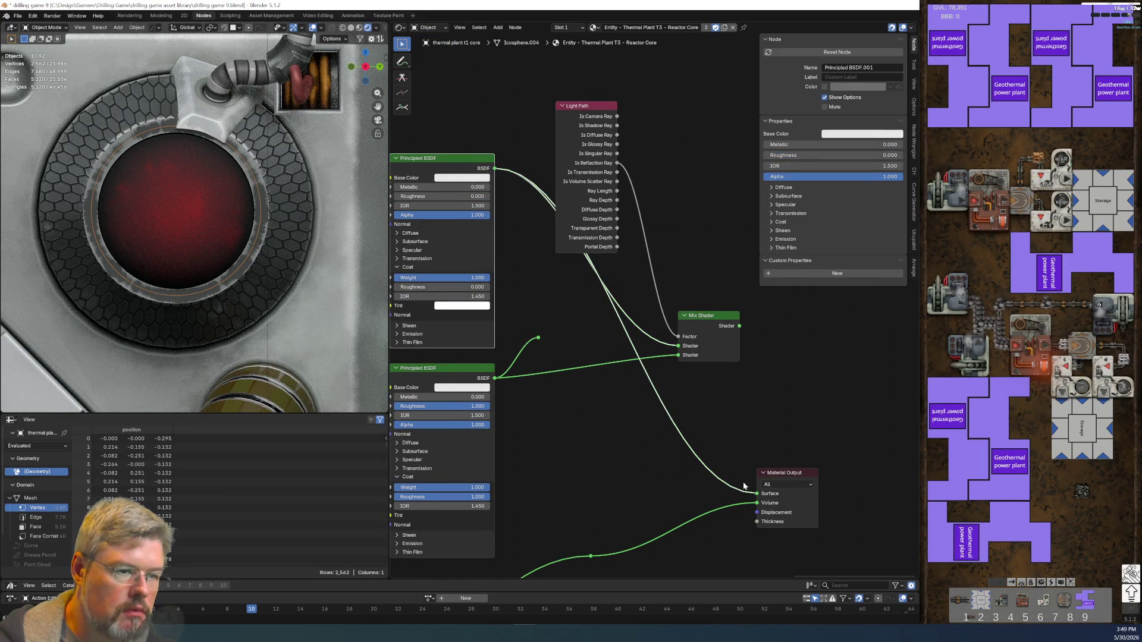
{"action": "mouse_move", "coordinate": [739, 326]}
{"action": "left_mouse_down"}
{"action": "mouse_move", "coordinate": [776, 370]}
{"action": "mouse_move", "coordinate": [755, 494]}
{"action": "left_mouse_up"}
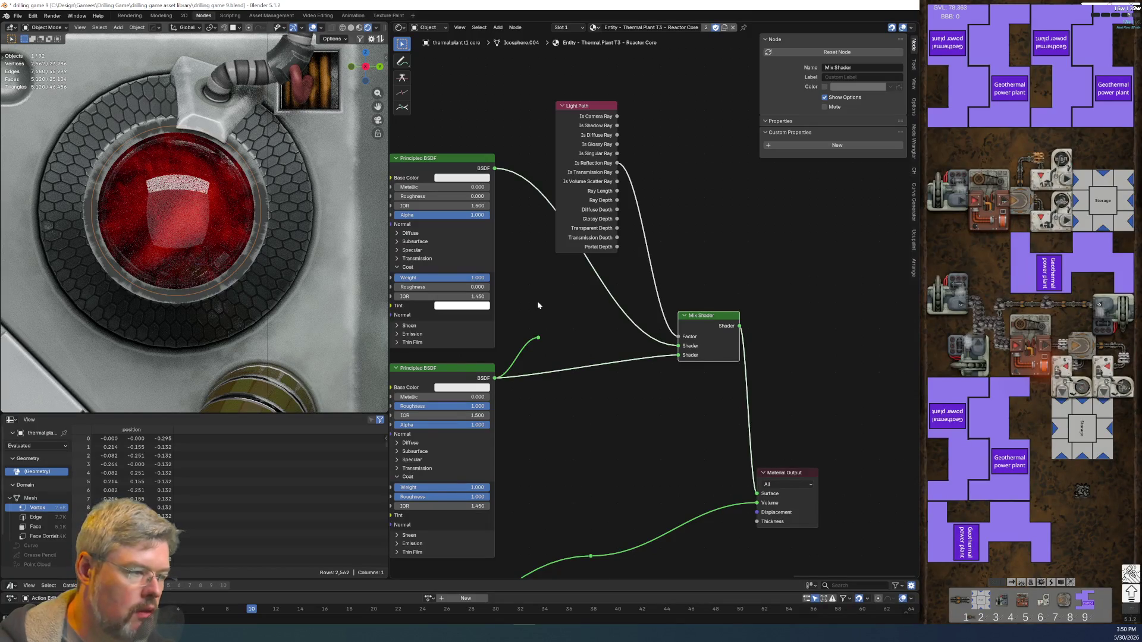
- Delete the upper BSDF, Light Path and Mix Shader, wiring the remaining BSDF to Surface
{"action": "scroll", "coordinate": [537, 301], "scroll_direction": "down", "scroll_amount": 5, "text": "shift"}
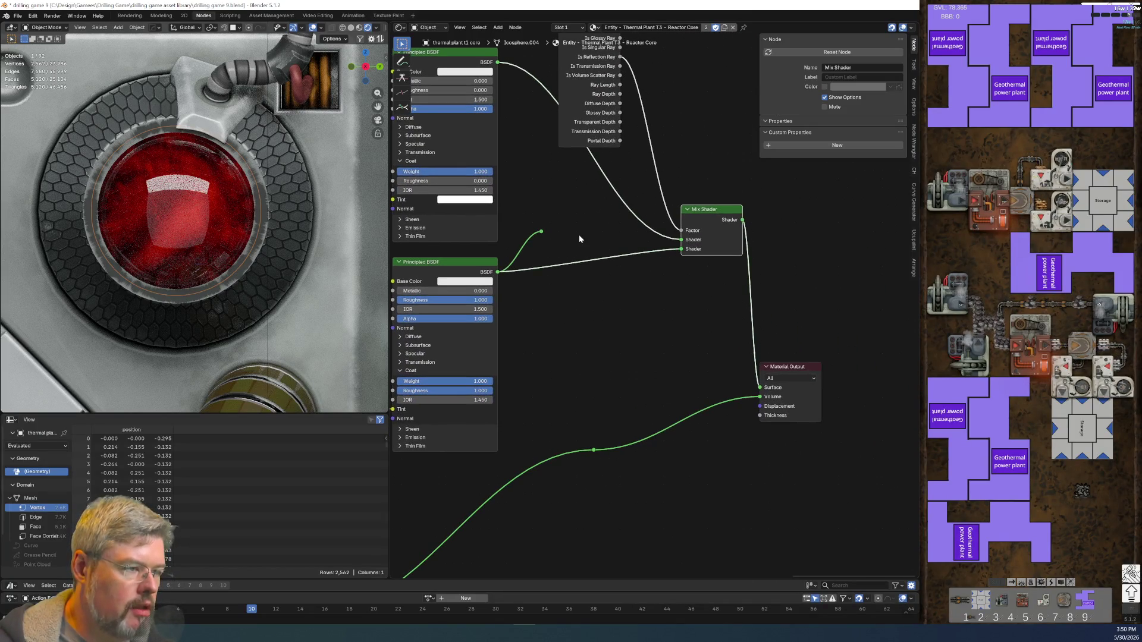
{"action": "scroll", "coordinate": [579, 238], "scroll_direction": "down", "scroll_amount": 2}
{"action": "mouse_move", "coordinate": [458, 97]}
{"action": "left_mouse_down"}
{"action": "mouse_move", "coordinate": [764, 272]}
{"action": "mouse_move", "coordinate": [760, 262]}
{"action": "left_mouse_up"}
{"action": "key", "text": "x"}
{"action": "left_click_drag", "start_coordinate": [548, 282], "coordinate": [725, 361]}
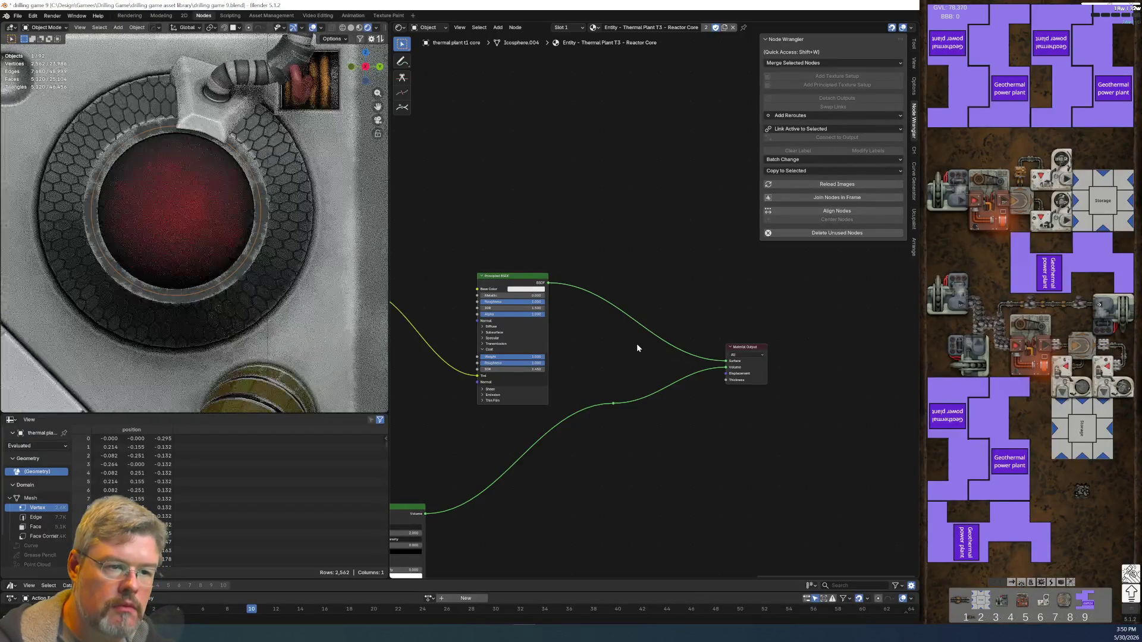
- Try different Roughness and Coat Roughness values by dragging their sliders
{"action": "middle_click_drag", "start_coordinate": [574, 353], "coordinate": [684, 278]}
{"action": "scroll", "coordinate": [684, 278], "scroll_direction": "up", "scroll_amount": 3}
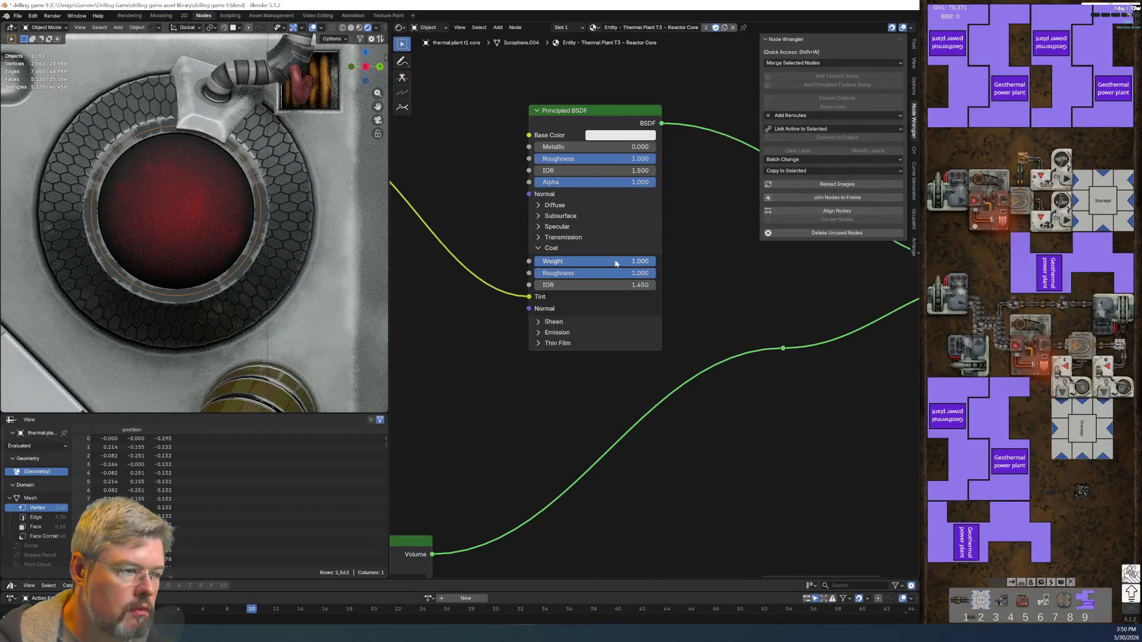
{"action": "left_click_drag", "start_coordinate": [595, 273], "coordinate": [535, 272]}
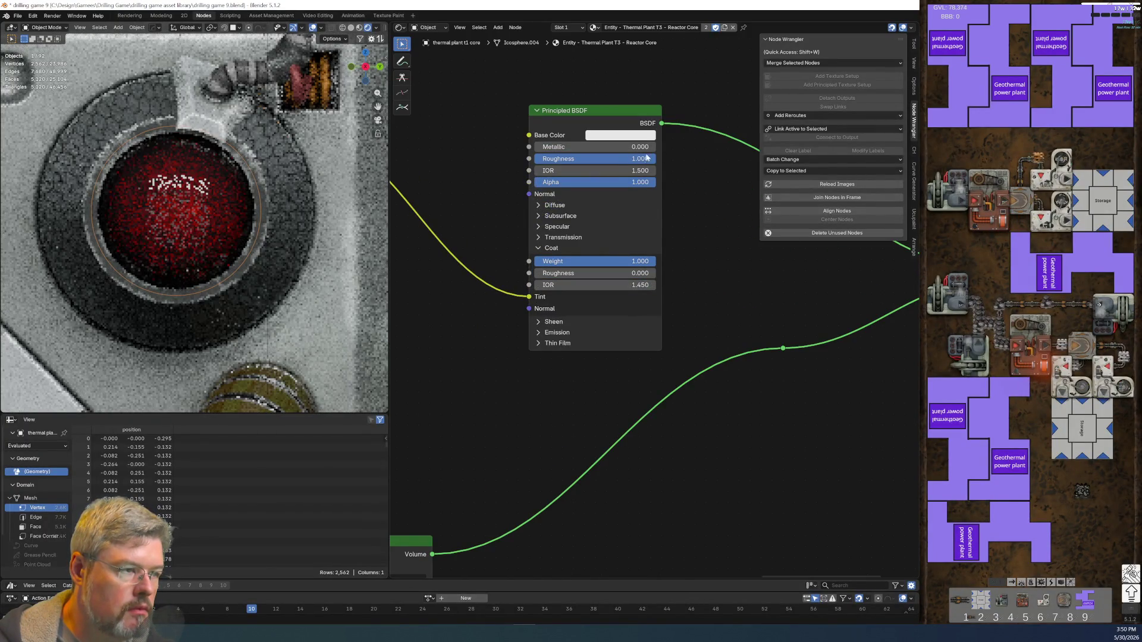
{"action": "left_click_drag", "start_coordinate": [595, 158], "coordinate": [530, 158]}
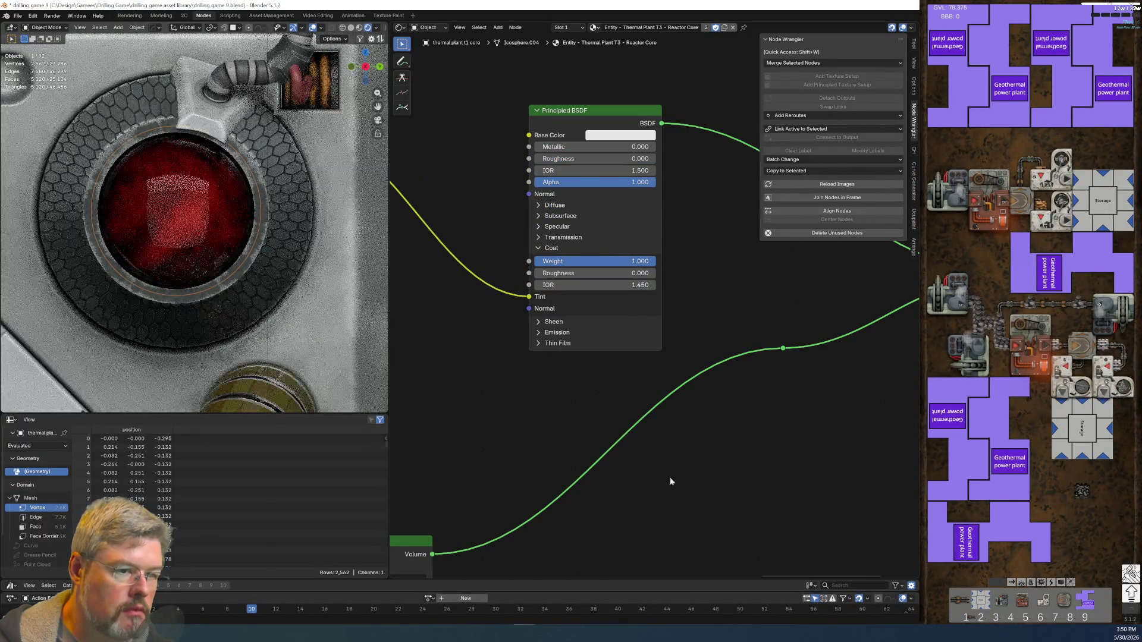
{"action": "scroll", "coordinate": [724, 458], "scroll_direction": "down", "scroll_amount": 1}
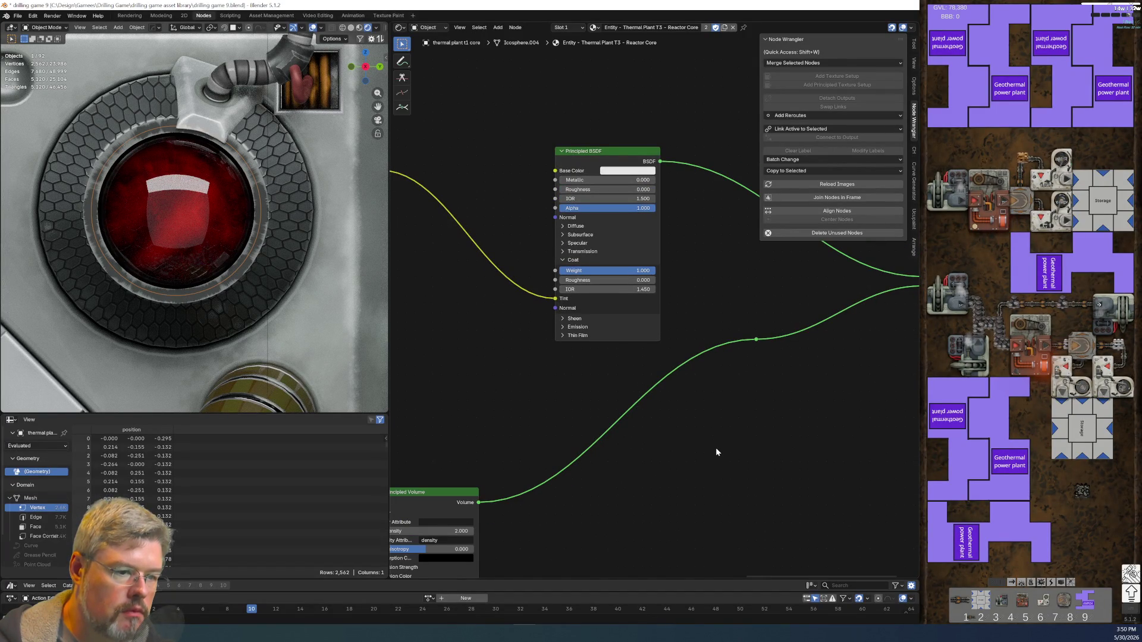
{"action": "scroll", "coordinate": [666, 196], "scroll_direction": "up", "scroll_amount": 3}
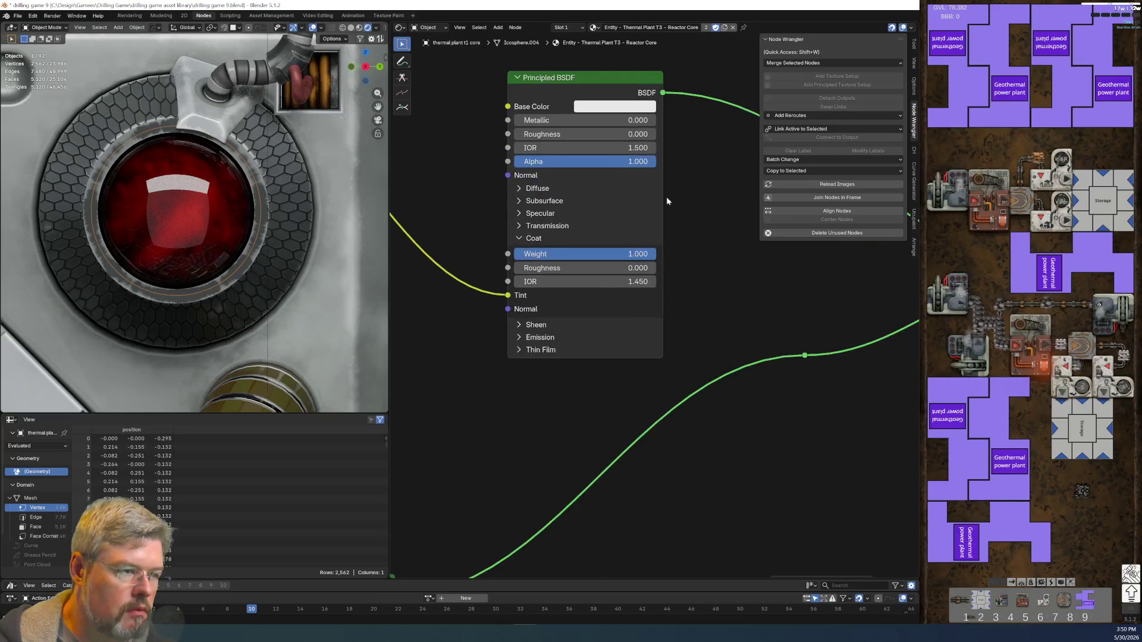
{"action": "left_click_drag", "start_coordinate": [565, 203], "coordinate": [589, 203]}
{"action": "left_click_drag", "start_coordinate": [565, 337], "coordinate": [595, 337]}
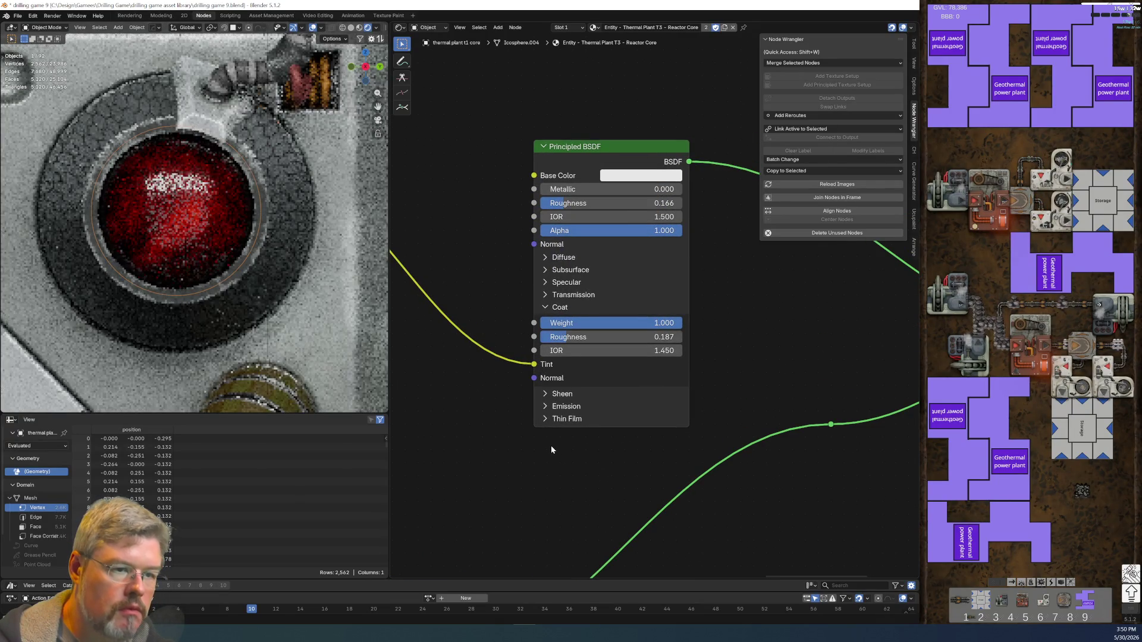
{"action": "scroll", "coordinate": [371, 377], "scroll_direction": "down", "scroll_amount": 6}
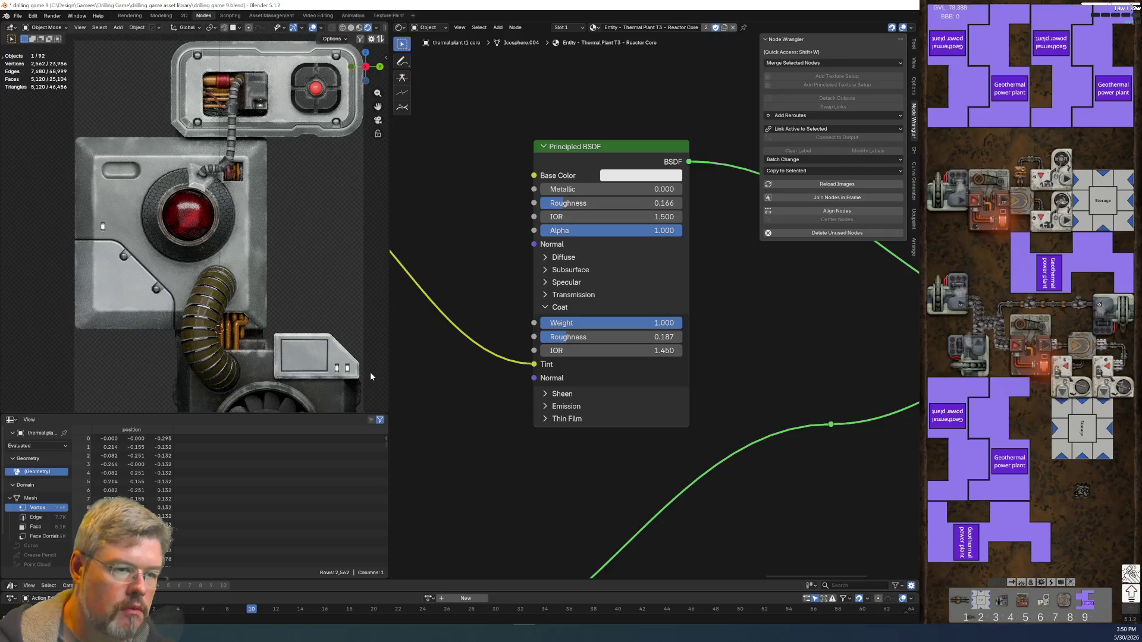
- Enter Coat Roughness 0.05 and base Roughness 0 exactly
{"action": "left_click", "coordinate": [595, 337]}
{"action": "type", "text": ".05"}
{"action": "key", "text": "Return"}
{"action": "left_click", "coordinate": [595, 203]}
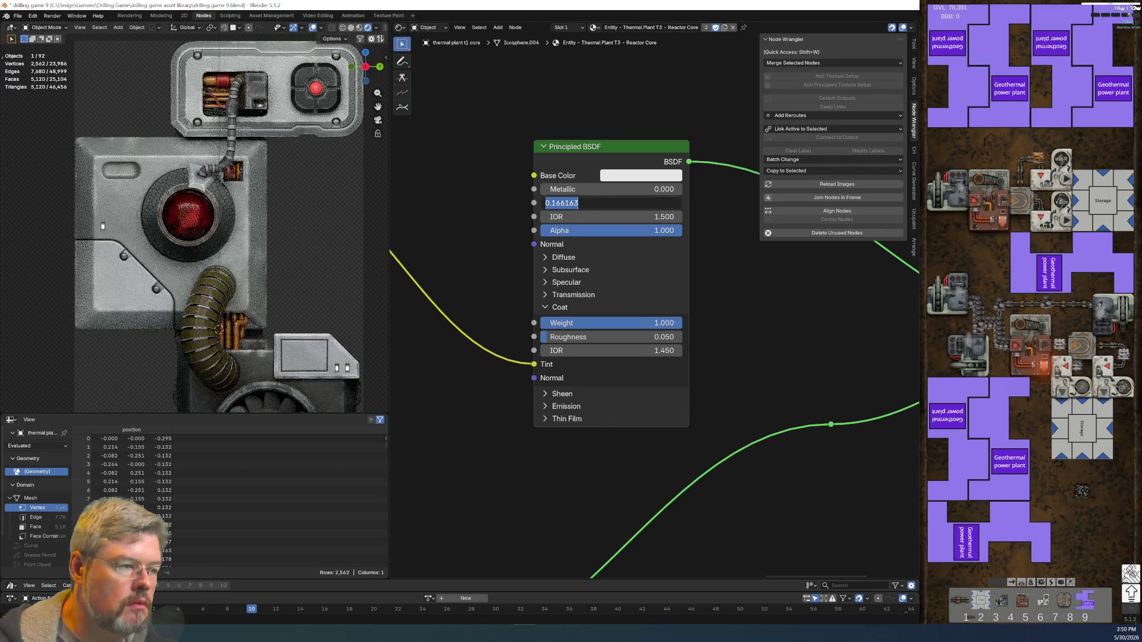
{"action": "type", "text": ".0"}
{"action": "key", "text": "Return"}
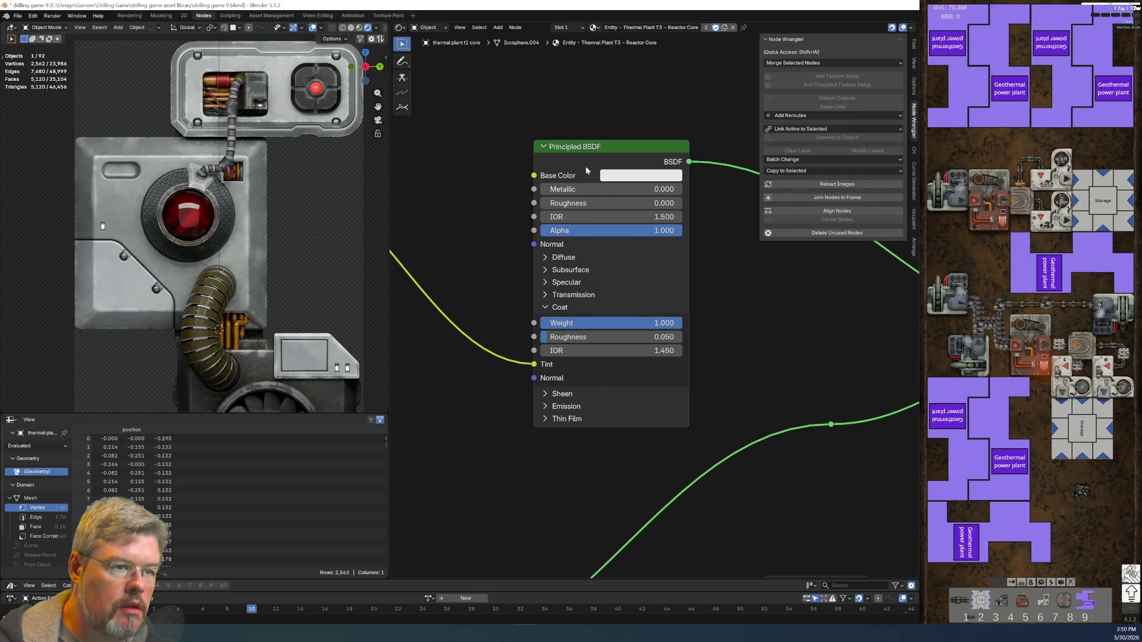
- Select the exhaust pipe to view its material
{"action": "scroll", "coordinate": [229, 145], "scroll_direction": "down", "scroll_amount": 6}
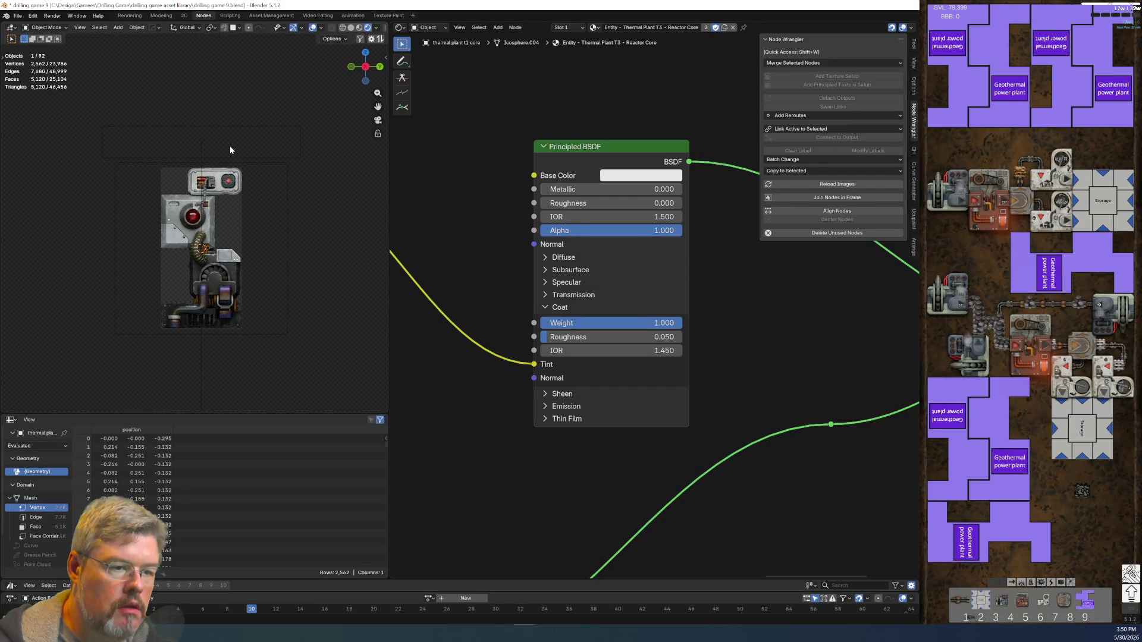
{"action": "scroll", "coordinate": [209, 345], "scroll_direction": "up", "scroll_amount": 5}
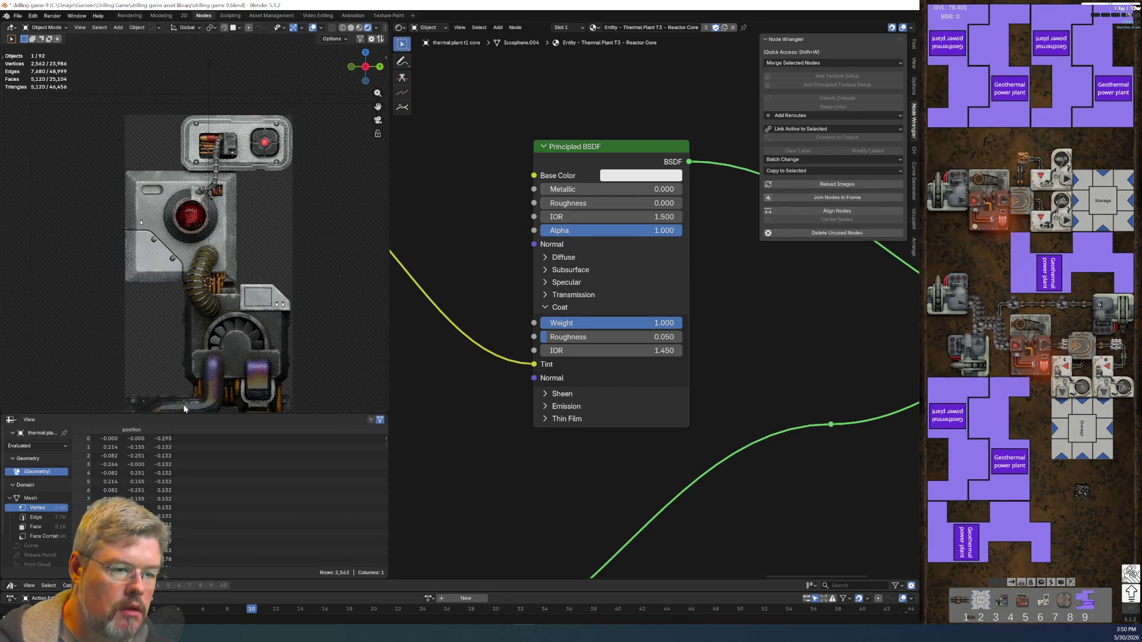
{"action": "left_click", "coordinate": [198, 402]}
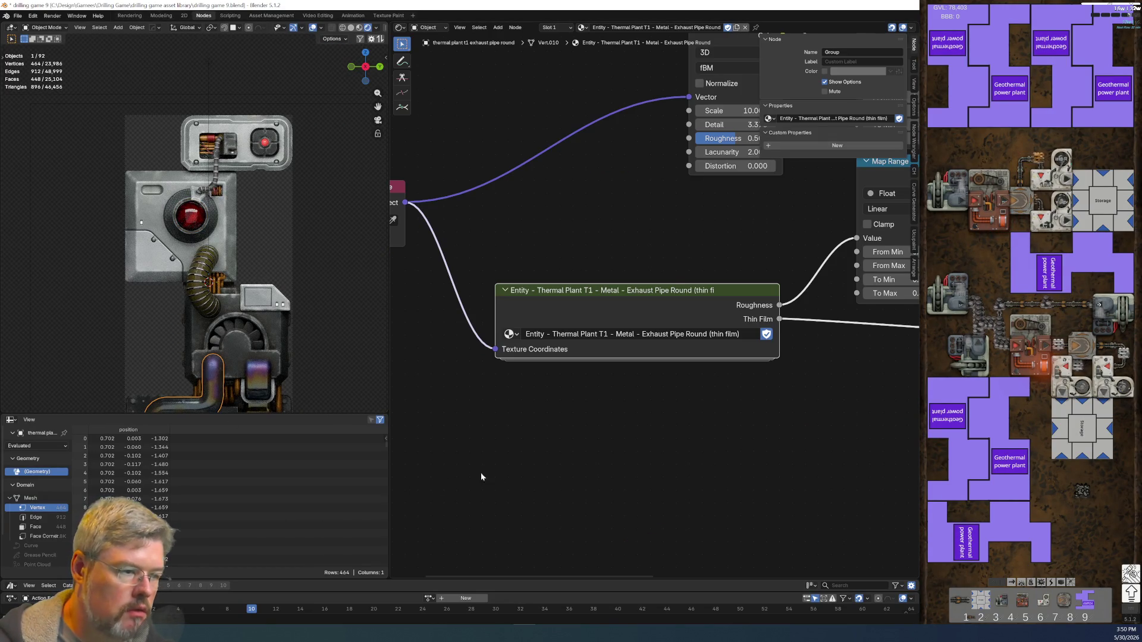
- Inspect the exhaust pipes' thin-film node trees, including Noise Texture and Map Range
{"action": "scroll", "coordinate": [481, 472], "scroll_direction": "down", "scroll_amount": 3}
{"action": "key", "text": "Home"}
{"action": "scroll", "coordinate": [522, 350], "scroll_direction": "up", "scroll_amount": 5}
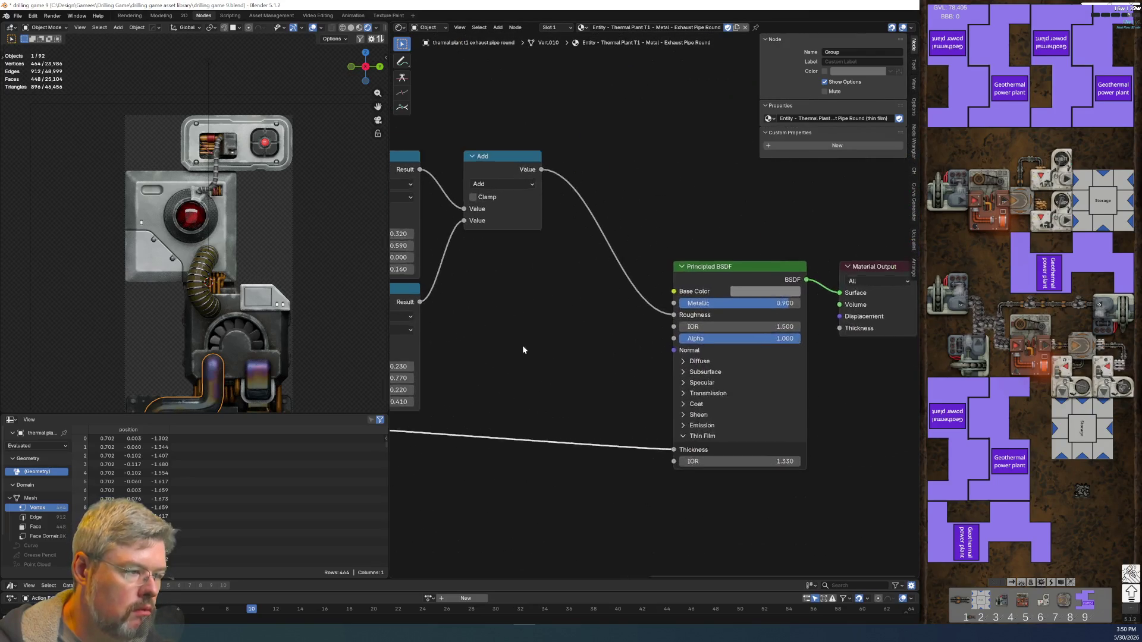
{"action": "scroll", "coordinate": [568, 316], "scroll_direction": "down", "scroll_amount": 2}
{"action": "mouse_move", "coordinate": [569, 317]}
{"action": "middle_mouse_down"}
{"action": "mouse_move", "coordinate": [716, 371]}
{"action": "mouse_move", "coordinate": [694, 427]}
{"action": "middle_mouse_up"}
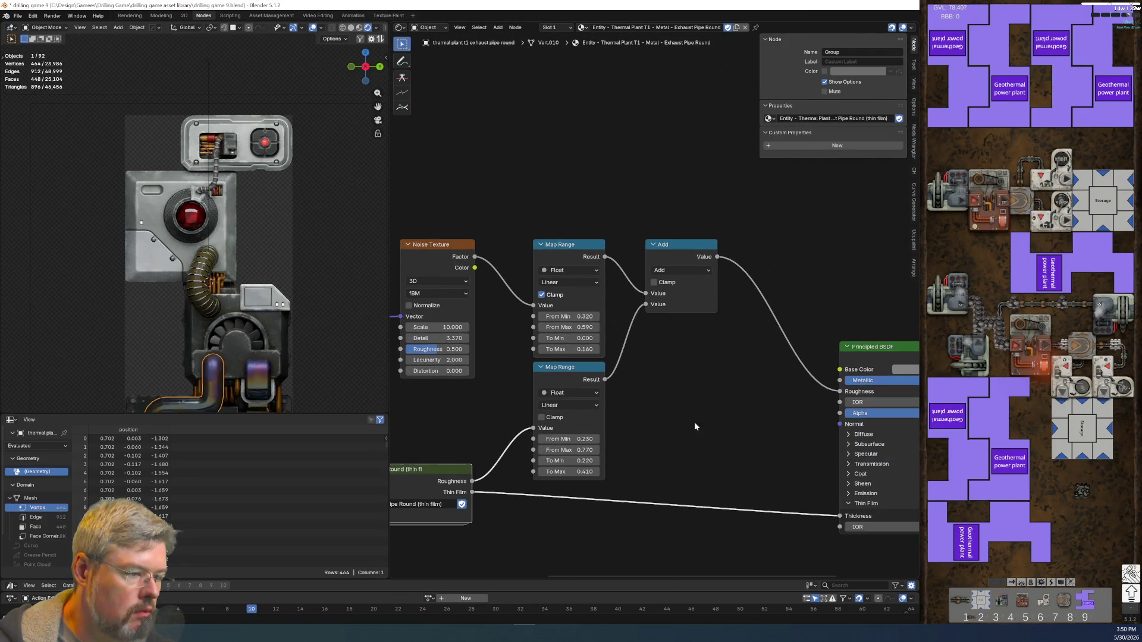
{"action": "scroll", "coordinate": [722, 322], "scroll_direction": "up", "scroll_amount": 3}
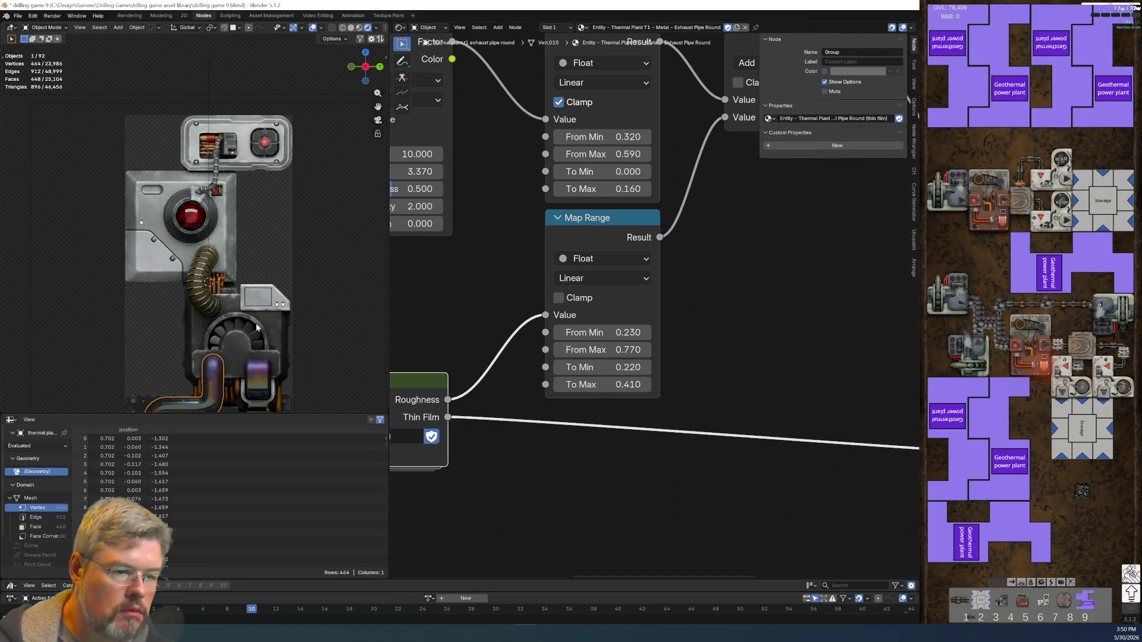
{"action": "scroll", "coordinate": [256, 326], "scroll_direction": "up", "scroll_amount": 6}
{"action": "scroll", "coordinate": [296, 274], "scroll_direction": "down", "scroll_amount": 6}
{"action": "mouse_move", "coordinate": [720, 164]}
{"action": "middle_mouse_down"}
{"action": "mouse_move", "coordinate": [396, 239]}
{"action": "mouse_move", "coordinate": [222, 262]}
{"action": "mouse_move", "coordinate": [292, 228]}
{"action": "middle_mouse_up"}
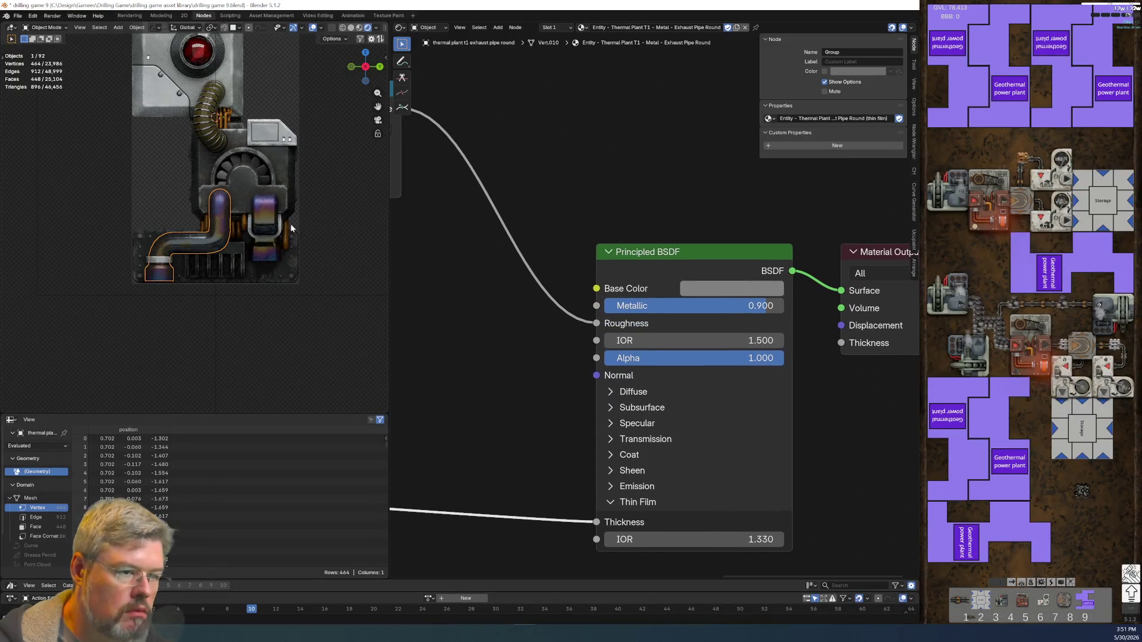
{"action": "left_click", "coordinate": [268, 213]}
{"action": "scroll", "coordinate": [408, 280], "scroll_direction": "down", "scroll_amount": 5}
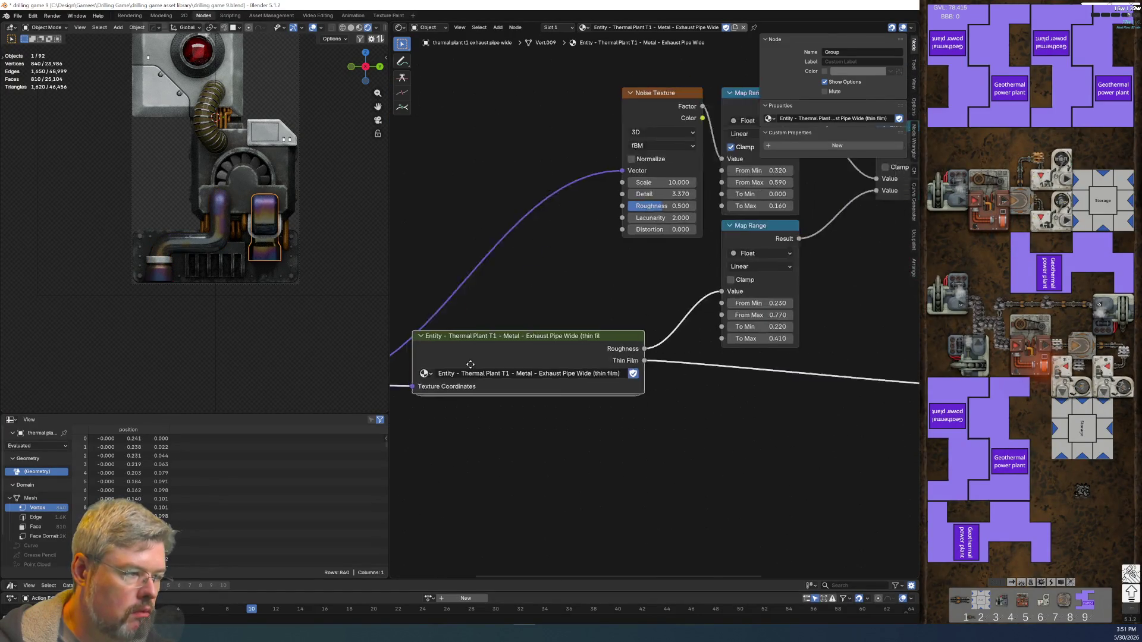
{"action": "scroll", "coordinate": [740, 387], "scroll_direction": "up", "scroll_amount": 3}
{"action": "left_click", "coordinate": [219, 225]}
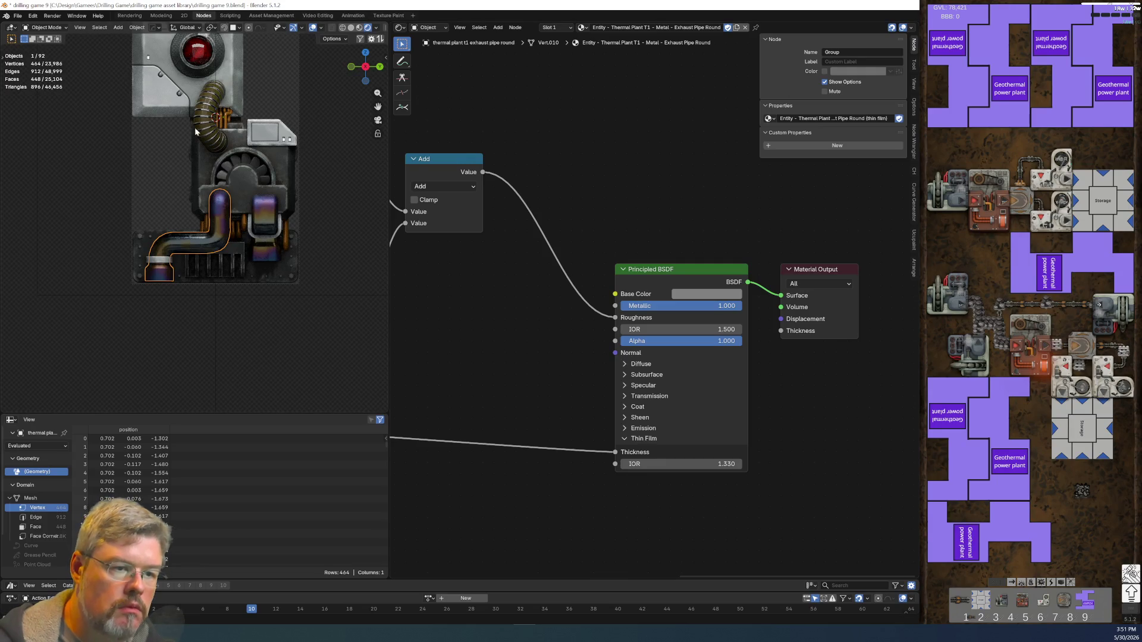
- Save drilling game 9.blend and reselect the Reactor Core
{"action": "left_click", "coordinate": [18, 15]}
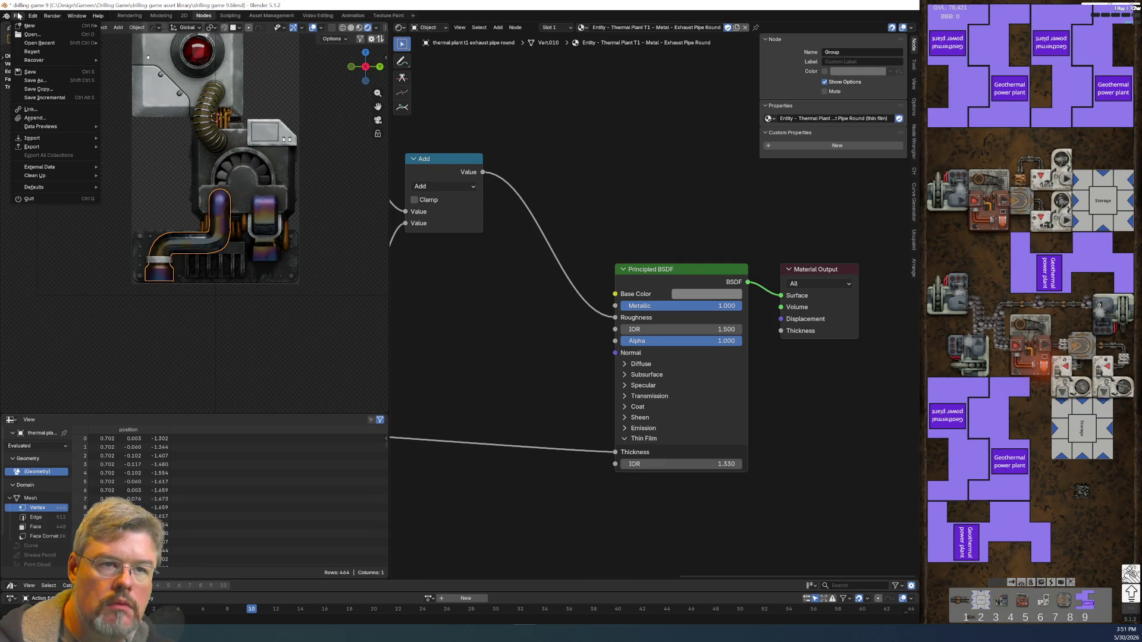
{"action": "left_click", "coordinate": [28, 72]}
{"action": "left_click", "coordinate": [189, 54]}
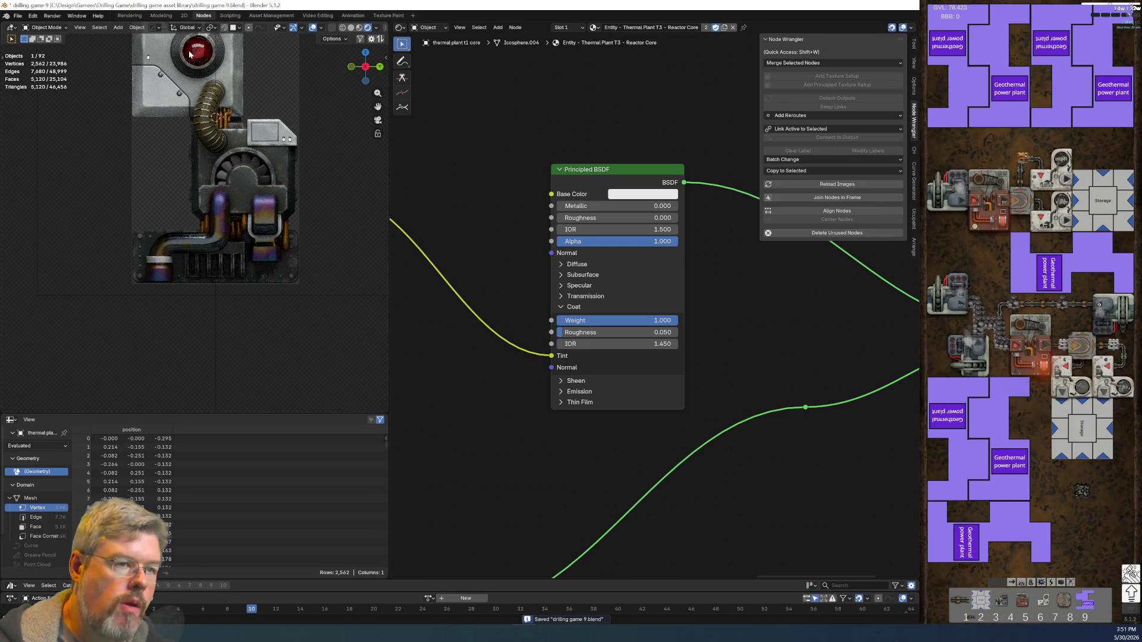
- Frame and zoom in on the Reactor Core's glossy red glass, then save the file
{"action": "key", "text": "KP_Decimal"}
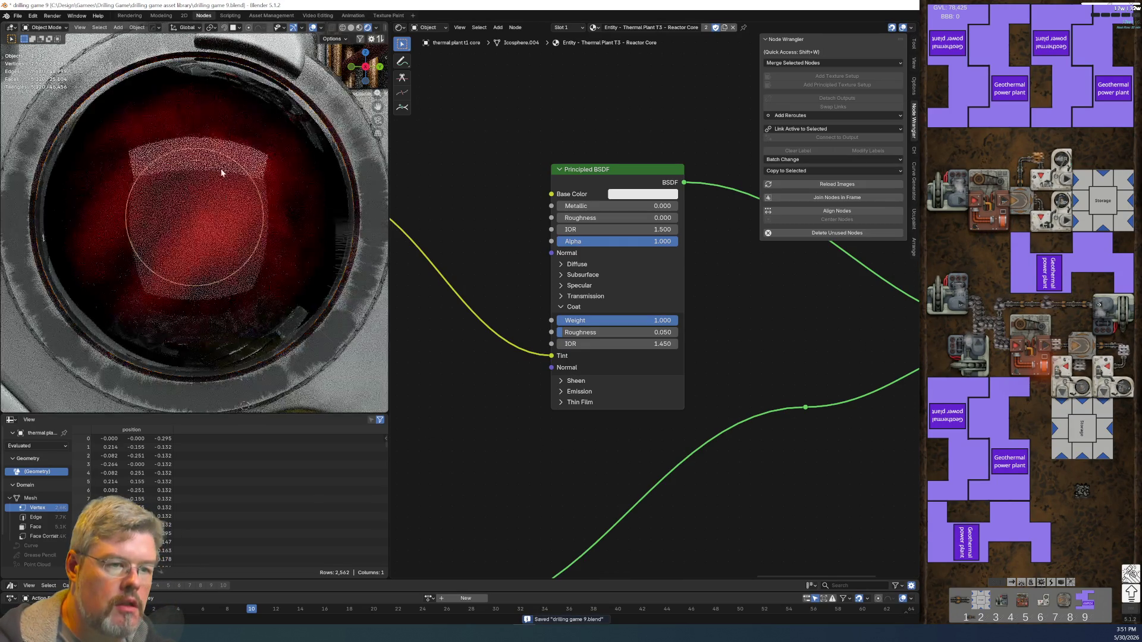
{"action": "scroll", "coordinate": [219, 176], "scroll_direction": "down", "scroll_amount": 3}
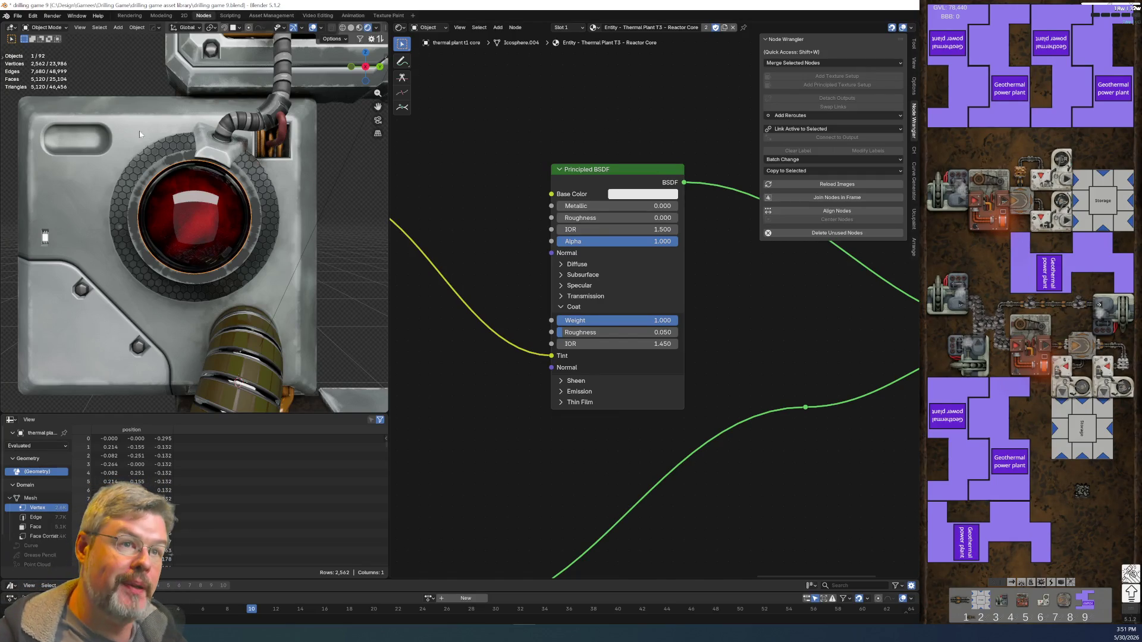
{"action": "left_click", "coordinate": [18, 16]}
{"action": "left_click", "coordinate": [42, 72]}
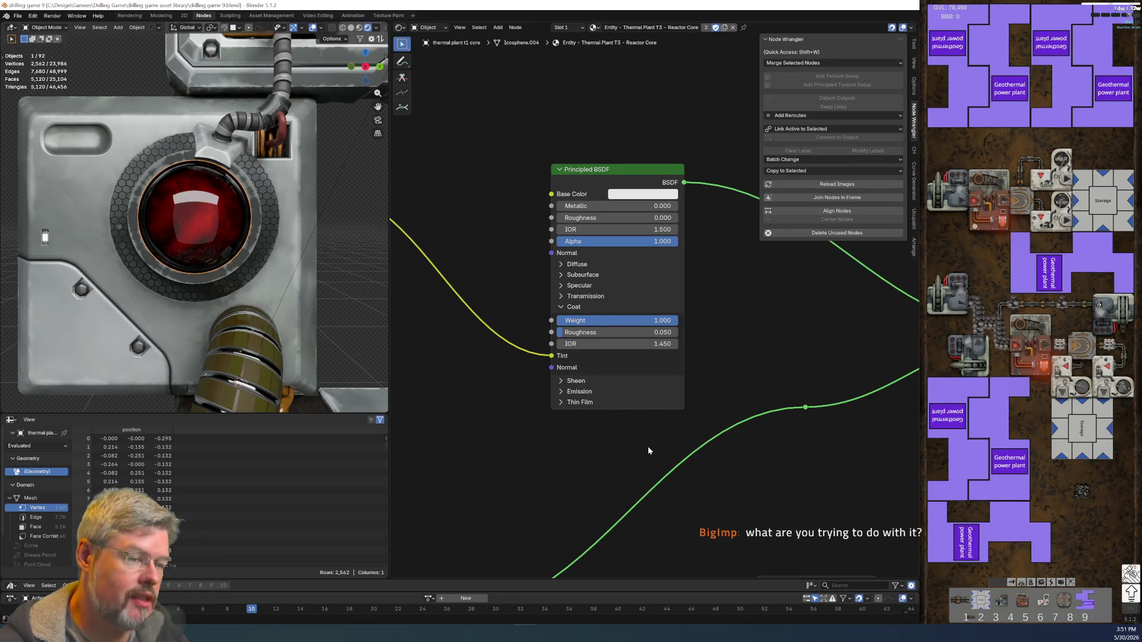
{"action": "scroll", "coordinate": [601, 470], "scroll_direction": "down", "scroll_amount": 1}
{"action": "scroll", "coordinate": [229, 246], "scroll_direction": "down", "scroll_amount": 6}
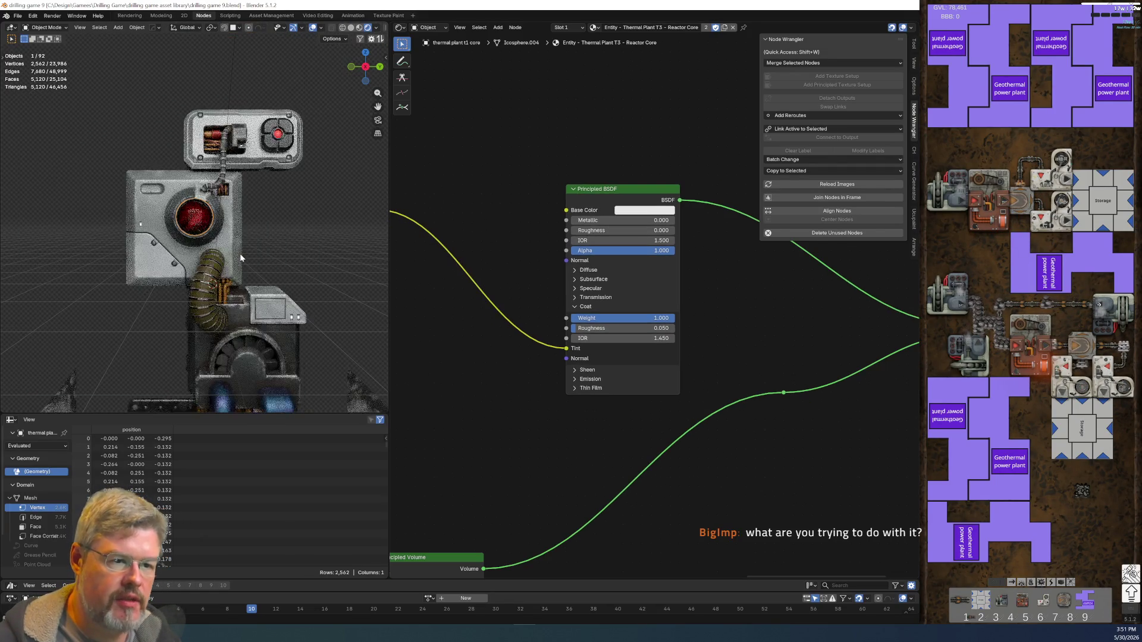
- In camera view, drag the Reactor Core's Coat Roughness from 0.050 down to 0
{"action": "key", "text": "KP_0"}
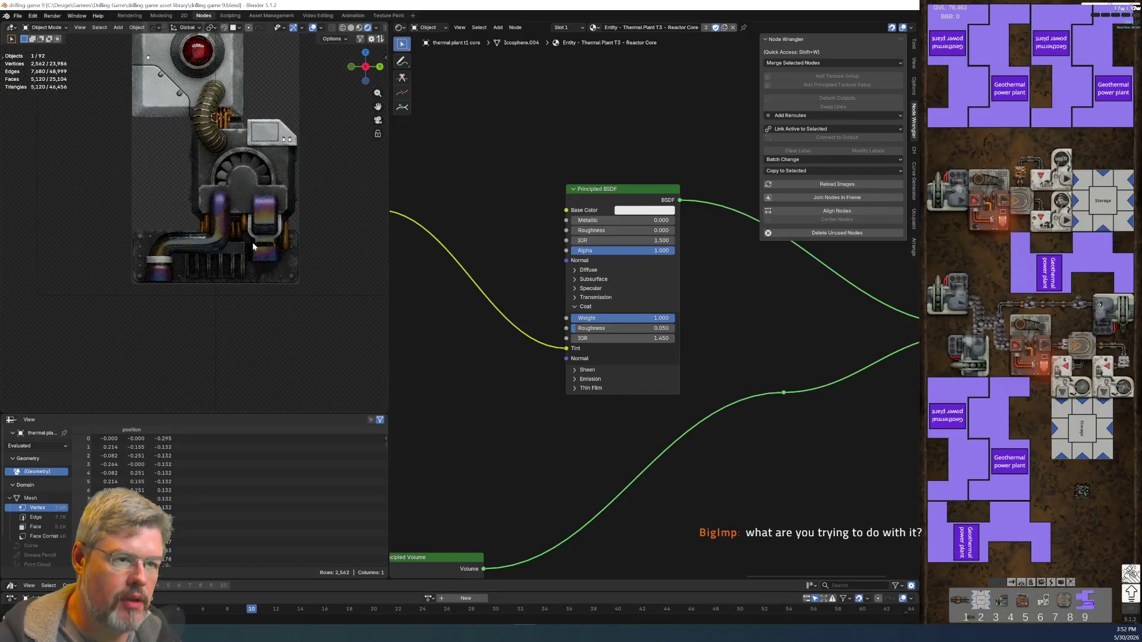
{"action": "middle_click_drag", "start_coordinate": [255, 78], "coordinate": [253, 208], "text": "shift"}
{"action": "scroll", "coordinate": [253, 208], "scroll_direction": "up", "scroll_amount": 1}
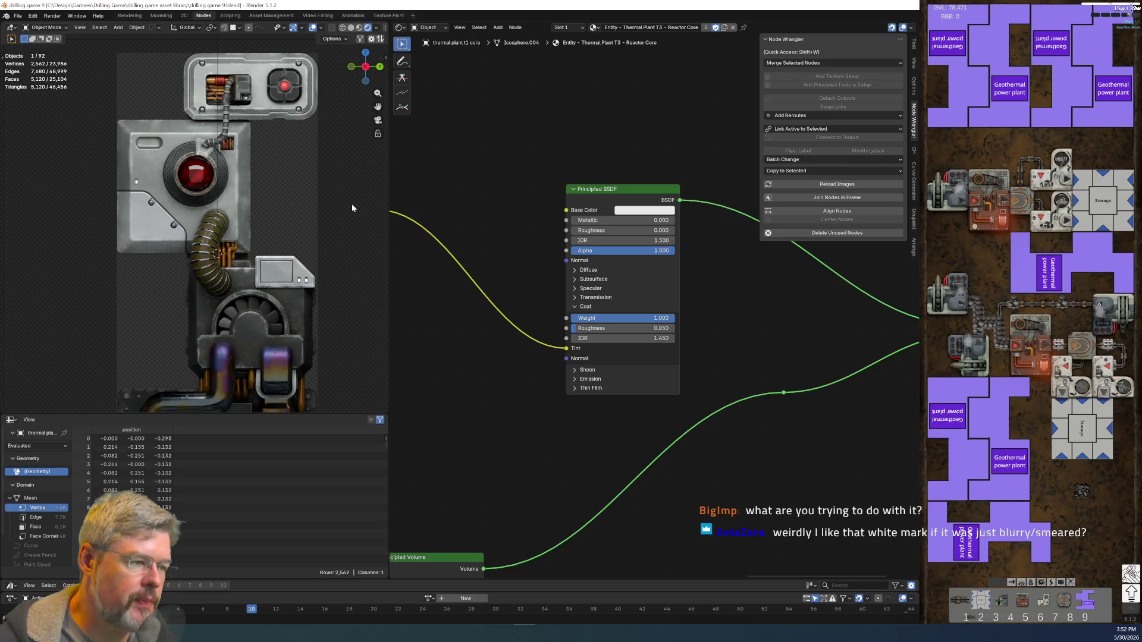
{"action": "scroll", "coordinate": [480, 233], "scroll_direction": "up", "scroll_amount": 2}
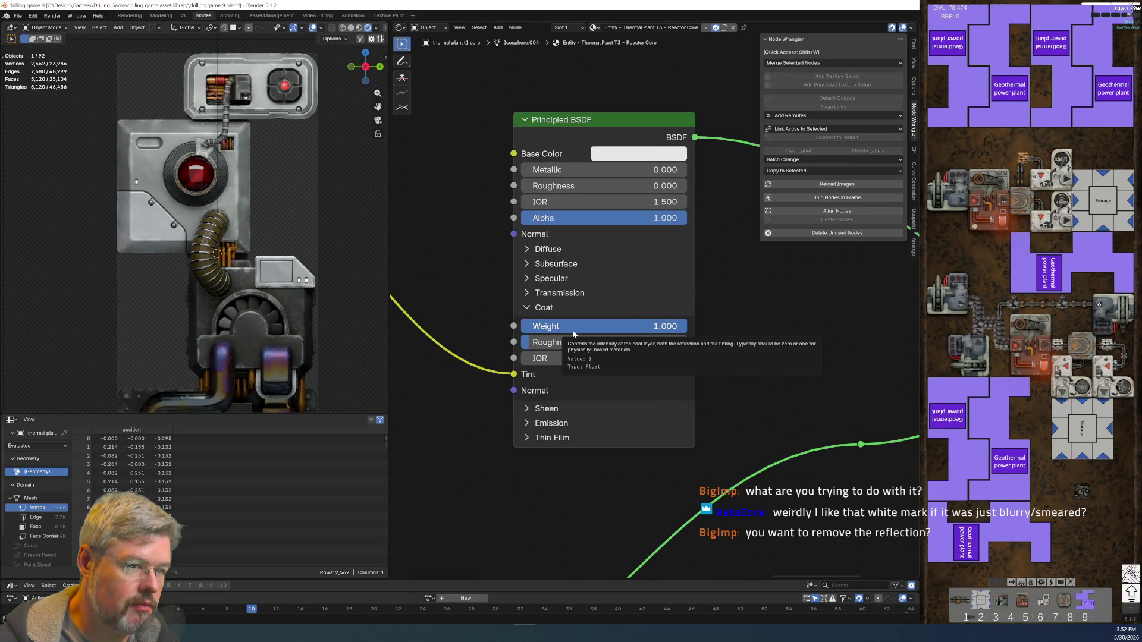
{"action": "left_click_drag", "start_coordinate": [574, 343], "coordinate": [500, 340]}
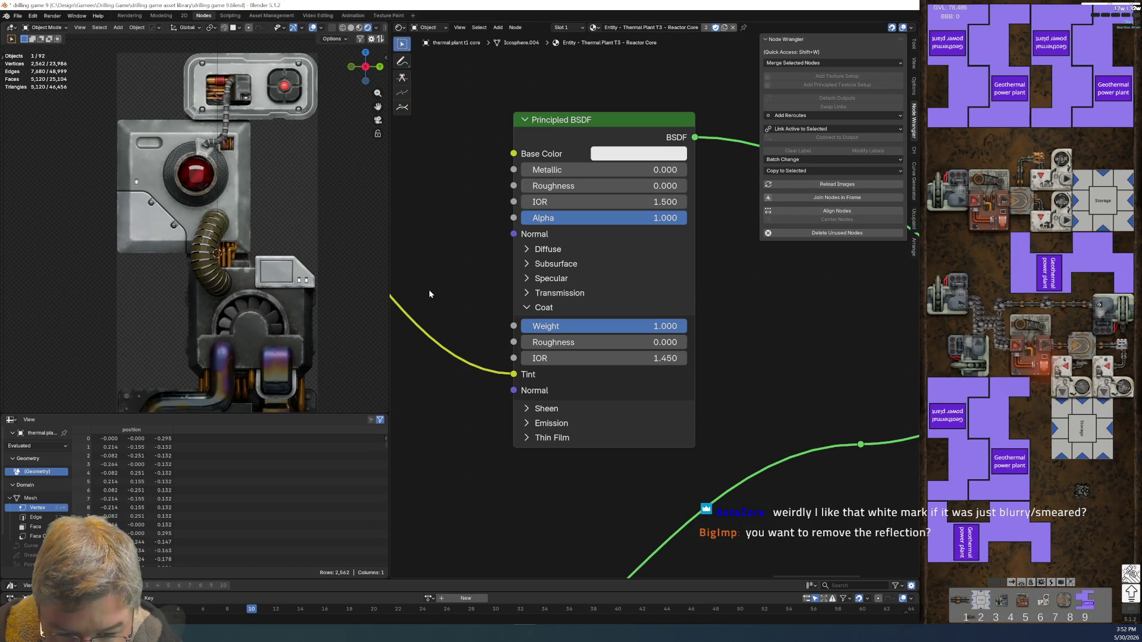
- Add a Value node of 0.2 wired into the BSDF's Roughness and Coat Roughness
{"action": "left_click_drag", "start_coordinate": [601, 238], "coordinate": [707, 213]}
{"action": "left_click_drag", "start_coordinate": [620, 160], "coordinate": [469, 168]}
{"action": "type", "text": "va"}
{"action": "key", "text": "Return"}
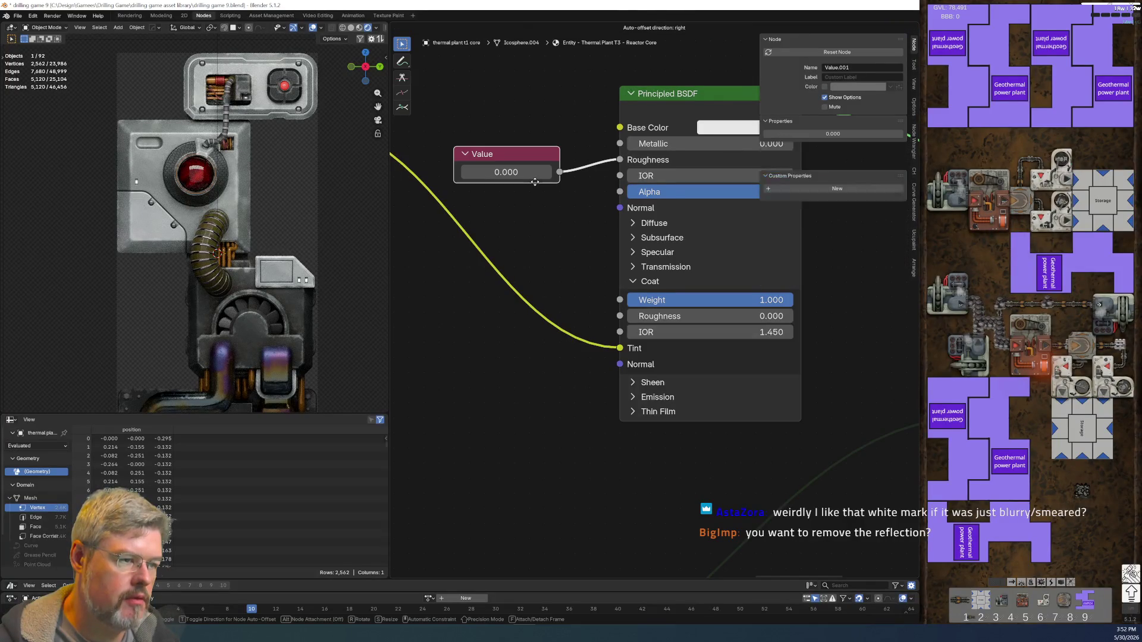
{"action": "left_click_drag", "start_coordinate": [559, 172], "coordinate": [618, 316]}
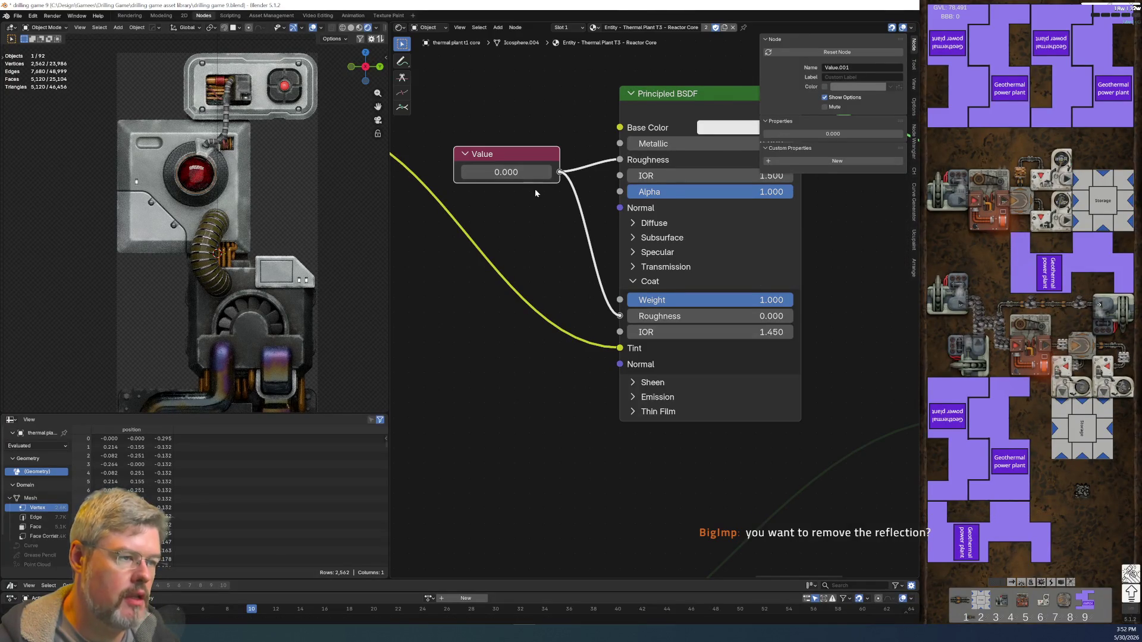
{"action": "left_click", "coordinate": [517, 172]}
{"action": "type", "text": ".2"}
{"action": "key", "text": "Return"}
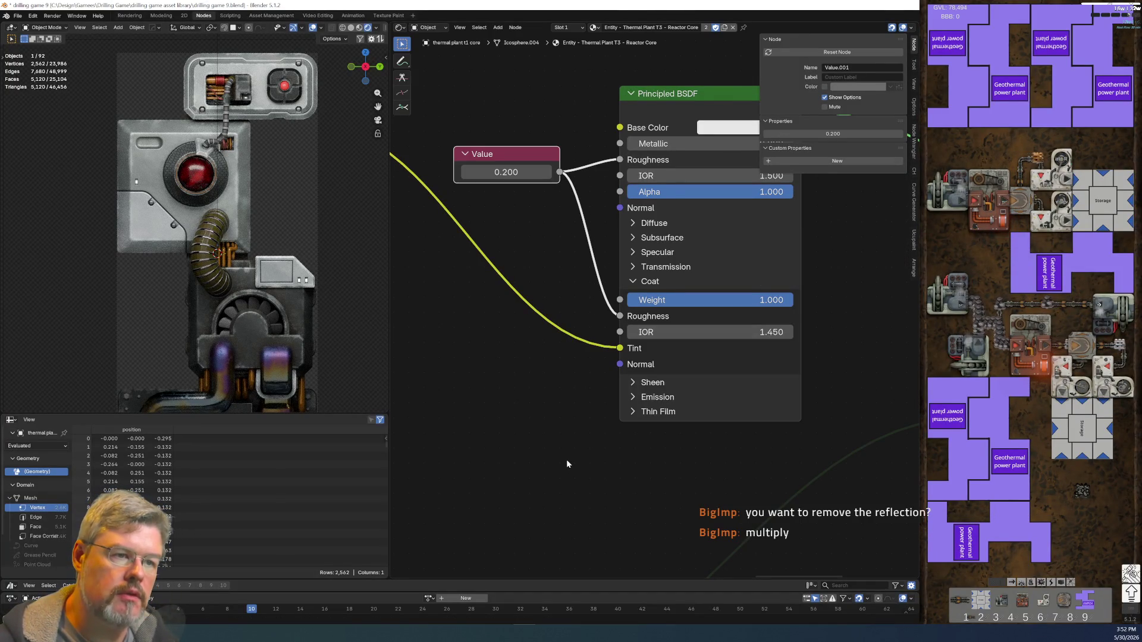
- Save the file and center the Principled BSDF and Material Output nodes
{"action": "scroll", "coordinate": [228, 156], "scroll_direction": "up", "scroll_amount": 6}
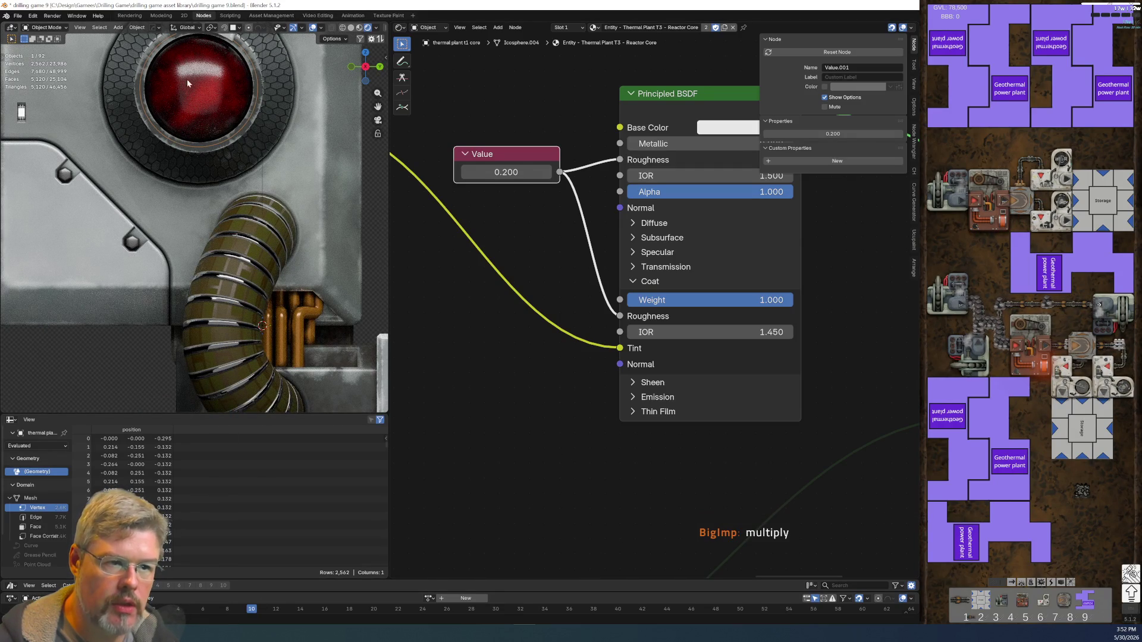
{"action": "left_click", "coordinate": [17, 15]}
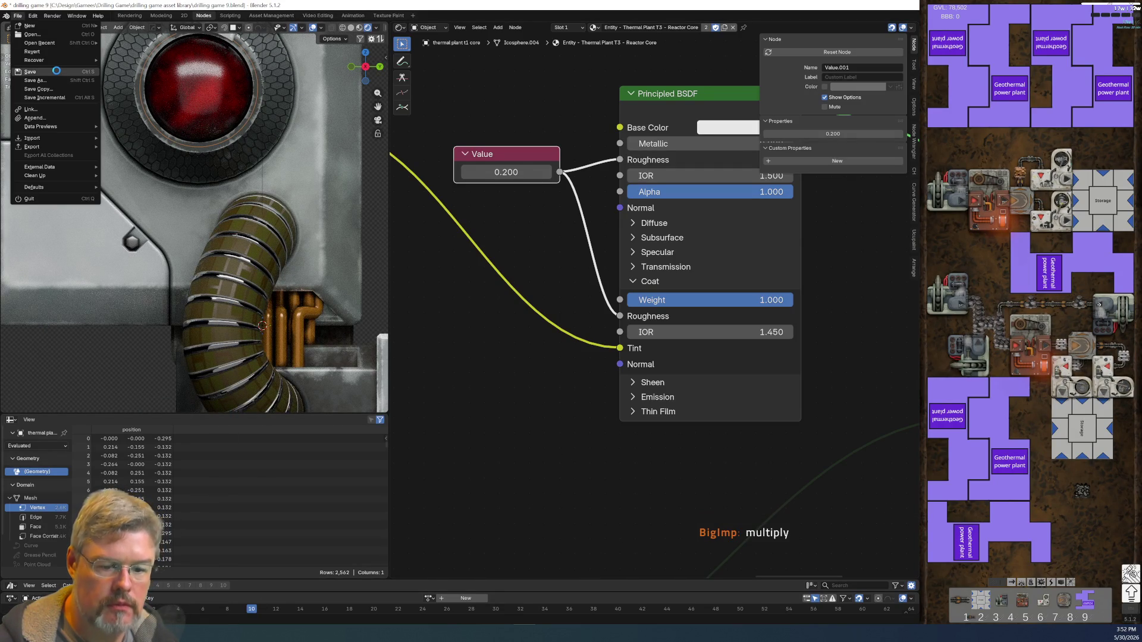
{"action": "left_click", "coordinate": [56, 70]}
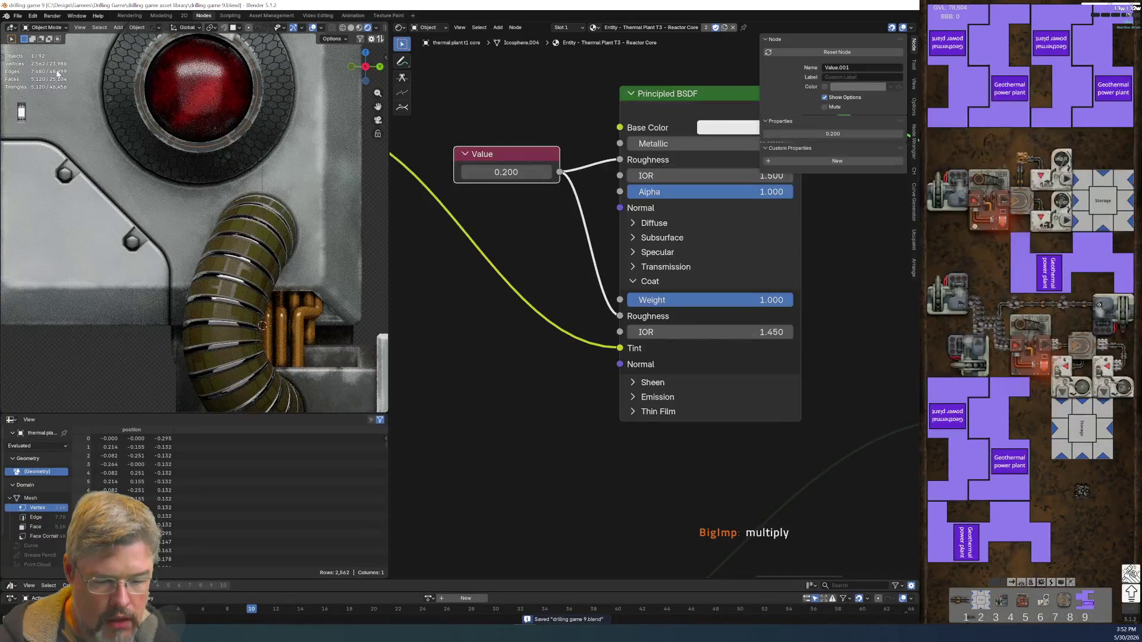
{"action": "scroll", "coordinate": [654, 362], "scroll_direction": "down", "scroll_amount": 3}
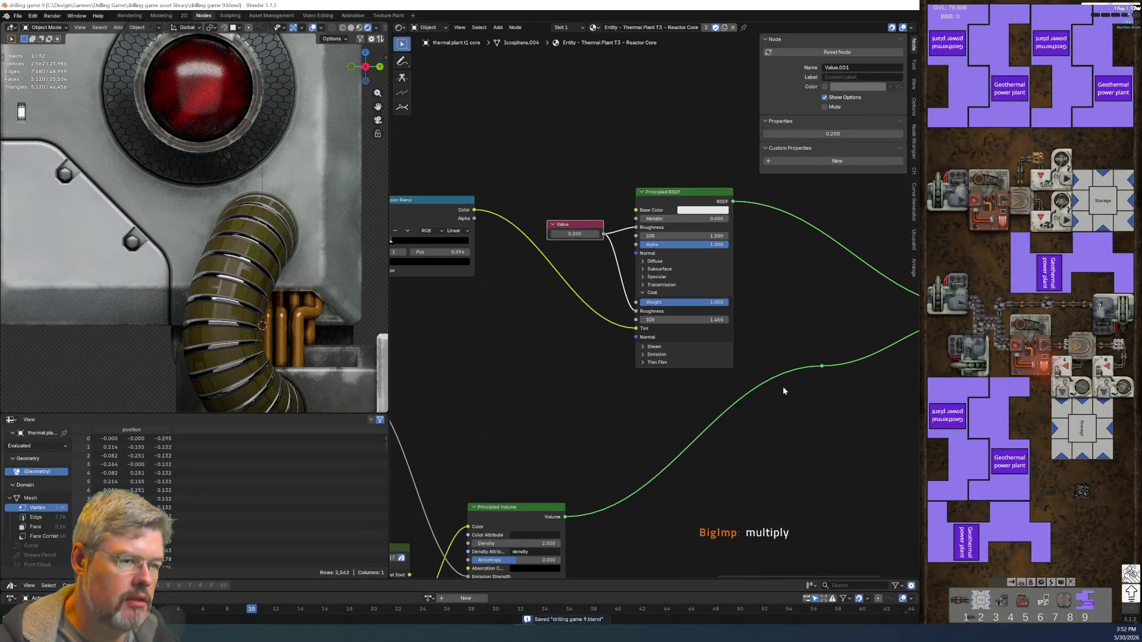
{"action": "middle_click_drag", "start_coordinate": [785, 285], "coordinate": [666, 416]}
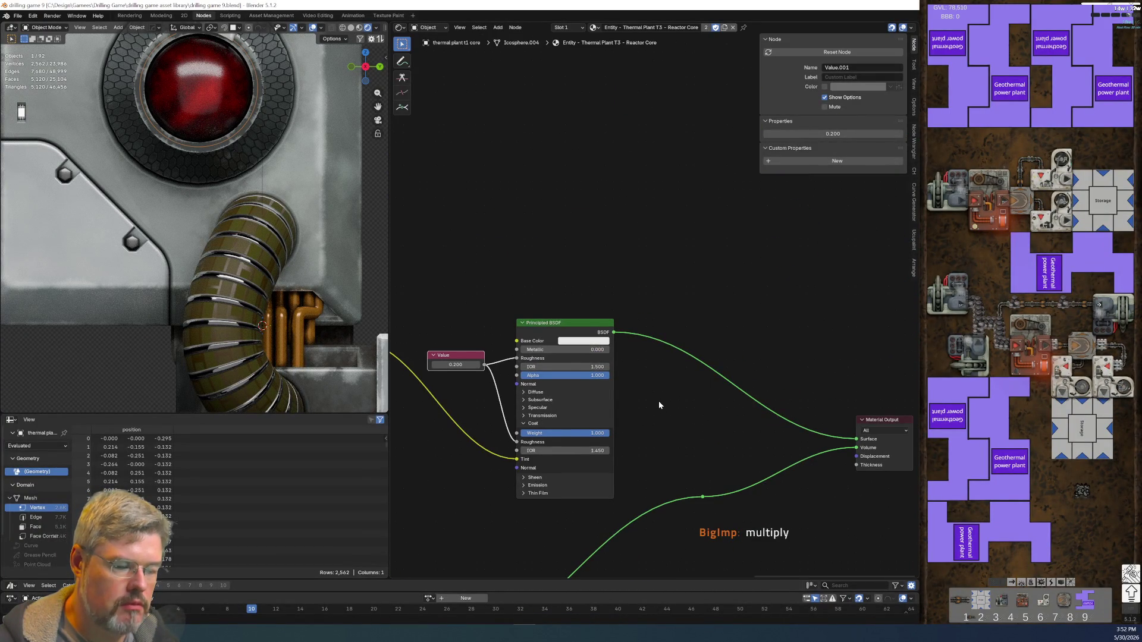
{"action": "middle_click_drag", "start_coordinate": [658, 400], "coordinate": [658, 302]}
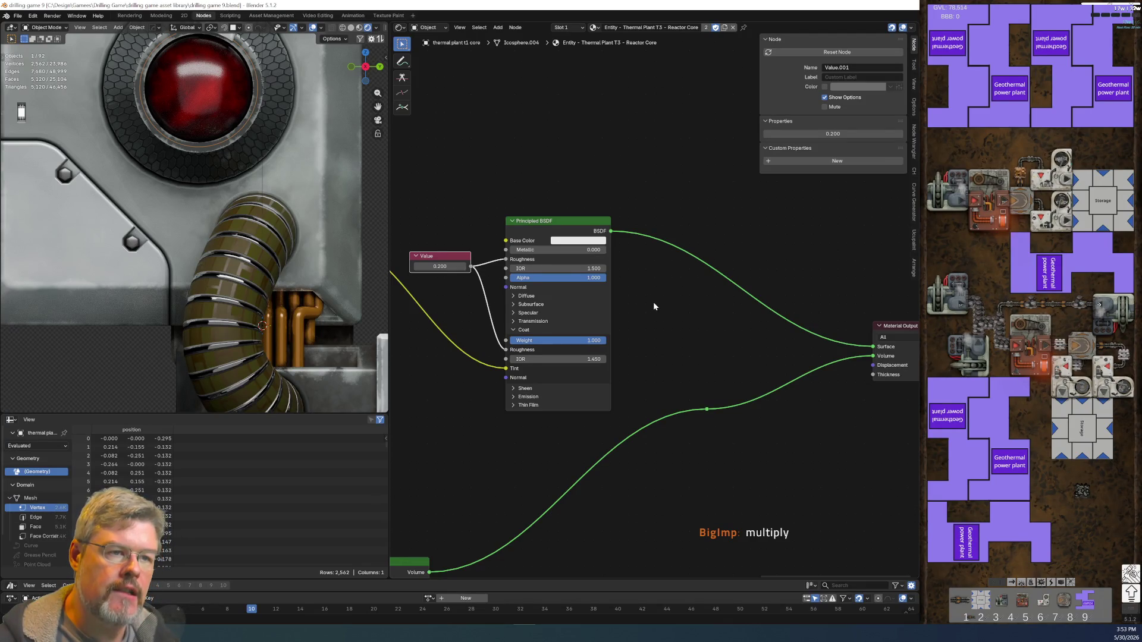
- Change the shared roughness Value node from 0.200 to 0
{"action": "left_click", "coordinate": [447, 266]}
{"action": "type", "text": "0"}
{"action": "key", "text": "Return"}
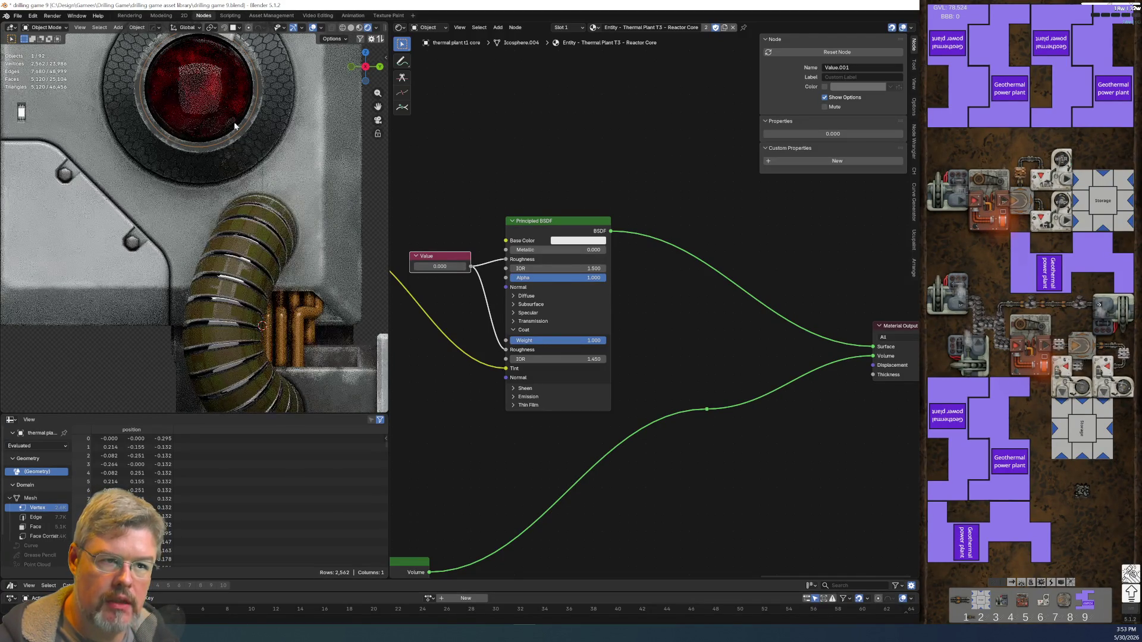
- Step the timeline to frame 10, then frame 20, to preview the porthole
{"action": "left_click", "coordinate": [252, 610]}
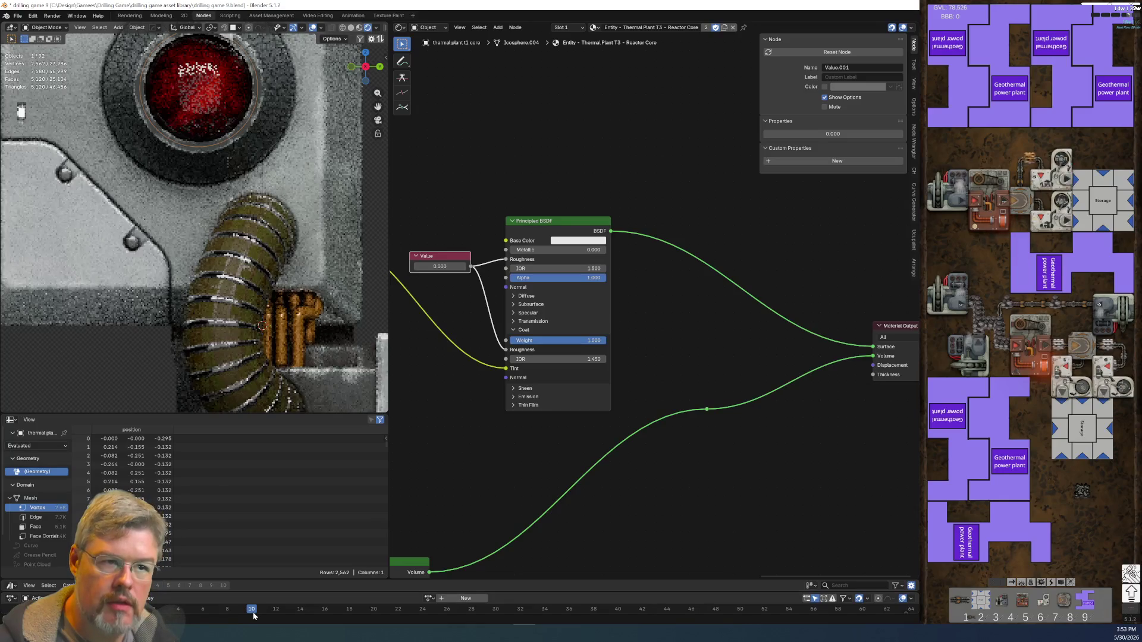
{"action": "left_click", "coordinate": [374, 609]}
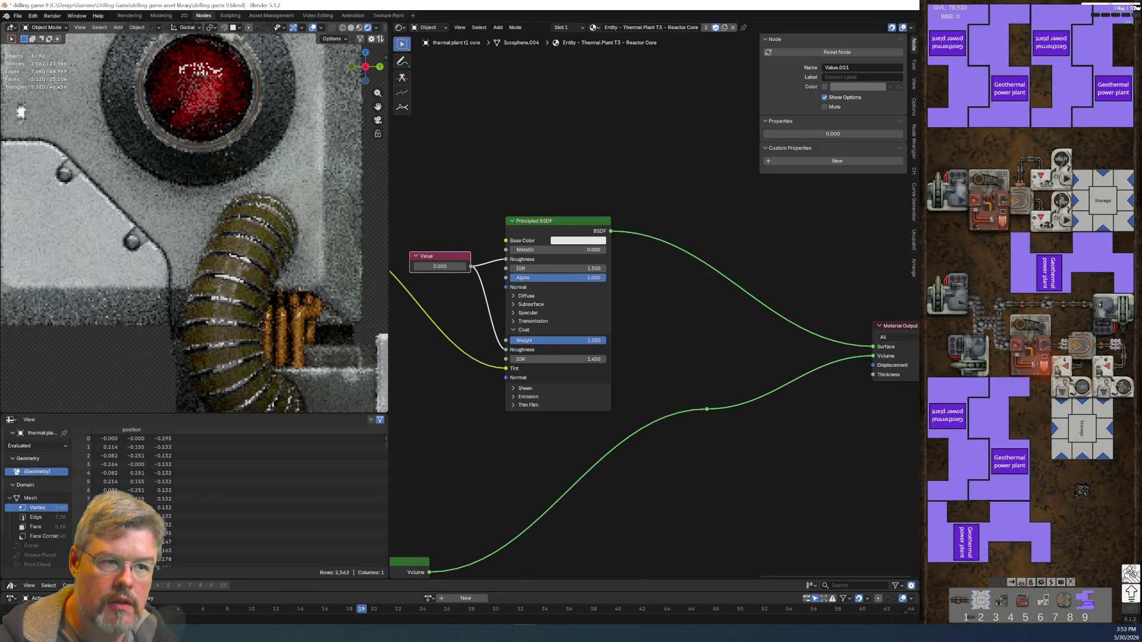
{"action": "scroll", "coordinate": [522, 513], "scroll_direction": "down", "scroll_amount": 3}
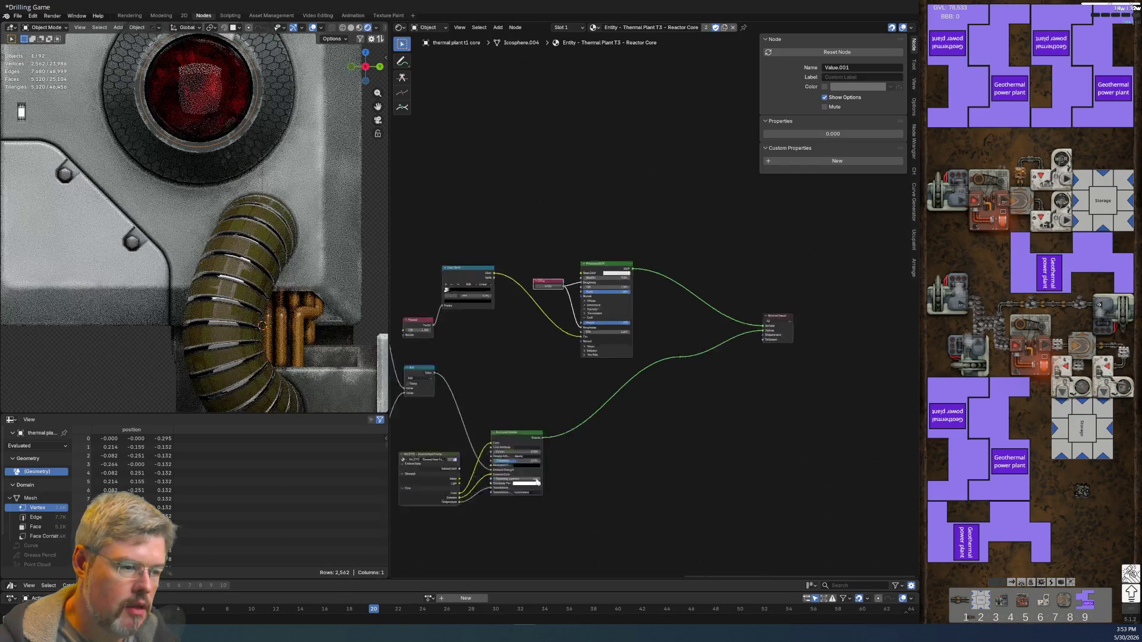
- Save the project as drilling game 9.blend
{"action": "scroll", "coordinate": [537, 482], "scroll_direction": "down", "scroll_amount": 3}
{"action": "middle_click_drag", "start_coordinate": [565, 420], "coordinate": [682, 419]}
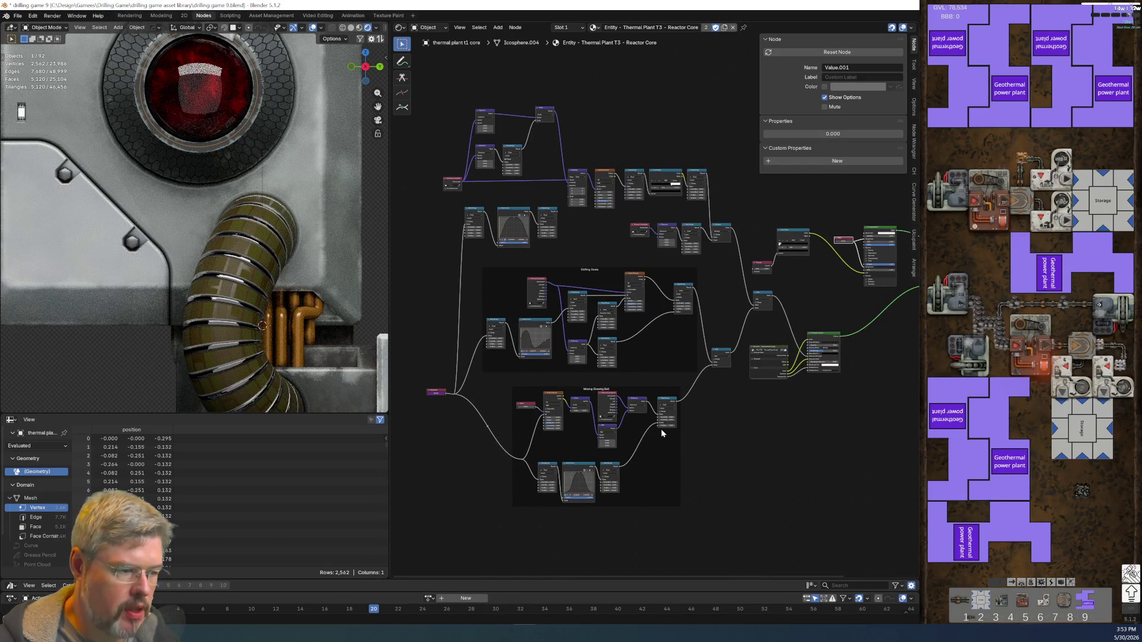
{"action": "scroll", "coordinate": [640, 501], "scroll_direction": "up", "scroll_amount": 3}
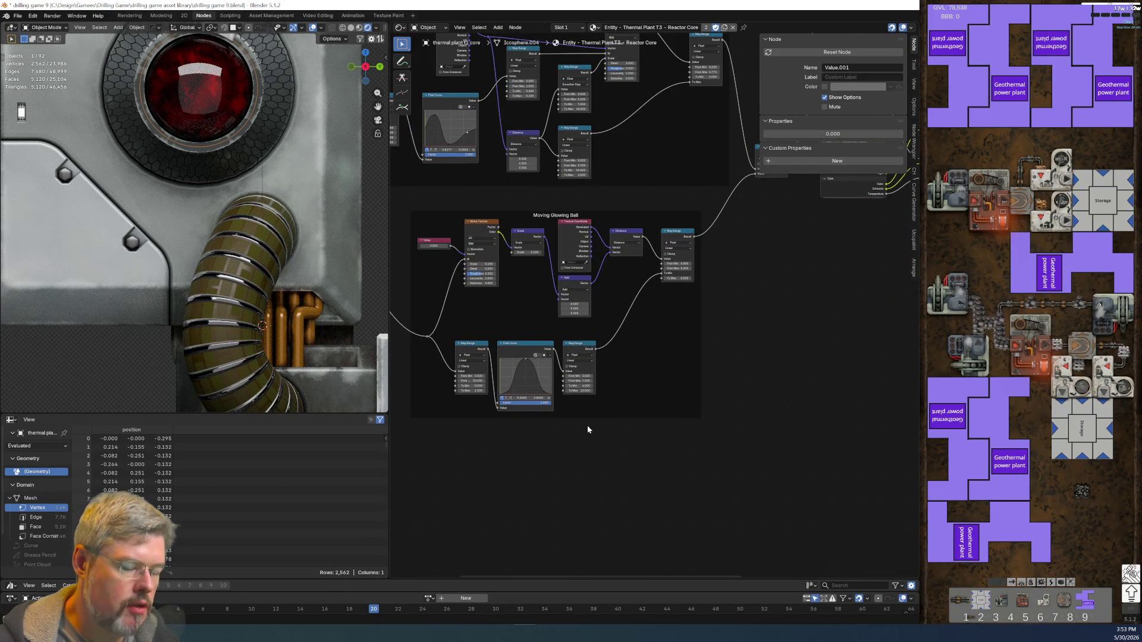
{"action": "left_click", "coordinate": [17, 16]}
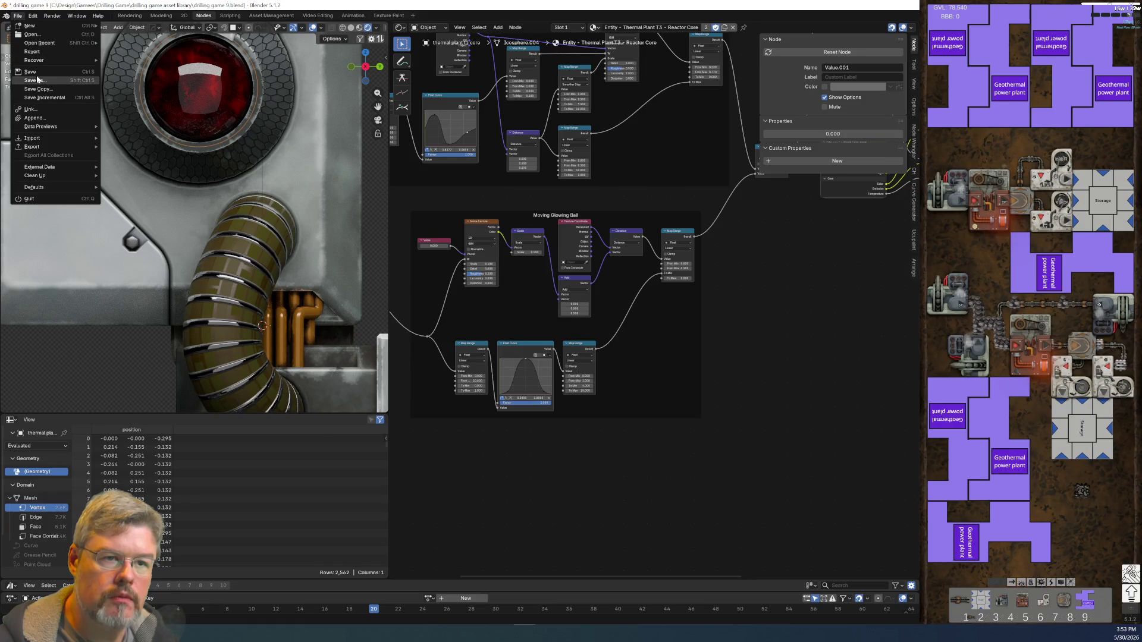
{"action": "left_click", "coordinate": [37, 80]}
{"action": "left_click", "coordinate": [678, 540]}
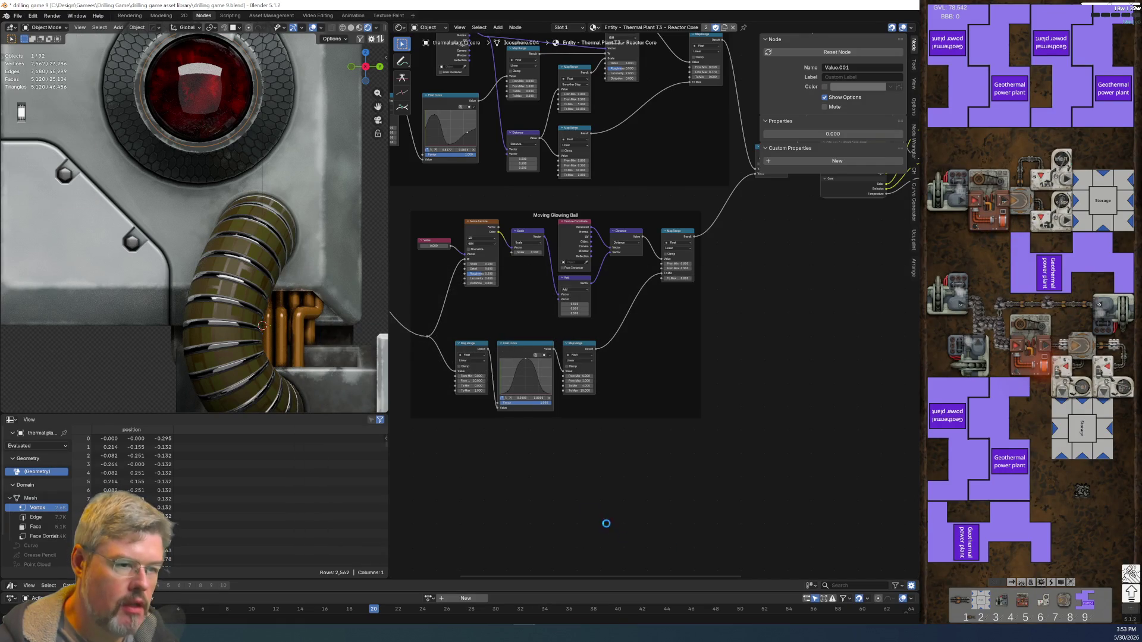
{"action": "scroll", "coordinate": [576, 431], "scroll_direction": "down", "scroll_amount": 2}
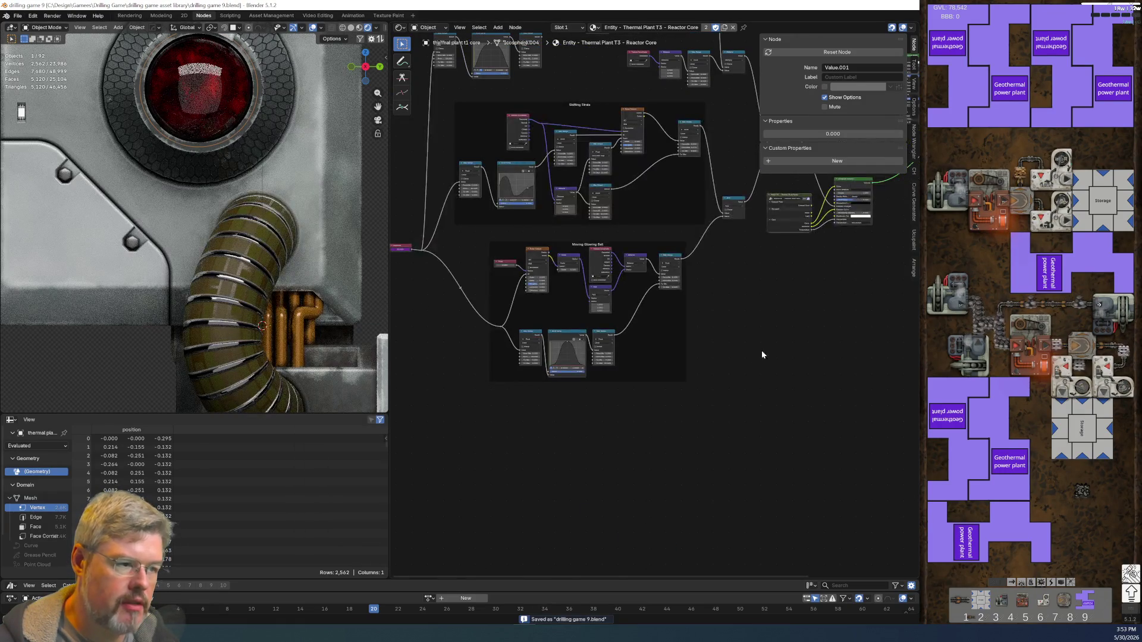
- Inspect the Shifting Strata Map Range and Float Curve and the Moving Glowing Ball frame
{"action": "key", "text": "KP_Decimal"}
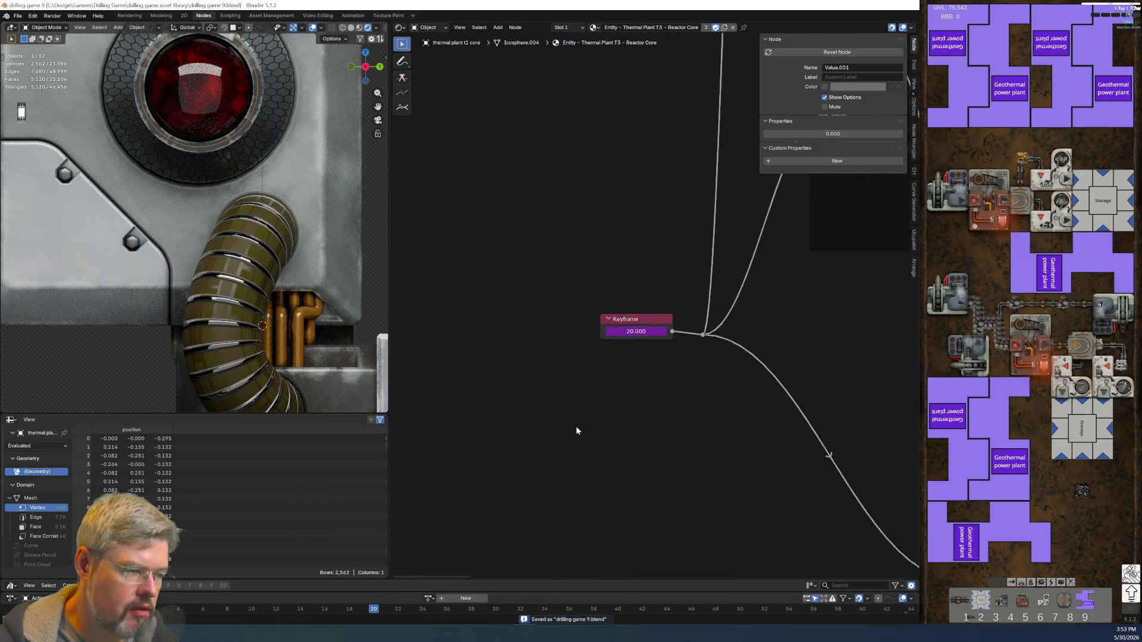
{"action": "scroll", "coordinate": [634, 334], "scroll_direction": "down", "scroll_amount": 5}
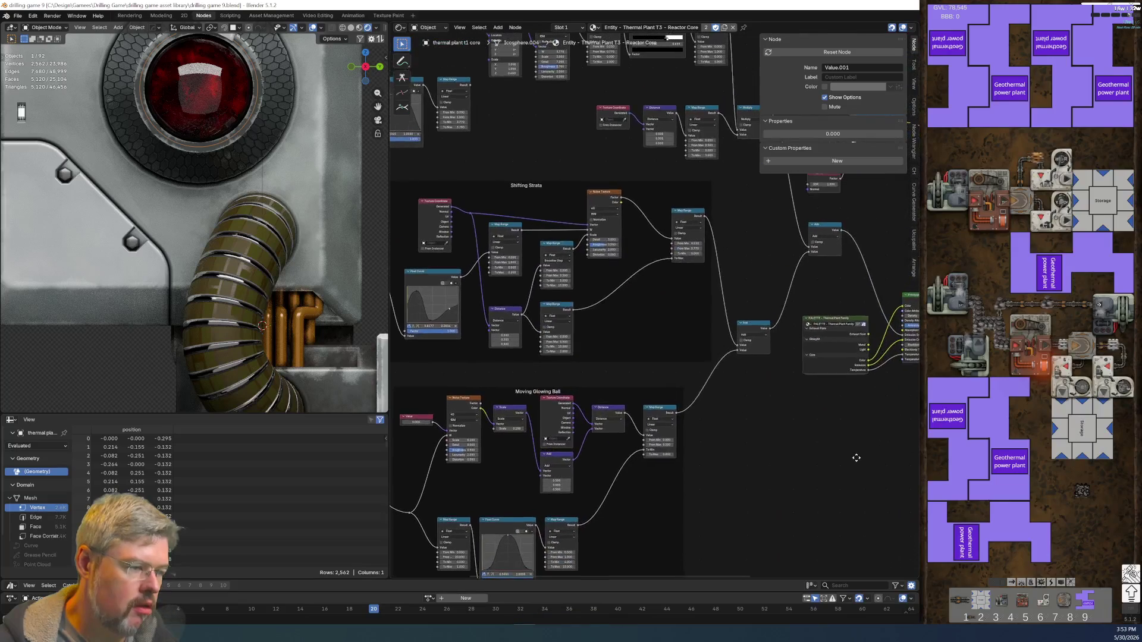
{"action": "scroll", "coordinate": [462, 370], "scroll_direction": "up", "scroll_amount": 3}
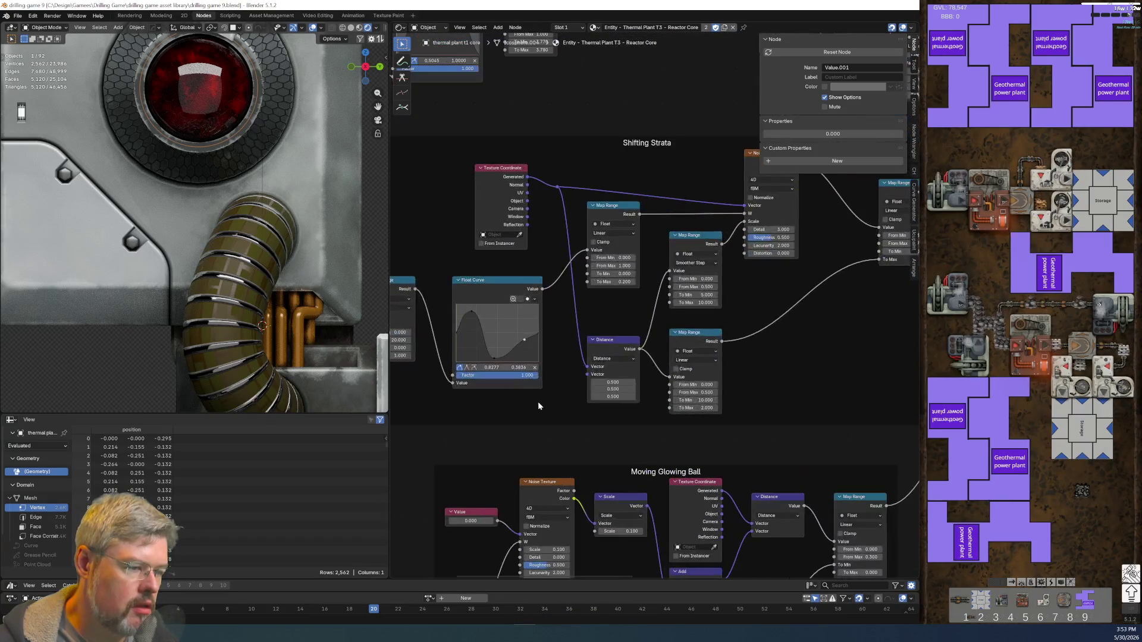
{"action": "scroll", "coordinate": [530, 407], "scroll_direction": "up", "scroll_amount": 1}
{"action": "mouse_move", "coordinate": [519, 453]}
{"action": "middle_mouse_down"}
{"action": "mouse_move", "coordinate": [693, 433]}
{"action": "mouse_move", "coordinate": [655, 433]}
{"action": "middle_mouse_up"}
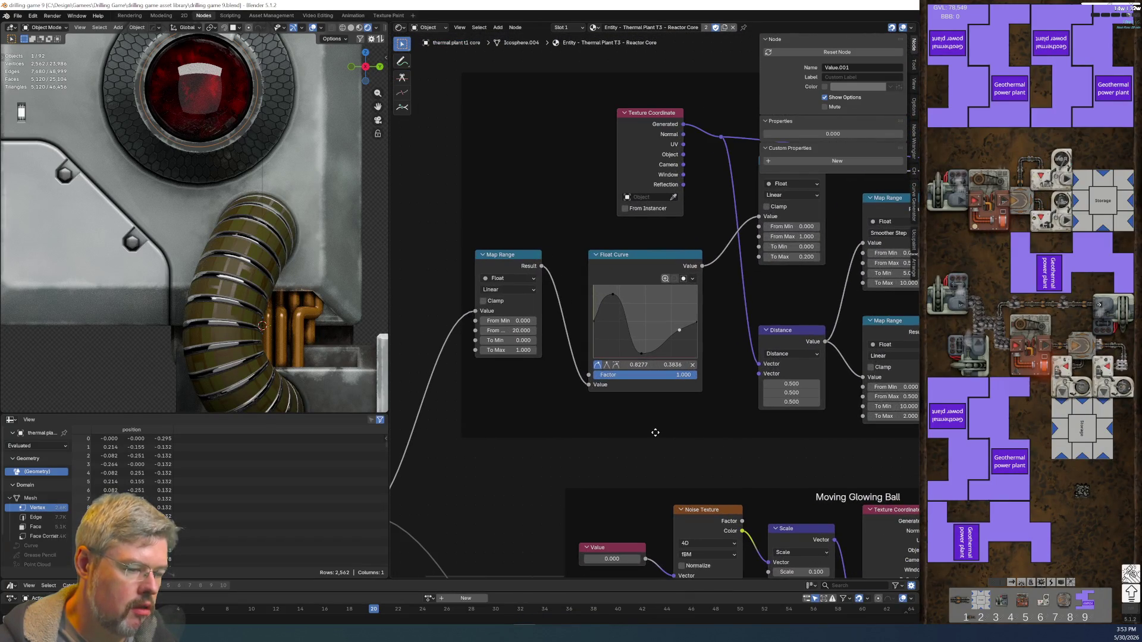
{"action": "scroll", "coordinate": [629, 316], "scroll_direction": "up", "scroll_amount": 2}
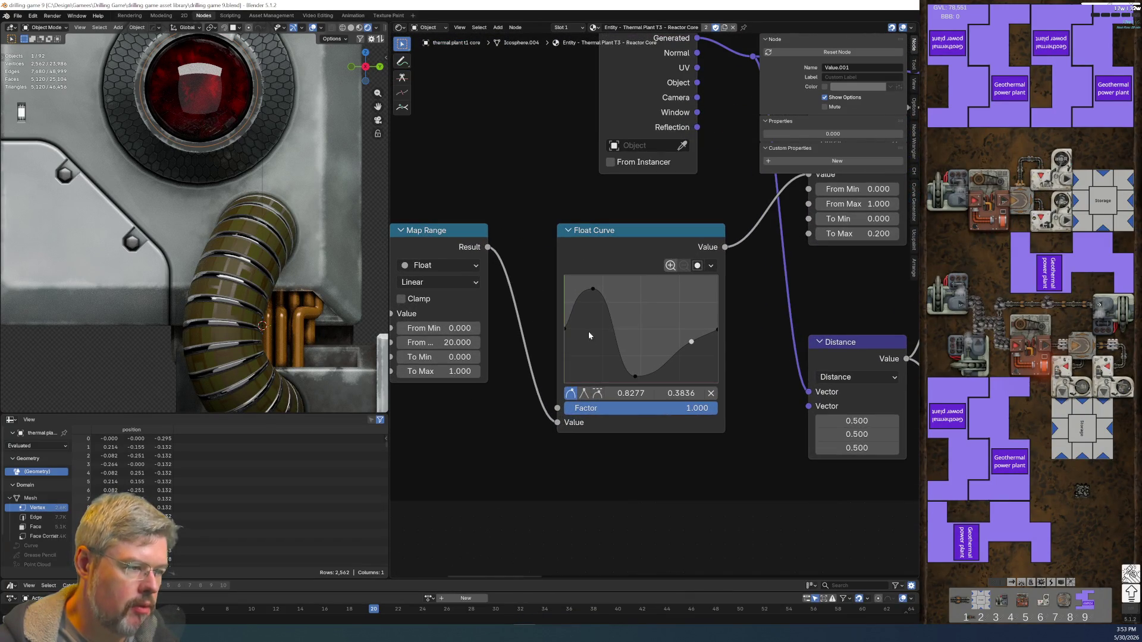
{"action": "scroll", "coordinate": [617, 357], "scroll_direction": "down", "scroll_amount": 4}
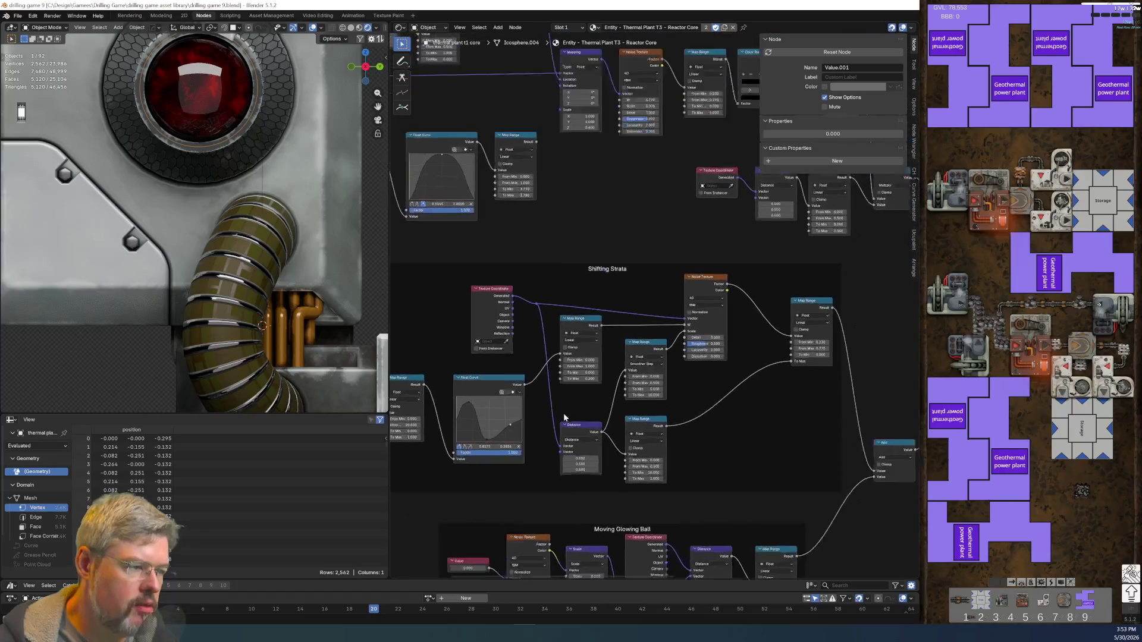
{"action": "middle_click_drag", "start_coordinate": [544, 436], "coordinate": [625, 137]}
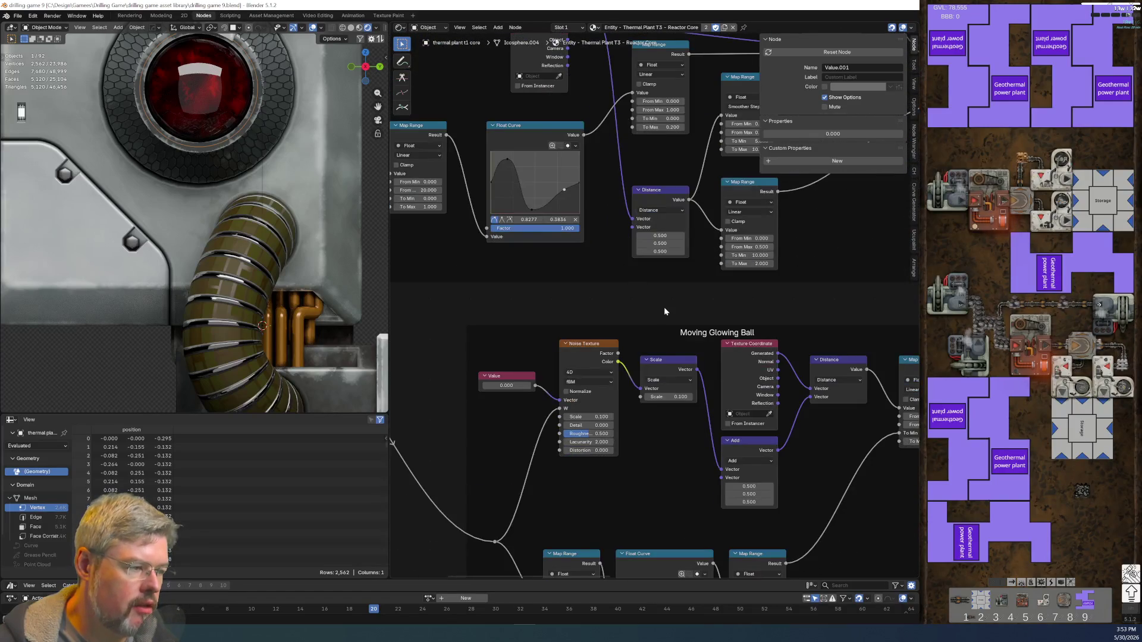
{"action": "scroll", "coordinate": [652, 309], "scroll_direction": "down", "scroll_amount": 3}
{"action": "scroll", "coordinate": [652, 308], "scroll_direction": "up", "scroll_amount": 3}
{"action": "scroll", "coordinate": [652, 308], "scroll_direction": "down", "scroll_amount": 3}
{"action": "middle_click_drag", "start_coordinate": [651, 309], "coordinate": [568, 483]}
{"action": "scroll", "coordinate": [565, 322], "scroll_direction": "up", "scroll_amount": 3}
{"action": "scroll", "coordinate": [526, 317], "scroll_direction": "down", "scroll_amount": 2}
{"action": "middle_click_drag", "start_coordinate": [543, 317], "coordinate": [684, 356]}
- Delete the Float Curve and Map Range nodes, then recenter Shifting Strata and the porthole
{"action": "left_click_drag", "start_coordinate": [735, 326], "coordinate": [517, 235]}
{"action": "key", "text": "Delete"}
{"action": "mouse_move", "coordinate": [518, 236]}
{"action": "middle_mouse_down"}
{"action": "mouse_move", "coordinate": [531, 371]}
{"action": "mouse_move", "coordinate": [466, 390]}
{"action": "mouse_move", "coordinate": [683, 395]}
{"action": "mouse_move", "coordinate": [520, 173]}
{"action": "middle_mouse_up"}
{"action": "scroll", "coordinate": [645, 426], "scroll_direction": "down", "scroll_amount": 2}
{"action": "mouse_move", "coordinate": [645, 426]}
{"action": "middle_mouse_down"}
{"action": "mouse_move", "coordinate": [622, 384]}
{"action": "mouse_move", "coordinate": [648, 428]}
{"action": "mouse_move", "coordinate": [698, 369]}
{"action": "mouse_move", "coordinate": [611, 418]}
{"action": "middle_mouse_up"}
{"action": "scroll", "coordinate": [671, 378], "scroll_direction": "up", "scroll_amount": 4}
{"action": "mouse_move", "coordinate": [576, 266]}
{"action": "middle_mouse_down"}
{"action": "mouse_move", "coordinate": [590, 389]}
{"action": "mouse_move", "coordinate": [624, 408]}
{"action": "middle_mouse_up"}
{"action": "scroll", "coordinate": [616, 405], "scroll_direction": "up", "scroll_amount": 2}
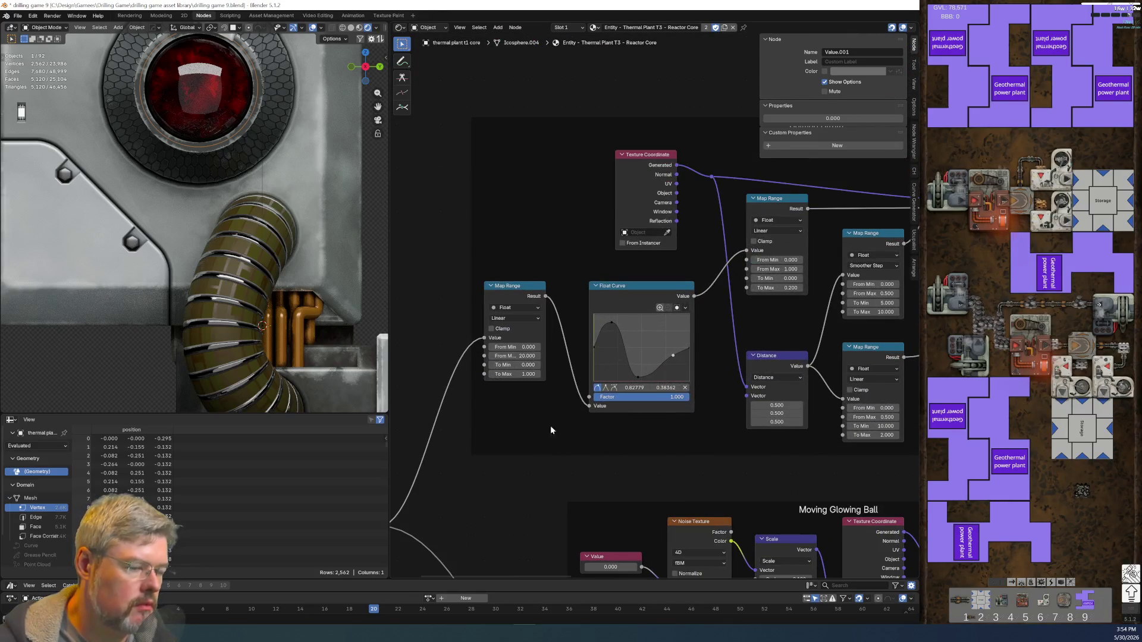
{"action": "middle_click_drag", "start_coordinate": [276, 235], "coordinate": [341, 346], "text": "shift"}
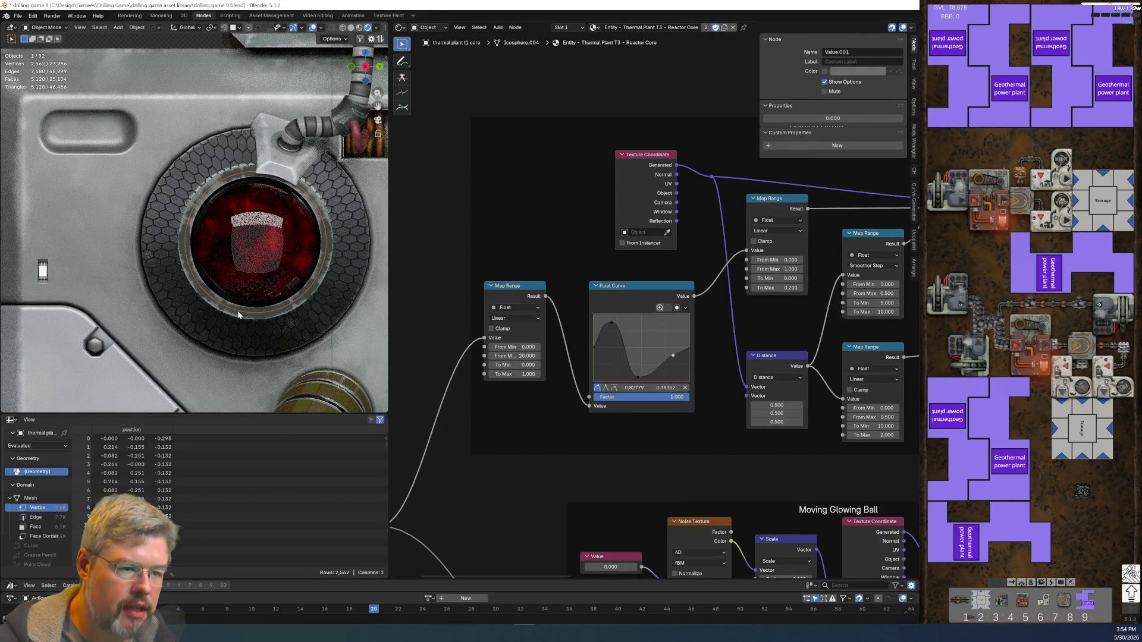
- Save drilling game 9.blend
{"action": "scroll", "coordinate": [238, 315], "scroll_direction": "up", "scroll_amount": 1}
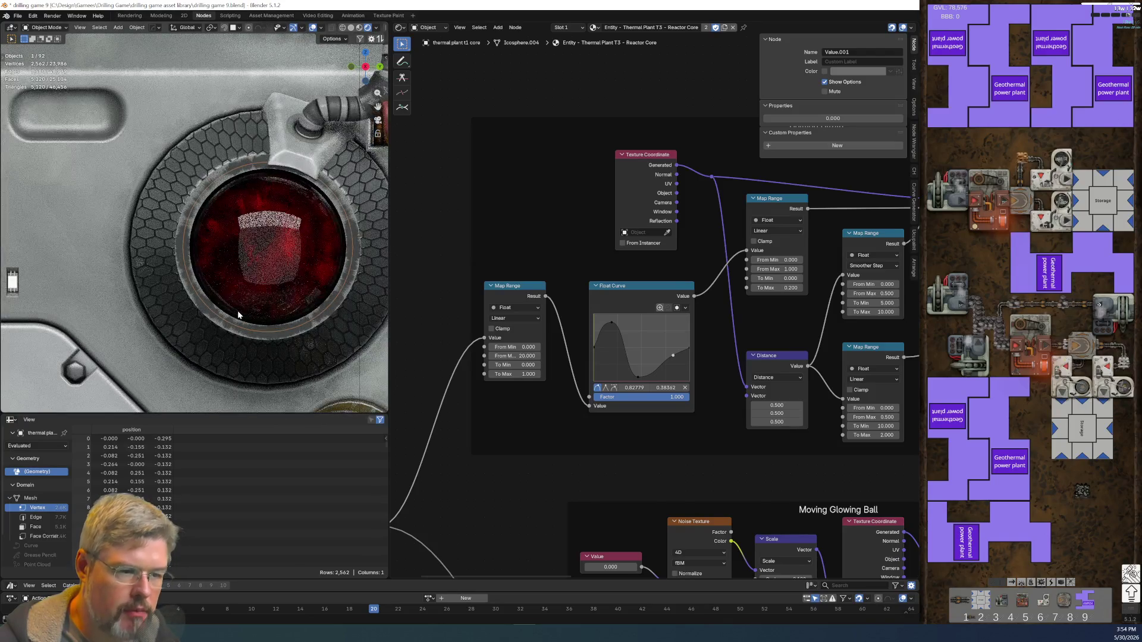
{"action": "left_click", "coordinate": [17, 17]}
{"action": "left_click", "coordinate": [33, 74]}
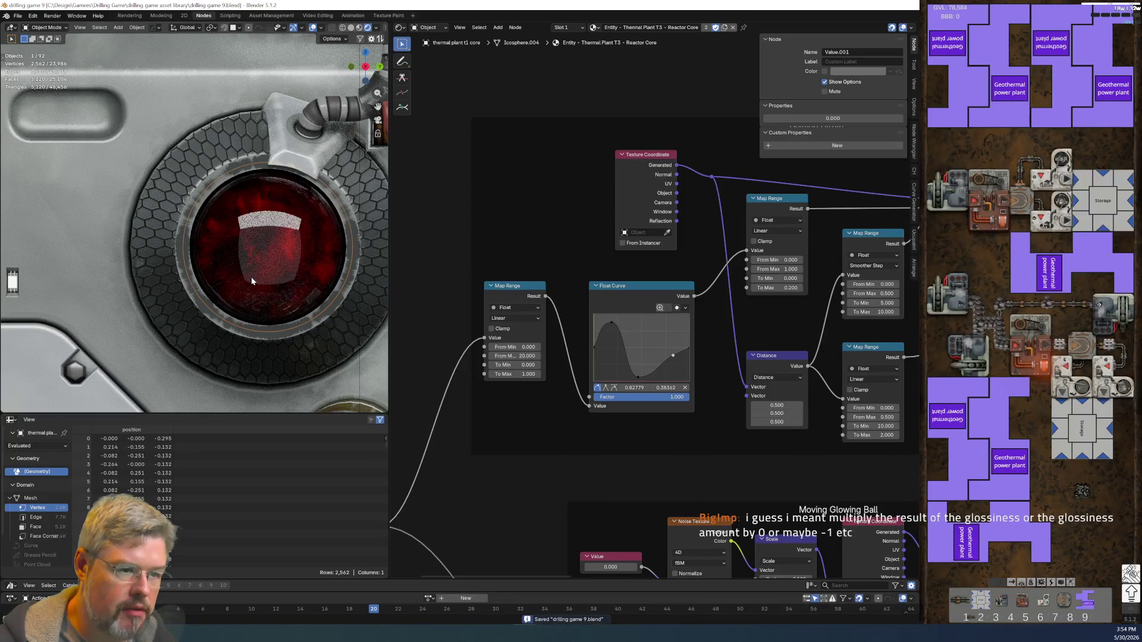
- Pan and zoom the node editor back to the Principled BSDF
{"action": "scroll", "coordinate": [251, 277], "scroll_direction": "down", "scroll_amount": 3}
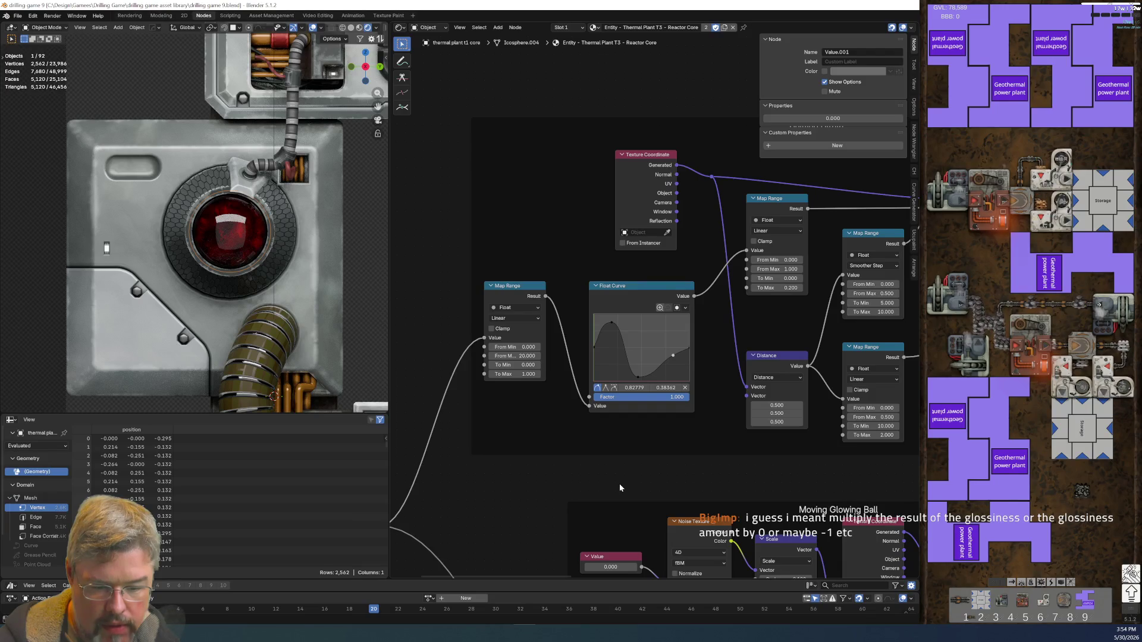
{"action": "scroll", "coordinate": [619, 486], "scroll_direction": "down", "scroll_amount": 2}
{"action": "mouse_move", "coordinate": [619, 486]}
{"action": "middle_mouse_down"}
{"action": "mouse_move", "coordinate": [459, 37]}
{"action": "mouse_move", "coordinate": [625, 4]}
{"action": "middle_mouse_up"}
{"action": "mouse_move", "coordinate": [741, 180]}
{"action": "middle_mouse_down"}
{"action": "mouse_move", "coordinate": [670, 332]}
{"action": "mouse_move", "coordinate": [618, 244]}
{"action": "mouse_move", "coordinate": [655, 254]}
{"action": "mouse_move", "coordinate": [712, 379]}
{"action": "middle_mouse_up"}
{"action": "scroll", "coordinate": [670, 331], "scroll_direction": "up", "scroll_amount": 3}
- Add a Light Path node showing all outputs, placed left of the Principled BSDF
{"action": "key", "text": "shift+a"}
{"action": "left_click", "coordinate": [497, 244]}
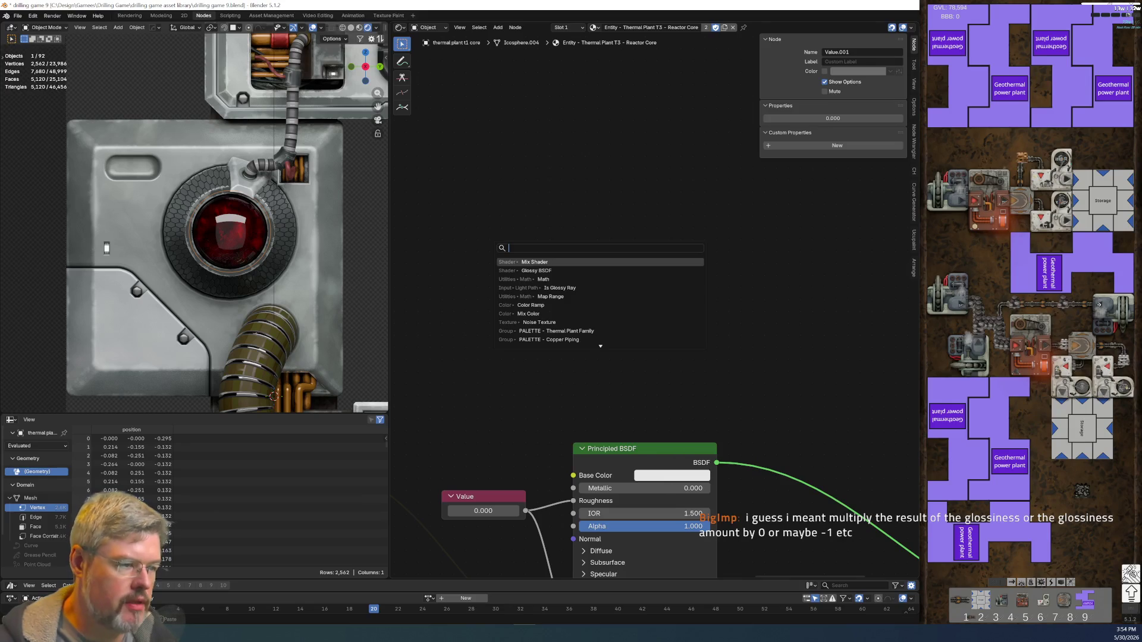
{"action": "key", "text": "Down"}
{"action": "key", "text": "Down"}
{"action": "key", "text": "Down"}
{"action": "key", "text": "Return"}
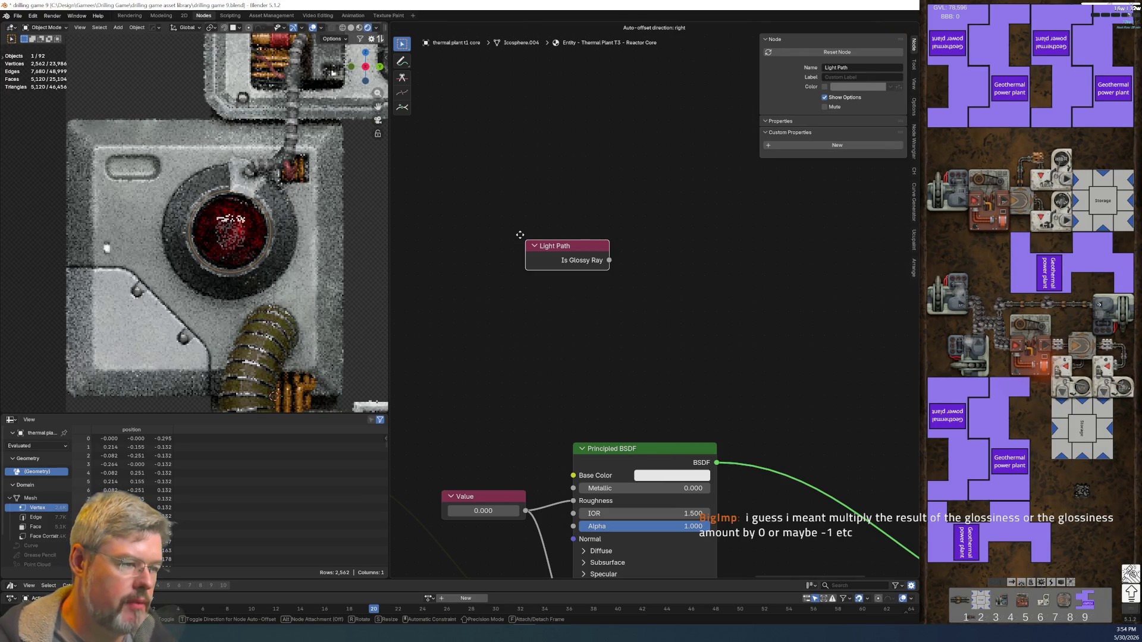
{"action": "key", "text": "ctrl+h"}
{"action": "scroll", "coordinate": [519, 238], "scroll_direction": "down", "scroll_amount": 2}
{"action": "mouse_move", "coordinate": [565, 257]}
{"action": "left_mouse_down"}
{"action": "mouse_move", "coordinate": [624, 245]}
{"action": "mouse_move", "coordinate": [499, 246]}
{"action": "left_mouse_up"}
{"action": "scroll", "coordinate": [580, 319], "scroll_direction": "right", "scroll_amount": 2, "text": "ctrl"}
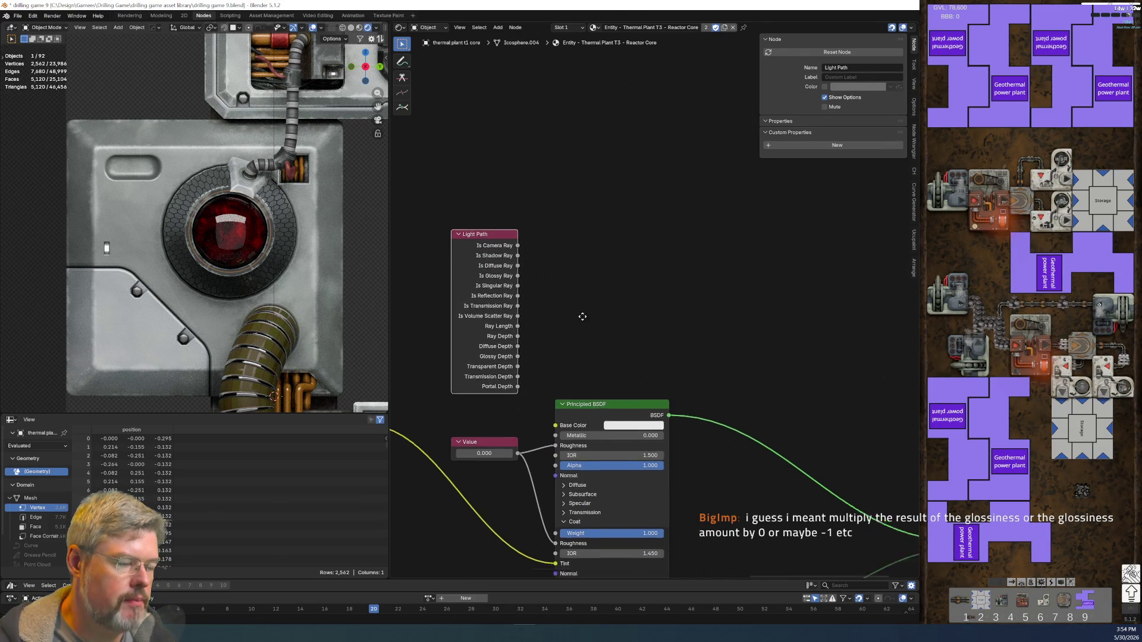
{"action": "scroll", "coordinate": [598, 202], "scroll_direction": "down", "scroll_amount": 4, "text": "shift"}
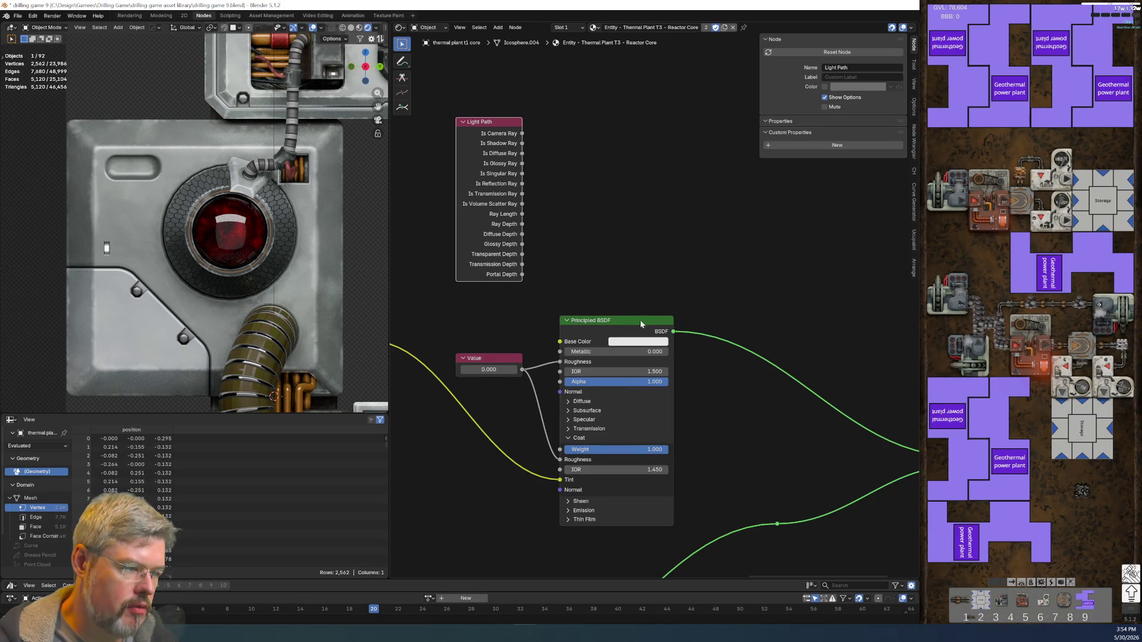
{"action": "scroll", "coordinate": [592, 337], "scroll_direction": "right", "scroll_amount": 2, "text": "ctrl"}
{"action": "scroll", "coordinate": [593, 337], "scroll_direction": "up", "scroll_amount": 5, "text": "shift"}
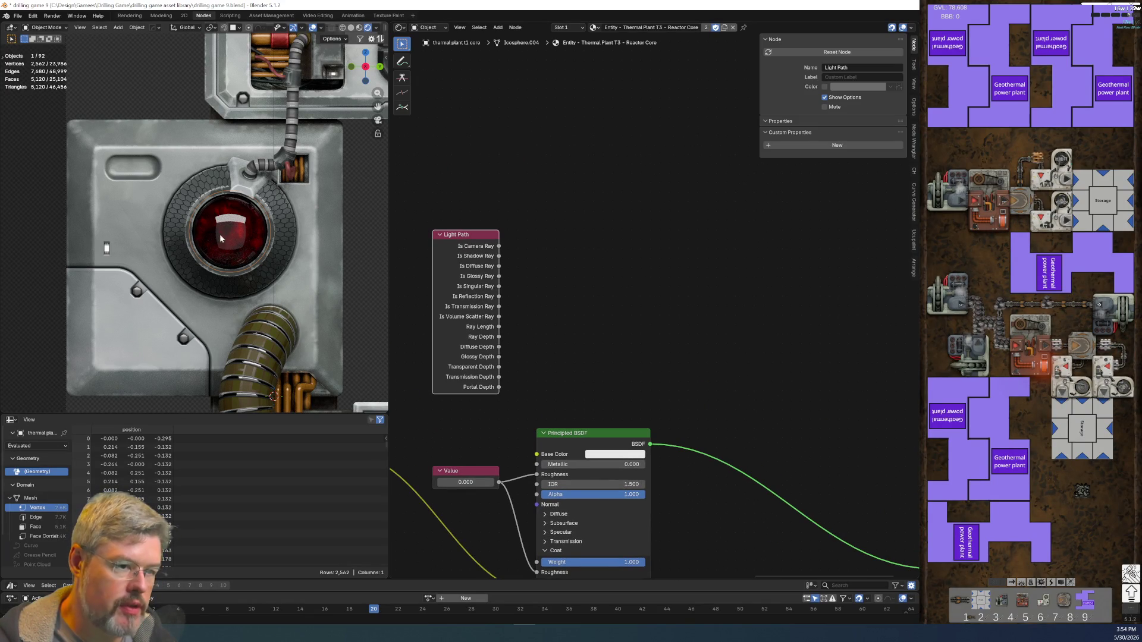
{"action": "scroll", "coordinate": [667, 201], "scroll_direction": "down", "scroll_amount": 7, "text": "shift"}
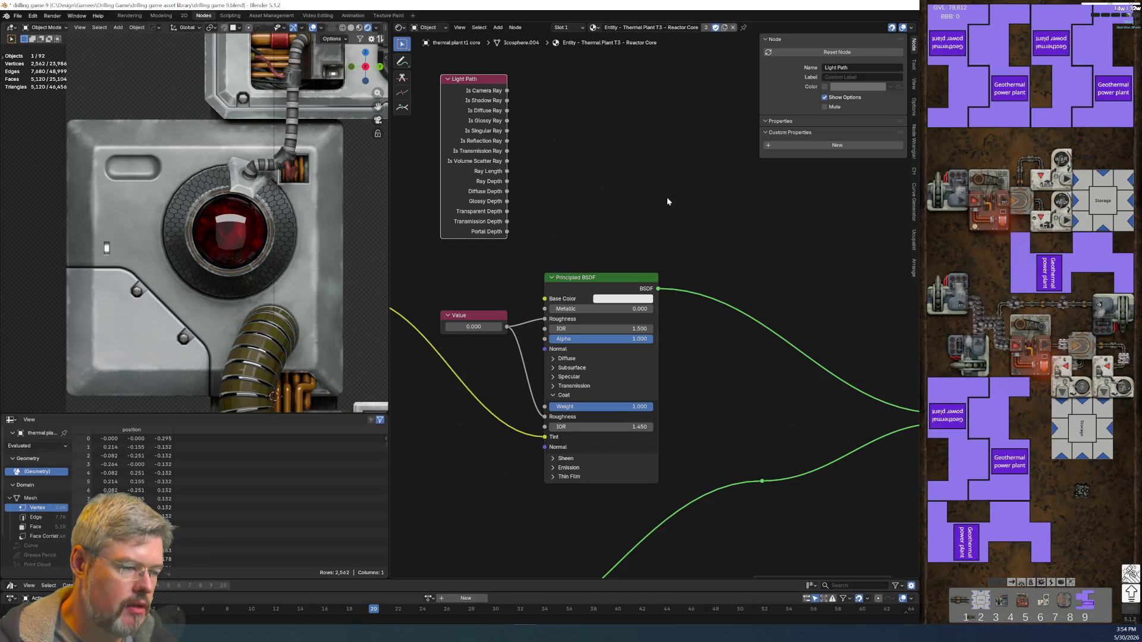
- Nudge the Fresnel node slightly higher
{"action": "mouse_move", "coordinate": [657, 201]}
{"action": "middle_mouse_down"}
{"action": "mouse_move", "coordinate": [688, 281]}
{"action": "mouse_move", "coordinate": [676, 318]}
{"action": "mouse_move", "coordinate": [609, 365]}
{"action": "middle_mouse_up"}
{"action": "scroll", "coordinate": [612, 325], "scroll_direction": "down", "scroll_amount": 3}
{"action": "scroll", "coordinate": [625, 319], "scroll_direction": "down", "scroll_amount": 2}
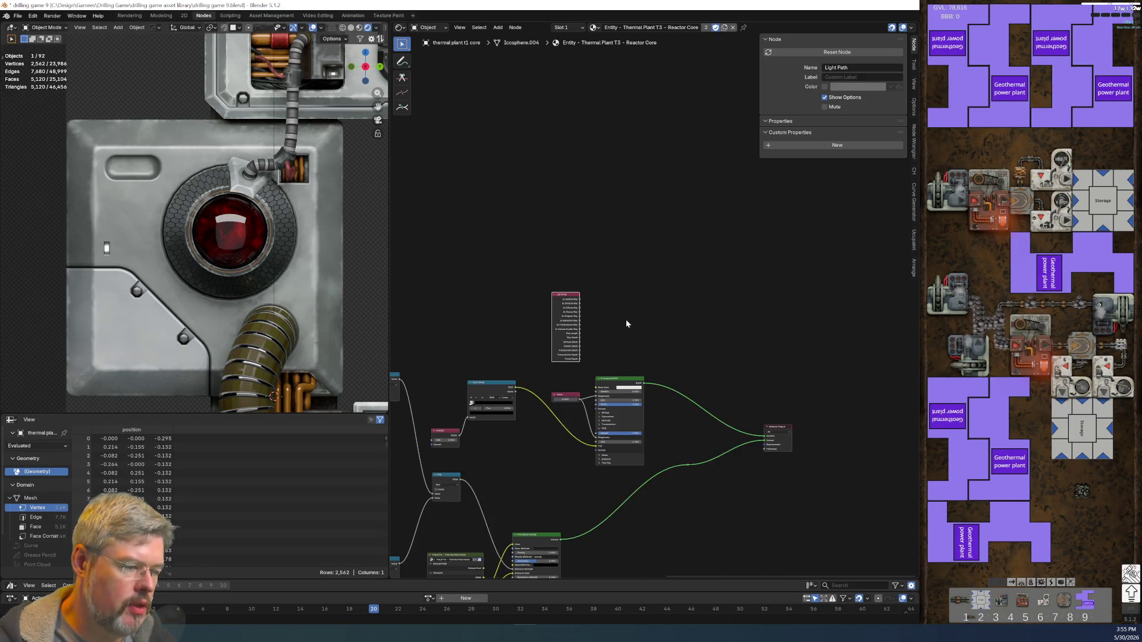
{"action": "middle_click_drag", "start_coordinate": [625, 319], "coordinate": [694, 302]}
{"action": "scroll", "coordinate": [648, 339], "scroll_direction": "up", "scroll_amount": 3}
{"action": "left_click_drag", "start_coordinate": [498, 385], "coordinate": [512, 443]}
{"action": "scroll", "coordinate": [512, 443], "scroll_direction": "up", "scroll_amount": 2}
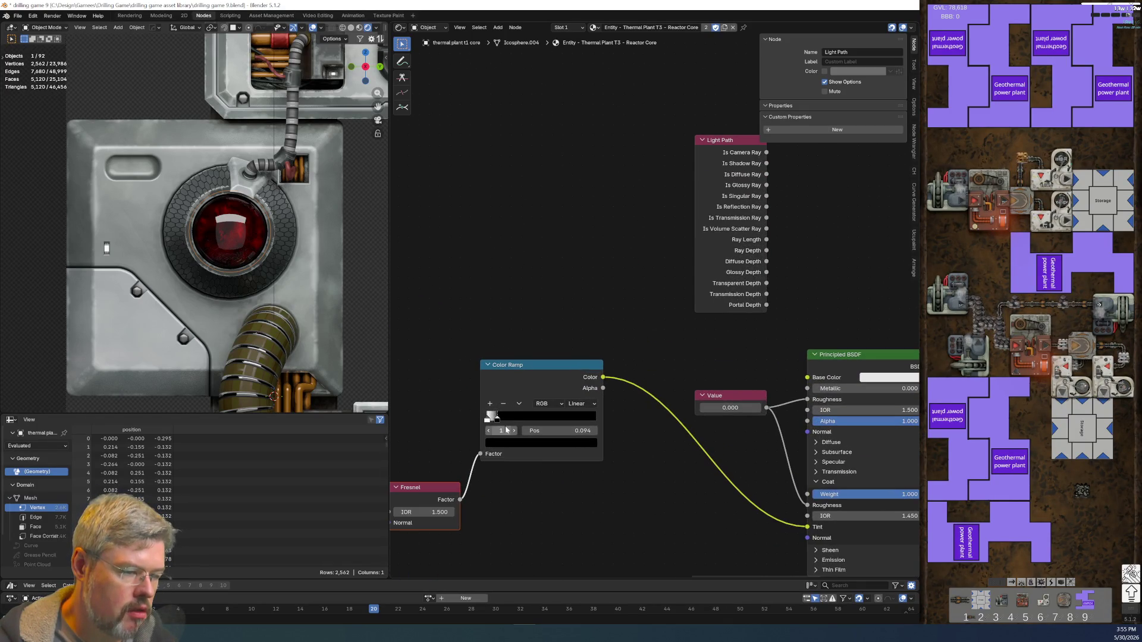
{"action": "key", "text": "g"}
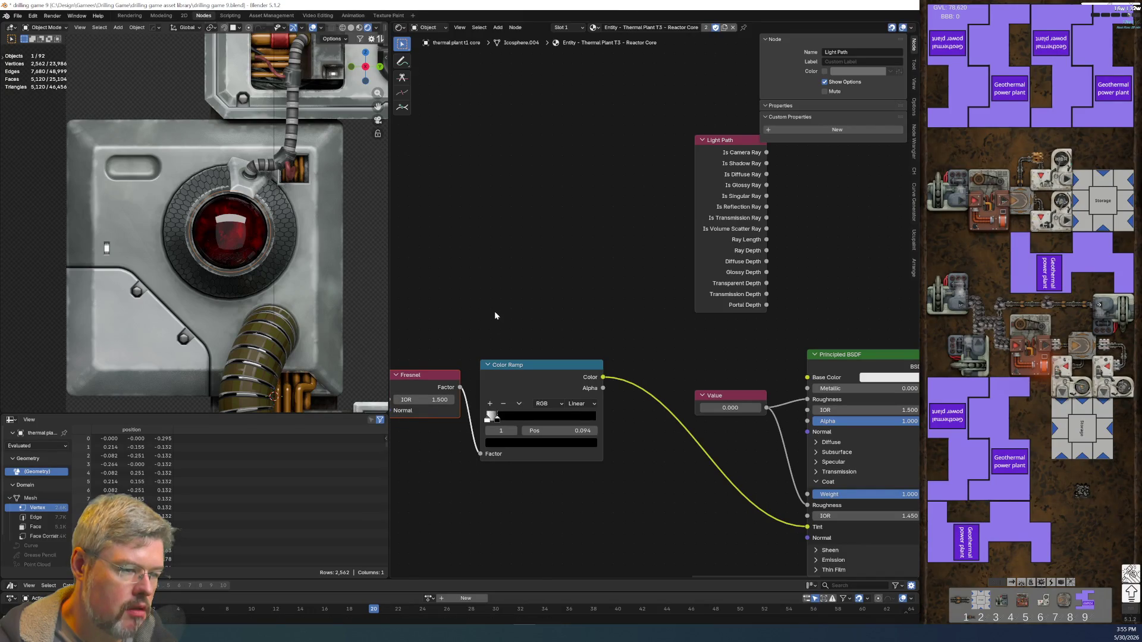
{"action": "left_click", "coordinate": [494, 305]}
- Move the Fresnel and Color Ramp nodes down and right beside the Principled BSDF
{"action": "left_click_drag", "start_coordinate": [429, 315], "coordinate": [533, 424]}
{"action": "key", "text": "g"}
{"action": "left_click", "coordinate": [702, 550]}
{"action": "middle_click_drag", "start_coordinate": [702, 550], "coordinate": [672, 389]}
{"action": "scroll", "coordinate": [757, 347], "scroll_direction": "up", "scroll_amount": 2}
{"action": "middle_click_drag", "start_coordinate": [757, 347], "coordinate": [640, 445]}
{"action": "scroll", "coordinate": [639, 446], "scroll_direction": "down", "scroll_amount": 1}
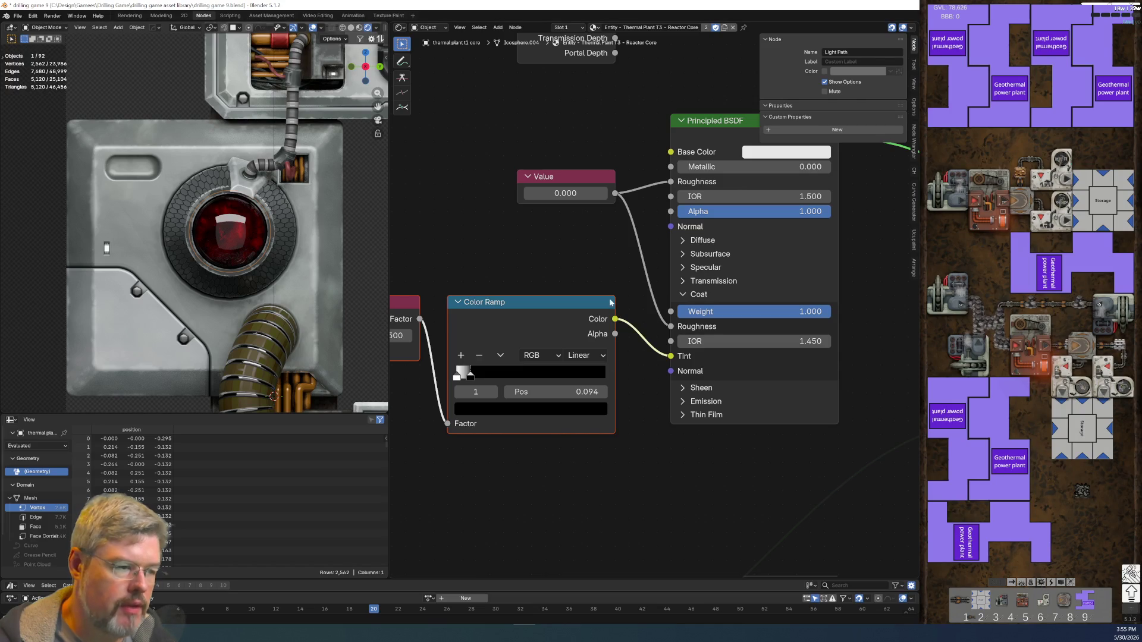
{"action": "scroll", "coordinate": [610, 302], "scroll_direction": "down", "scroll_amount": 2}
{"action": "mouse_move", "coordinate": [610, 302]}
{"action": "middle_mouse_down"}
{"action": "mouse_move", "coordinate": [618, 475]}
{"action": "mouse_move", "coordinate": [641, 331]}
{"action": "mouse_move", "coordinate": [607, 369]}
{"action": "mouse_move", "coordinate": [614, 386]}
{"action": "middle_mouse_up"}
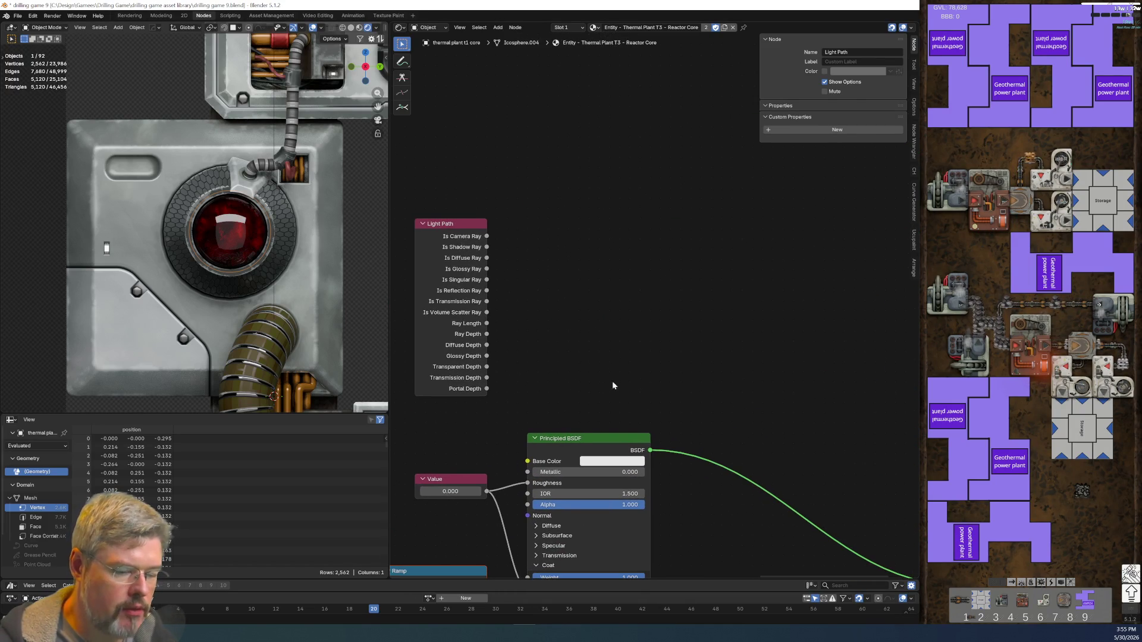
- Duplicate the Principled BSDF above the original and link Color Ramp's color into its Tint
{"action": "left_click", "coordinate": [598, 438]}
{"action": "scroll", "coordinate": [594, 438], "scroll_direction": "down", "scroll_amount": 2}
{"action": "key", "text": "shift+d"}
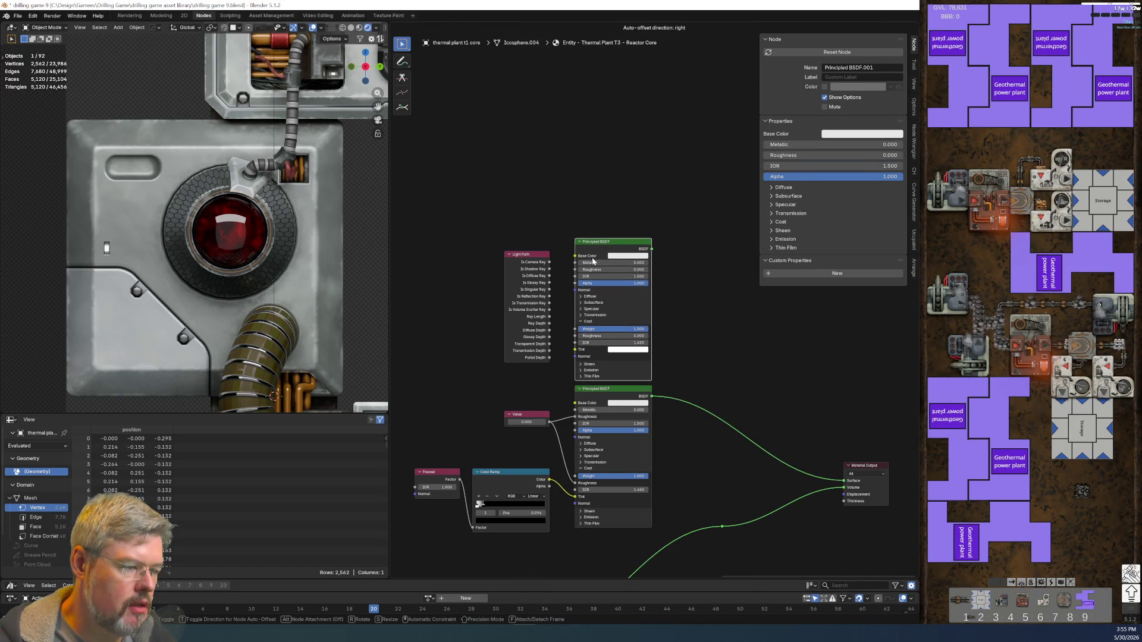
{"action": "left_click", "coordinate": [593, 260]}
{"action": "scroll", "coordinate": [593, 261], "scroll_direction": "up", "scroll_amount": 2}
{"action": "left_click_drag", "start_coordinate": [510, 543], "coordinate": [546, 367]}
{"action": "scroll", "coordinate": [724, 369], "scroll_direction": "down", "scroll_amount": 1}
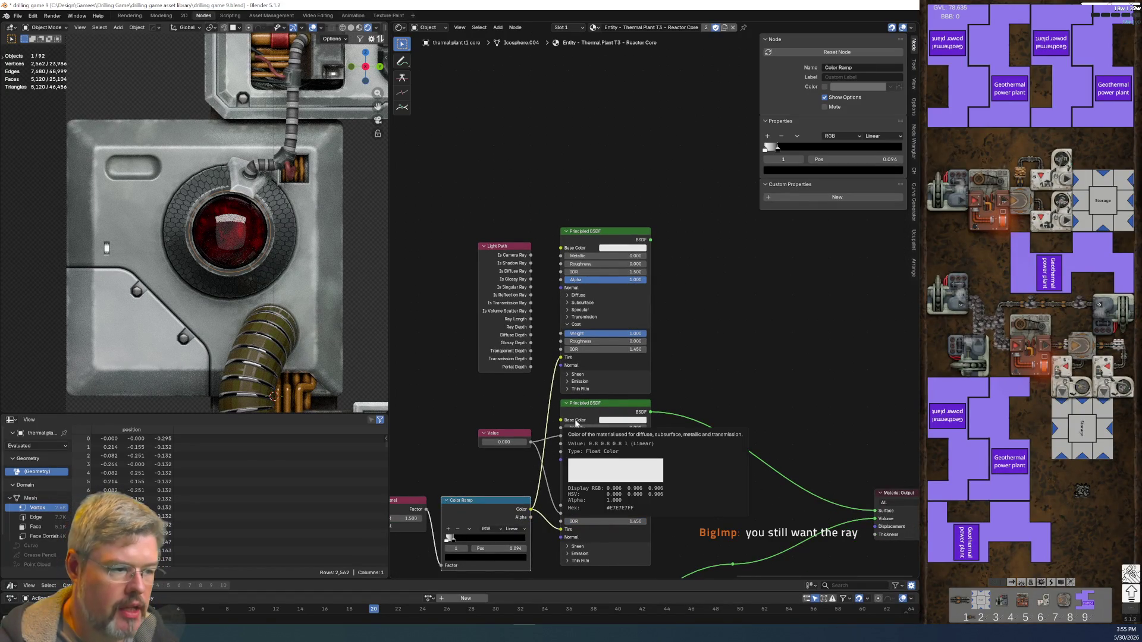
{"action": "scroll", "coordinate": [769, 305], "scroll_direction": "up", "scroll_amount": 1}
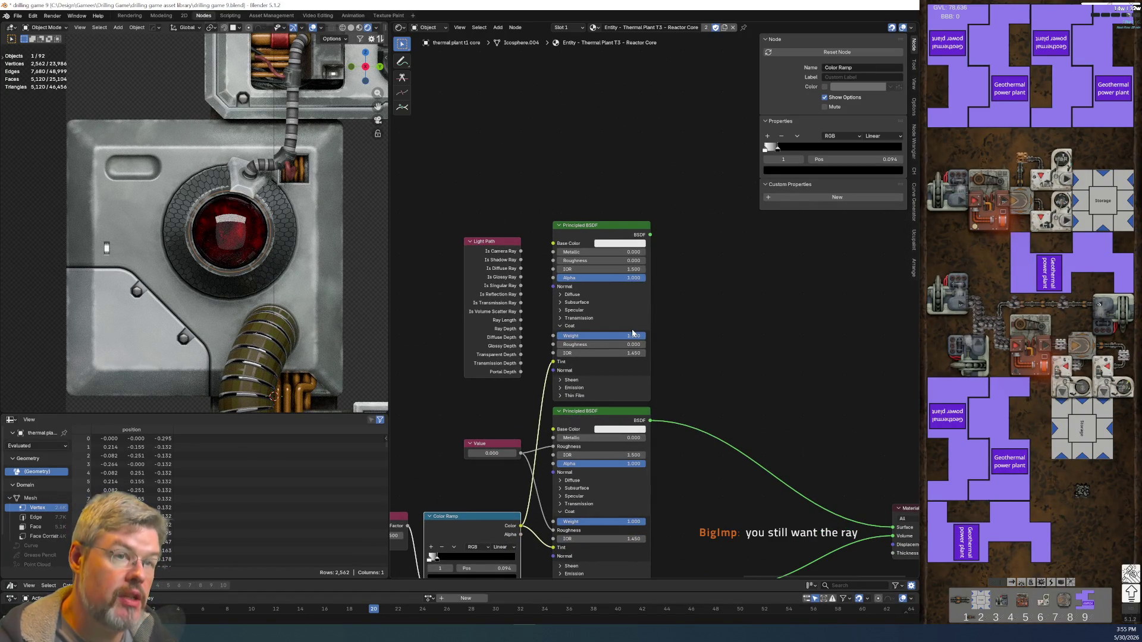
- Mix both BSDFs with a Mix Shader whose Factor is Light Path's Is Glossy Ray
{"action": "left_click", "coordinate": [595, 411]}
{"action": "left_click", "coordinate": [594, 225], "text": "shift"}
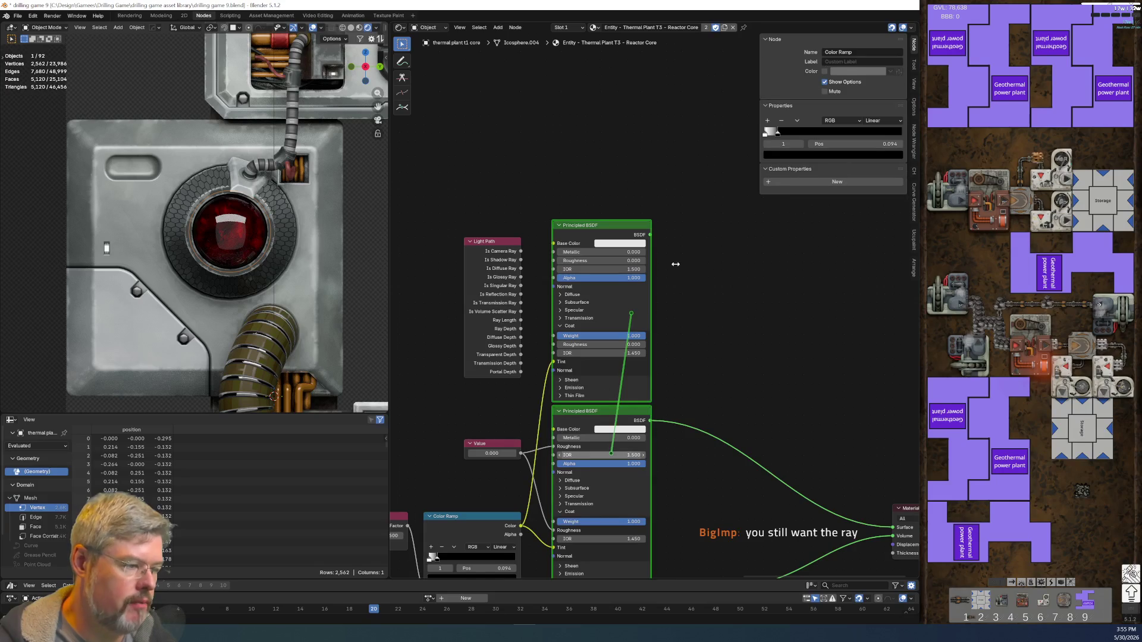
{"action": "key", "text": "ctrl+0"}
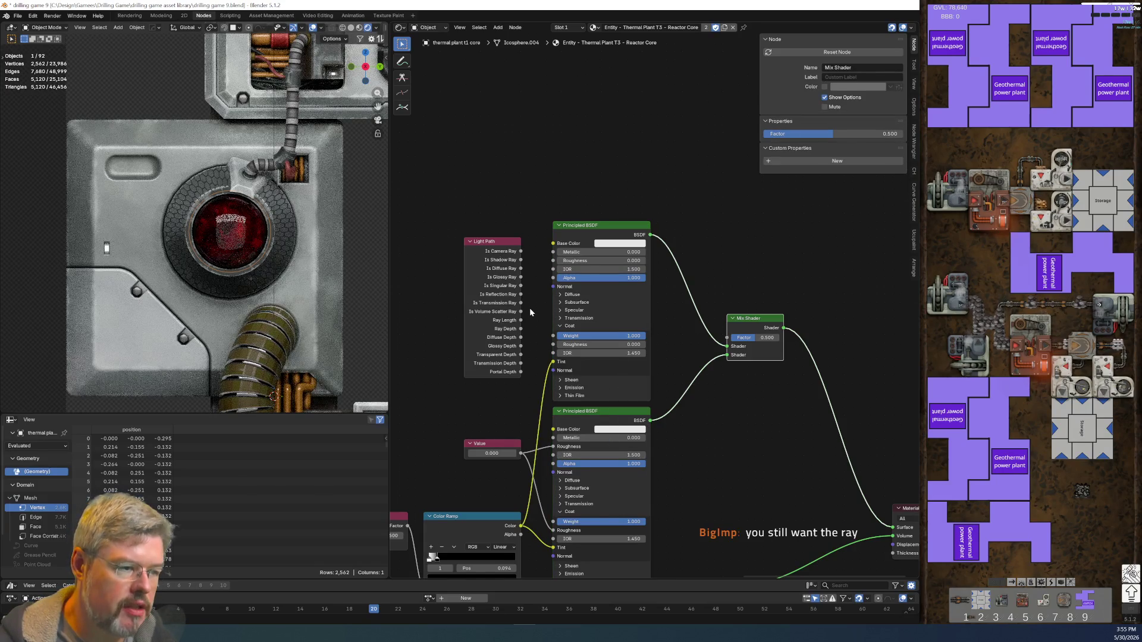
{"action": "left_click_drag", "start_coordinate": [521, 277], "coordinate": [727, 337]}
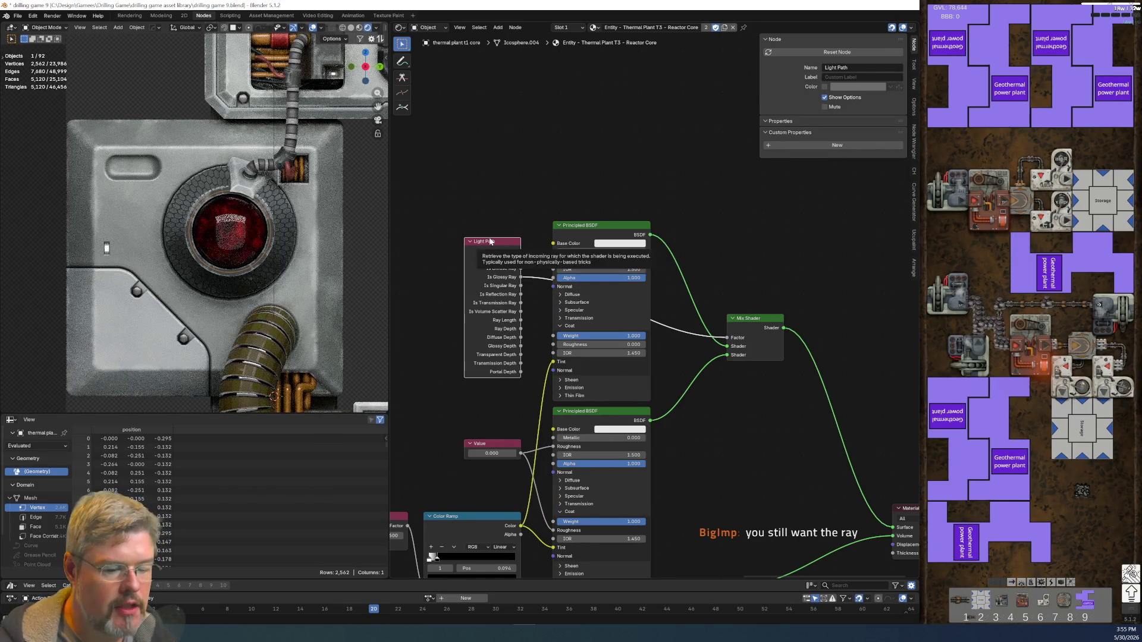
{"action": "mouse_move", "coordinate": [499, 244]}
{"action": "left_mouse_down"}
{"action": "mouse_move", "coordinate": [582, 162]}
{"action": "mouse_move", "coordinate": [628, 82]}
{"action": "left_mouse_up"}
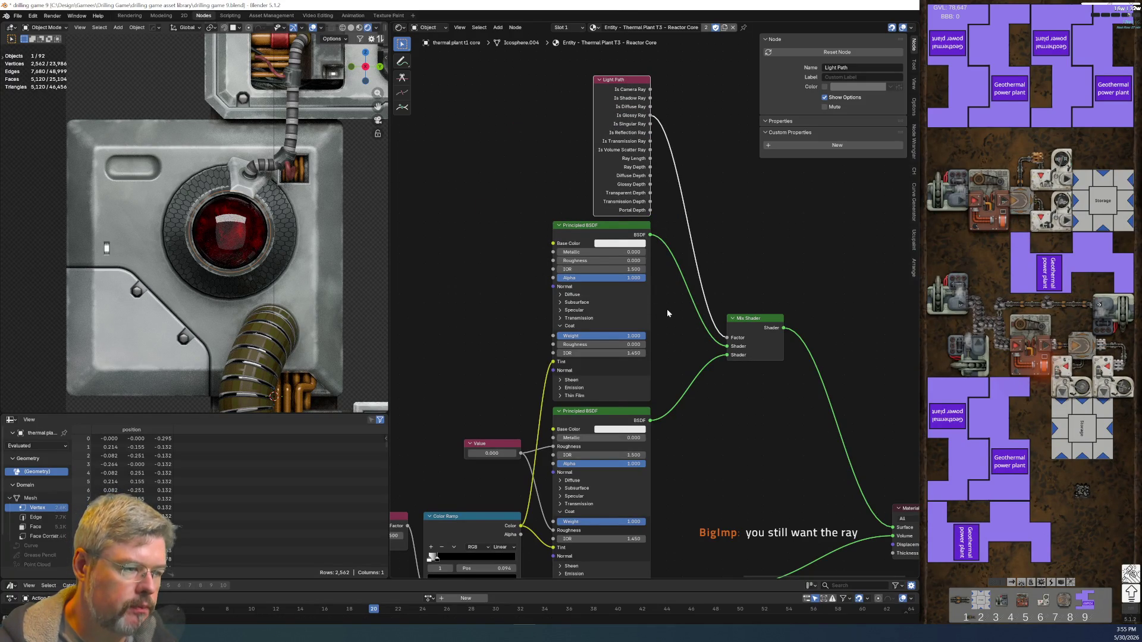
{"action": "scroll", "coordinate": [666, 309], "scroll_direction": "up", "scroll_amount": 2}
{"action": "middle_click_drag", "start_coordinate": [673, 296], "coordinate": [638, 205]}
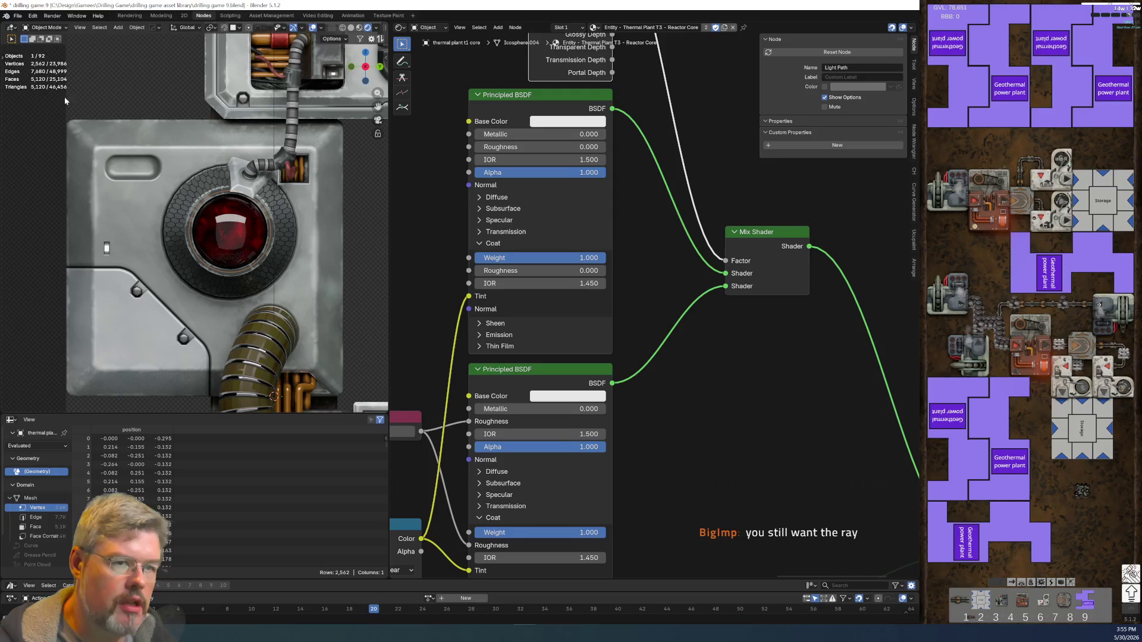
- Save drilling game 9.blend
{"action": "left_click", "coordinate": [19, 16]}
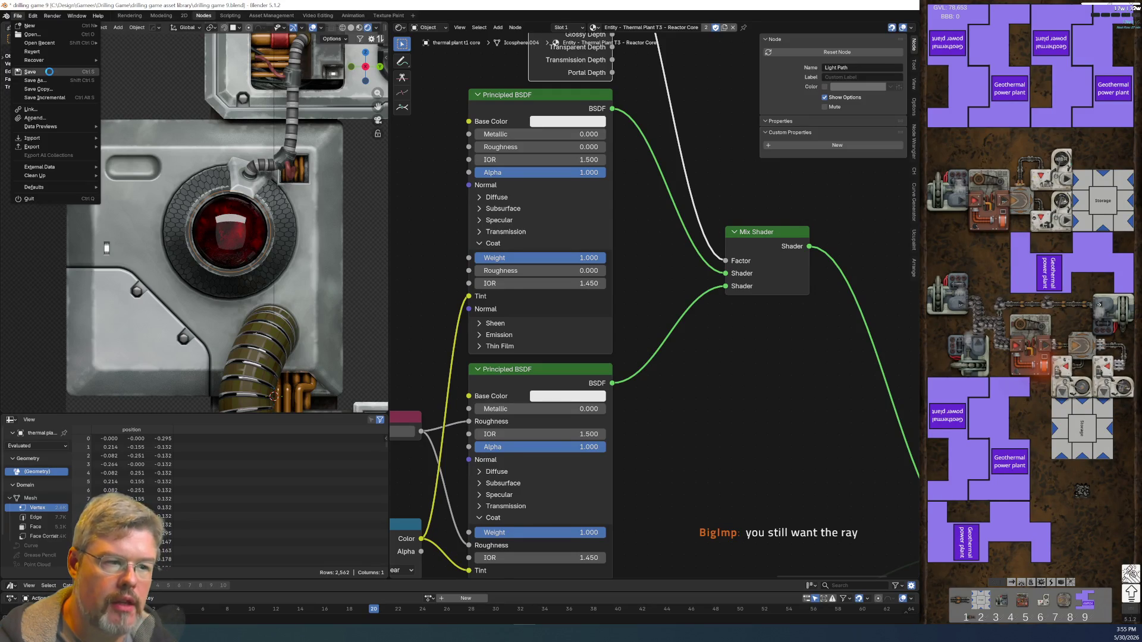
{"action": "left_click", "coordinate": [49, 71]}
{"action": "scroll", "coordinate": [697, 401], "scroll_direction": "down", "scroll_amount": 4}
{"action": "scroll", "coordinate": [624, 363], "scroll_direction": "up", "scroll_amount": 2}
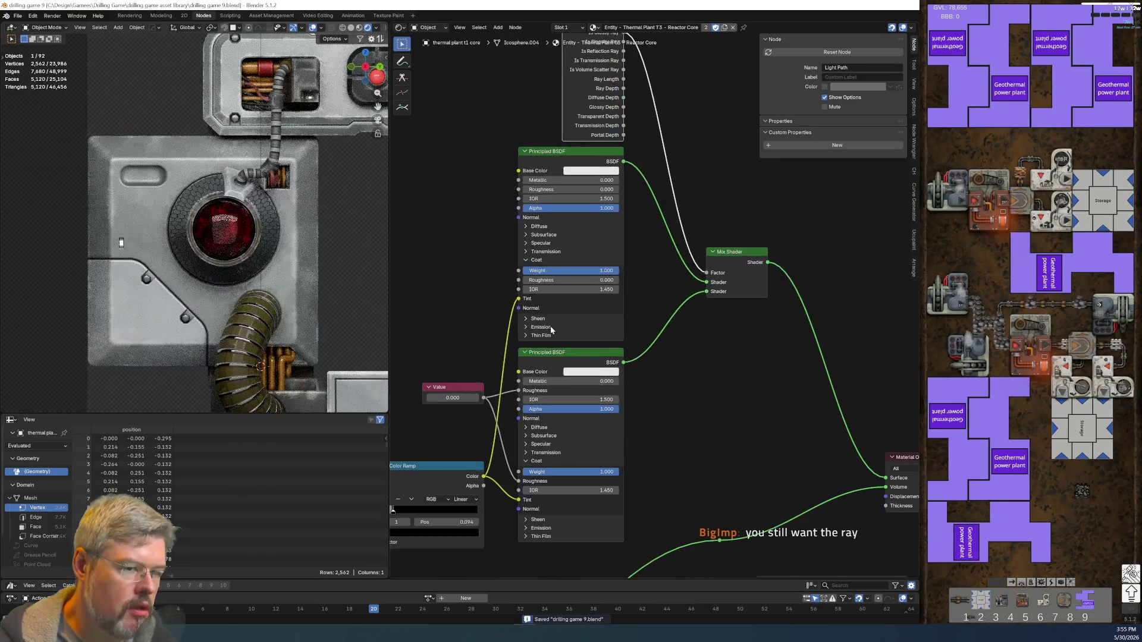
{"action": "scroll", "coordinate": [226, 232], "scroll_direction": "up", "scroll_amount": 3}
{"action": "middle_click_drag", "start_coordinate": [654, 462], "coordinate": [631, 428]}
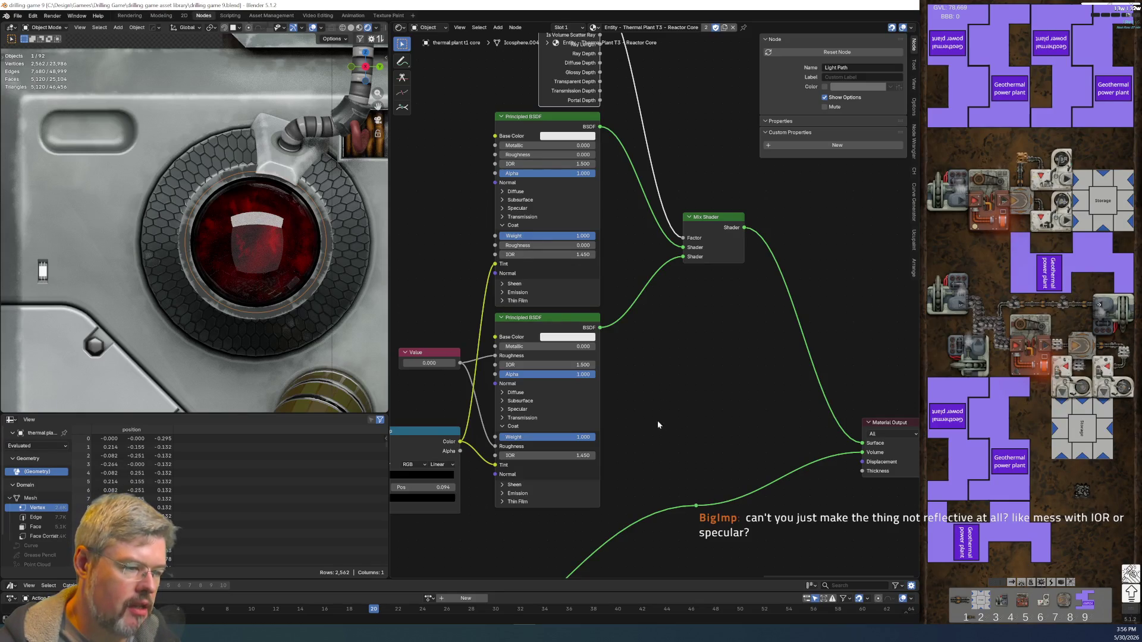
{"action": "scroll", "coordinate": [666, 368], "scroll_direction": "up", "scroll_amount": 2}
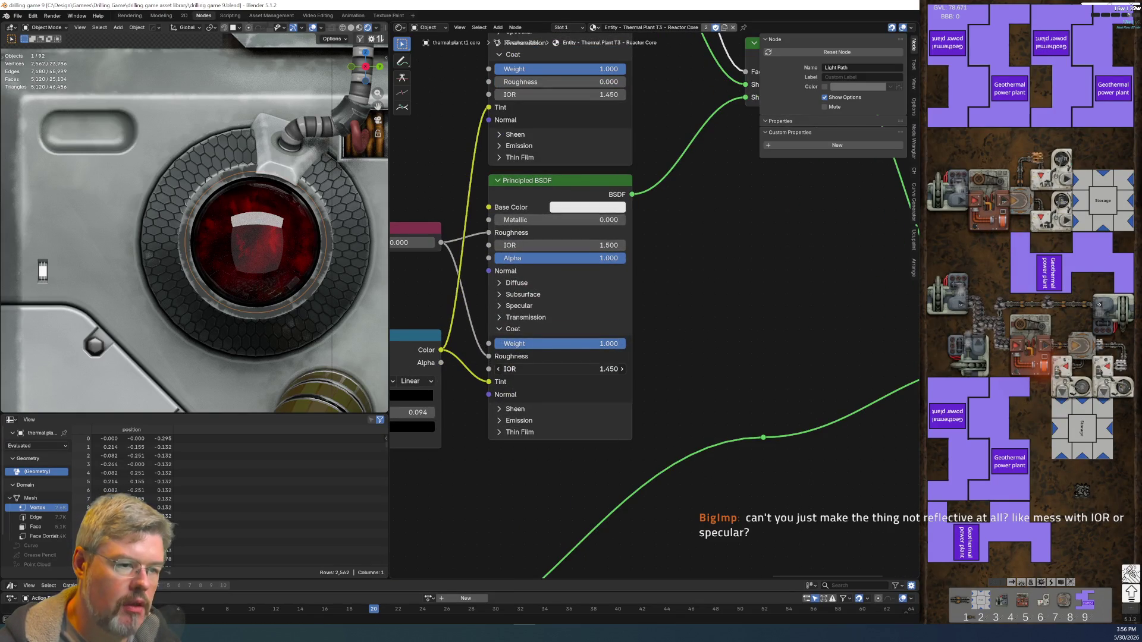
{"action": "left_click_drag", "start_coordinate": [559, 369], "coordinate": [619, 369]}
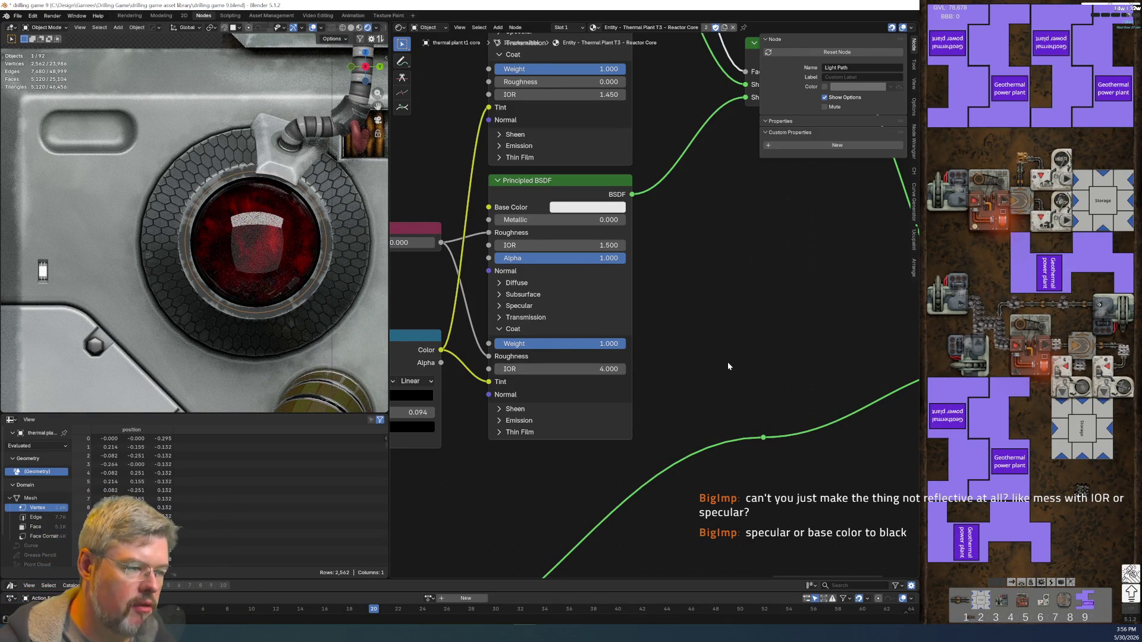
{"action": "key", "text": "ctrl+z"}
{"action": "middle_click_drag", "start_coordinate": [668, 237], "coordinate": [713, 309]}
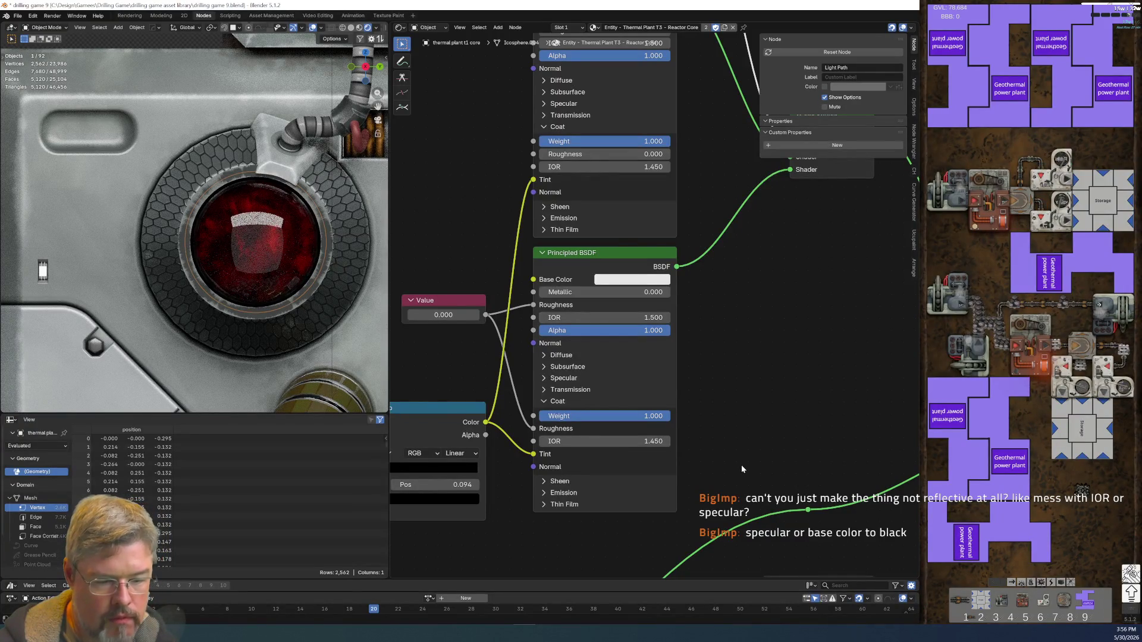
- Expand the lower BSDF's Specular settings and set its Tint to black
{"action": "left_click", "coordinate": [554, 378]}
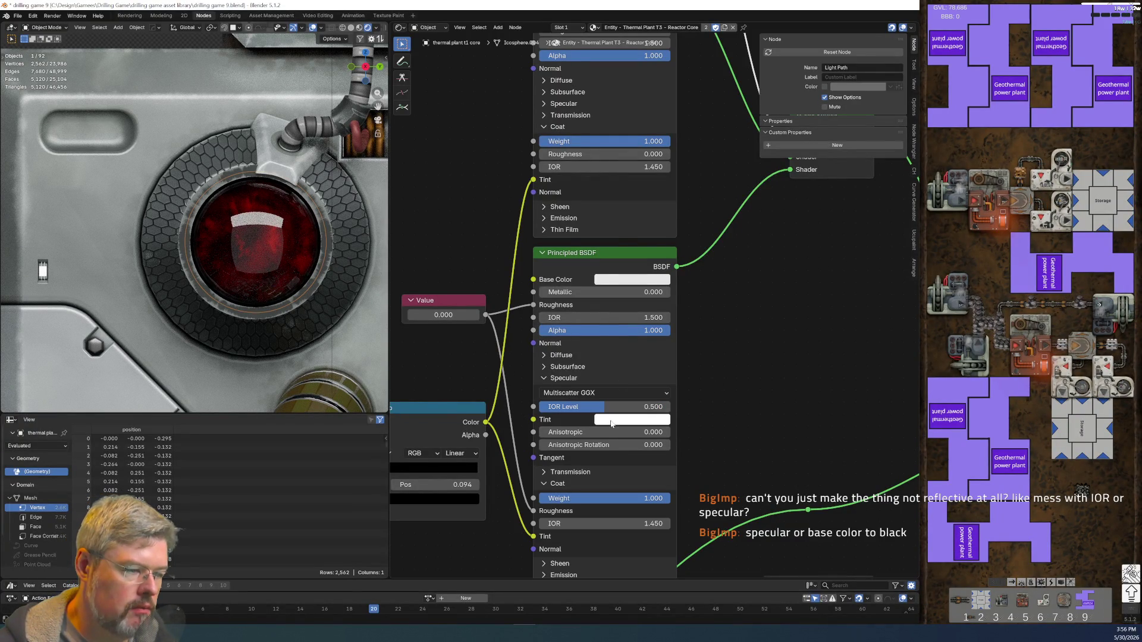
{"action": "left_click", "coordinate": [631, 419]}
{"action": "left_click_drag", "start_coordinate": [702, 300], "coordinate": [703, 310]}
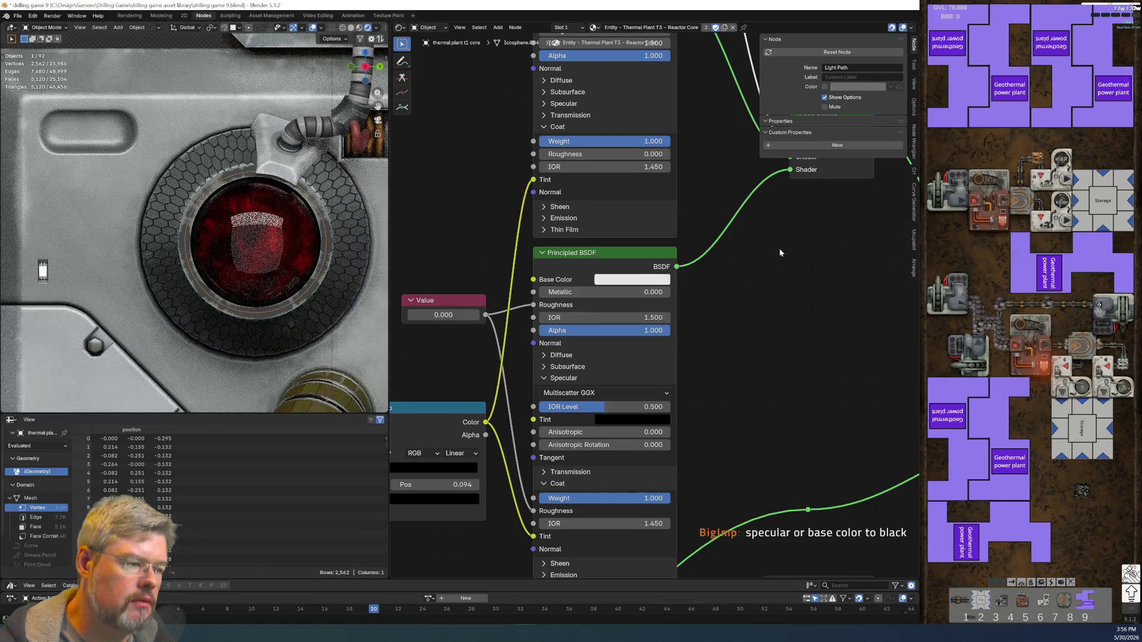
- Link the lower BSDF's output directly to the Material Output Surface
{"action": "middle_click_drag", "start_coordinate": [779, 248], "coordinate": [698, 366]}
{"action": "scroll", "coordinate": [698, 366], "scroll_direction": "down", "scroll_amount": 1}
{"action": "middle_click_drag", "start_coordinate": [686, 488], "coordinate": [608, 304]}
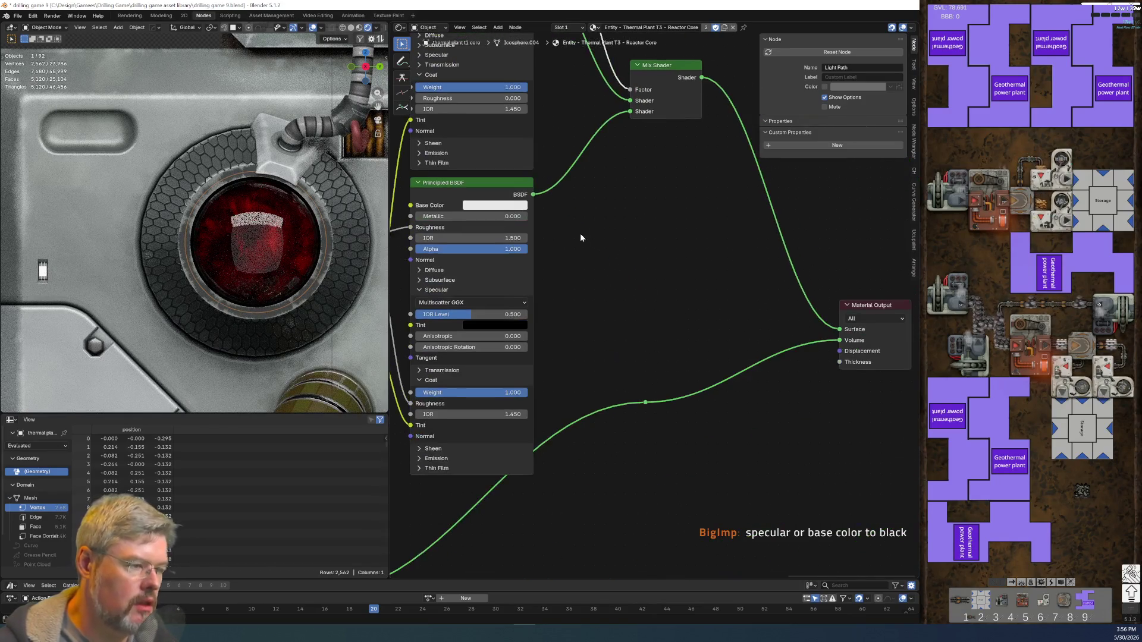
{"action": "mouse_move", "coordinate": [533, 195]}
{"action": "left_mouse_down"}
{"action": "mouse_move", "coordinate": [802, 329]}
{"action": "mouse_move", "coordinate": [834, 333]}
{"action": "mouse_move", "coordinate": [791, 326]}
{"action": "left_mouse_up"}
- Restore the Specular Tint to white and the IOR Level to 0.500
{"action": "middle_click_drag", "start_coordinate": [587, 266], "coordinate": [737, 296]}
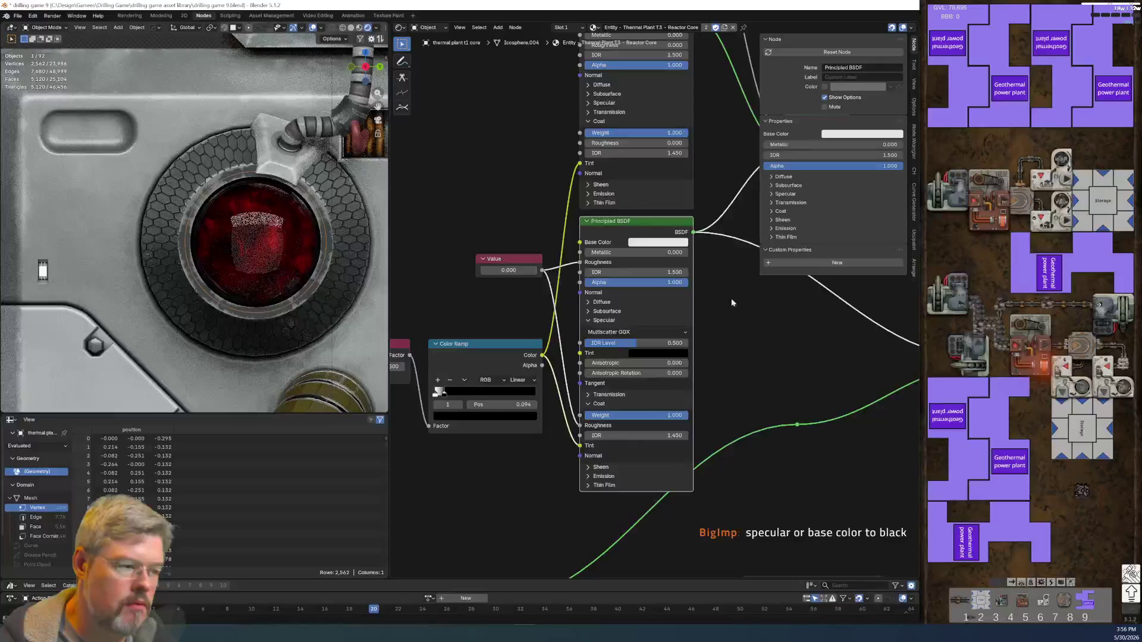
{"action": "scroll", "coordinate": [737, 394], "scroll_direction": "up", "scroll_amount": 2}
{"action": "left_click", "coordinate": [668, 382]}
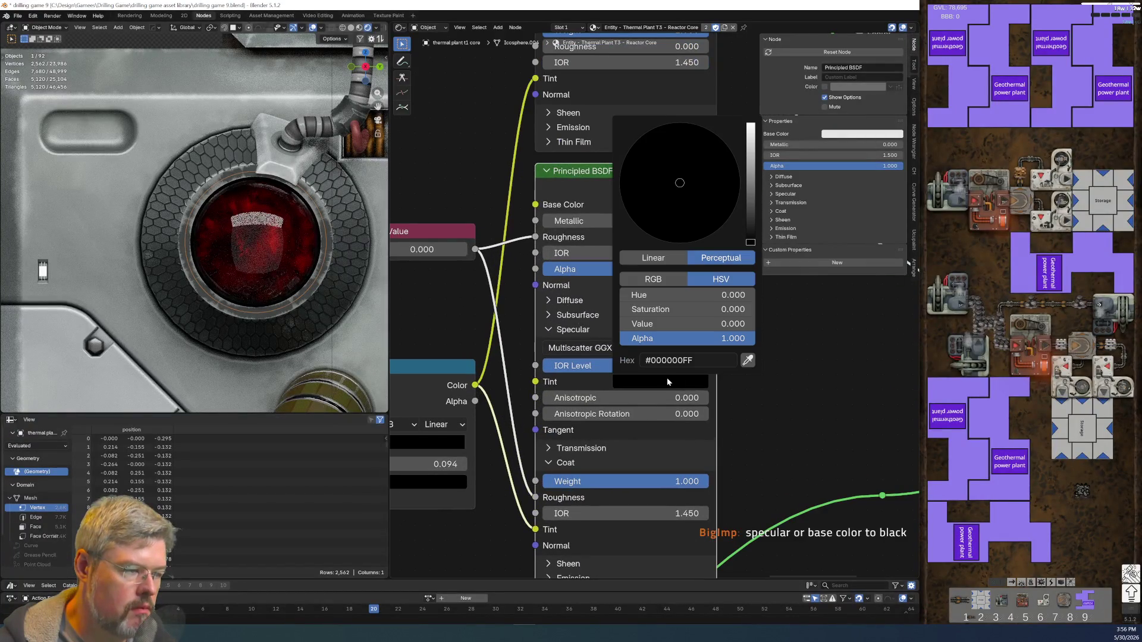
{"action": "left_click_drag", "start_coordinate": [750, 241], "coordinate": [750, 124]}
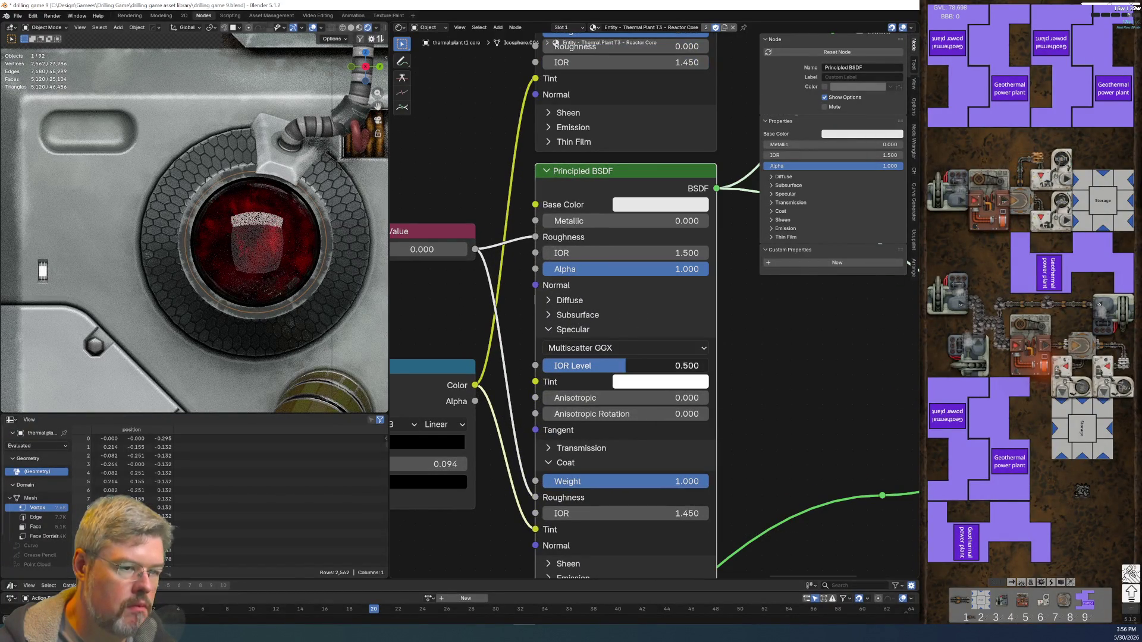
{"action": "key", "text": "BackSpace"}
{"action": "left_click_drag", "start_coordinate": [624, 366], "coordinate": [708, 365]}
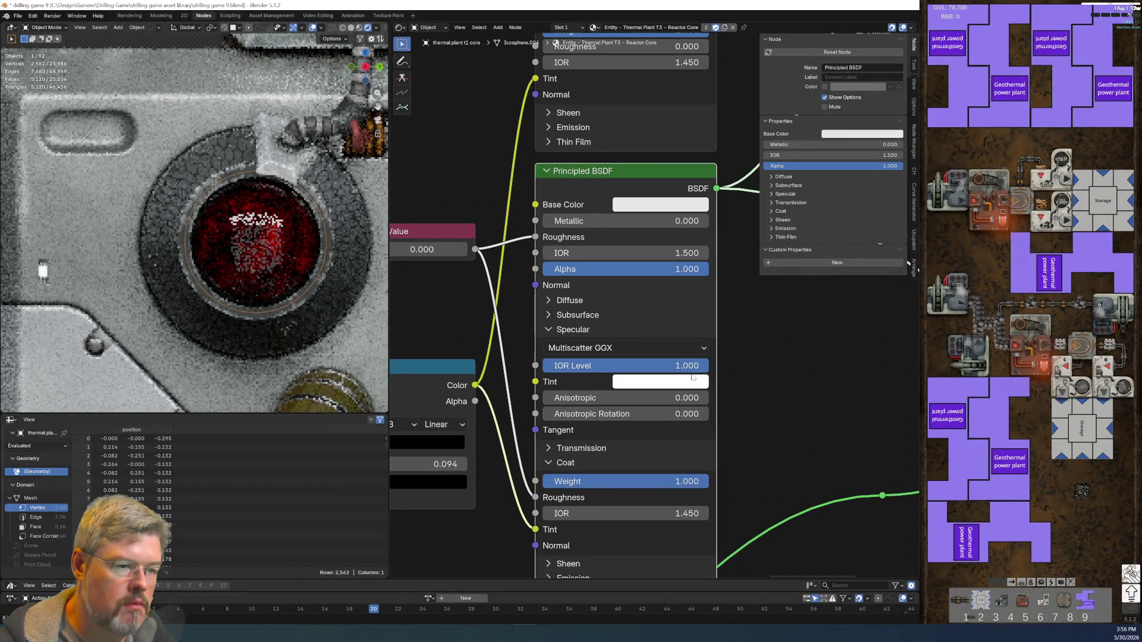
{"action": "key", "text": "BackSpace"}
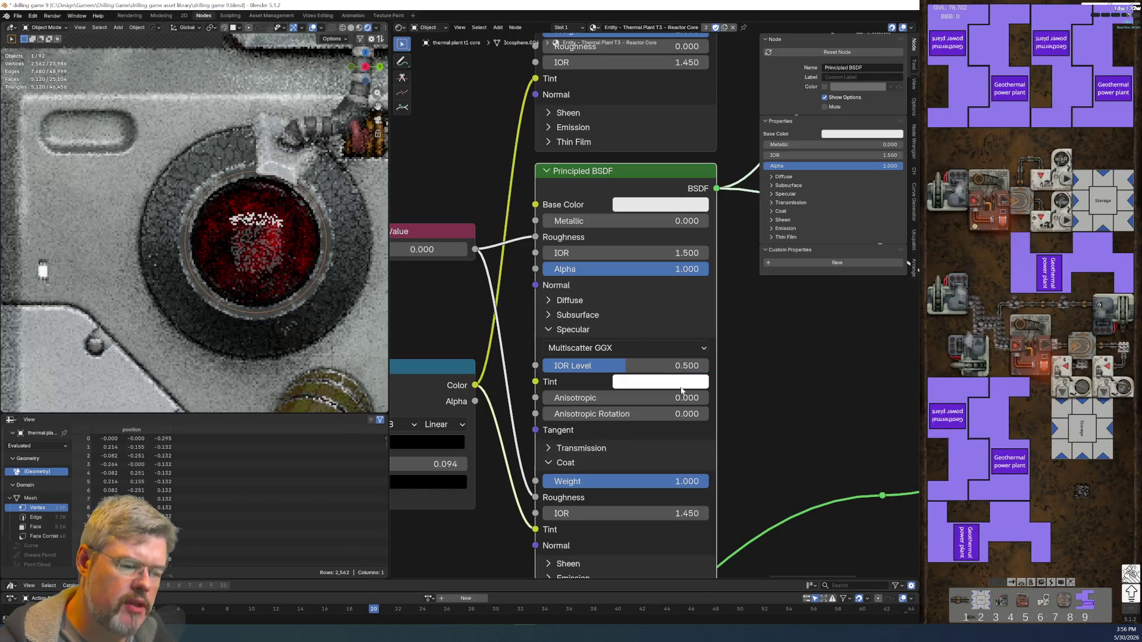
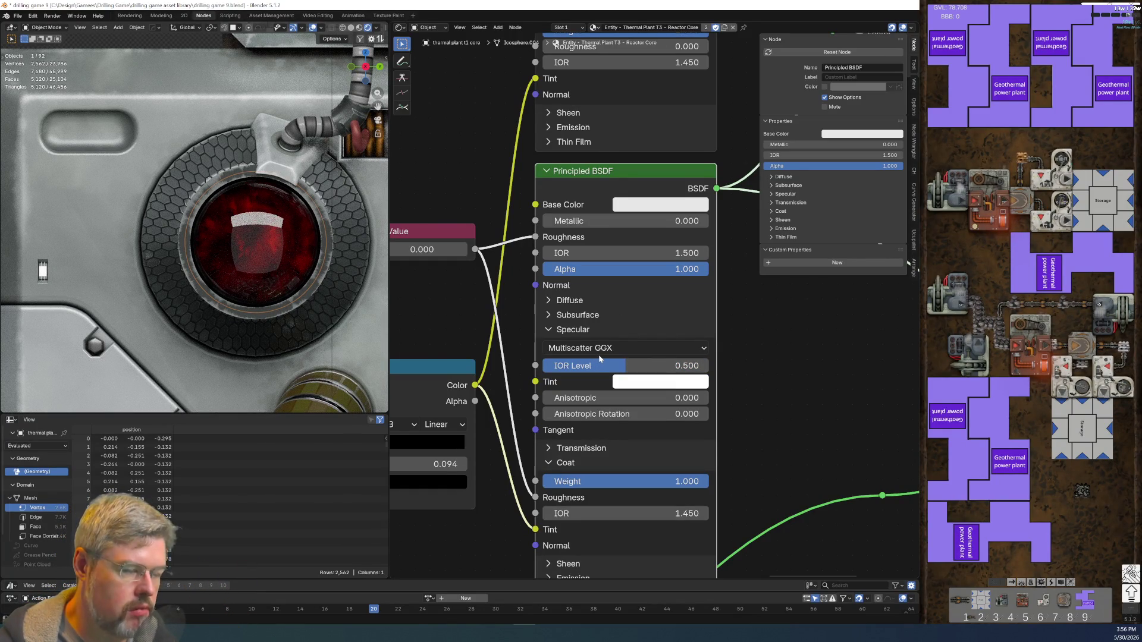
- Expand the glass shader's Diffuse settings and set its Roughness to 0
{"action": "left_click", "coordinate": [548, 327]}
{"action": "left_click", "coordinate": [548, 301]}
{"action": "left_click", "coordinate": [548, 301]}
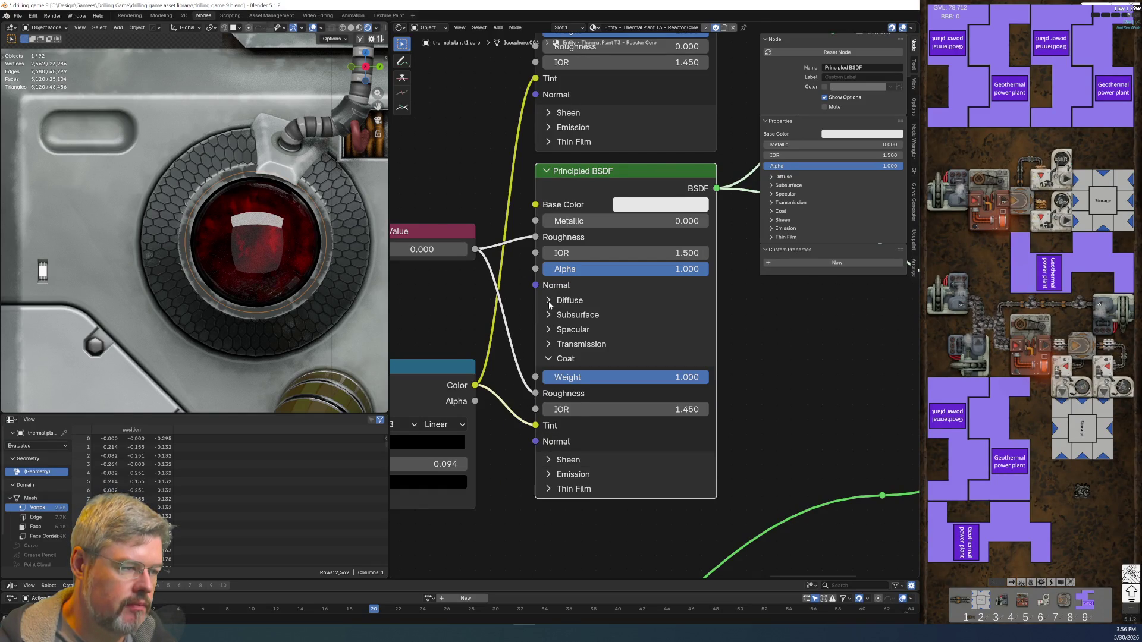
{"action": "left_click", "coordinate": [548, 301]}
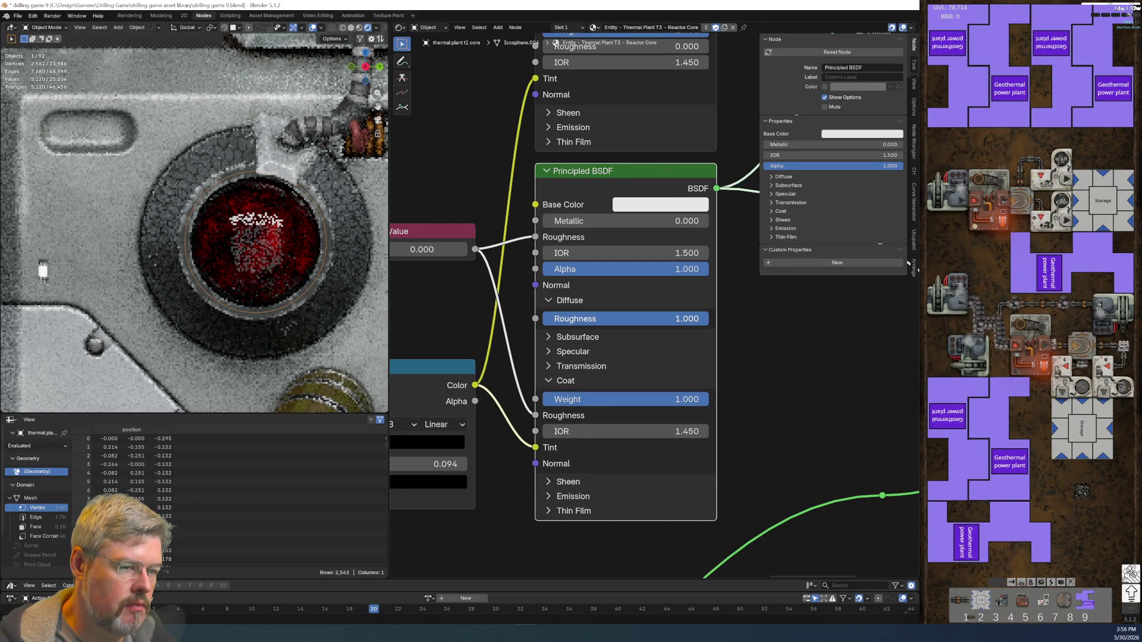
{"action": "key", "text": "BackSpace"}
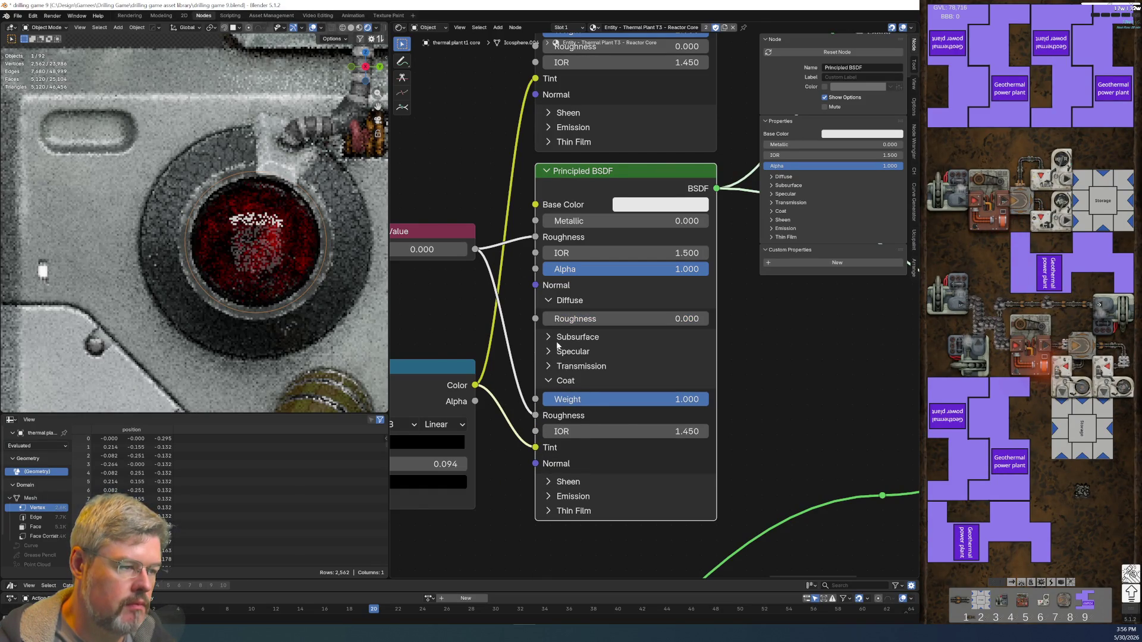
- Try a black Specular Tint on the glass shader, then undo it and collapse Specular
{"action": "left_click", "coordinate": [550, 352]}
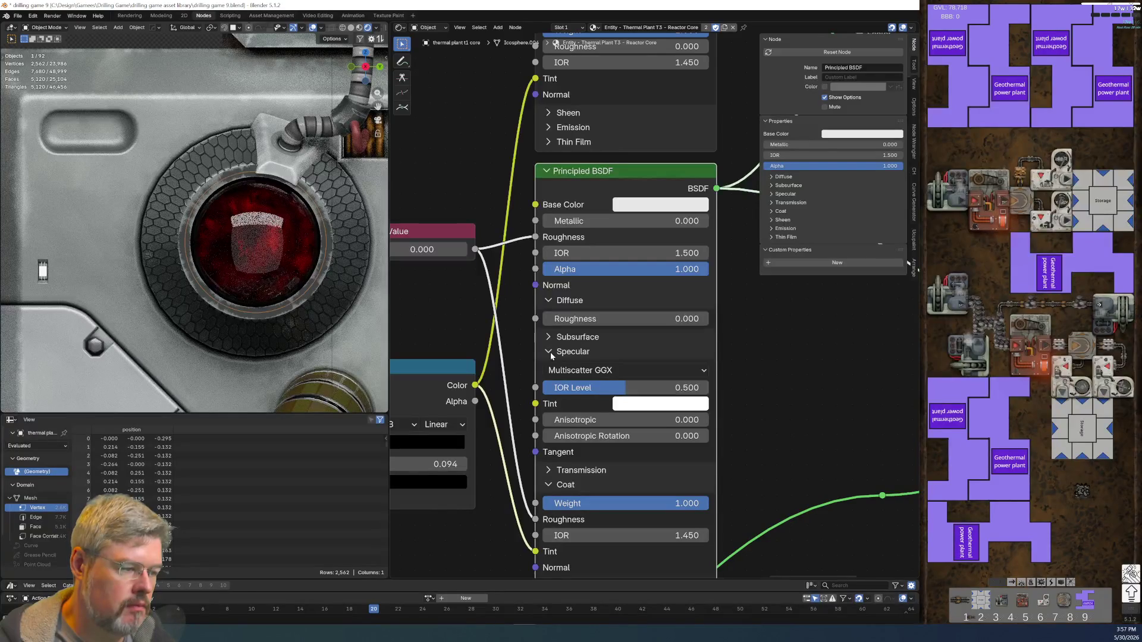
{"action": "left_click", "coordinate": [547, 485]}
{"action": "left_click", "coordinate": [548, 486]}
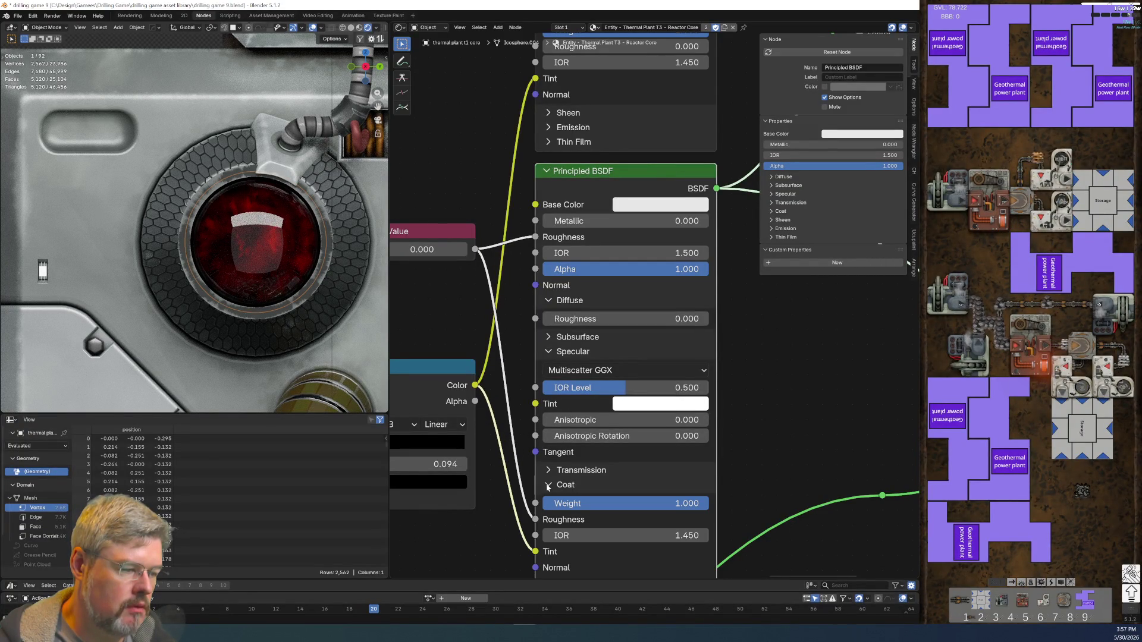
{"action": "left_click", "coordinate": [646, 405]}
{"action": "left_click_drag", "start_coordinate": [755, 240], "coordinate": [752, 436]}
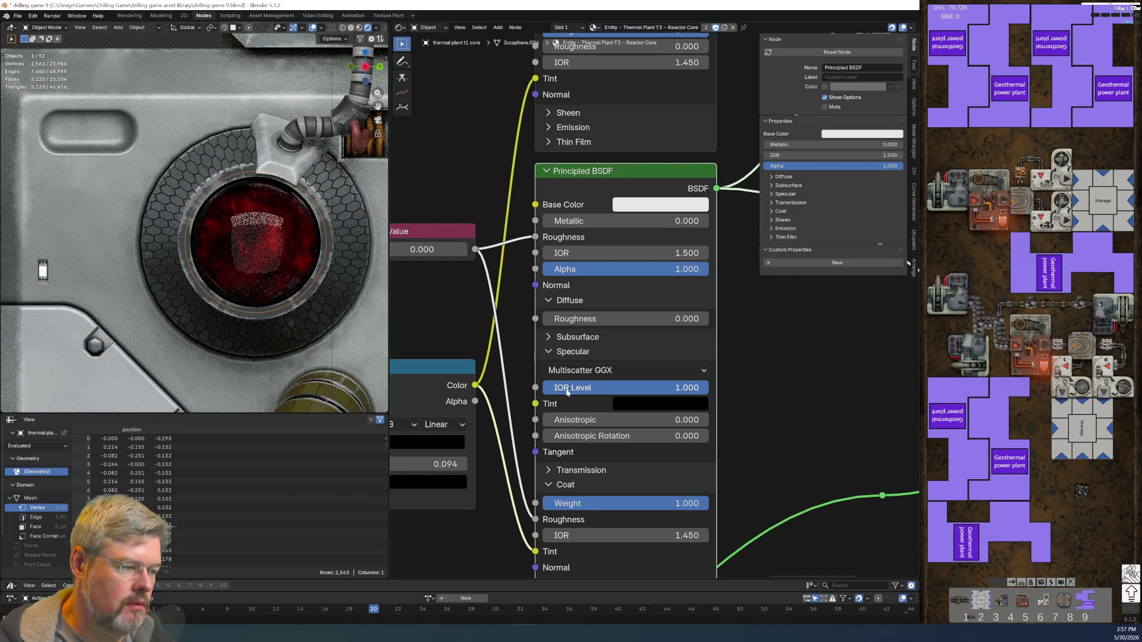
{"action": "key", "text": "ctrl+z"}
{"action": "key", "text": "ctrl+z"}
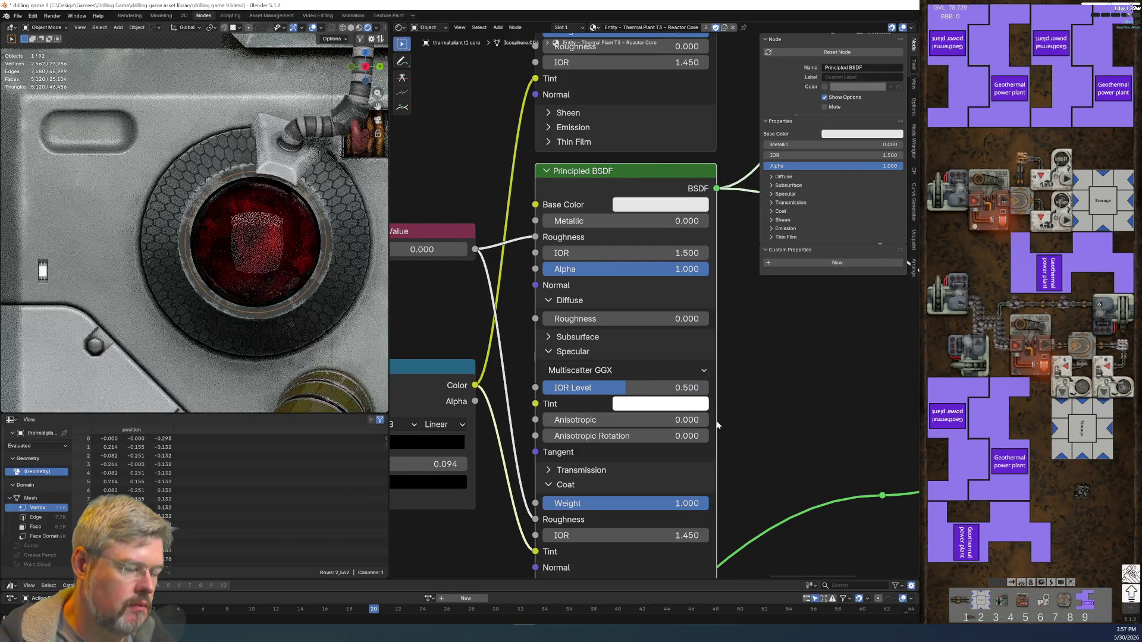
{"action": "left_click", "coordinate": [546, 352]}
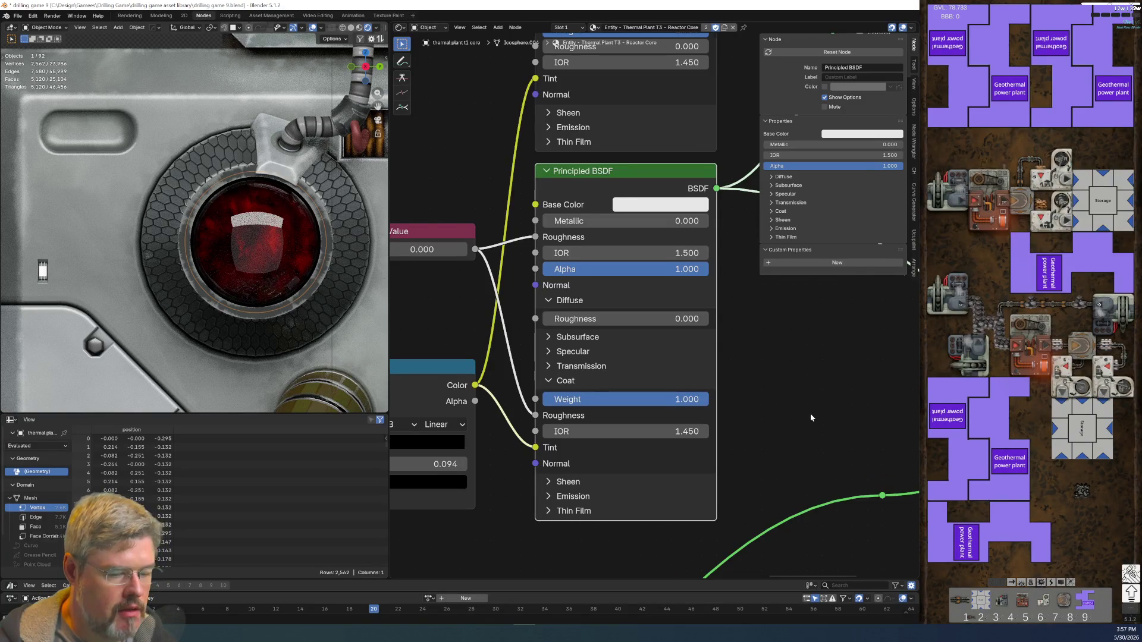
{"action": "scroll", "coordinate": [810, 413], "scroll_direction": "down", "scroll_amount": 1}
{"action": "middle_click_drag", "start_coordinate": [815, 433], "coordinate": [776, 491]}
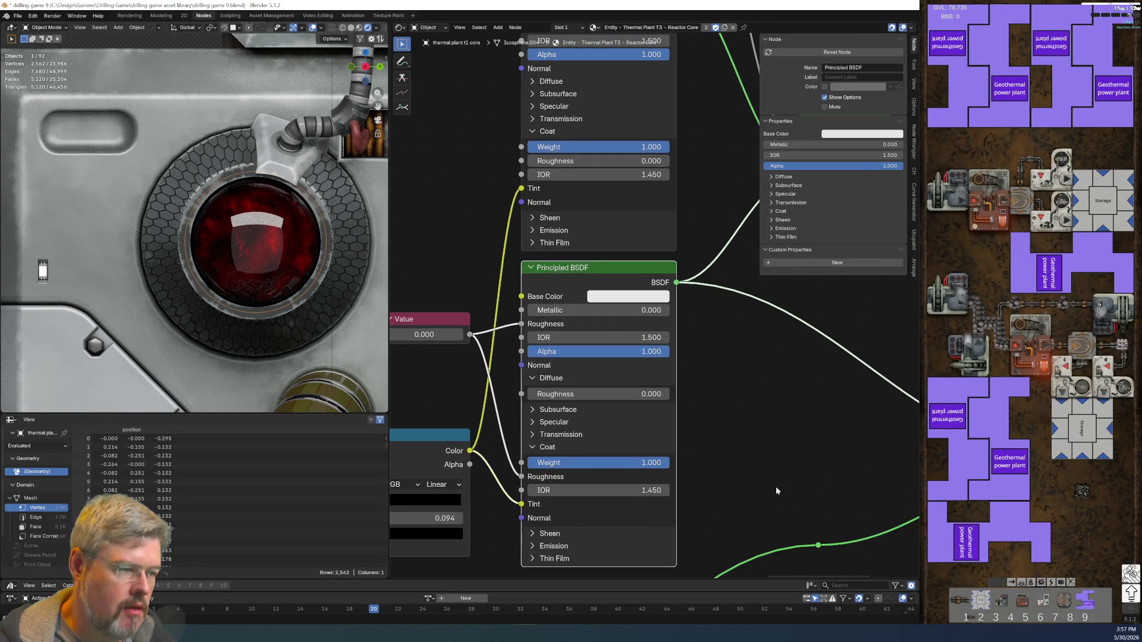
{"action": "left_click", "coordinate": [617, 303]}
{"action": "left_click_drag", "start_coordinate": [704, 162], "coordinate": [705, 178]}
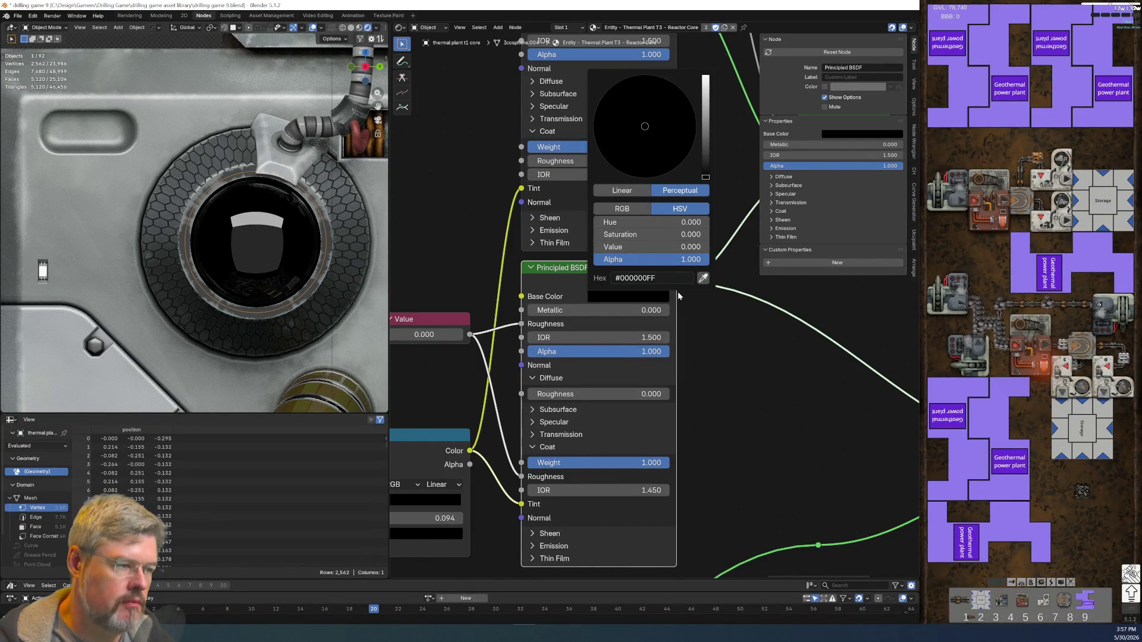
{"action": "key", "text": "Escape"}
{"action": "middle_click_drag", "start_coordinate": [708, 160], "coordinate": [690, 407]}
{"action": "left_click", "coordinate": [619, 248]}
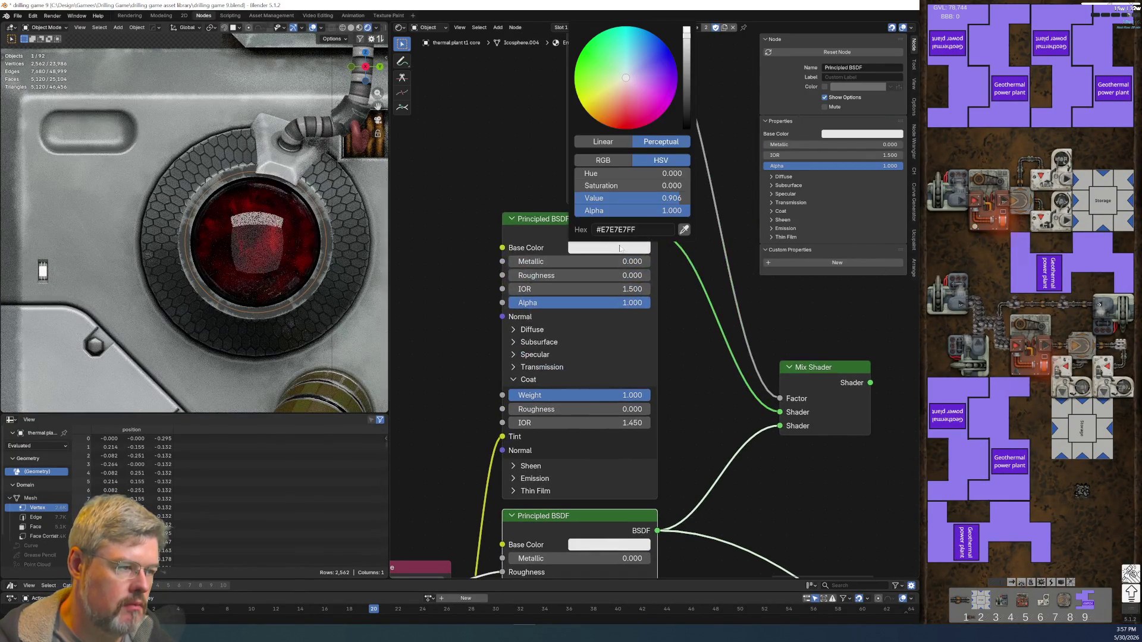
{"action": "left_click_drag", "start_coordinate": [687, 110], "coordinate": [686, 134]}
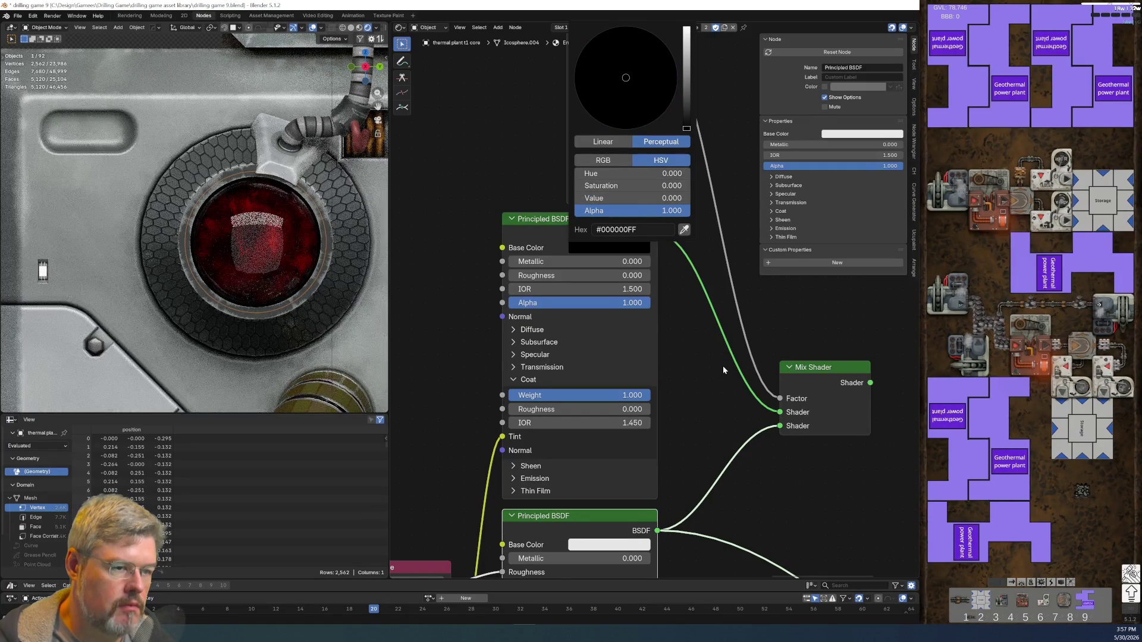
{"action": "scroll", "coordinate": [705, 337], "scroll_direction": "down", "scroll_amount": 2}
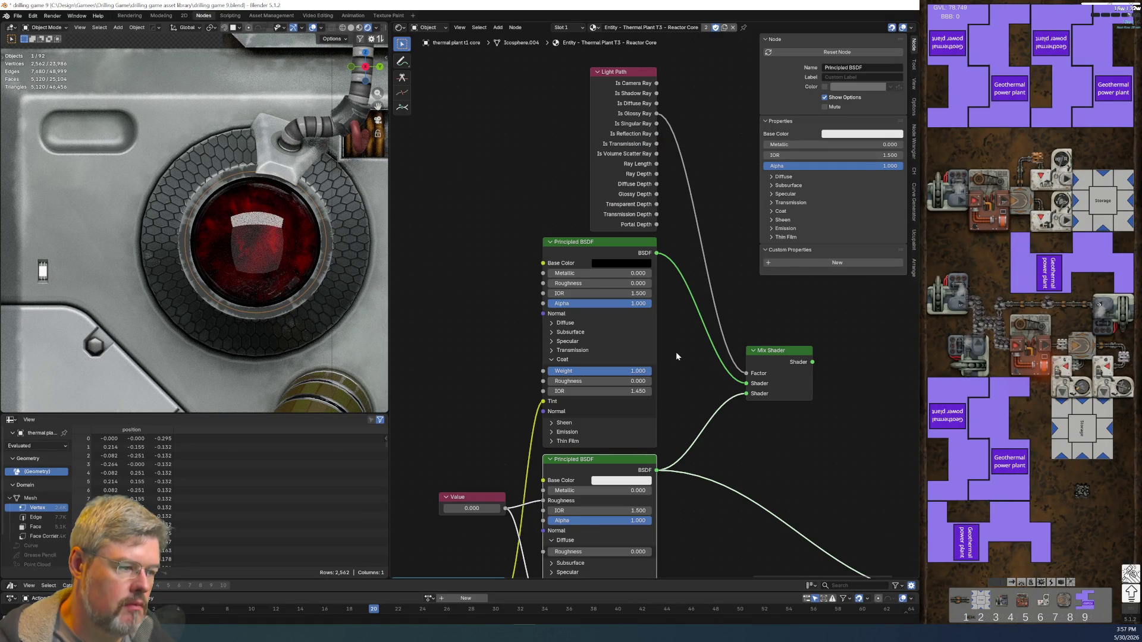
{"action": "key", "text": "ctrl+z"}
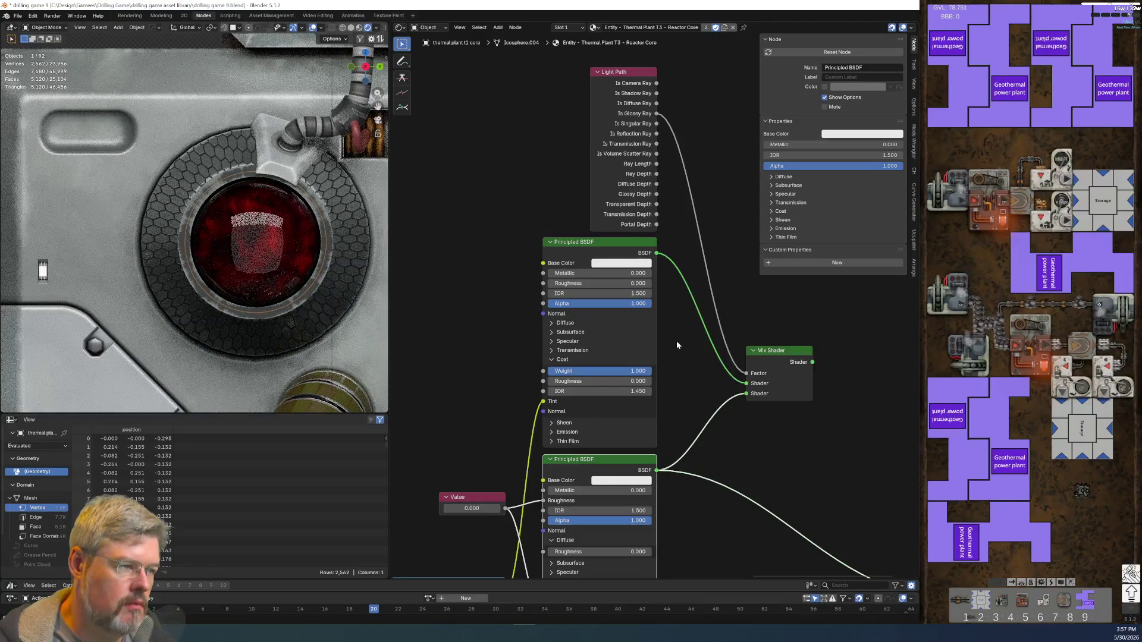
{"action": "left_click_drag", "start_coordinate": [656, 133], "coordinate": [748, 376]}
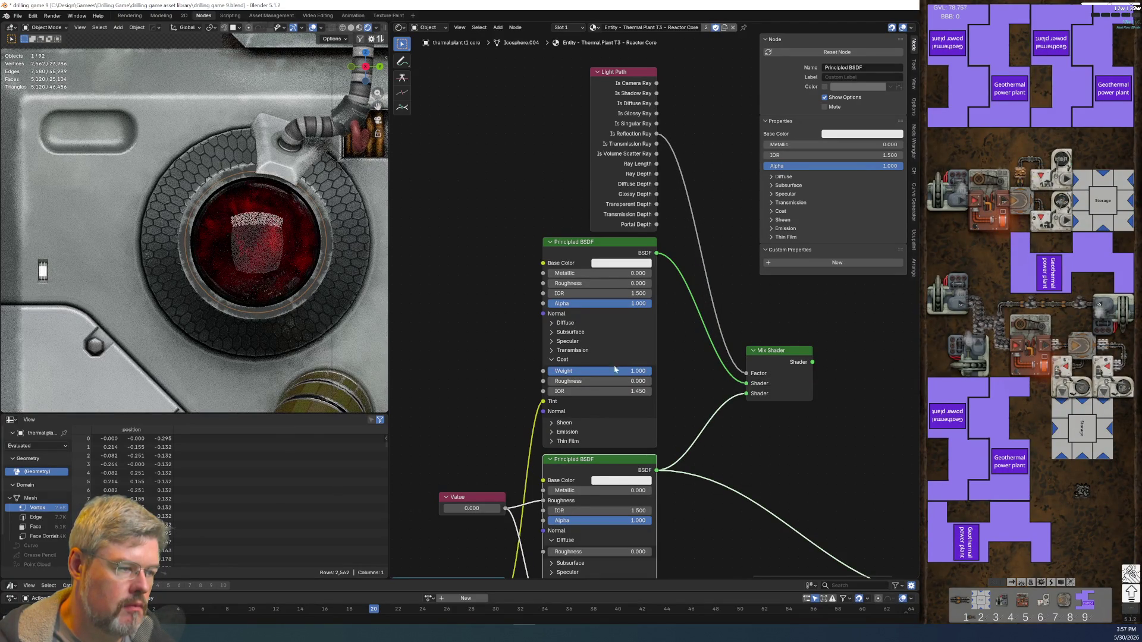
{"action": "left_click", "coordinate": [612, 485]}
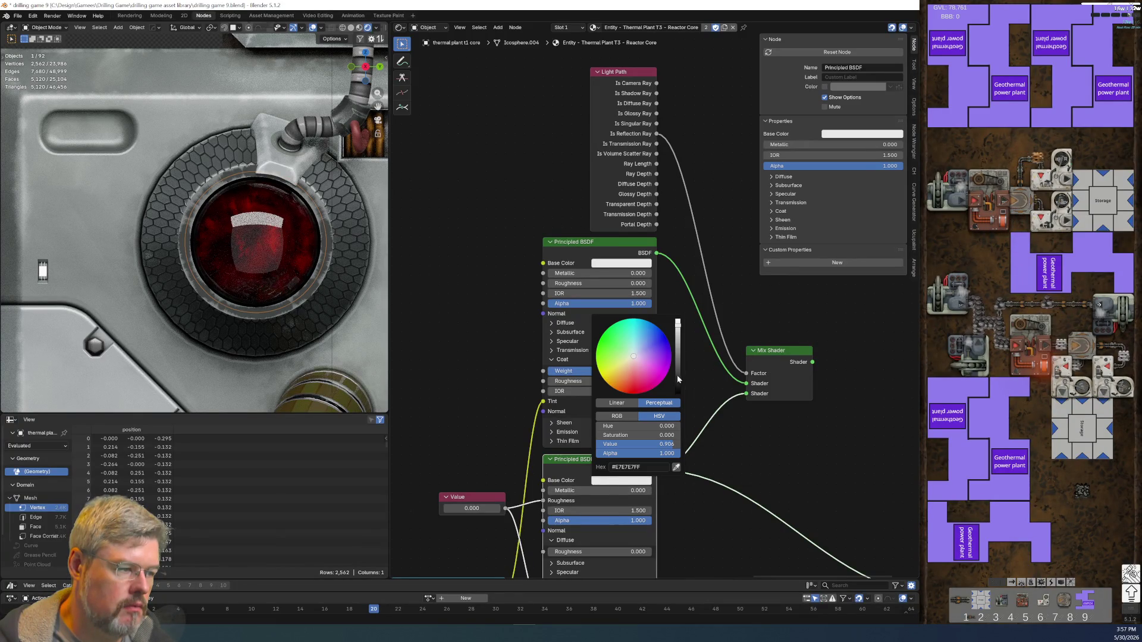
{"action": "left_click_drag", "start_coordinate": [679, 387], "coordinate": [678, 394]}
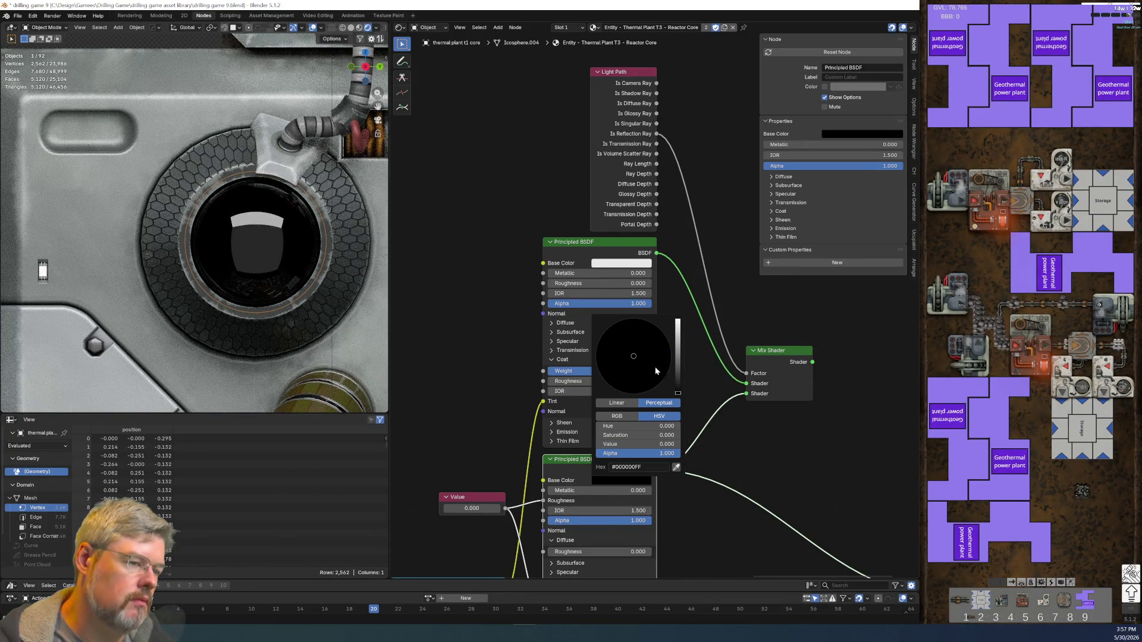
{"action": "key", "text": "Escape"}
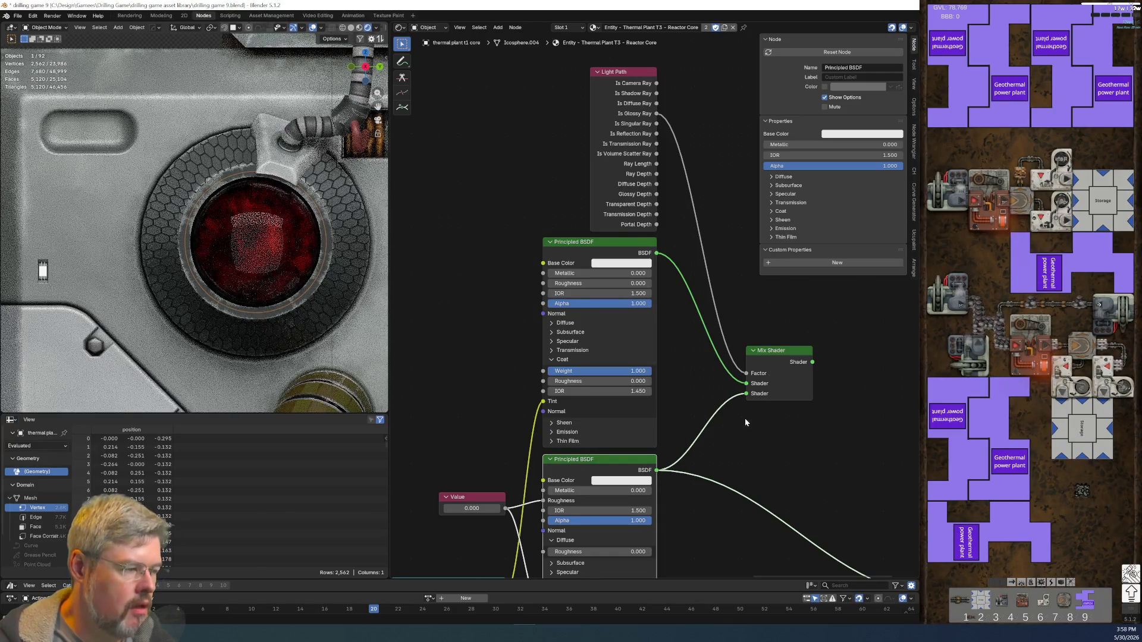
- Connect the Mix Shader output to the Material Output's Surface socket
{"action": "middle_click_drag", "start_coordinate": [718, 431], "coordinate": [587, 269]}
{"action": "mouse_move", "coordinate": [684, 181]}
{"action": "left_mouse_down"}
{"action": "mouse_move", "coordinate": [704, 248]}
{"action": "mouse_move", "coordinate": [822, 443]}
{"action": "left_mouse_up"}
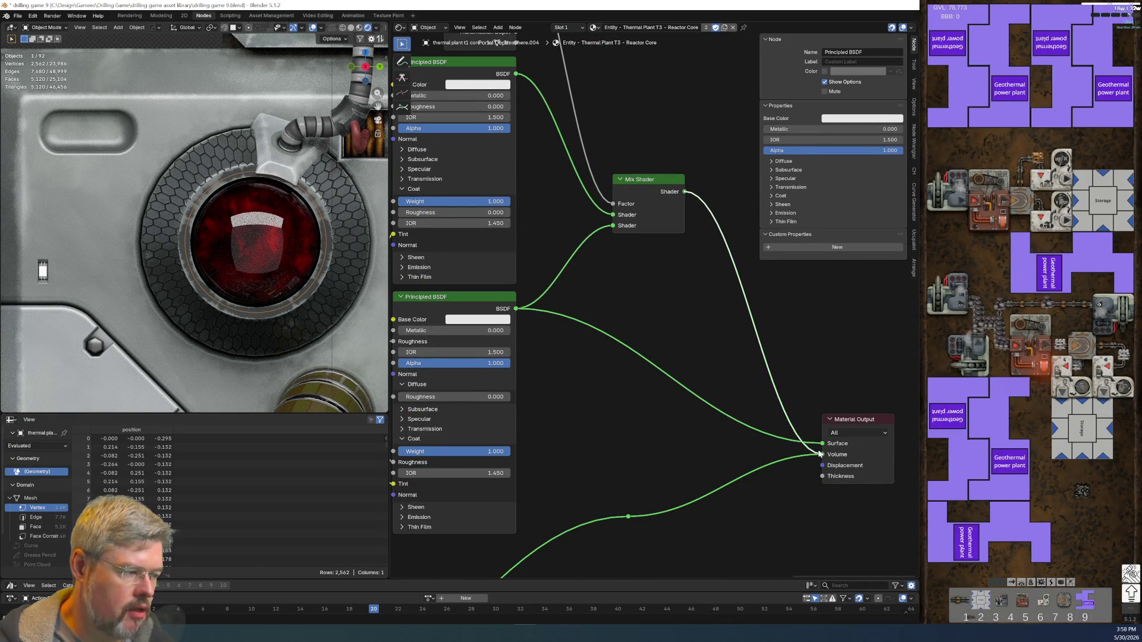
{"action": "middle_click_drag", "start_coordinate": [566, 298], "coordinate": [678, 430]}
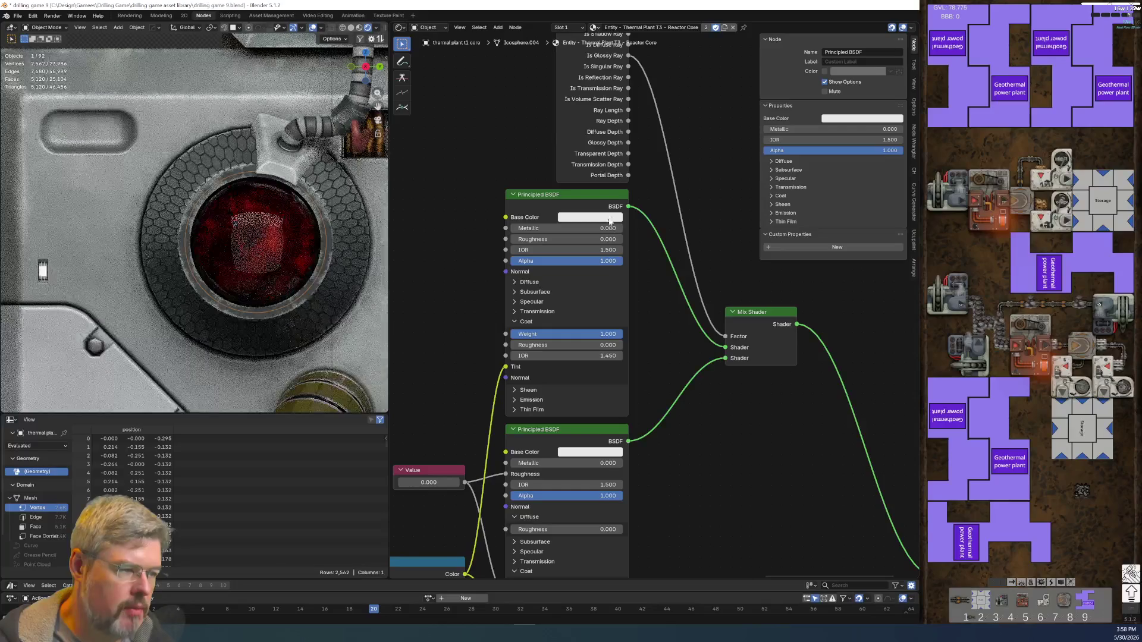
- Turn the lower glass shader's Base Color black
{"action": "left_click", "coordinate": [602, 218]}
{"action": "scroll", "coordinate": [654, 302], "scroll_direction": "down", "scroll_amount": 1}
{"action": "left_click", "coordinate": [593, 441]}
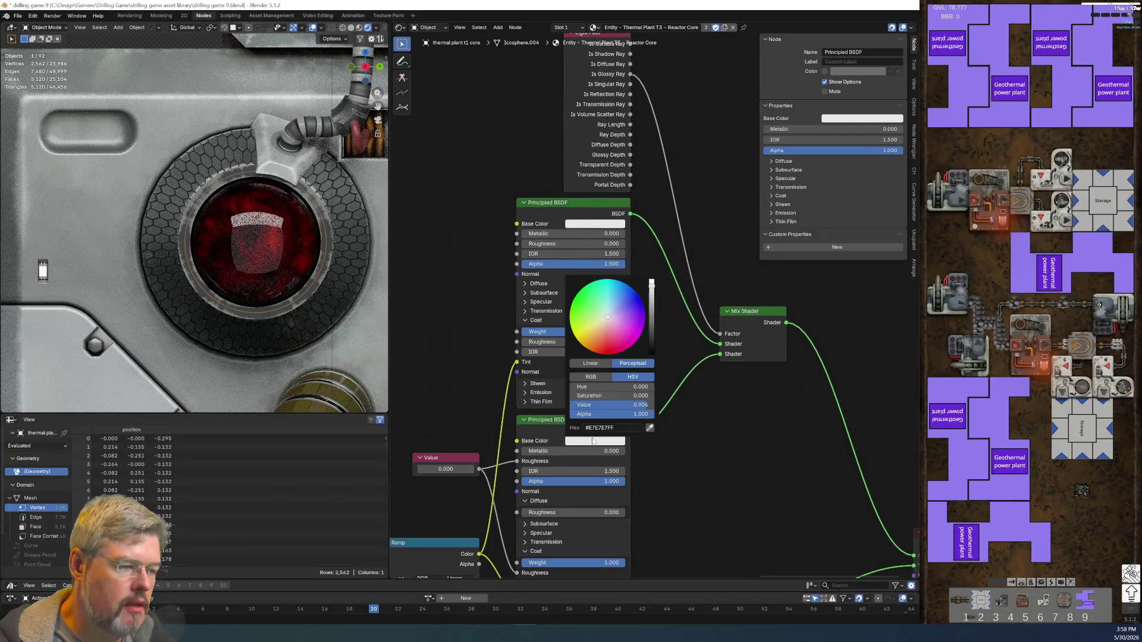
{"action": "left_click_drag", "start_coordinate": [654, 315], "coordinate": [655, 357]}
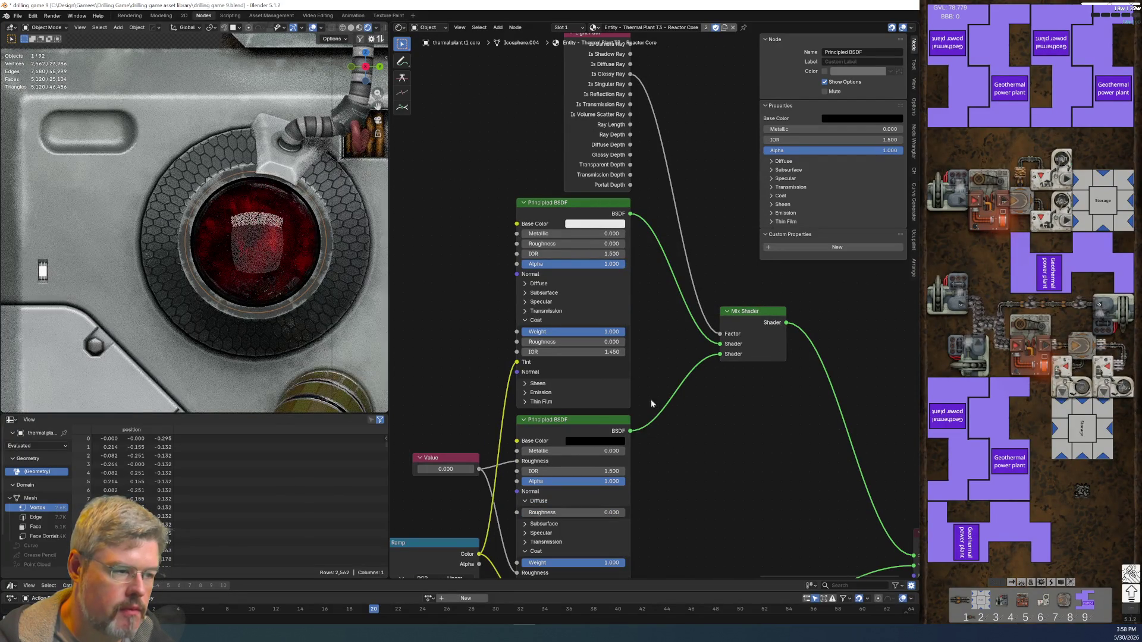
{"action": "middle_click_drag", "start_coordinate": [652, 404], "coordinate": [665, 338]}
{"action": "scroll", "coordinate": [662, 340], "scroll_direction": "up", "scroll_amount": 3}
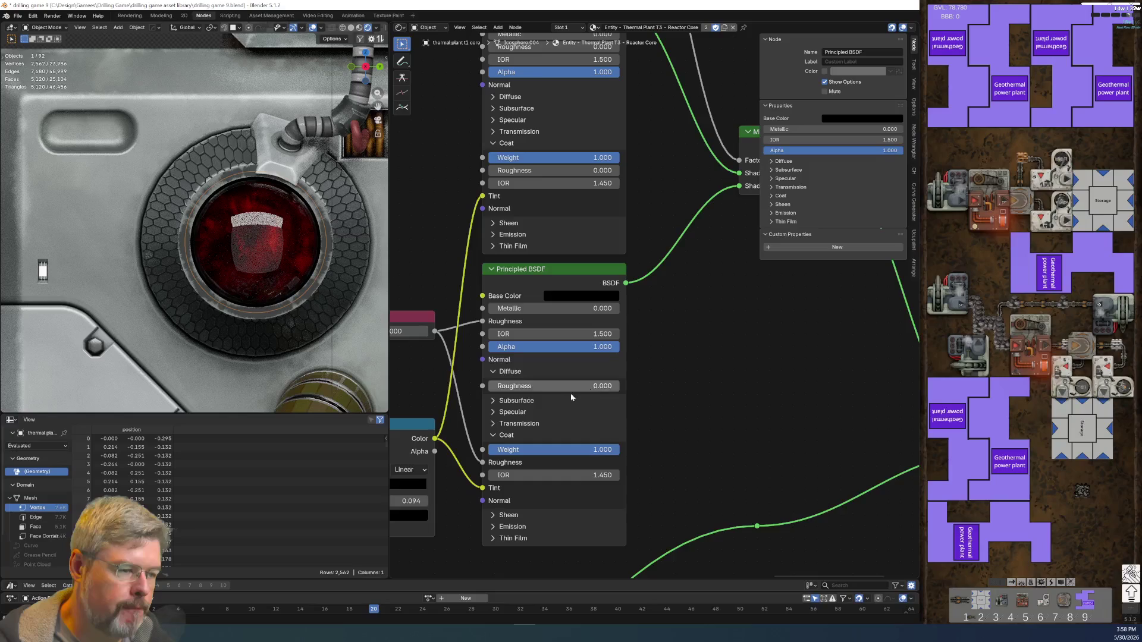
- Test a black Specular Tint, undo back to white, and select Light Path, upper BSDF and Mix Shader
{"action": "left_click", "coordinate": [492, 372]}
{"action": "left_click", "coordinate": [492, 383]}
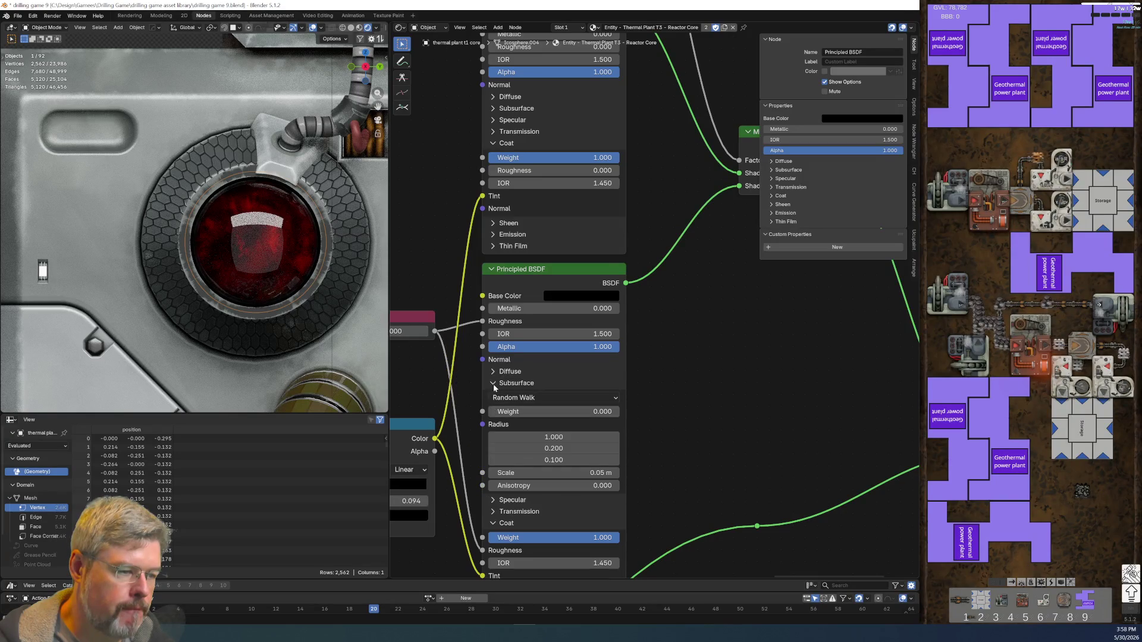
{"action": "left_click", "coordinate": [492, 383]}
{"action": "left_click", "coordinate": [493, 395]}
{"action": "left_click", "coordinate": [582, 436]}
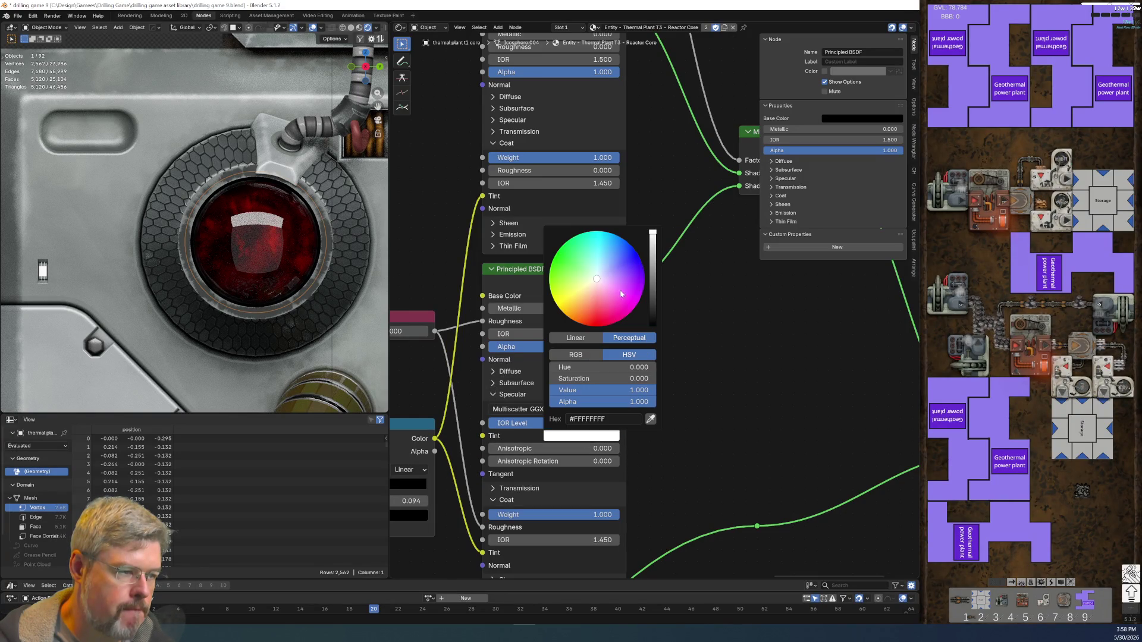
{"action": "left_click_drag", "start_coordinate": [653, 297], "coordinate": [653, 329]}
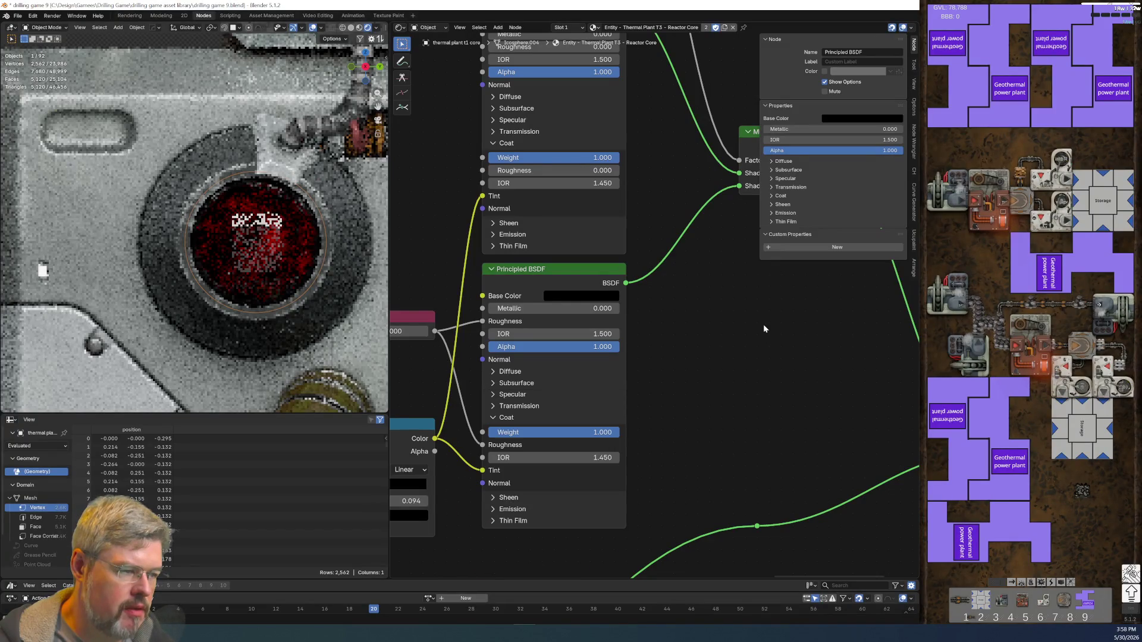
{"action": "key", "text": "ctrl+z"}
{"action": "mouse_move", "coordinate": [763, 328]}
{"action": "middle_mouse_down", "text": "ctrl"}
{"action": "mouse_move", "coordinate": [687, 277]}
{"action": "mouse_move", "coordinate": [569, 343]}
{"action": "middle_mouse_up", "text": "ctrl"}
{"action": "left_click_drag", "start_coordinate": [423, 191], "coordinate": [604, 327]}
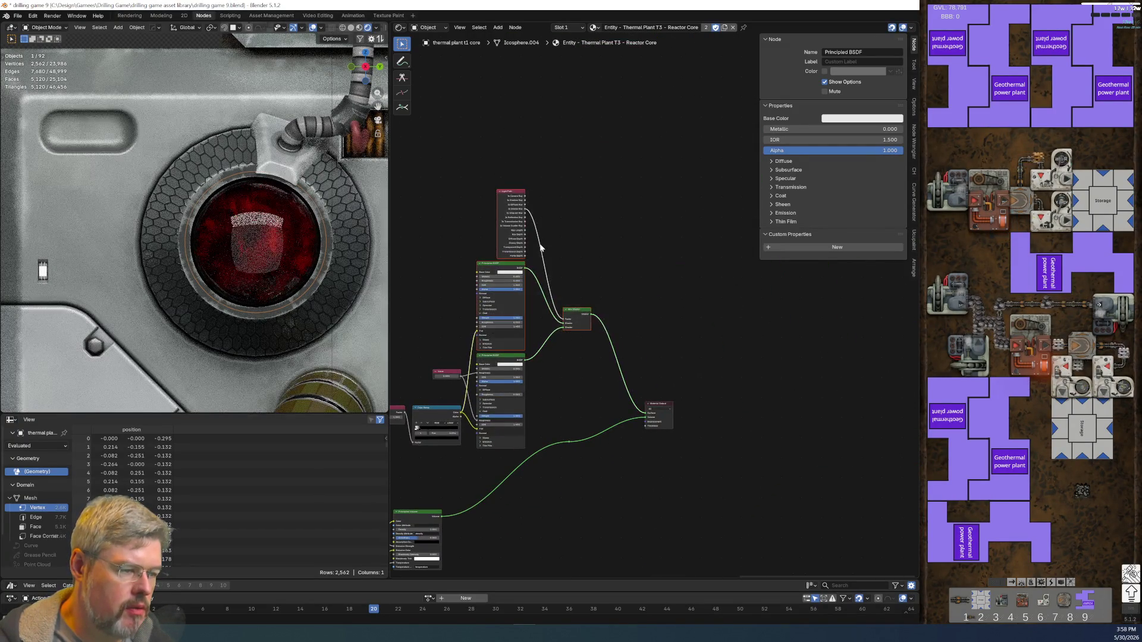
- Delete the Light Path, extra BSDF and Mix Shader, and connect the Principled BSDF to Surface
{"action": "key", "text": "x"}
{"action": "scroll", "coordinate": [604, 212], "scroll_direction": "up", "scroll_amount": 2}
{"action": "scroll", "coordinate": [604, 212], "scroll_direction": "up", "scroll_amount": 1}
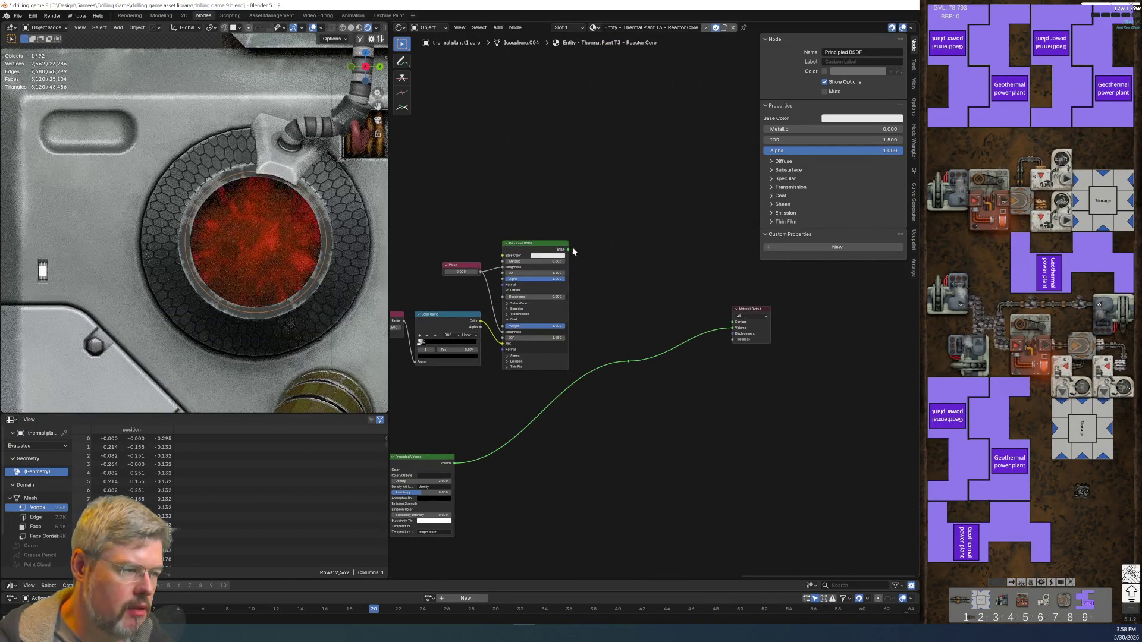
{"action": "mouse_move", "coordinate": [568, 249]}
{"action": "left_mouse_down"}
{"action": "mouse_move", "coordinate": [672, 312]}
{"action": "mouse_move", "coordinate": [734, 324]}
{"action": "left_mouse_up"}
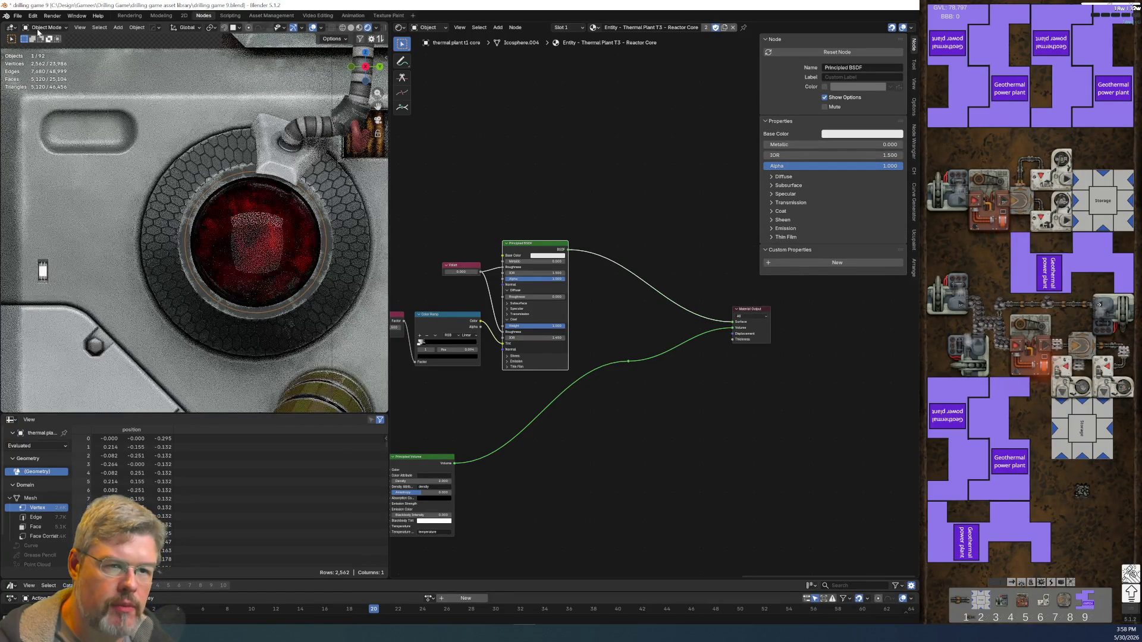
- Save the project as drilling game 9.blend
{"action": "left_click", "coordinate": [18, 15]}
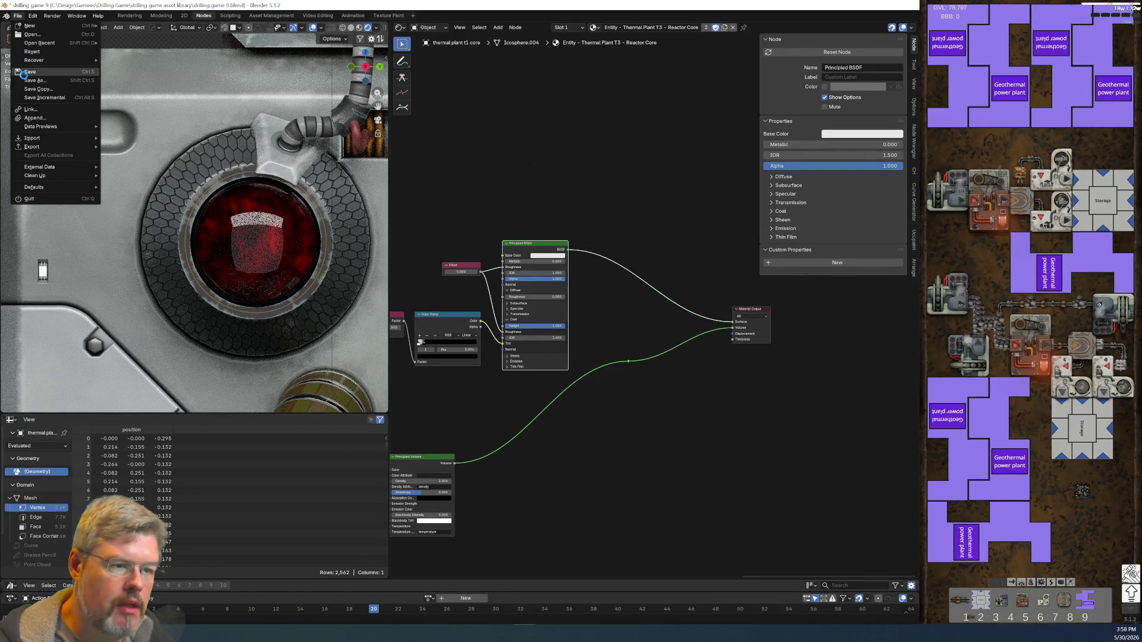
{"action": "left_click", "coordinate": [22, 72]}
{"action": "scroll", "coordinate": [268, 318], "scroll_direction": "down", "scroll_amount": 6}
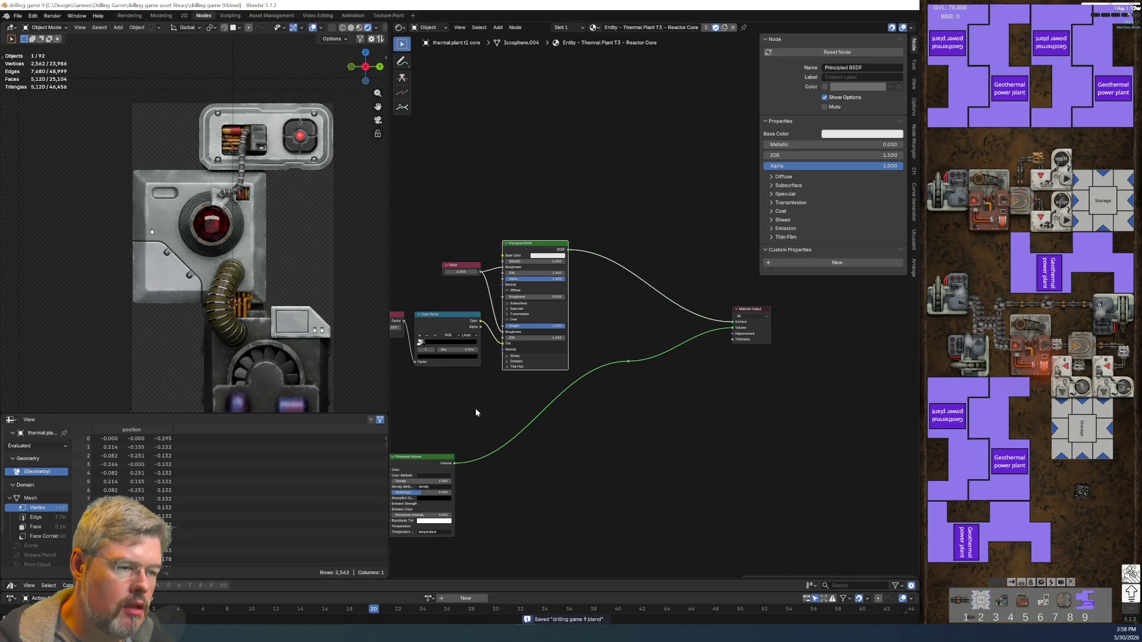
{"action": "scroll", "coordinate": [476, 412], "scroll_direction": "up", "scroll_amount": 2}
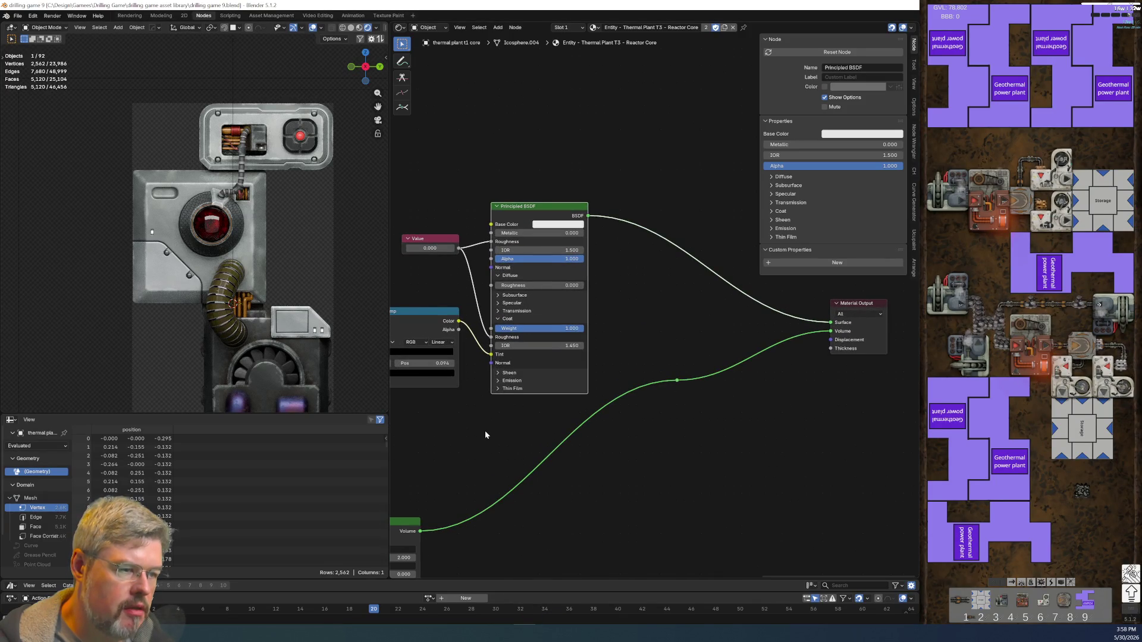
{"action": "scroll", "coordinate": [193, 236], "scroll_direction": "up", "scroll_amount": 4}
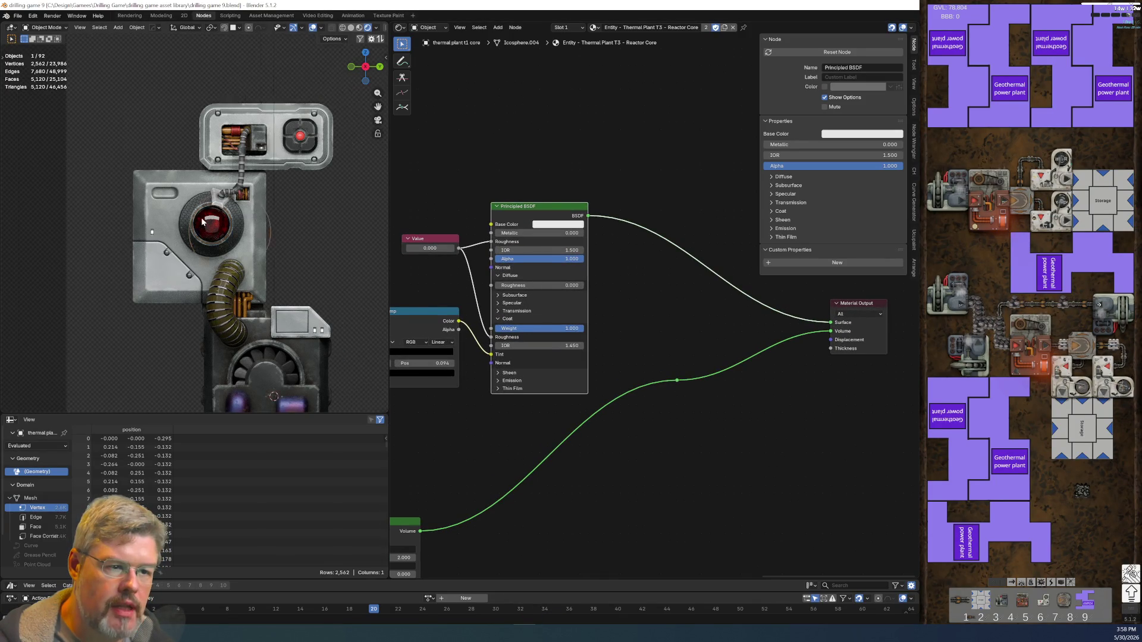
{"action": "left_click", "coordinate": [18, 16]}
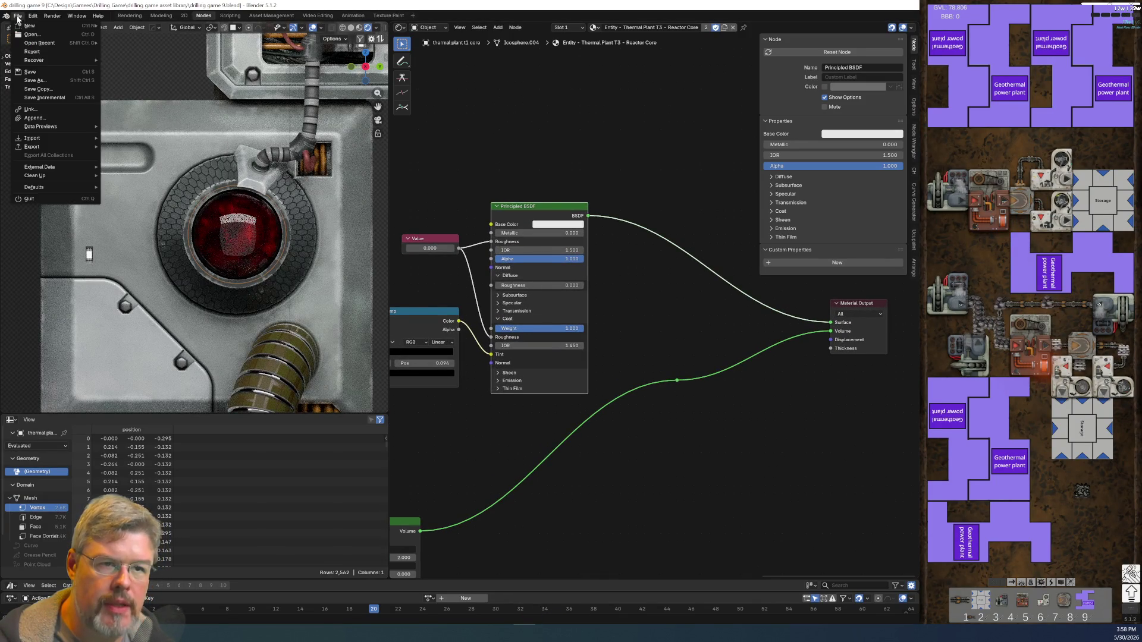
{"action": "left_click", "coordinate": [21, 71]}
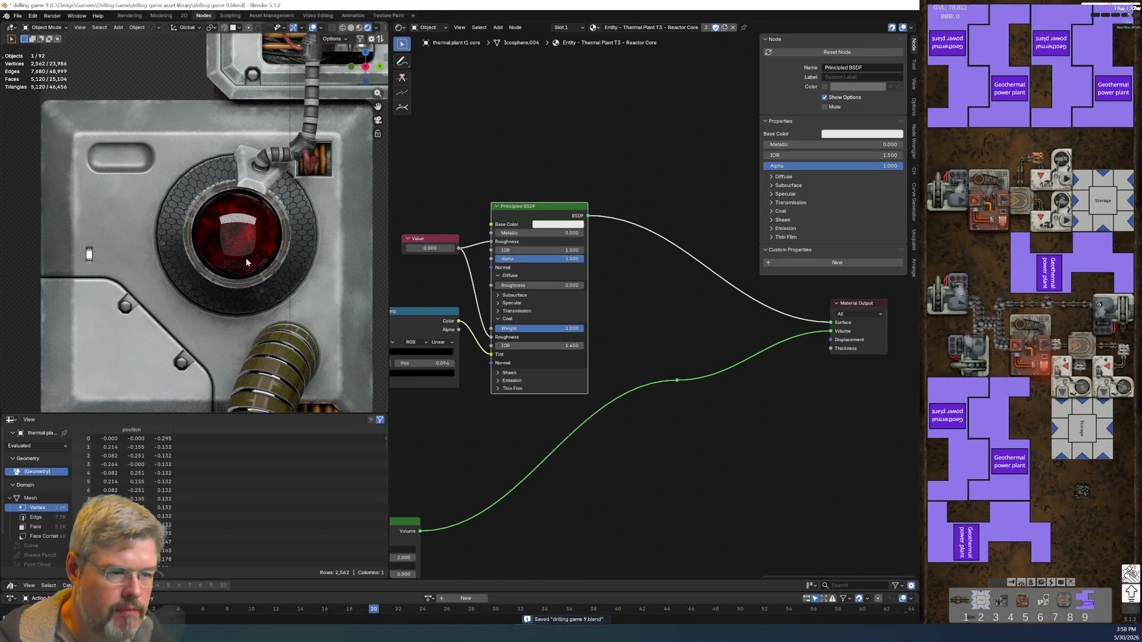
{"action": "mouse_move", "coordinate": [491, 513]}
{"action": "middle_mouse_down"}
{"action": "mouse_move", "coordinate": [805, 223]}
{"action": "mouse_move", "coordinate": [549, 431]}
{"action": "mouse_move", "coordinate": [583, 302]}
{"action": "mouse_move", "coordinate": [519, 423]}
{"action": "middle_mouse_up"}
- Disconnect the palette emission from Emission Color and copy an orange Color node
{"action": "scroll", "coordinate": [503, 459], "scroll_direction": "up", "scroll_amount": 5}
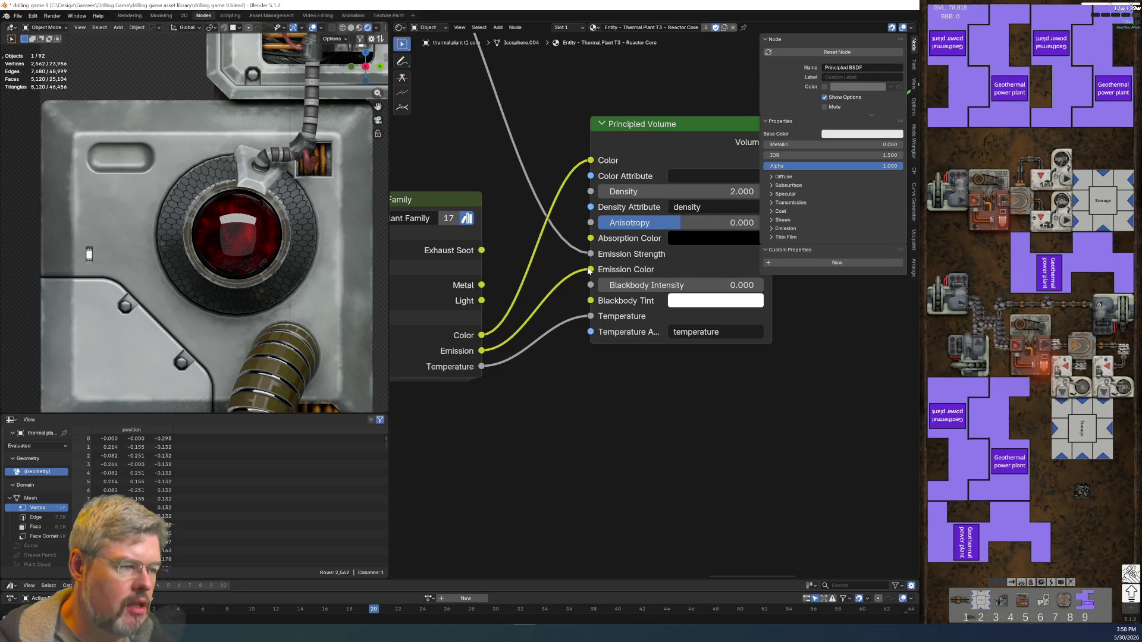
{"action": "left_click_drag", "start_coordinate": [589, 271], "coordinate": [572, 279]}
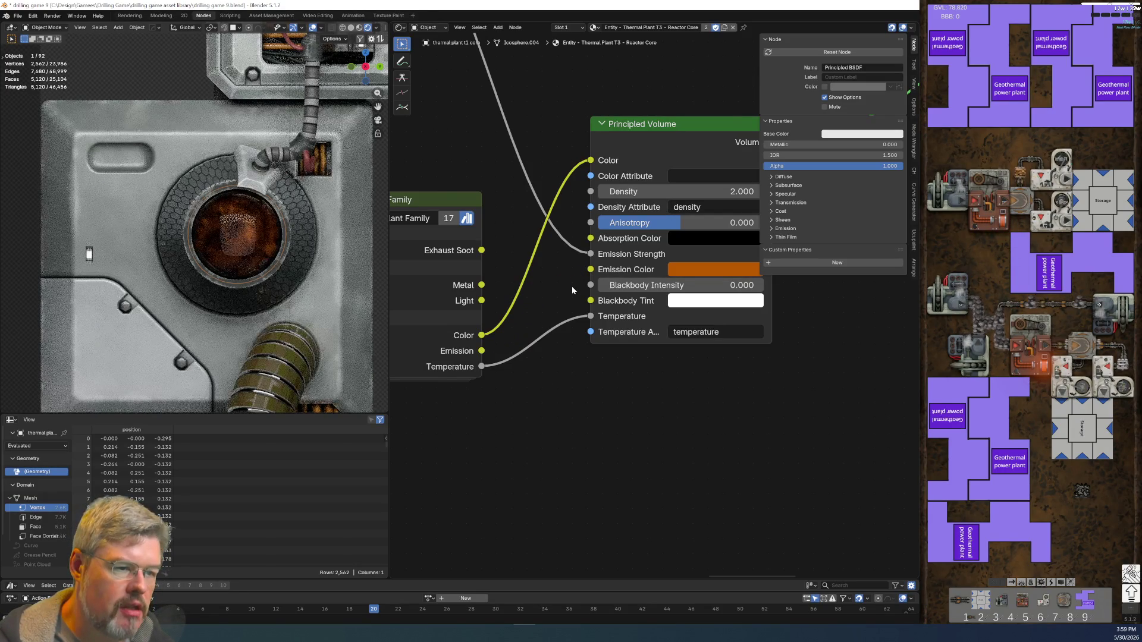
{"action": "left_click", "coordinate": [448, 205]}
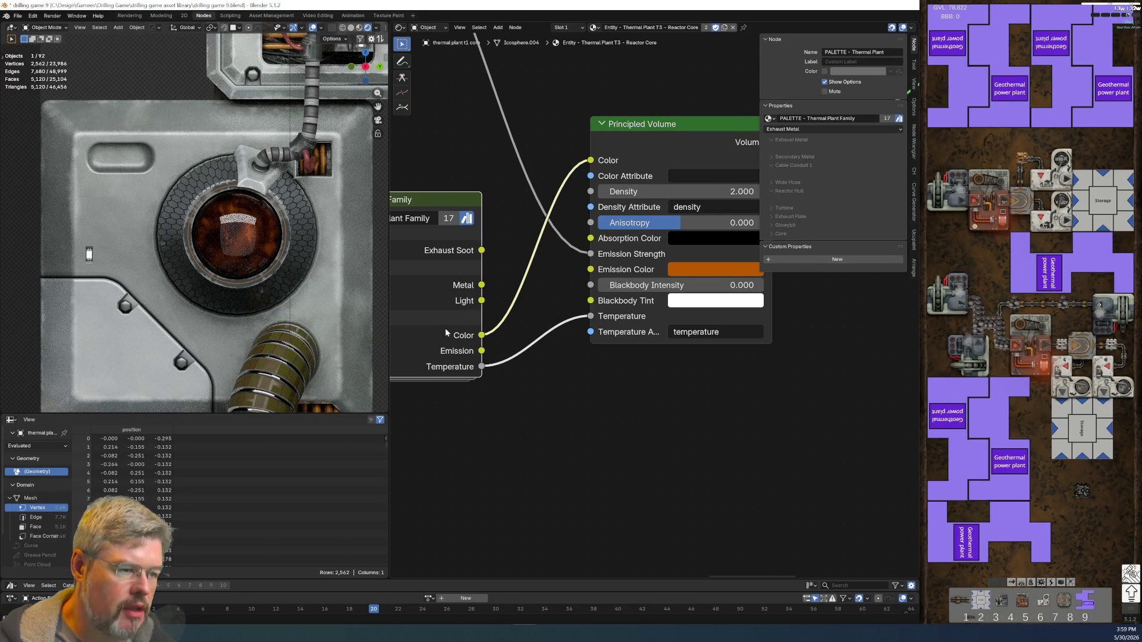
{"action": "left_click_drag", "start_coordinate": [715, 270], "coordinate": [619, 440]}
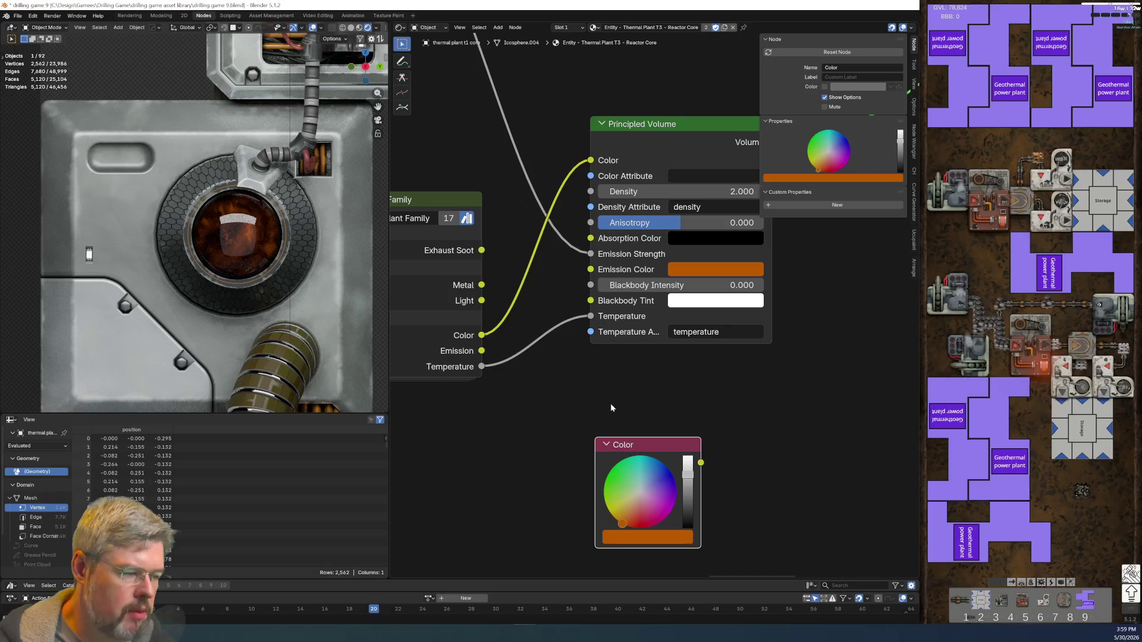
{"action": "key", "text": "ctrl+c"}
{"action": "key", "text": "Delete"}
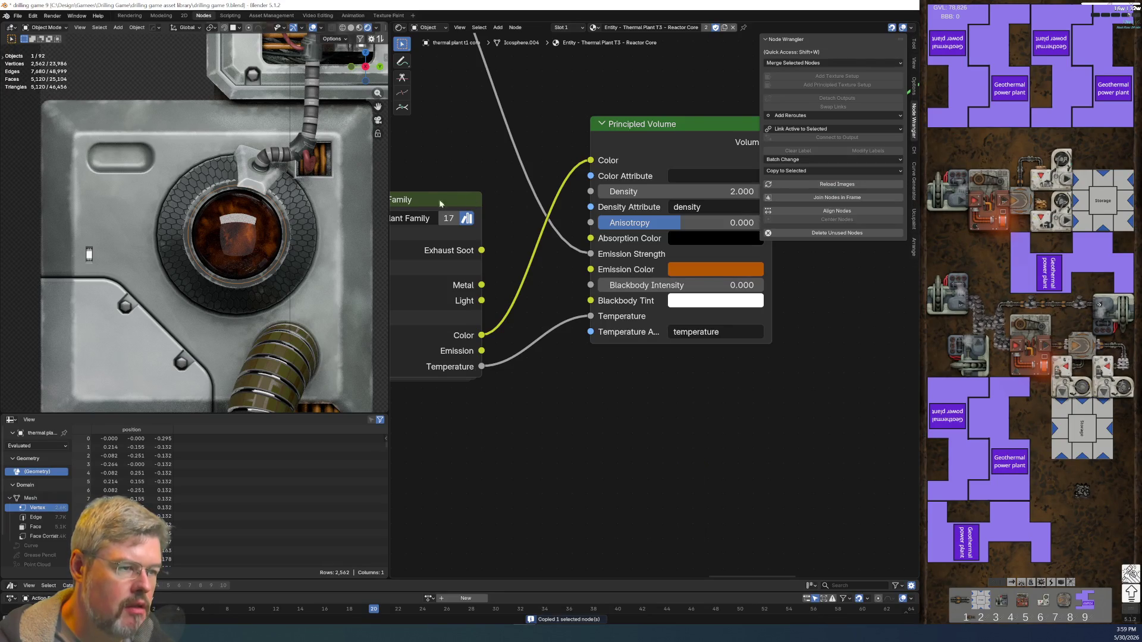
{"action": "left_click", "coordinate": [436, 205]}
- Inside the Thermal Plant palette group, paste the Color node and test relinking the Core nodes, then undo
{"action": "key", "text": "Tab"}
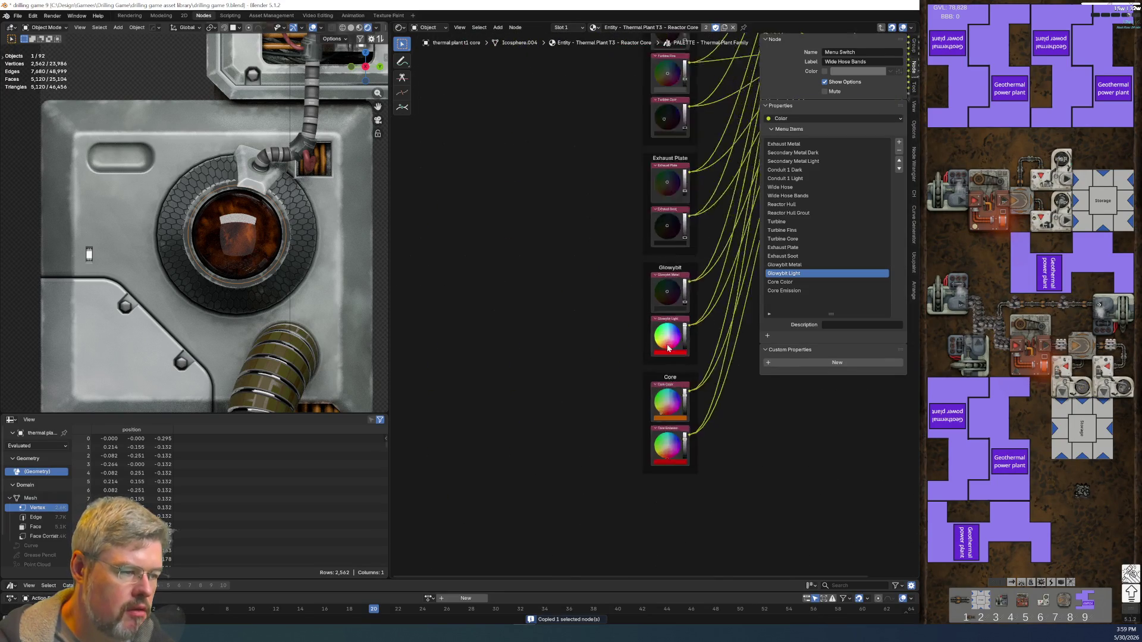
{"action": "scroll", "coordinate": [667, 348], "scroll_direction": "up", "scroll_amount": 5}
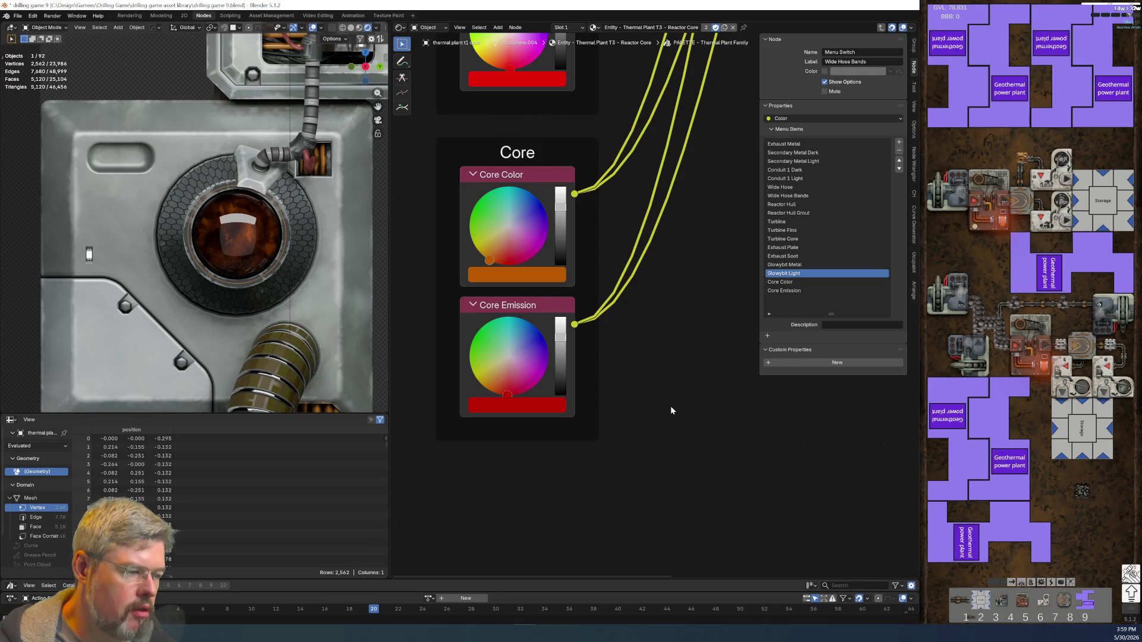
{"action": "key", "text": "ctrl+v"}
{"action": "left_click_drag", "start_coordinate": [575, 325], "coordinate": [718, 406], "text": "ctrl"}
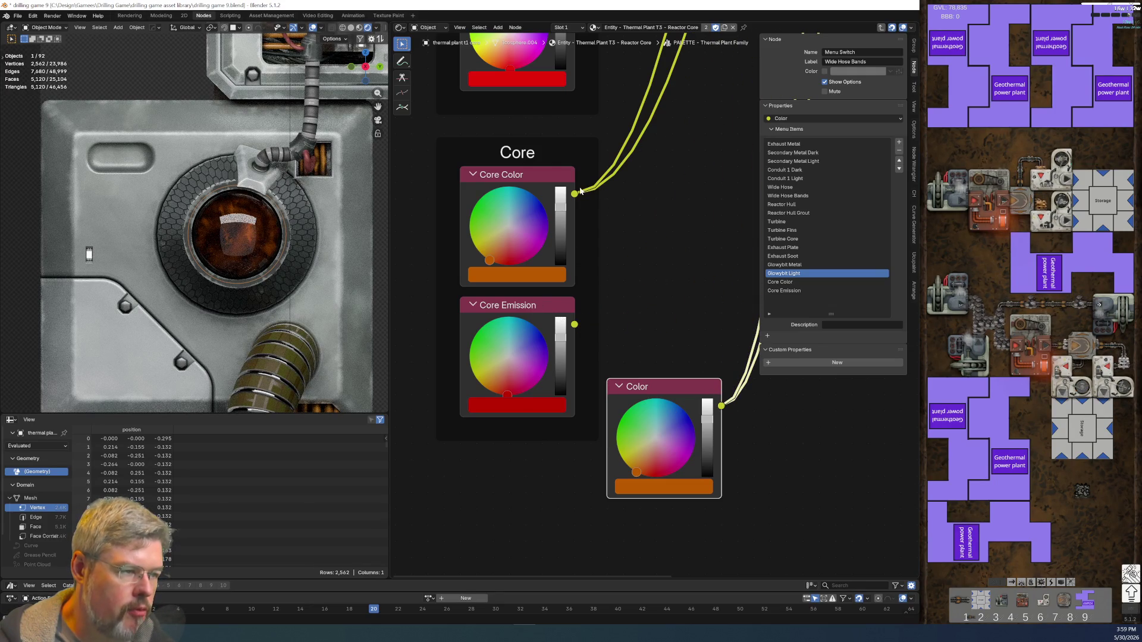
{"action": "left_click_drag", "start_coordinate": [575, 194], "coordinate": [574, 324], "text": "ctrl"}
{"action": "left_click", "coordinate": [517, 178]}
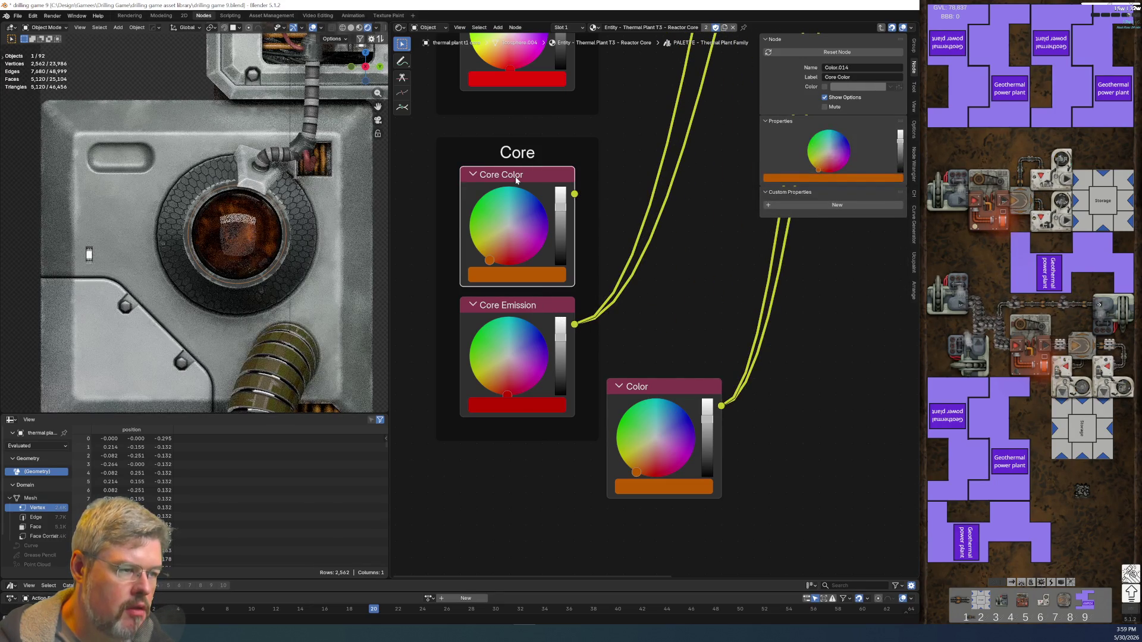
{"action": "key", "text": "x"}
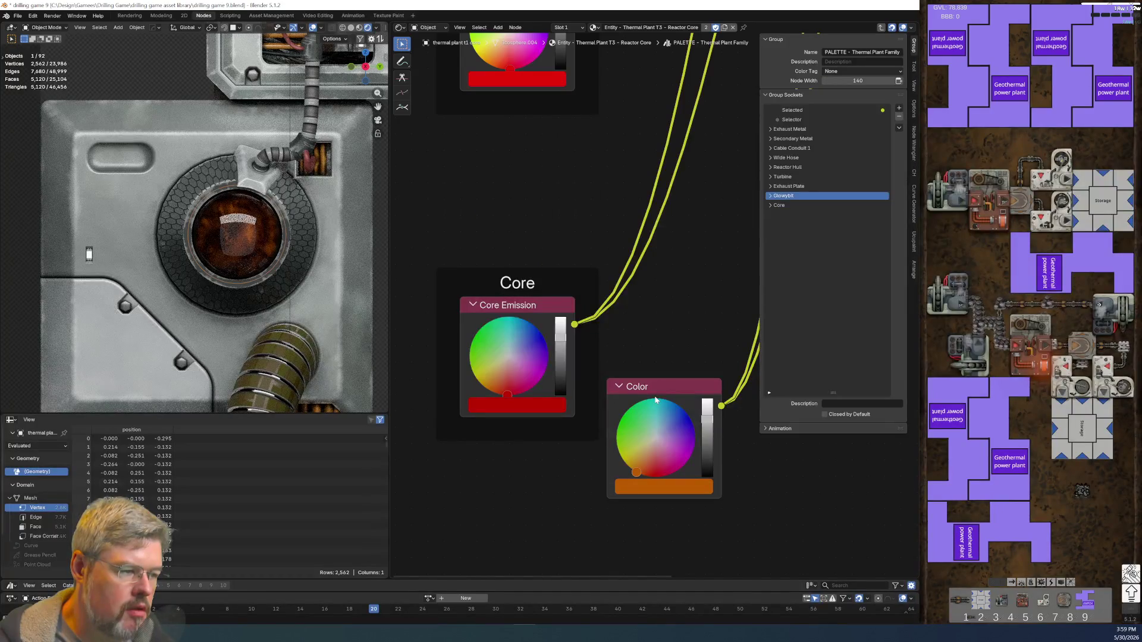
{"action": "key", "text": "ctrl+z"}
{"action": "key", "text": "ctrl+z"}
{"action": "key", "text": "ctrl+z"}
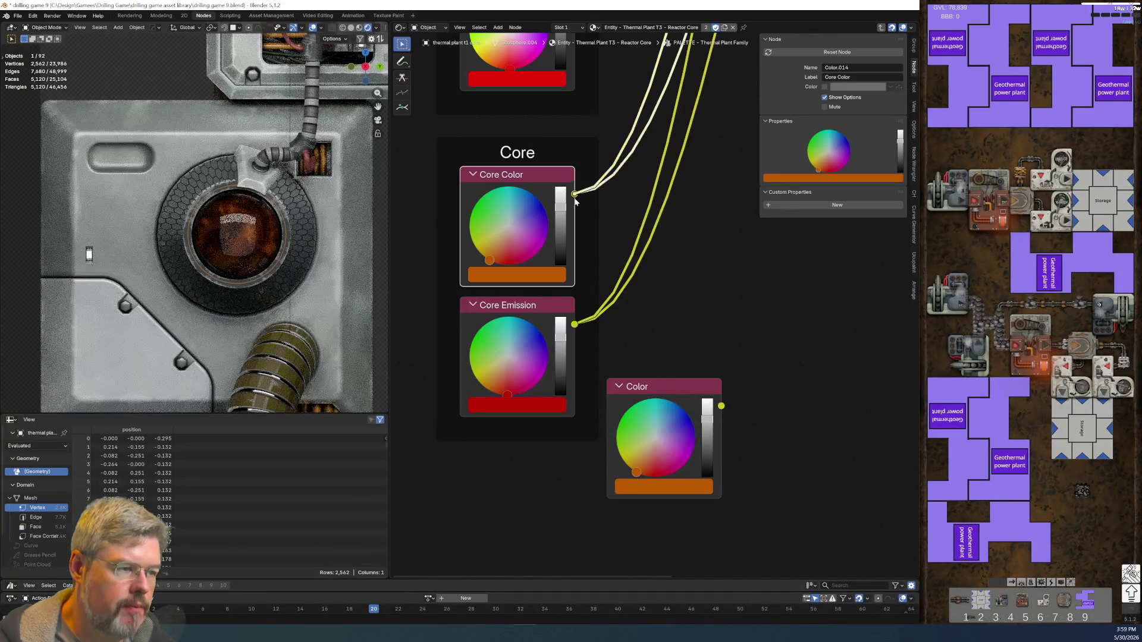
{"action": "key", "text": "ctrl+z"}
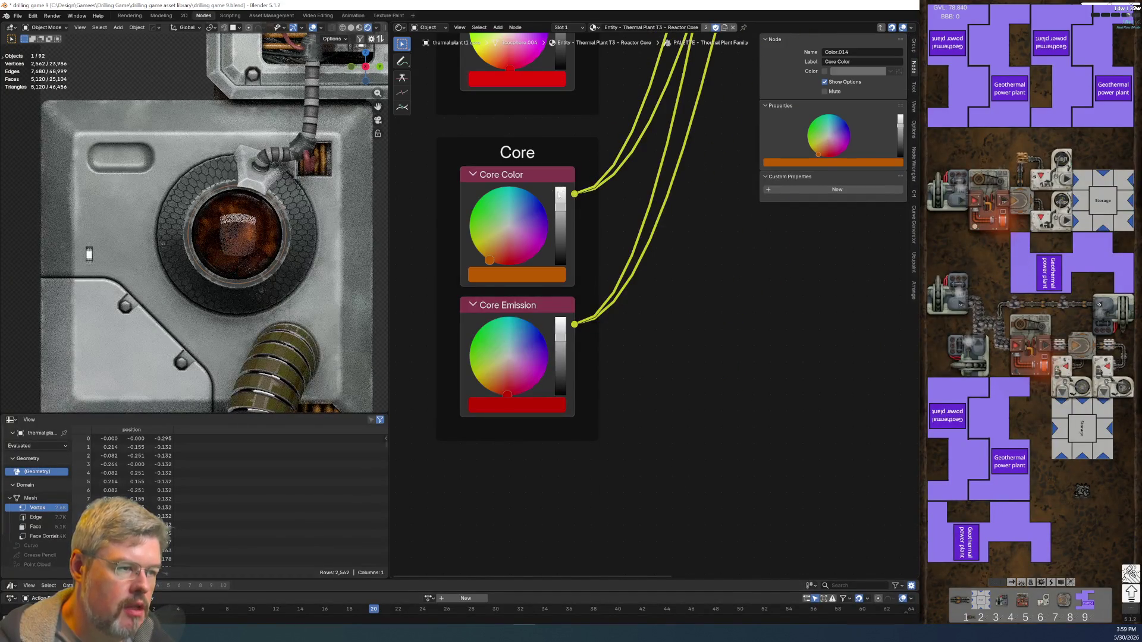
- Relabel the orange node Core Emission and the red node Core Color, and reorder them
{"action": "key", "text": "F2"}
{"action": "type", "text": "Core Emission"}
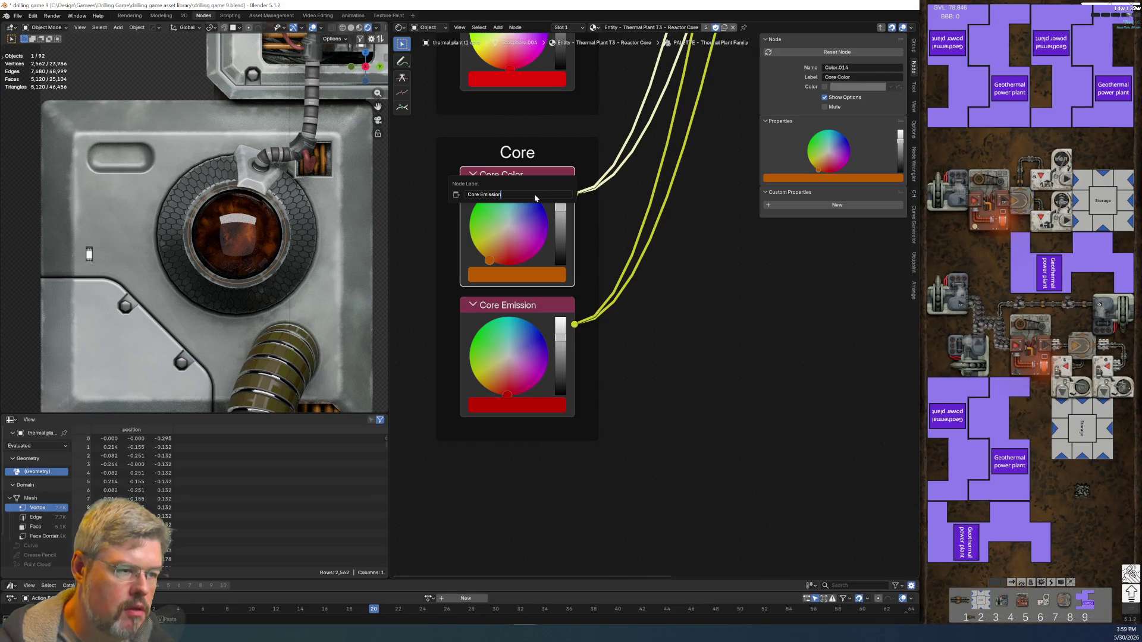
{"action": "key", "text": "Return"}
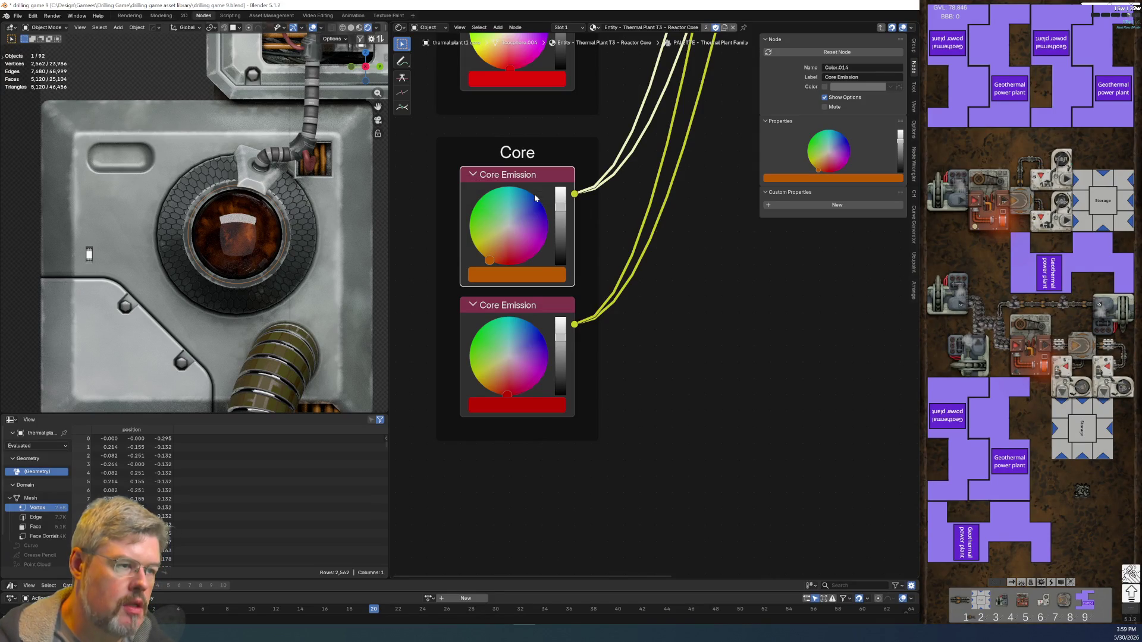
{"action": "left_click", "coordinate": [517, 300]}
{"action": "key", "text": "F2"}
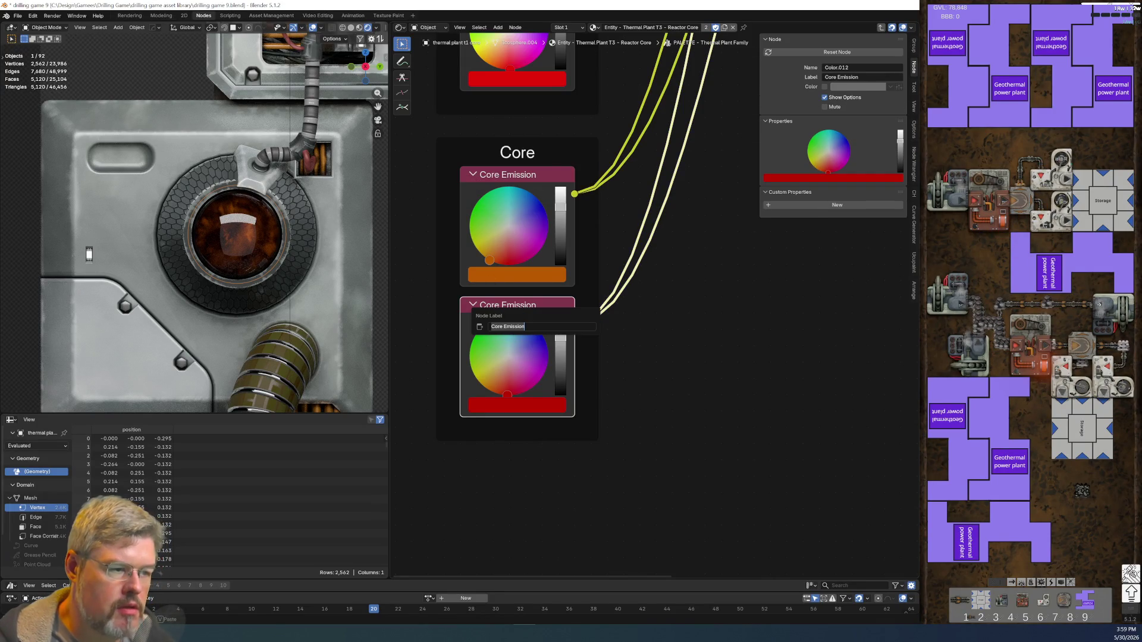
{"action": "type", "text": "Color"}
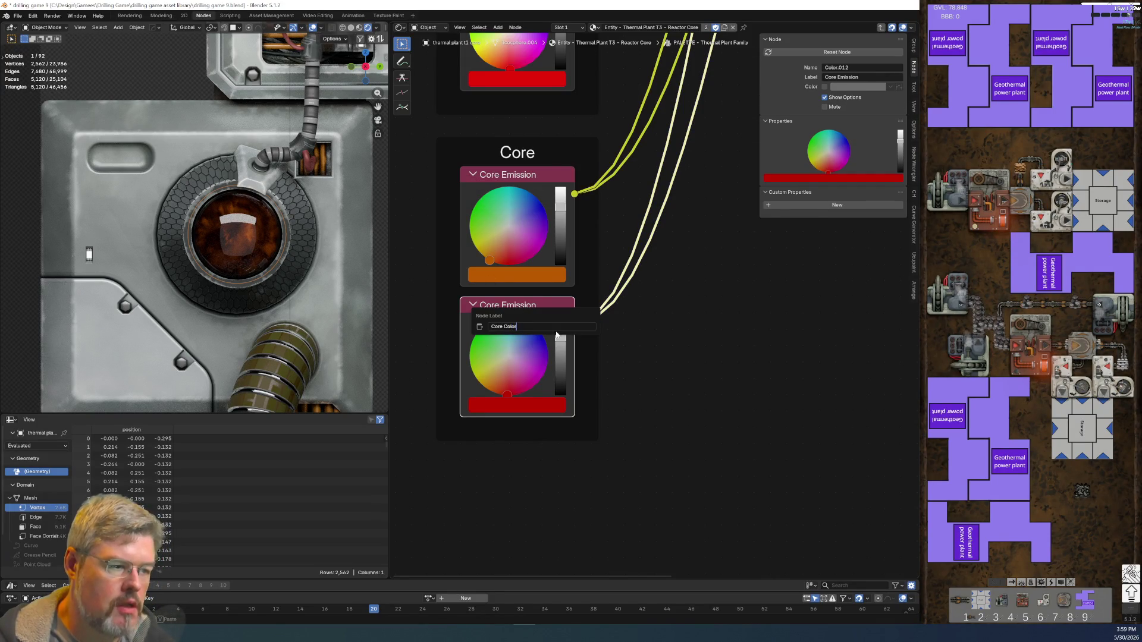
{"action": "key", "text": "Return"}
{"action": "left_click_drag", "start_coordinate": [517, 174], "coordinate": [517, 435]}
- Move the Core frame up under Glowybit and return to the reactor core material
{"action": "mouse_move", "coordinate": [506, 234]}
{"action": "left_mouse_down"}
{"action": "mouse_move", "coordinate": [546, 467]}
{"action": "mouse_move", "coordinate": [544, 347]}
{"action": "left_mouse_up"}
{"action": "scroll", "coordinate": [654, 327], "scroll_direction": "down", "scroll_amount": 5}
{"action": "middle_click_drag", "start_coordinate": [743, 315], "coordinate": [587, 440]}
{"action": "left_click", "coordinate": [587, 441]}
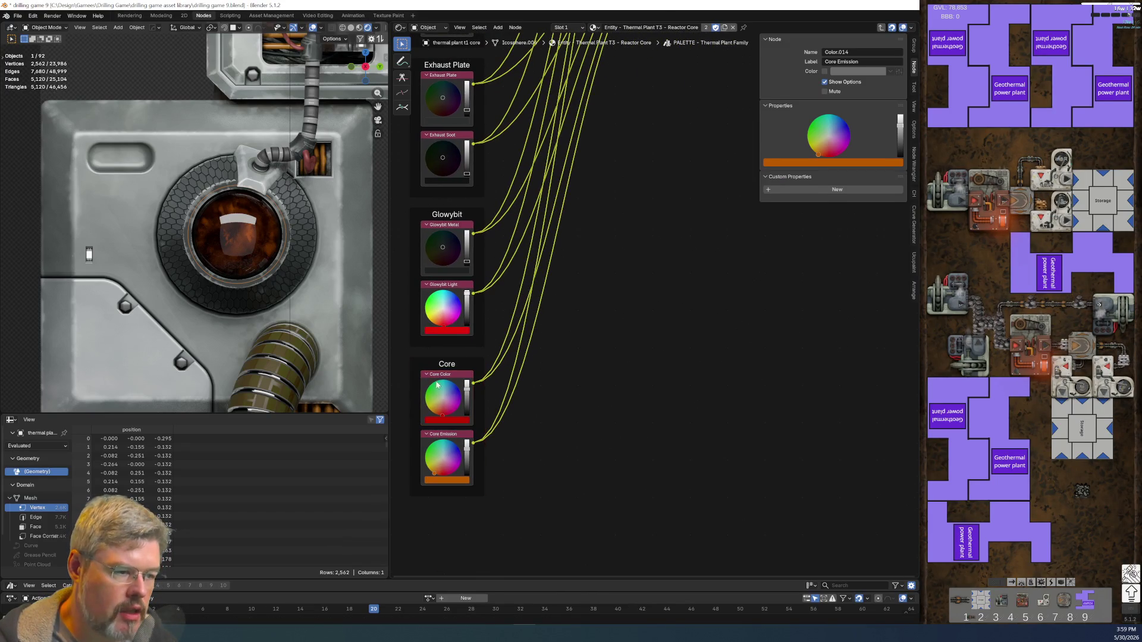
{"action": "scroll", "coordinate": [518, 373], "scroll_direction": "down", "scroll_amount": 2}
{"action": "mouse_move", "coordinate": [518, 374]}
{"action": "middle_mouse_down"}
{"action": "mouse_move", "coordinate": [490, 379]}
{"action": "mouse_move", "coordinate": [445, 496]}
{"action": "middle_mouse_up"}
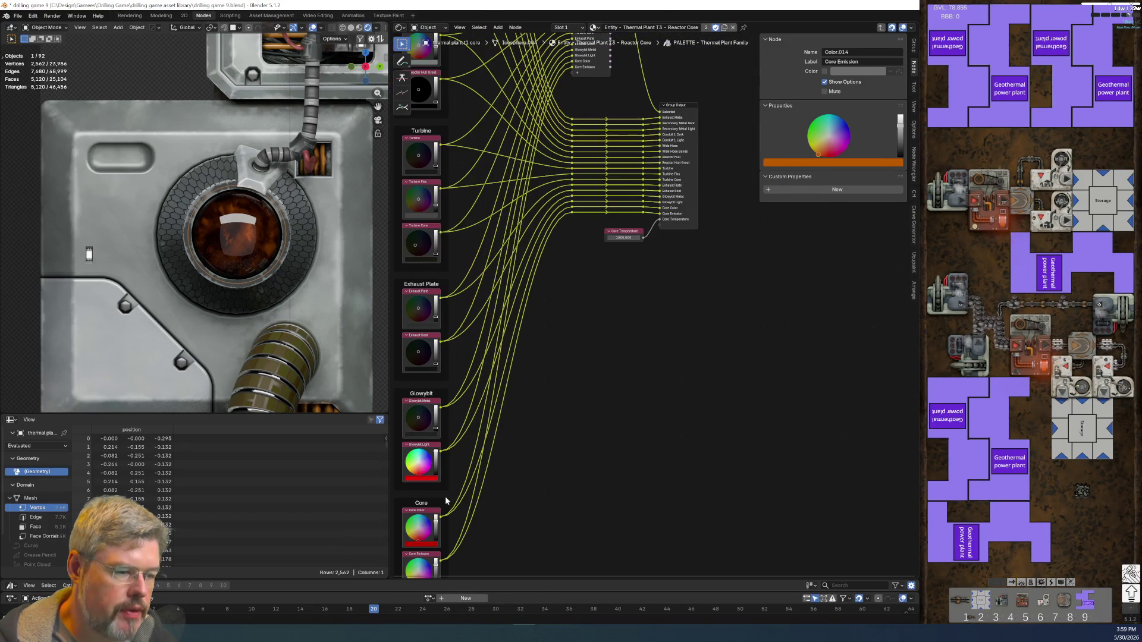
{"action": "left_click", "coordinate": [434, 515]}
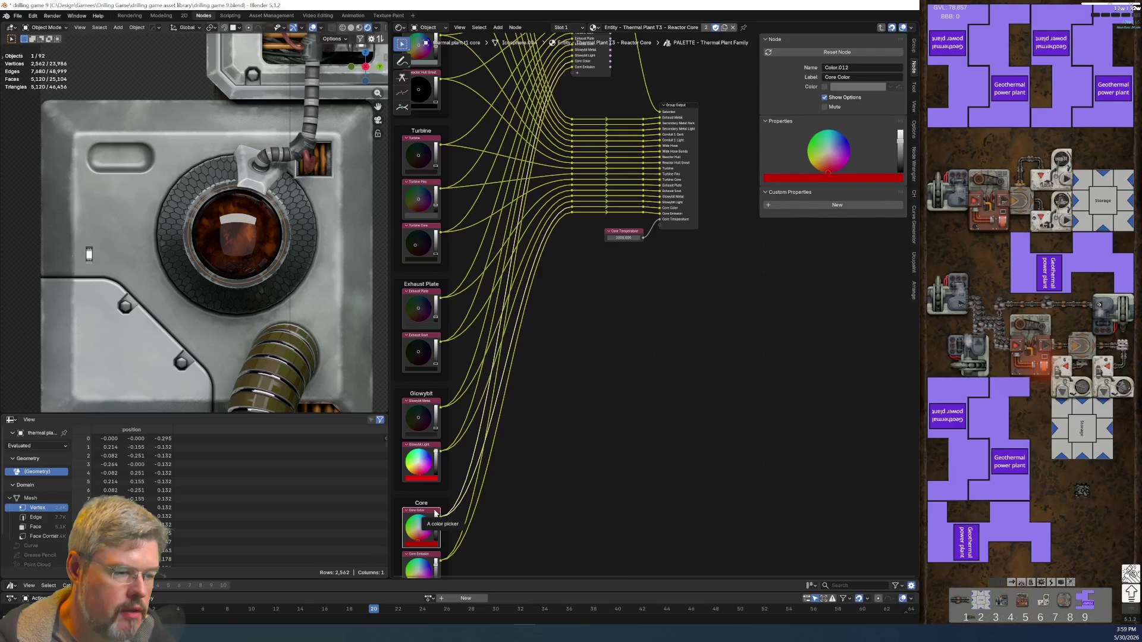
{"action": "scroll", "coordinate": [683, 212], "scroll_direction": "up", "scroll_amount": 1}
{"action": "scroll", "coordinate": [622, 329], "scroll_direction": "down", "scroll_amount": 3, "text": "shift"}
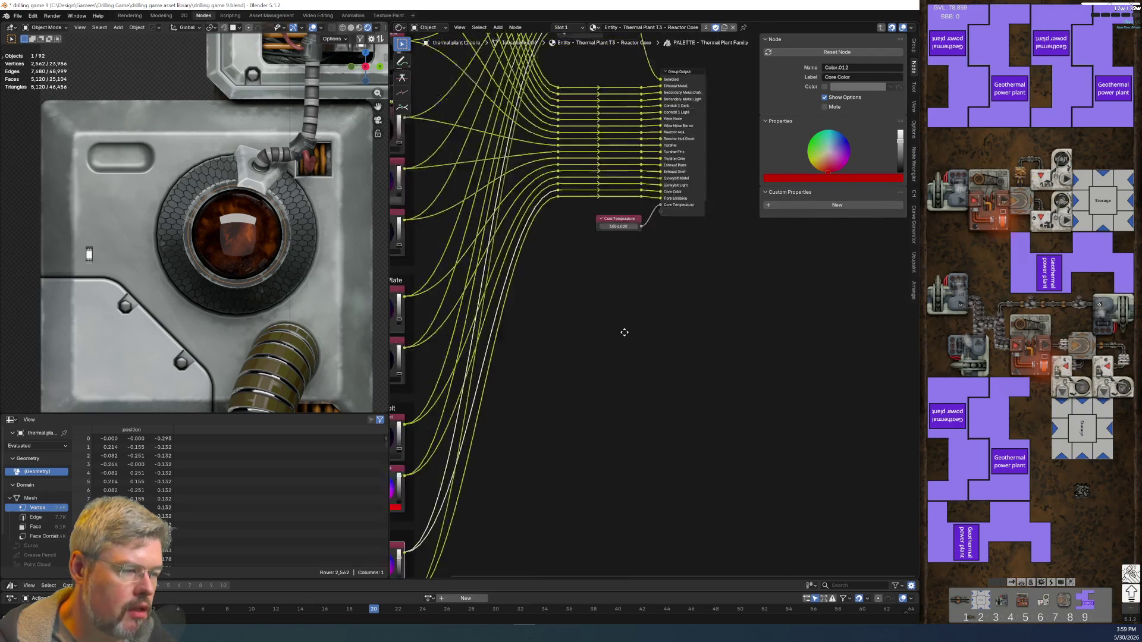
{"action": "key", "text": "Tab"}
{"action": "scroll", "coordinate": [634, 319], "scroll_direction": "up", "scroll_amount": 5}
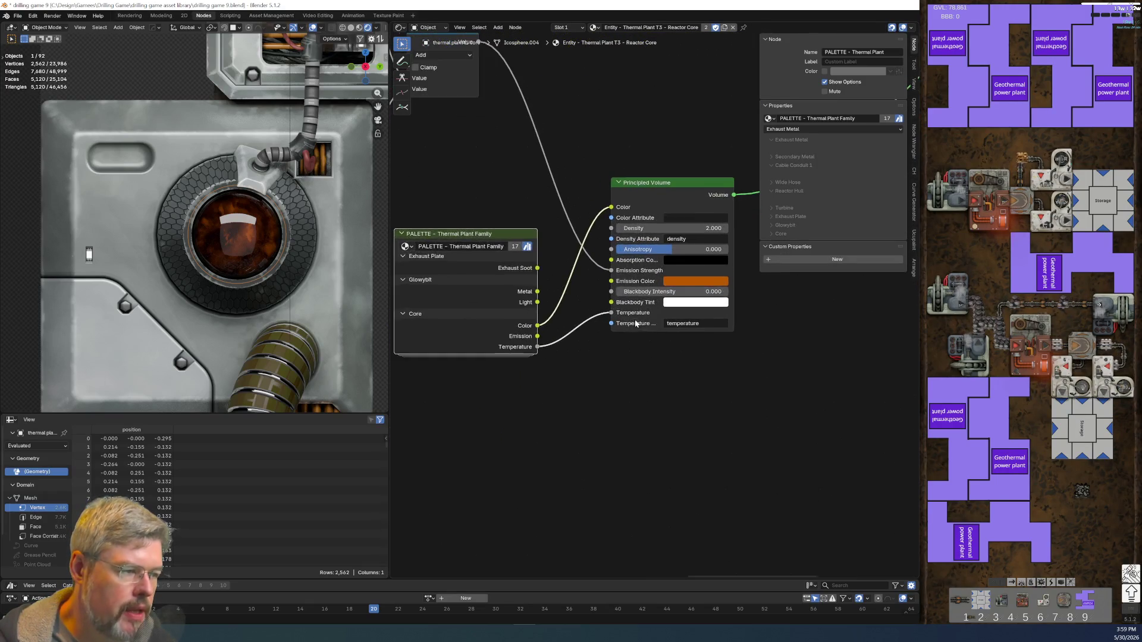
- Link the palette Emission output to the Principled Volume's Emission Color and save drilling game 9.blend
{"action": "left_click_drag", "start_coordinate": [555, 321], "coordinate": [600, 274]}
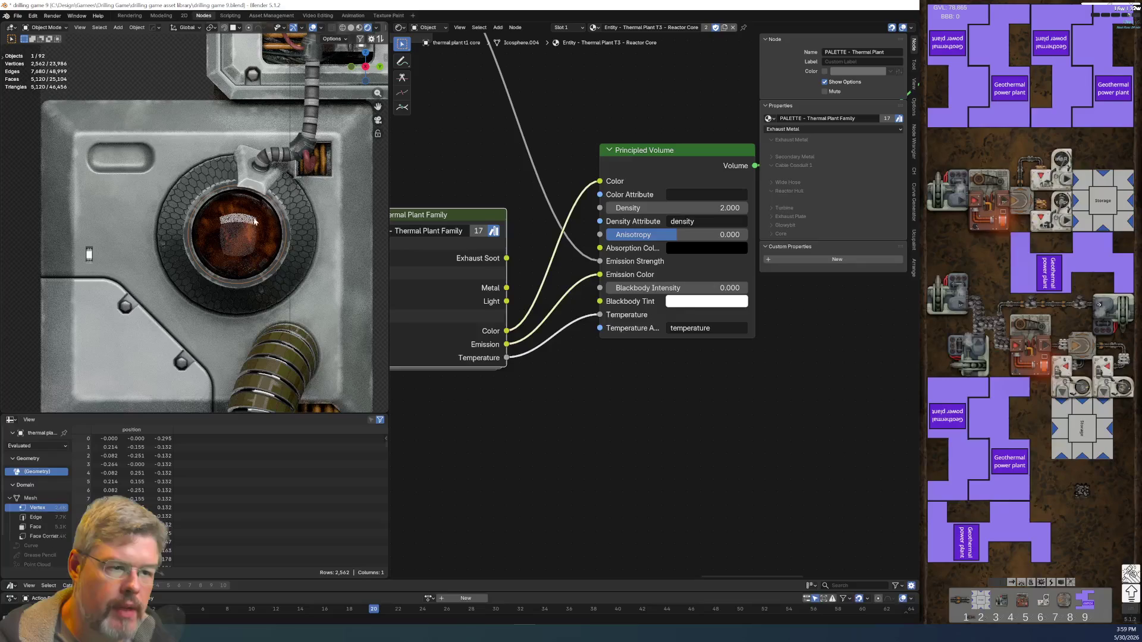
{"action": "left_click", "coordinate": [18, 17]}
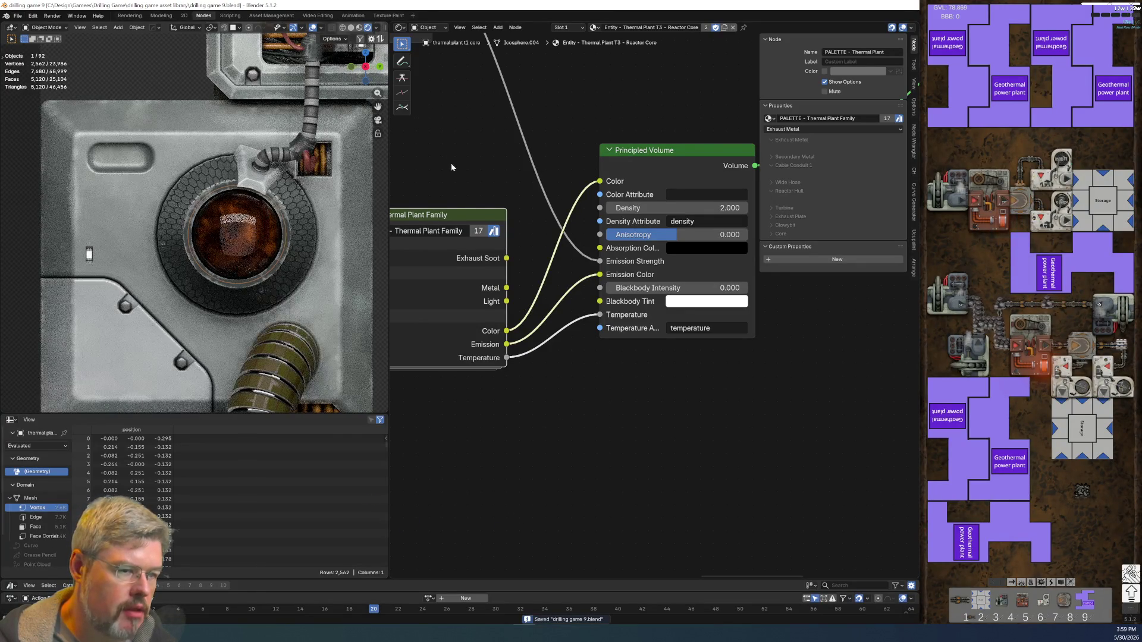
{"action": "middle_click_drag", "start_coordinate": [451, 163], "coordinate": [548, 431]}
- Pan and zoom around the node tree to inspect the Shifting Strata and Moving Glowing Ball setups
{"action": "scroll", "coordinate": [534, 413], "scroll_direction": "down", "scroll_amount": 3}
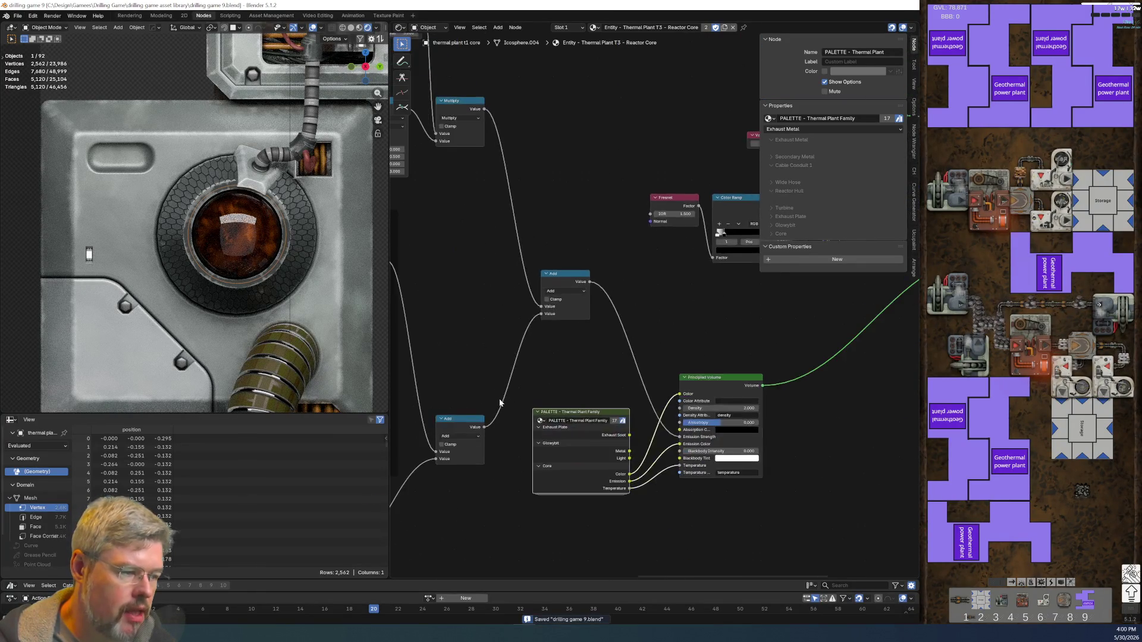
{"action": "middle_click_drag", "start_coordinate": [498, 398], "coordinate": [594, 301]}
{"action": "scroll", "coordinate": [613, 410], "scroll_direction": "up", "scroll_amount": 2}
{"action": "mouse_move", "coordinate": [634, 510]}
{"action": "middle_mouse_down"}
{"action": "mouse_move", "coordinate": [658, 438]}
{"action": "mouse_move", "coordinate": [654, 380]}
{"action": "middle_mouse_up"}
{"action": "scroll", "coordinate": [624, 426], "scroll_direction": "up", "scroll_amount": 2}
{"action": "scroll", "coordinate": [670, 411], "scroll_direction": "down", "scroll_amount": 3}
{"action": "scroll", "coordinate": [678, 446], "scroll_direction": "up", "scroll_amount": 3}
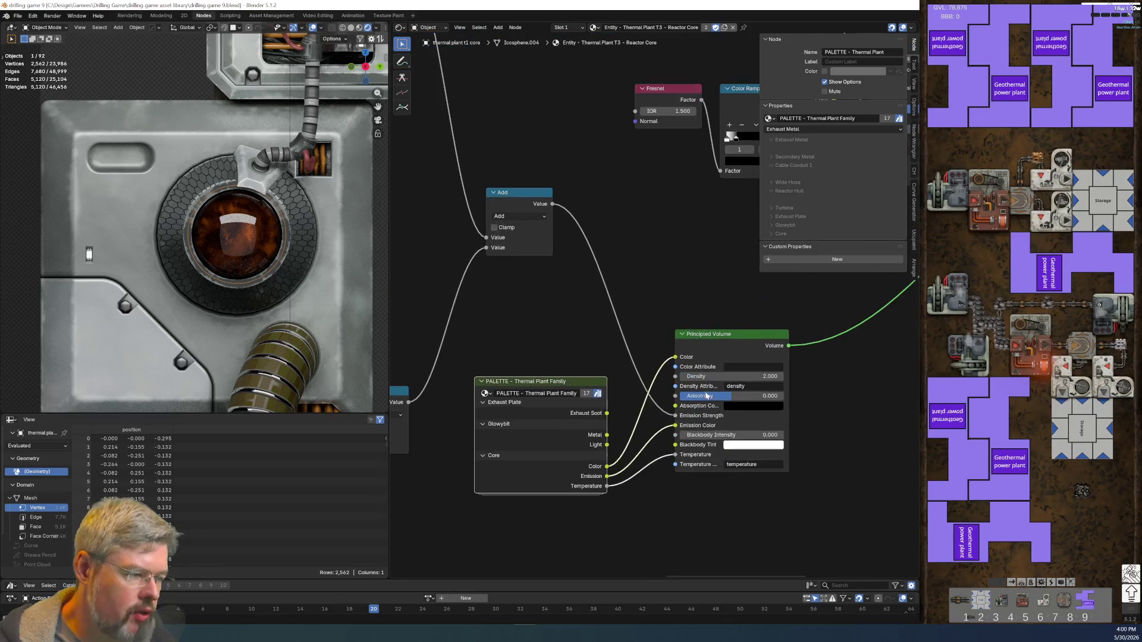
{"action": "scroll", "coordinate": [691, 421], "scroll_direction": "down", "scroll_amount": 3}
{"action": "mouse_move", "coordinate": [505, 273]}
{"action": "middle_mouse_down"}
{"action": "mouse_move", "coordinate": [648, 379]}
{"action": "mouse_move", "coordinate": [538, 248]}
{"action": "middle_mouse_up"}
{"action": "scroll", "coordinate": [593, 422], "scroll_direction": "down", "scroll_amount": 2}
{"action": "scroll", "coordinate": [592, 422], "scroll_direction": "up", "scroll_amount": 2}
{"action": "middle_click_drag", "start_coordinate": [593, 422], "coordinate": [518, 455]}
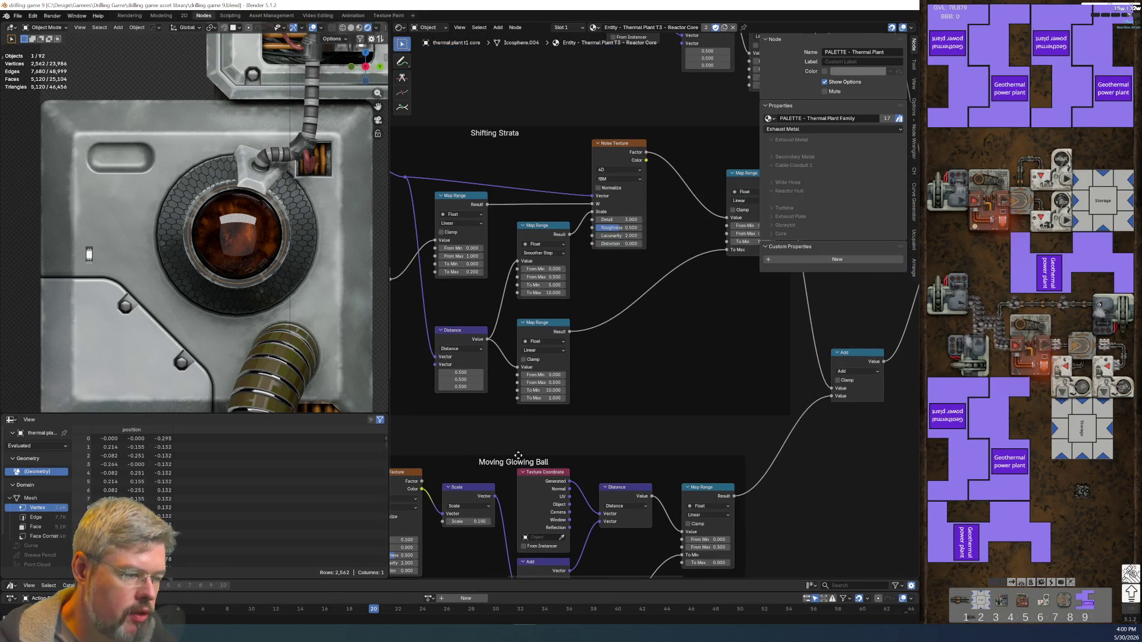
{"action": "middle_click_drag", "start_coordinate": [506, 106], "coordinate": [503, 348]}
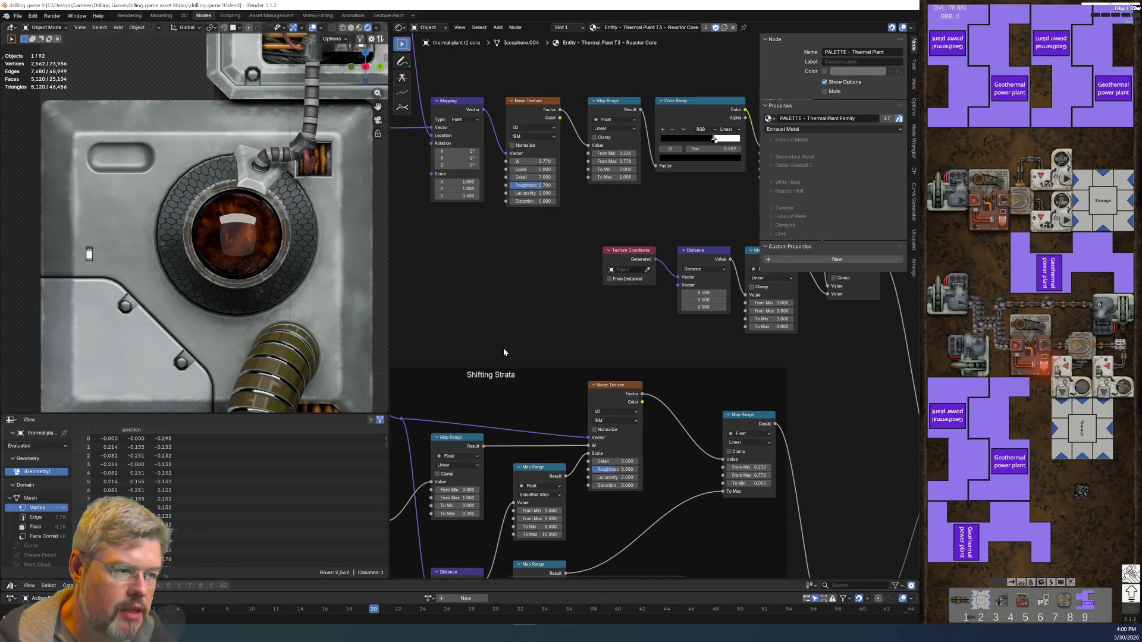
{"action": "scroll", "coordinate": [472, 395], "scroll_direction": "down", "scroll_amount": 2}
{"action": "mouse_move", "coordinate": [587, 475]}
{"action": "middle_mouse_down"}
{"action": "mouse_move", "coordinate": [540, 434]}
{"action": "mouse_move", "coordinate": [580, 319]}
{"action": "mouse_move", "coordinate": [571, 384]}
{"action": "middle_mouse_up"}
{"action": "middle_click_drag", "start_coordinate": [485, 283], "coordinate": [458, 266]}
{"action": "scroll", "coordinate": [458, 265], "scroll_direction": "up", "scroll_amount": 1}
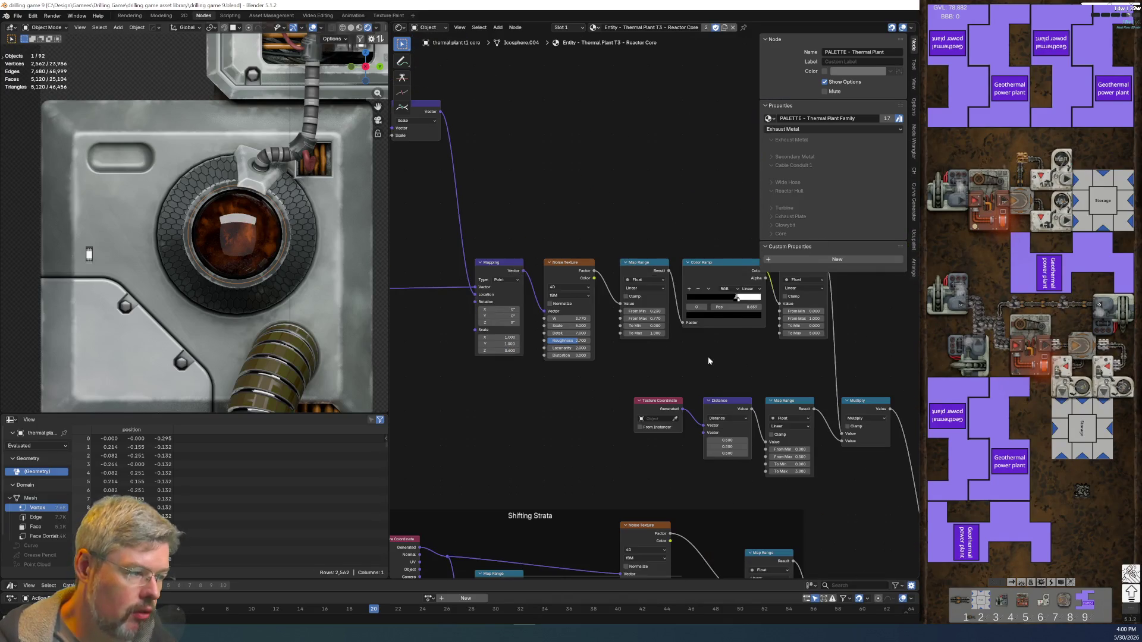
{"action": "middle_click_drag", "start_coordinate": [708, 355], "coordinate": [587, 386]}
{"action": "scroll", "coordinate": [587, 426], "scroll_direction": "up", "scroll_amount": 2}
{"action": "mouse_move", "coordinate": [581, 429]}
{"action": "middle_mouse_down"}
{"action": "mouse_move", "coordinate": [520, 348]}
{"action": "mouse_move", "coordinate": [635, 424]}
{"action": "middle_mouse_up"}
{"action": "scroll", "coordinate": [536, 355], "scroll_direction": "down", "scroll_amount": 1}
{"action": "middle_click_drag", "start_coordinate": [473, 276], "coordinate": [689, 325]}
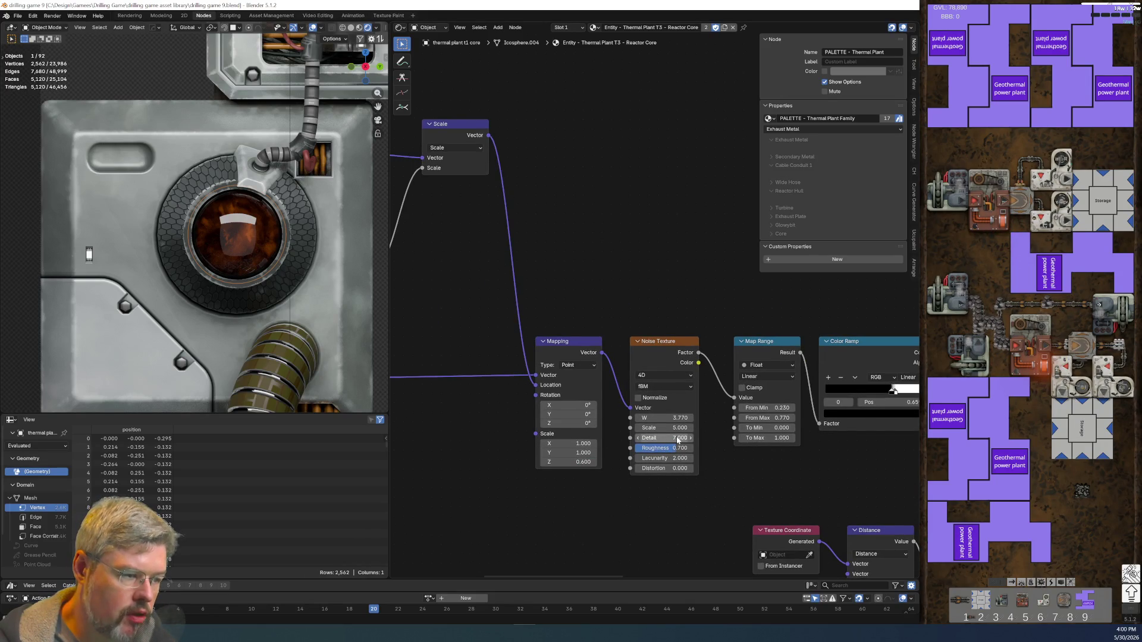
{"action": "scroll", "coordinate": [616, 330], "scroll_direction": "down", "scroll_amount": 2}
{"action": "middle_click_drag", "start_coordinate": [560, 494], "coordinate": [523, 167]}
{"action": "scroll", "coordinate": [444, 409], "scroll_direction": "up", "scroll_amount": 3}
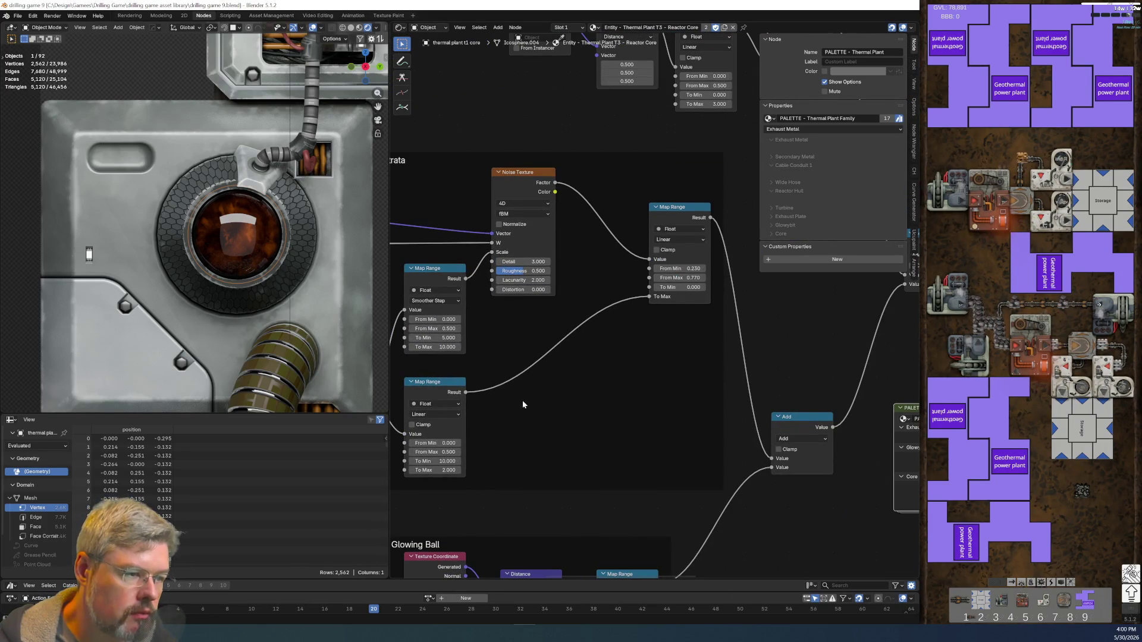
{"action": "mouse_move", "coordinate": [512, 154]}
{"action": "middle_mouse_down"}
{"action": "mouse_move", "coordinate": [499, 401]}
{"action": "mouse_move", "coordinate": [614, 400]}
{"action": "mouse_move", "coordinate": [891, 324]}
{"action": "middle_mouse_up"}
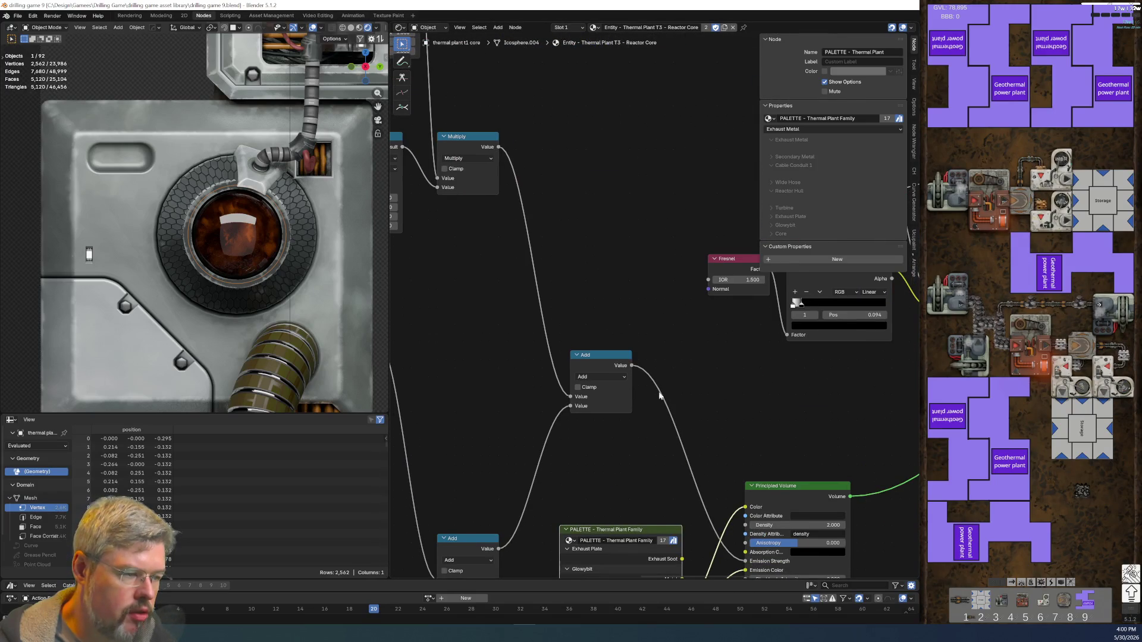
{"action": "middle_click_drag", "start_coordinate": [454, 339], "coordinate": [568, 406]}
{"action": "scroll", "coordinate": [584, 290], "scroll_direction": "up", "scroll_amount": 2}
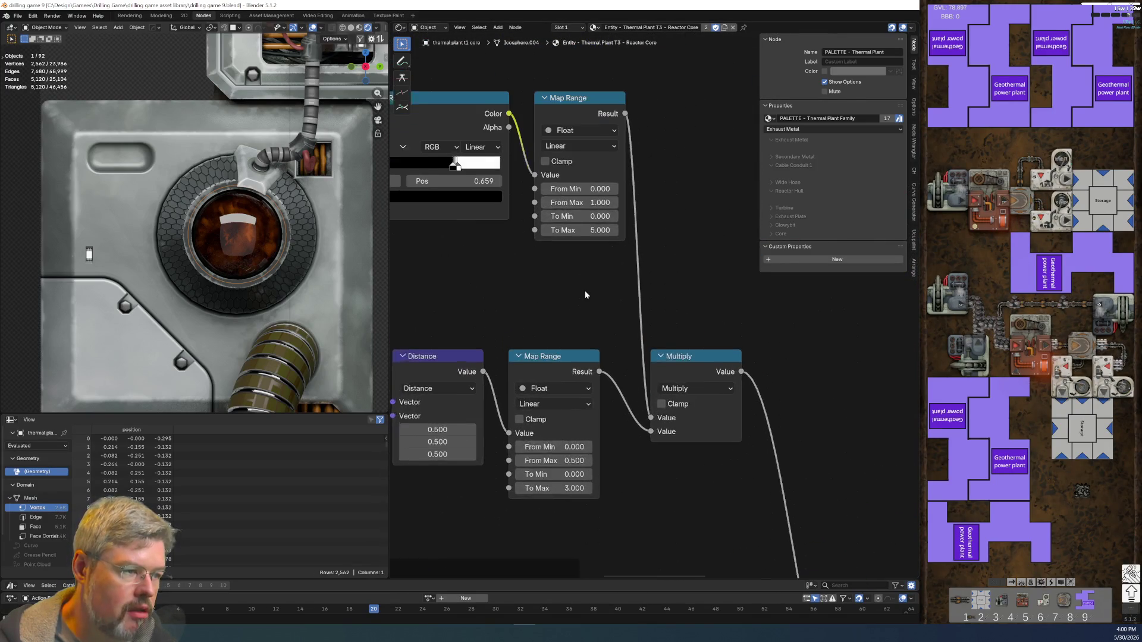
- Change the top Map Range's To Max from 5.7 to 10 and jump to frame 10
{"action": "left_click", "coordinate": [557, 231]}
{"action": "type", "text": "5.7"}
{"action": "key", "text": "Return"}
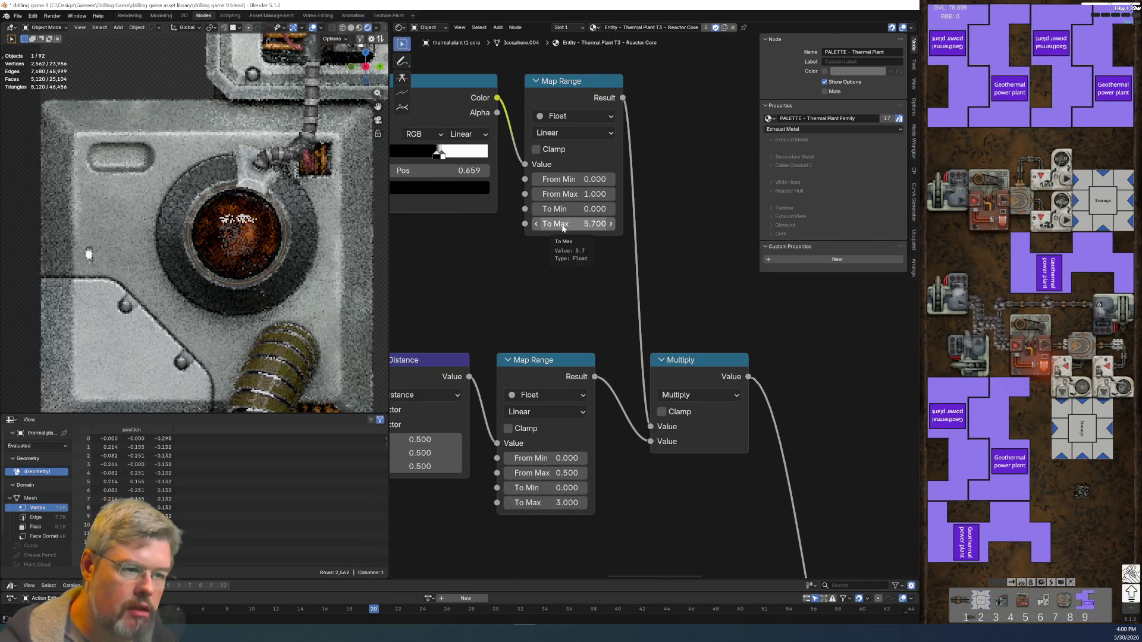
{"action": "left_click", "coordinate": [563, 225]}
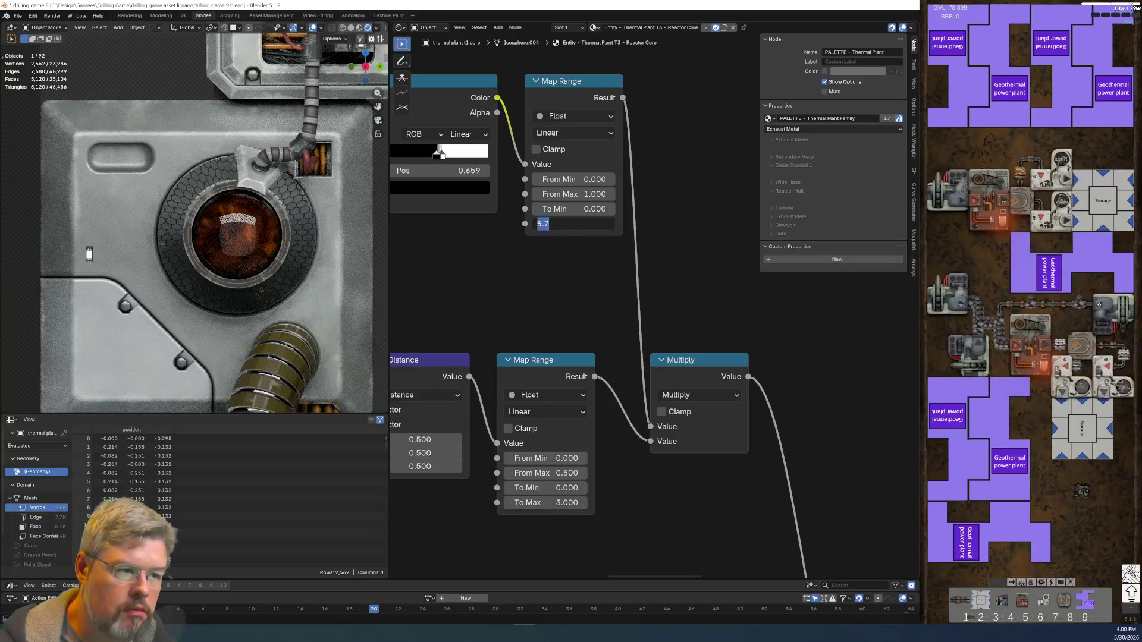
{"action": "key", "text": "Return"}
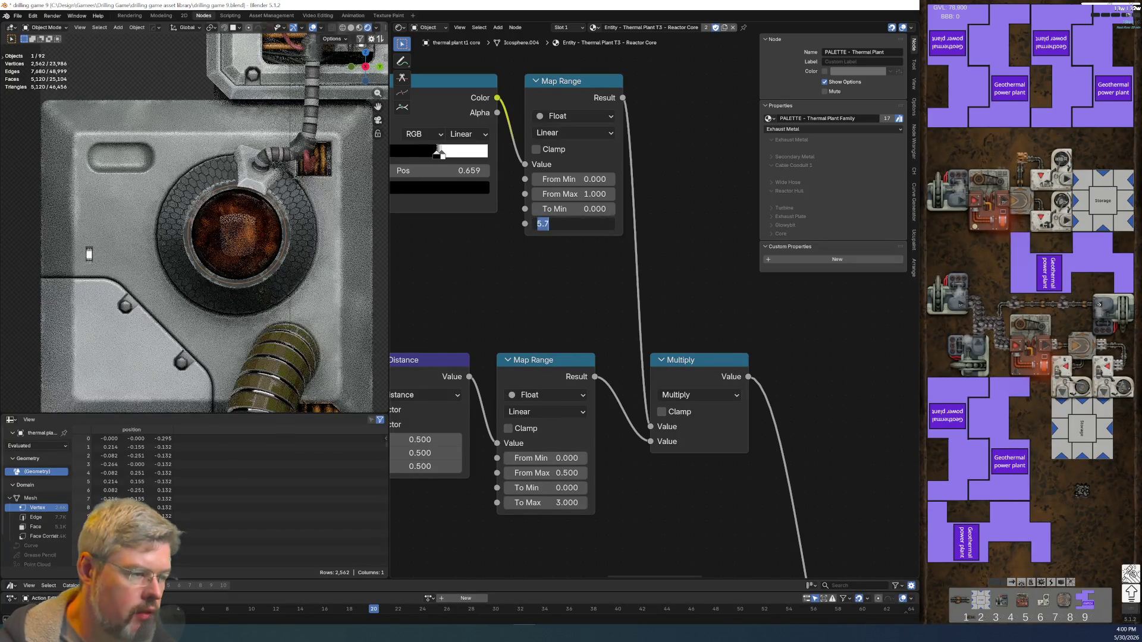
{"action": "left_click", "coordinate": [573, 226]}
{"action": "type", "text": "10"}
{"action": "key", "text": "Return"}
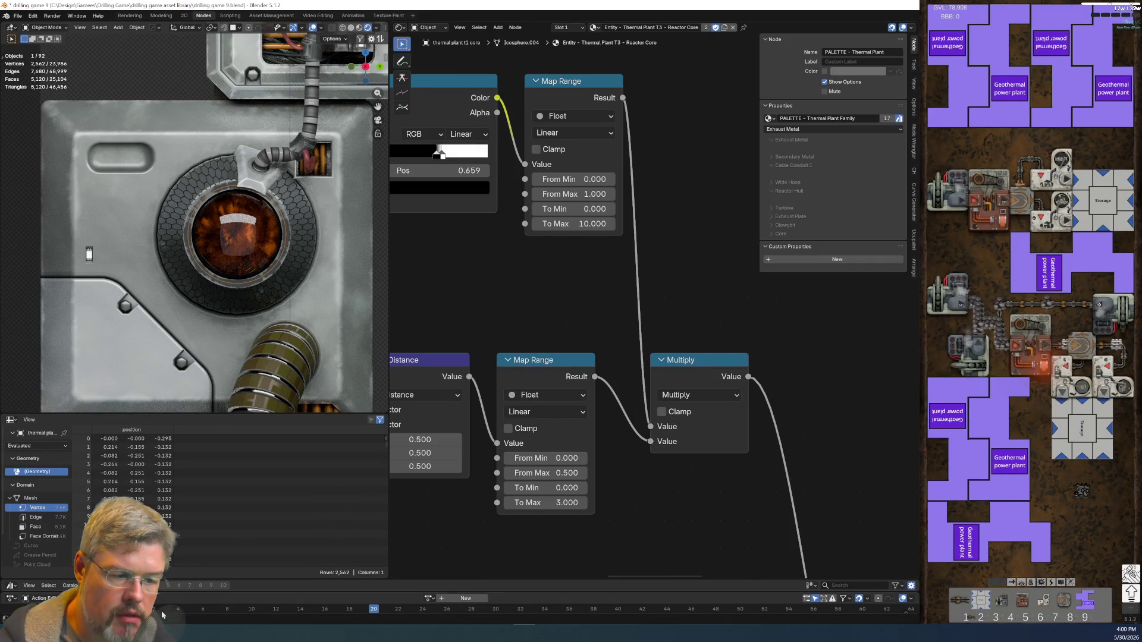
{"action": "left_click", "coordinate": [250, 612]}
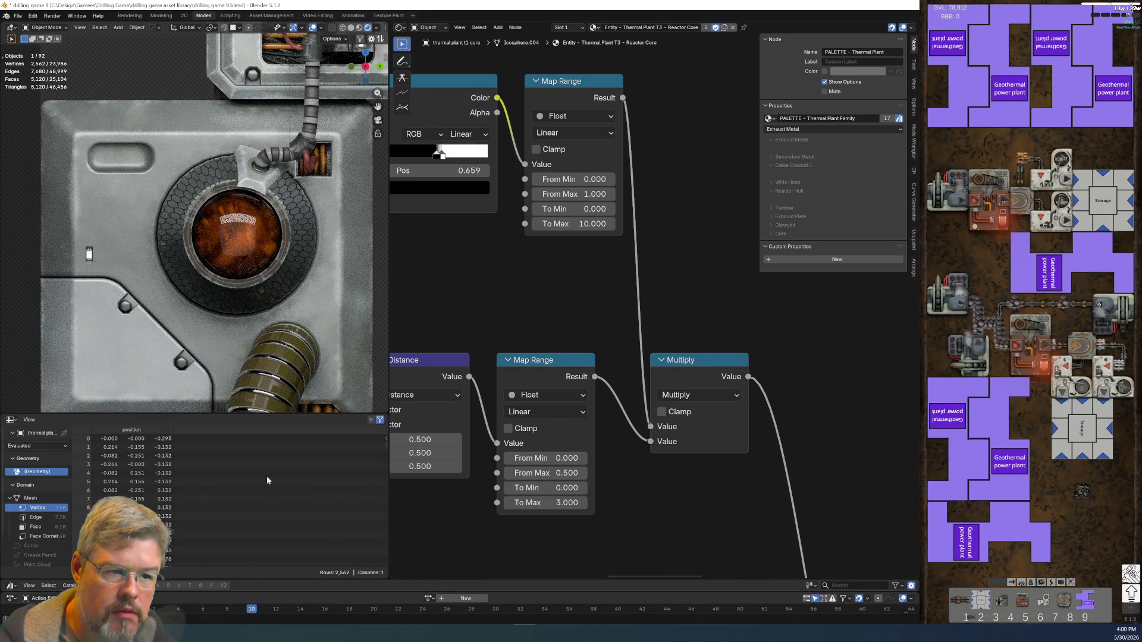
{"action": "middle_click_drag", "start_coordinate": [746, 548], "coordinate": [624, 279]}
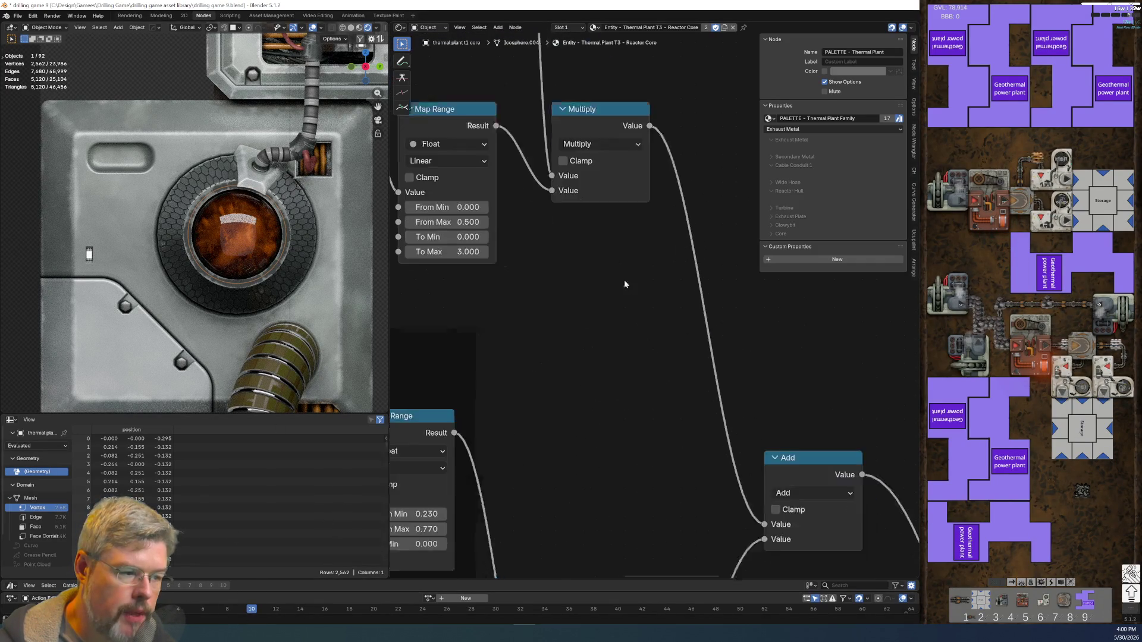
- Try a To Min of 175.1 on the lower Shifting Strata Map Range, then undo it back to 10
{"action": "scroll", "coordinate": [621, 315], "scroll_direction": "down", "scroll_amount": 2}
{"action": "scroll", "coordinate": [619, 354], "scroll_direction": "down", "scroll_amount": 2}
{"action": "scroll", "coordinate": [613, 405], "scroll_direction": "up", "scroll_amount": 5}
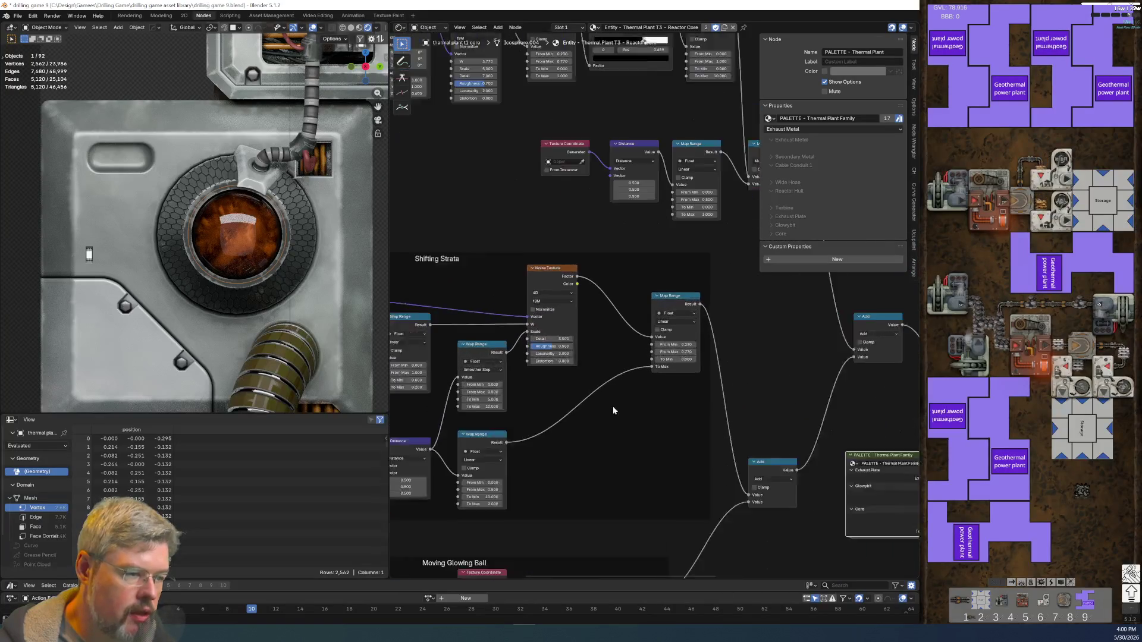
{"action": "scroll", "coordinate": [584, 441], "scroll_direction": "down", "scroll_amount": 3}
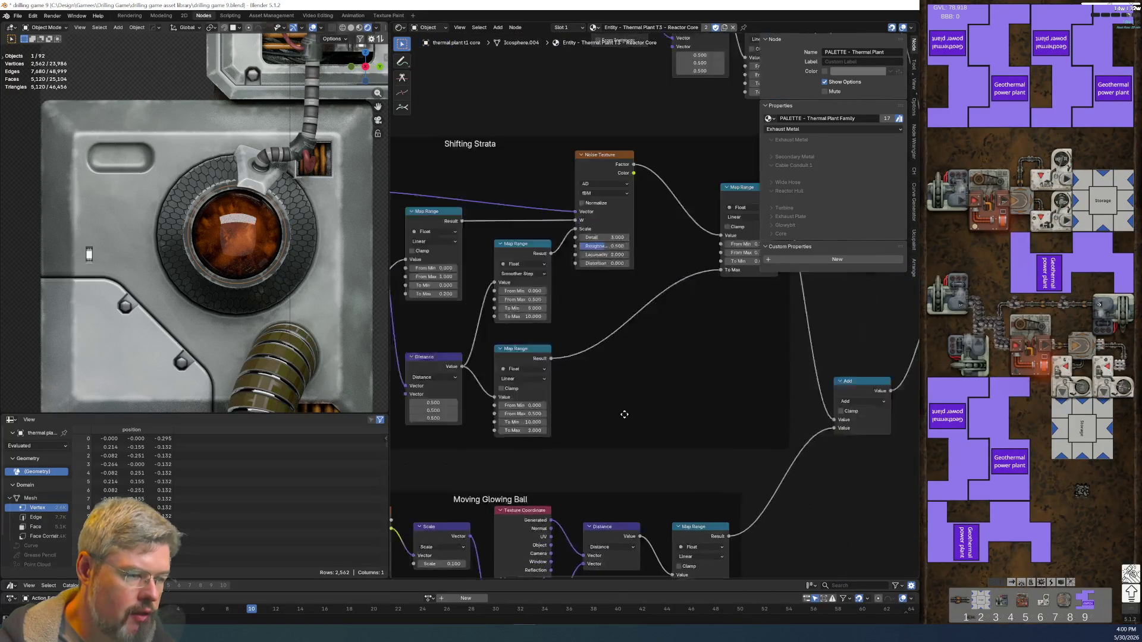
{"action": "middle_click_drag", "start_coordinate": [624, 413], "coordinate": [753, 391]}
{"action": "scroll", "coordinate": [654, 417], "scroll_direction": "up", "scroll_amount": 5}
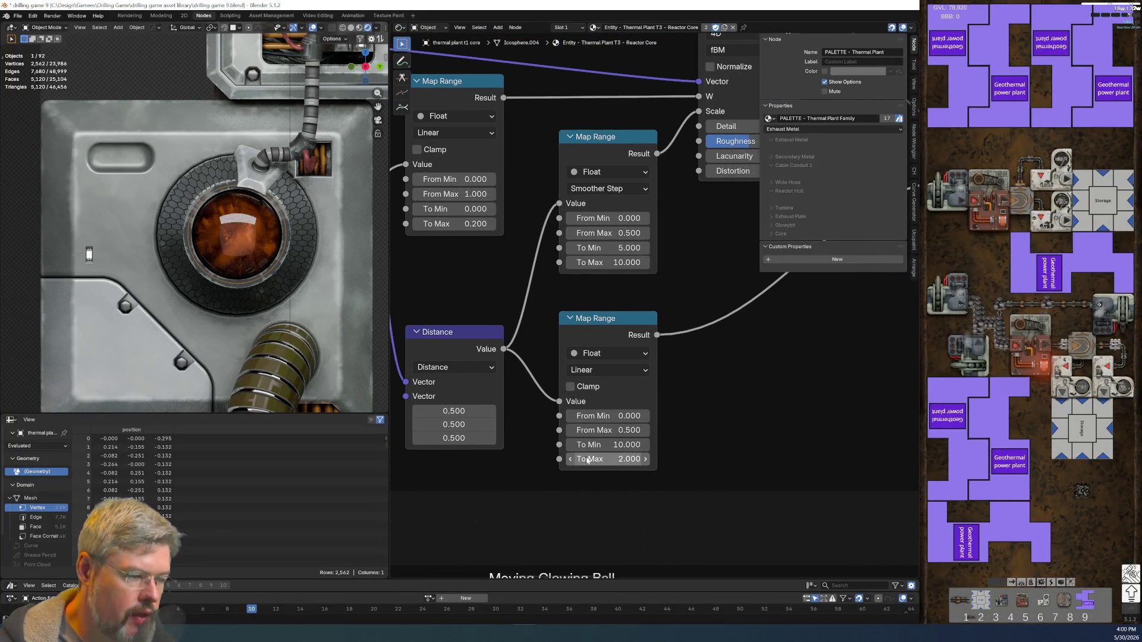
{"action": "left_click", "coordinate": [601, 445]}
{"action": "type", "text": "175.1"}
{"action": "key", "text": "Return"}
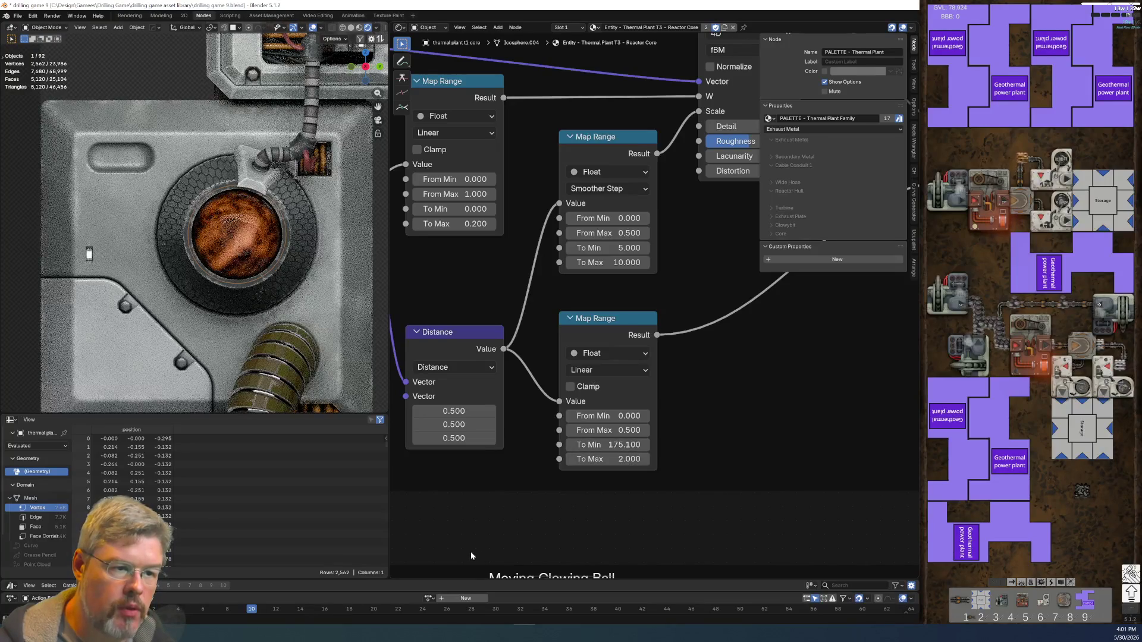
{"action": "key", "text": "ctrl+z"}
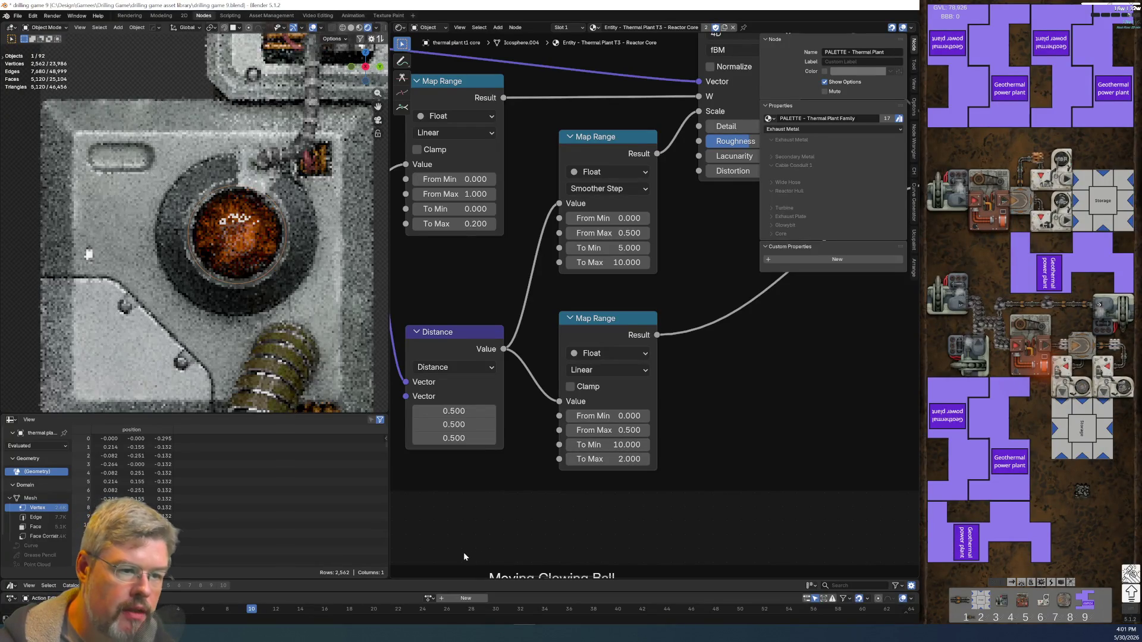
- Experiment with the lower Map Range To Max, dragging and typing values down to about -10.2
{"action": "scroll", "coordinate": [781, 415], "scroll_direction": "down", "scroll_amount": 2}
{"action": "scroll", "coordinate": [779, 413], "scroll_direction": "down", "scroll_amount": 2}
{"action": "middle_click_drag", "start_coordinate": [745, 428], "coordinate": [580, 309]}
{"action": "scroll", "coordinate": [439, 291], "scroll_direction": "up", "scroll_amount": 2}
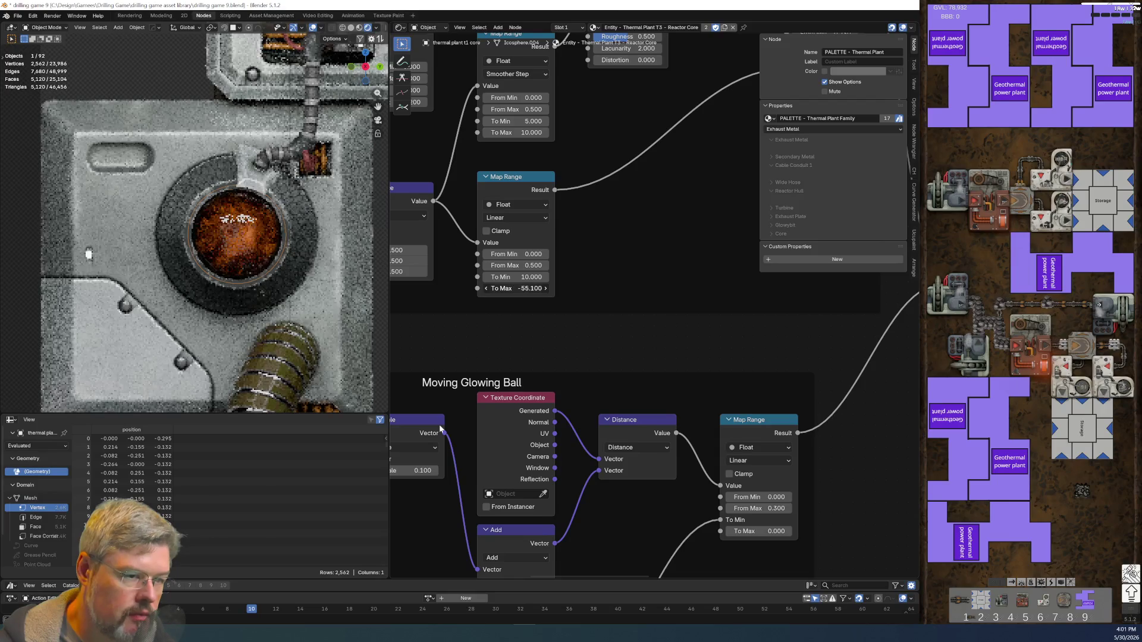
{"action": "left_click_drag", "start_coordinate": [513, 288], "coordinate": [470, 288]}
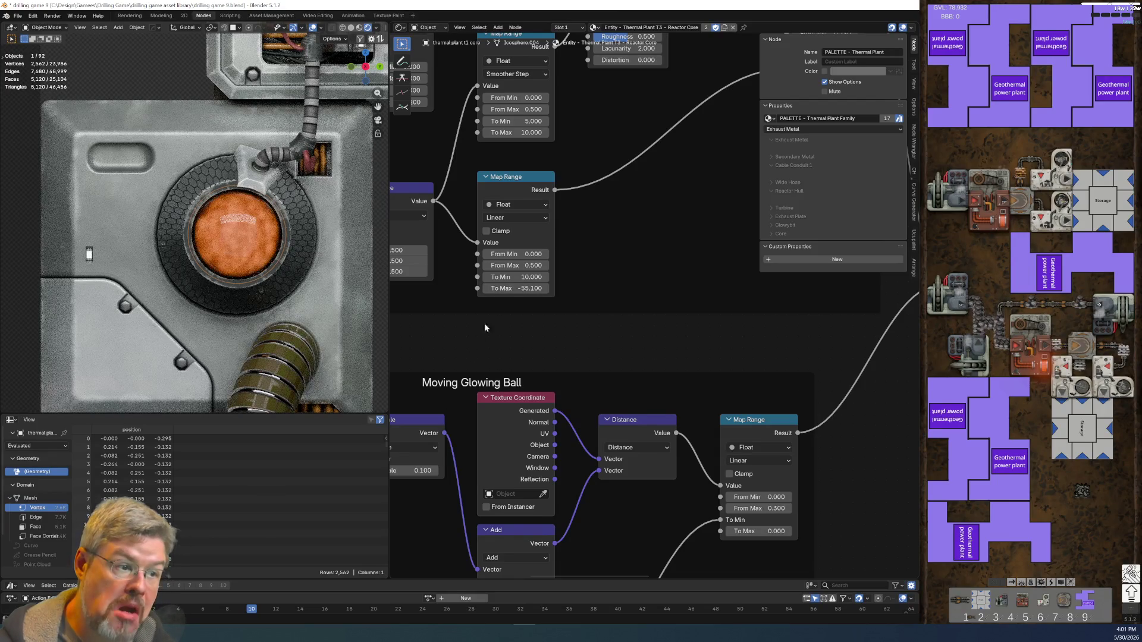
{"action": "scroll", "coordinate": [485, 326], "scroll_direction": "up", "scroll_amount": 3}
{"action": "left_click_drag", "start_coordinate": [595, 331], "coordinate": [601, 331]}
{"action": "left_click", "coordinate": [600, 332]}
{"action": "type", "text": "22"}
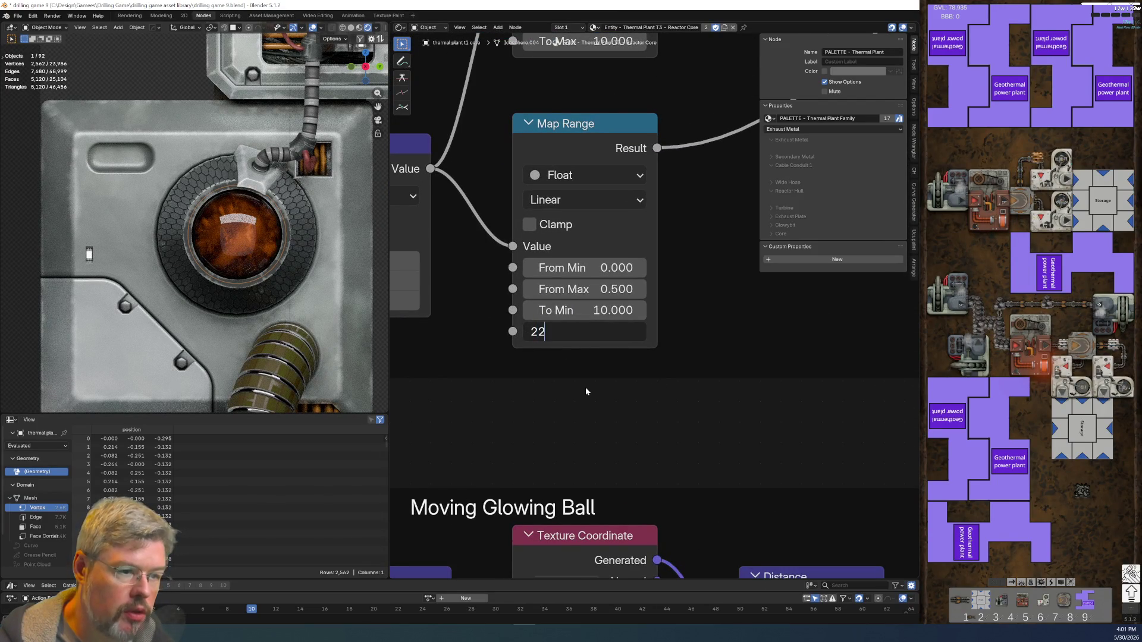
{"action": "key", "text": "Return"}
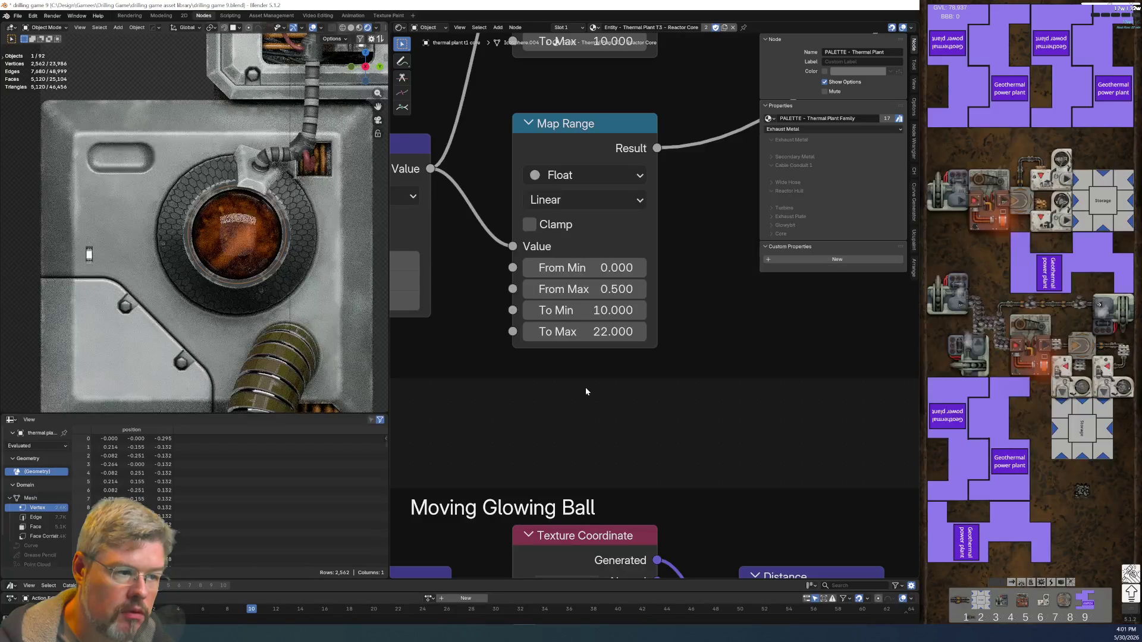
{"action": "mouse_move", "coordinate": [590, 332]}
{"action": "left_mouse_down"}
{"action": "mouse_move", "coordinate": [571, 331]}
{"action": "mouse_move", "coordinate": [581, 390]}
{"action": "left_mouse_up"}
- Revert the To Max change and test a much larger glow Map Range To Max before undoing it
{"action": "key", "text": "ctrl+z"}
{"action": "scroll", "coordinate": [644, 392], "scroll_direction": "down", "scroll_amount": 6}
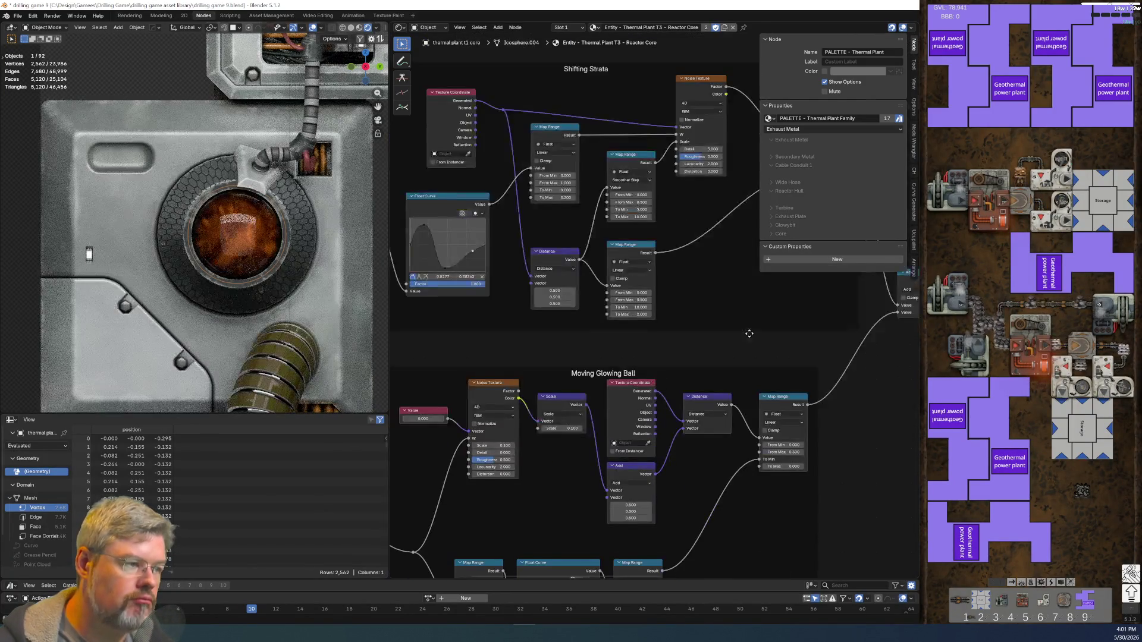
{"action": "middle_click_drag", "start_coordinate": [749, 333], "coordinate": [491, 386]}
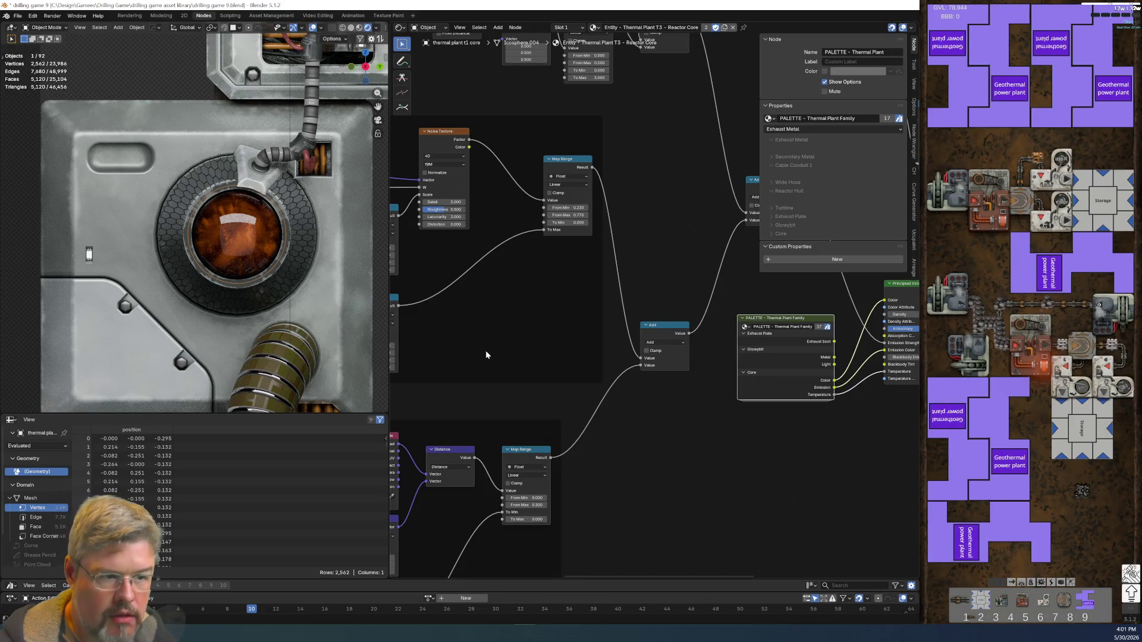
{"action": "scroll", "coordinate": [632, 474], "scroll_direction": "up", "scroll_amount": 2}
{"action": "middle_click_drag", "start_coordinate": [633, 475], "coordinate": [683, 383]}
{"action": "scroll", "coordinate": [683, 386], "scroll_direction": "down", "scroll_amount": 4}
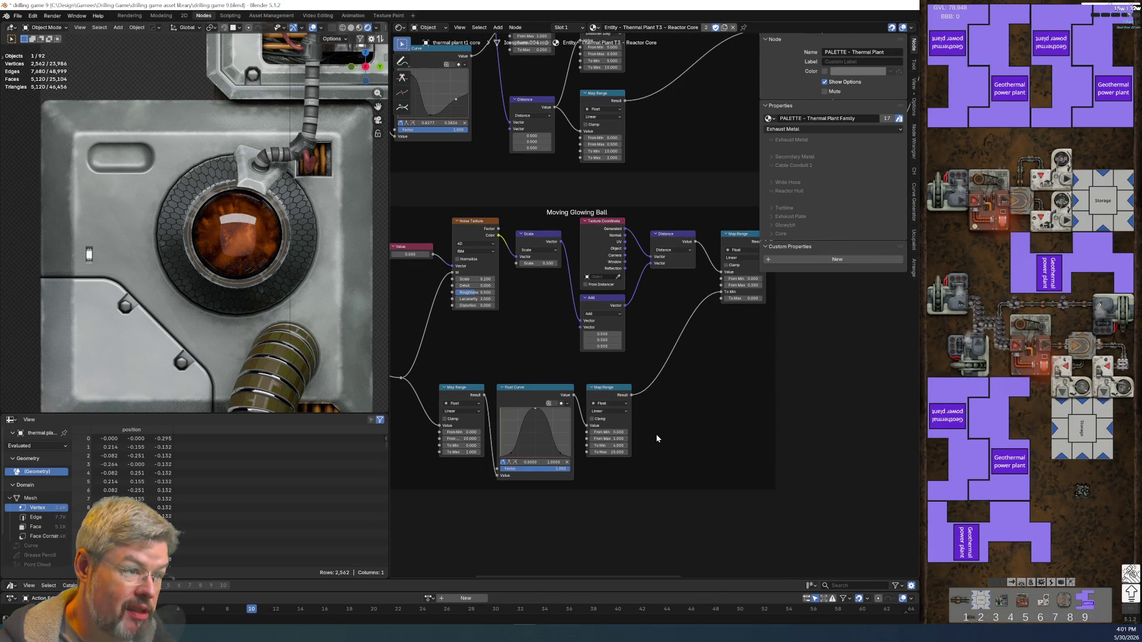
{"action": "scroll", "coordinate": [655, 434], "scroll_direction": "up", "scroll_amount": 4}
{"action": "left_click_drag", "start_coordinate": [654, 405], "coordinate": [731, 404]}
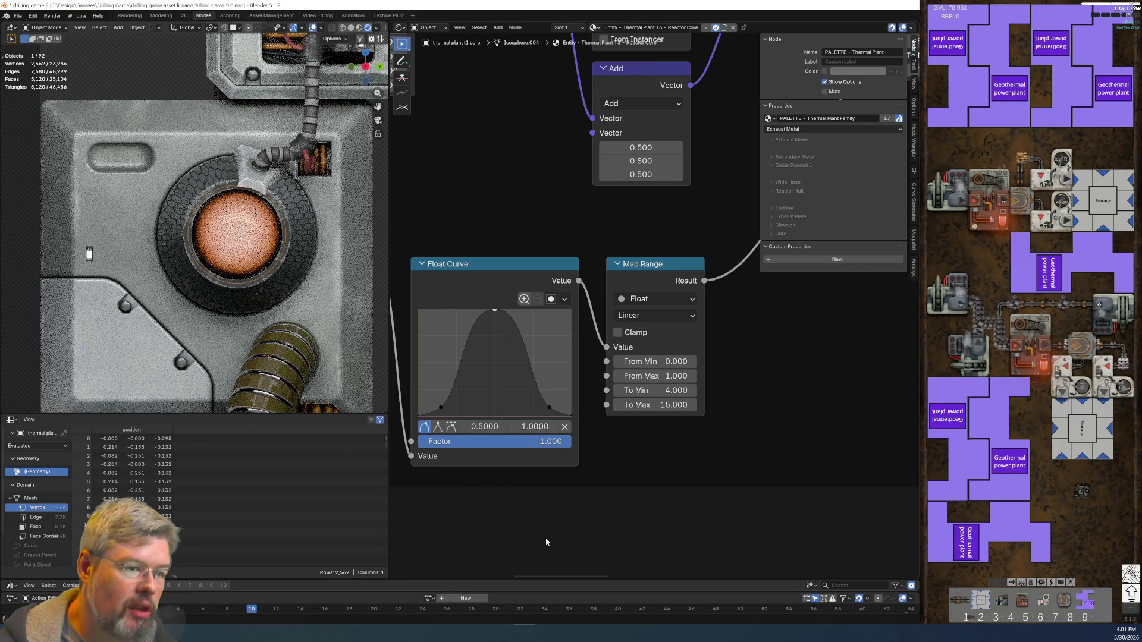
{"action": "key", "text": "ctrl+z"}
- Try glow Map Range To Max values of 100 and 50, settling on 30
{"action": "left_click", "coordinate": [653, 405]}
{"action": "type", "text": "100"}
{"action": "key", "text": "Return"}
{"action": "left_click", "coordinate": [652, 404]}
{"action": "type", "text": "50"}
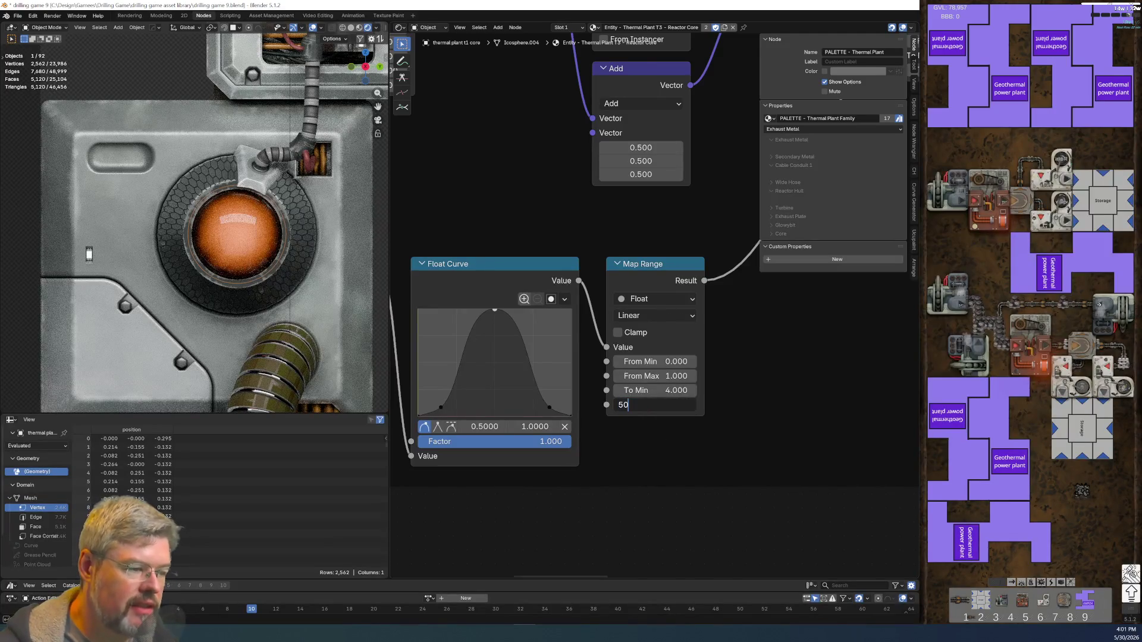
{"action": "key", "text": "Return"}
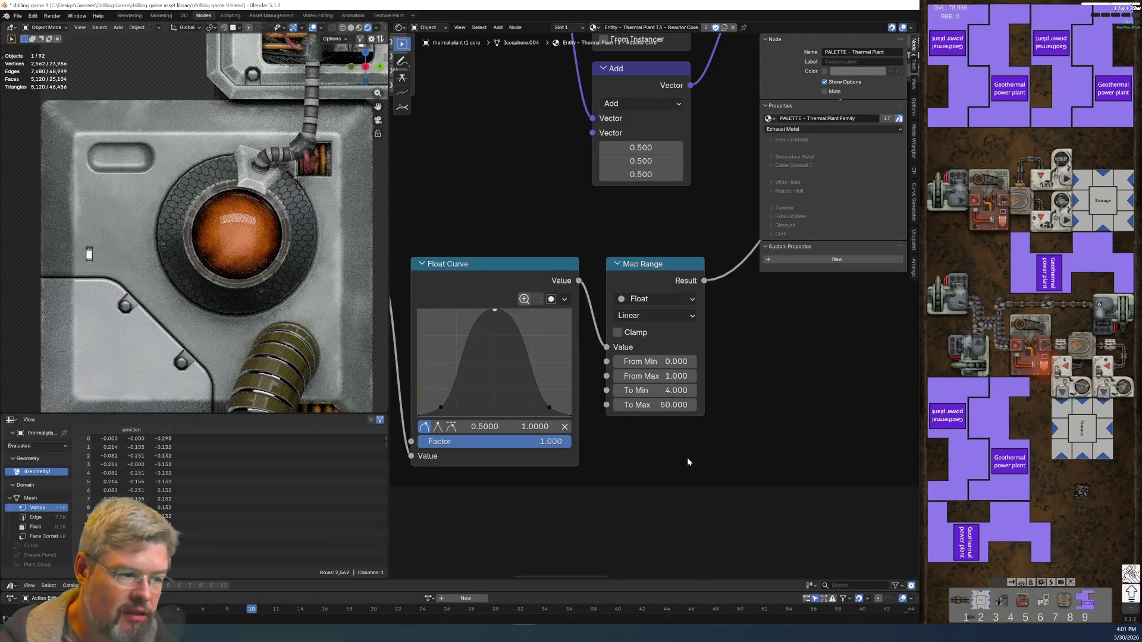
{"action": "left_click", "coordinate": [653, 405]}
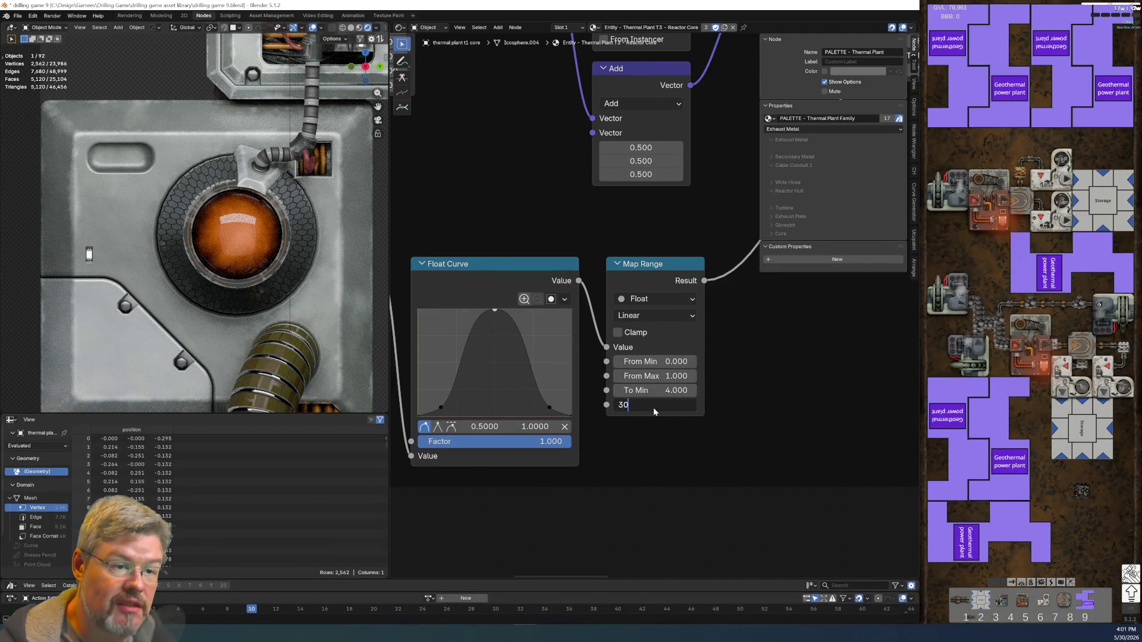
{"action": "type", "text": "To Max 30"}
{"action": "key", "text": "Return"}
- Jump the animation to frame 5 and save the blend file
{"action": "scroll", "coordinate": [644, 410], "scroll_direction": "up", "scroll_amount": 1}
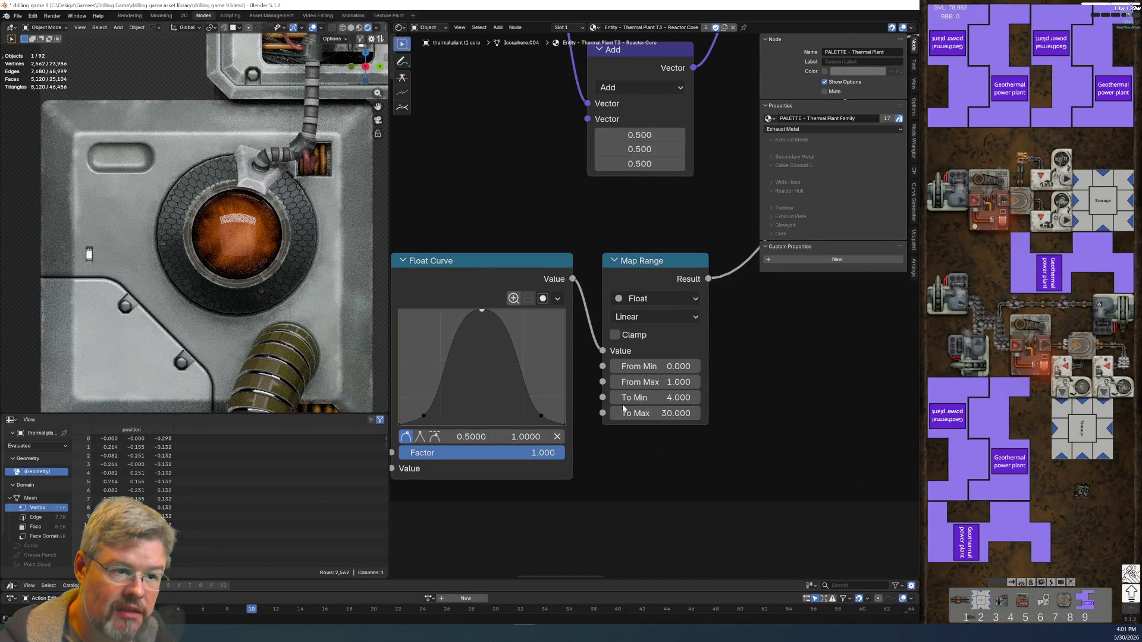
{"action": "left_click", "coordinate": [188, 606]}
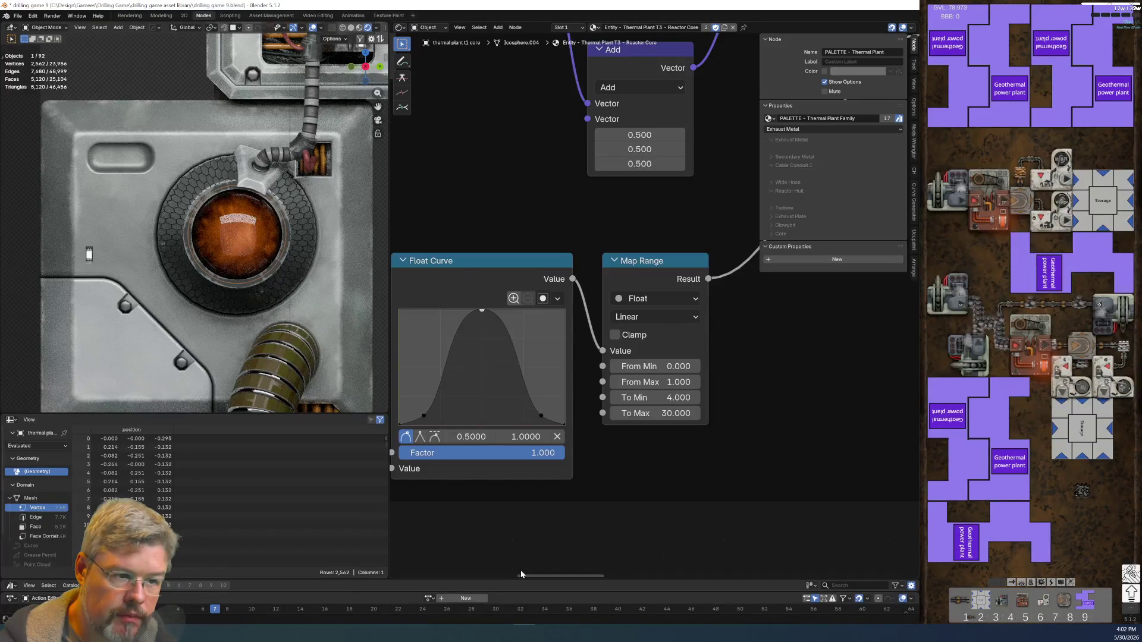
{"action": "middle_click_drag", "start_coordinate": [566, 542], "coordinate": [657, 543]}
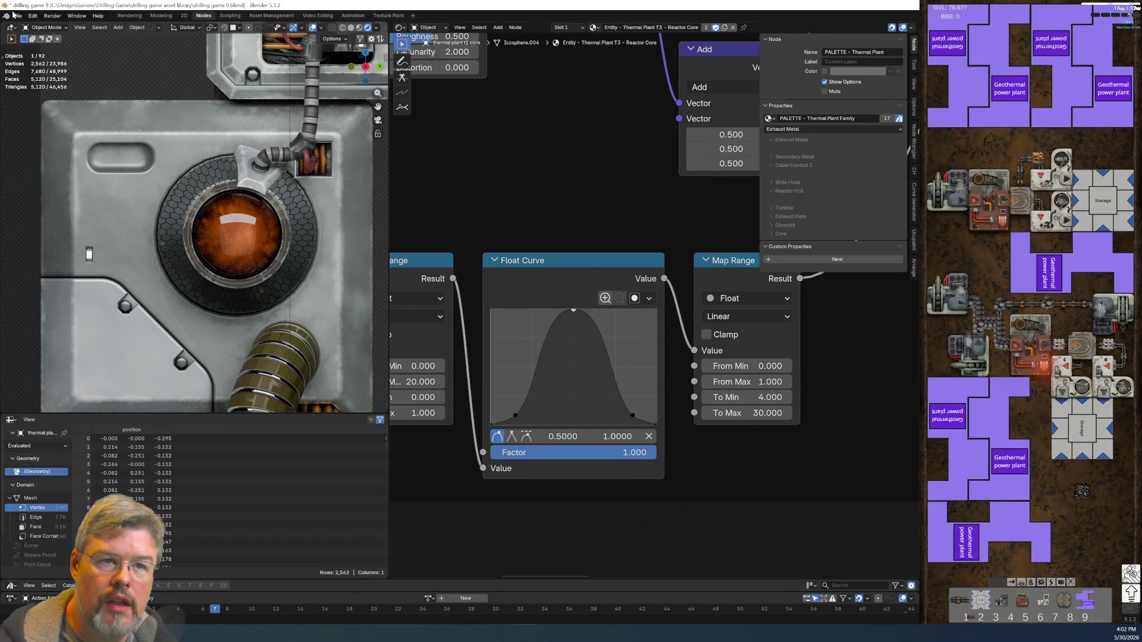
{"action": "left_click", "coordinate": [17, 15]}
{"action": "left_click", "coordinate": [29, 71]}
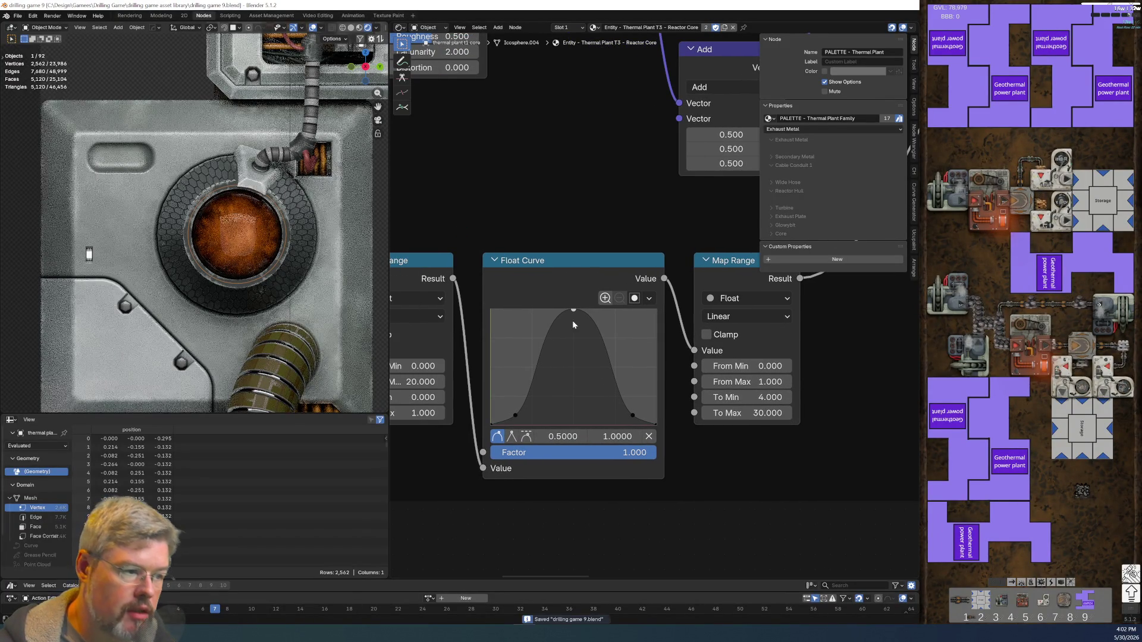
- Broaden the Float Curve's bell-shaped peak while keeping the curve point smooth
{"action": "left_click", "coordinate": [527, 436]}
{"action": "left_click_drag", "start_coordinate": [573, 310], "coordinate": [574, 321]}
{"action": "key", "text": "ctrl+z"}
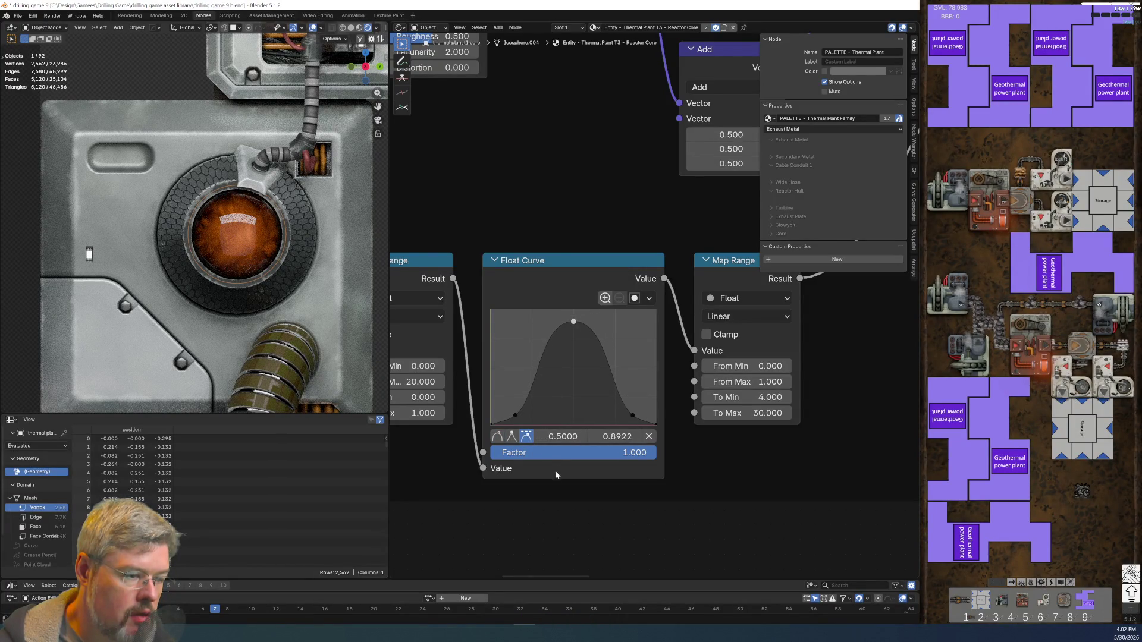
{"action": "left_click", "coordinate": [497, 437]}
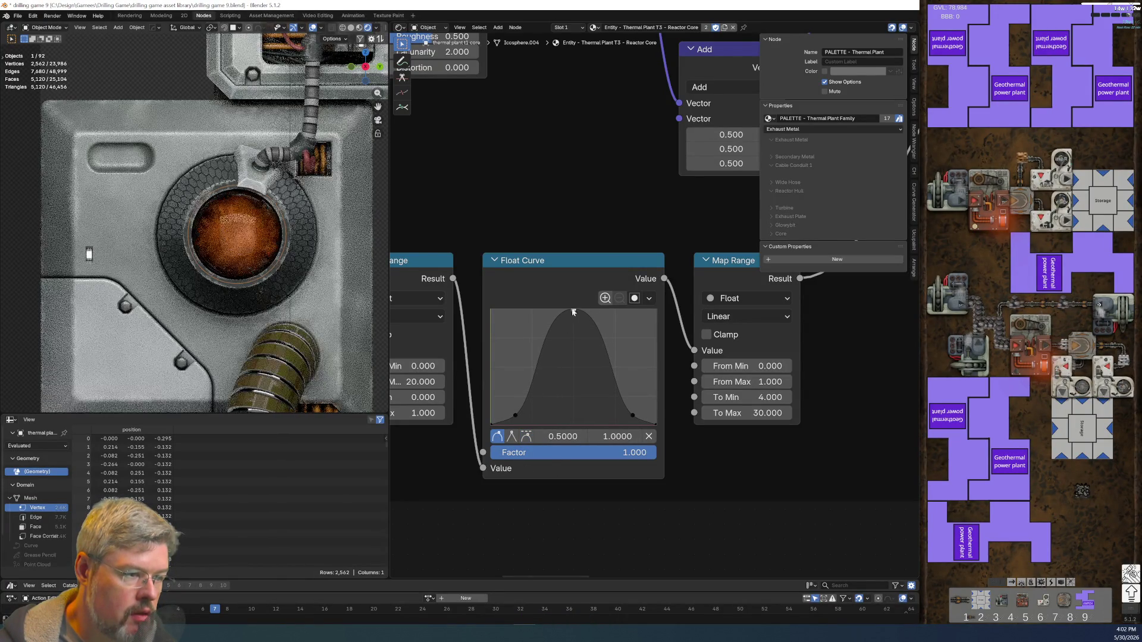
{"action": "mouse_move", "coordinate": [587, 313]}
{"action": "left_mouse_down"}
{"action": "mouse_move", "coordinate": [550, 312]}
{"action": "mouse_move", "coordinate": [604, 320]}
{"action": "left_mouse_up"}
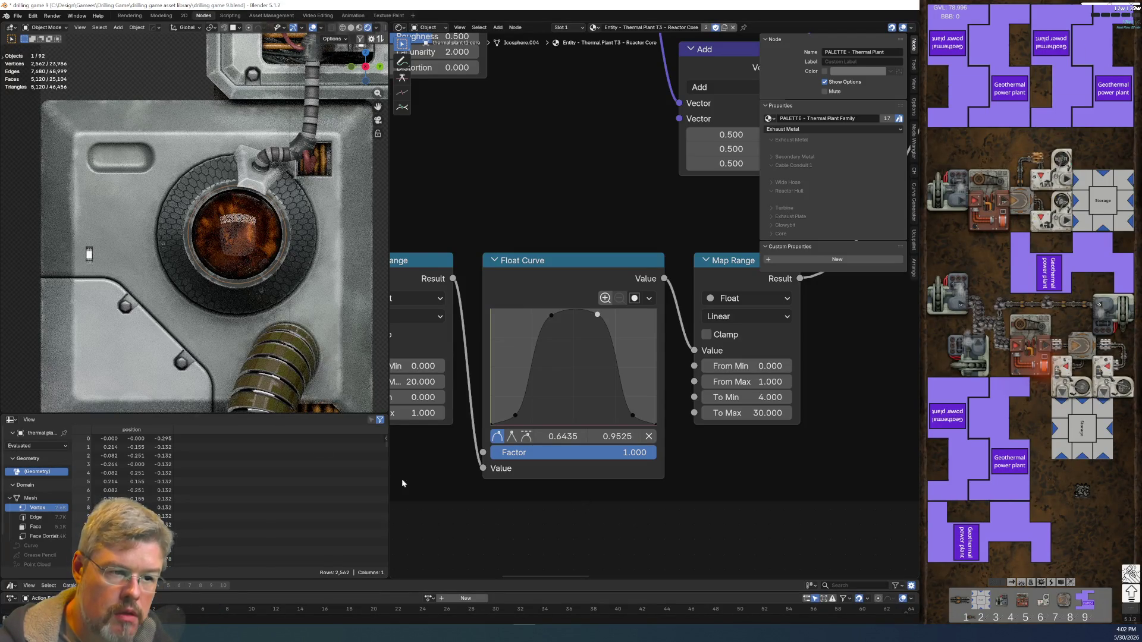
{"action": "left_click", "coordinate": [19, 16]}
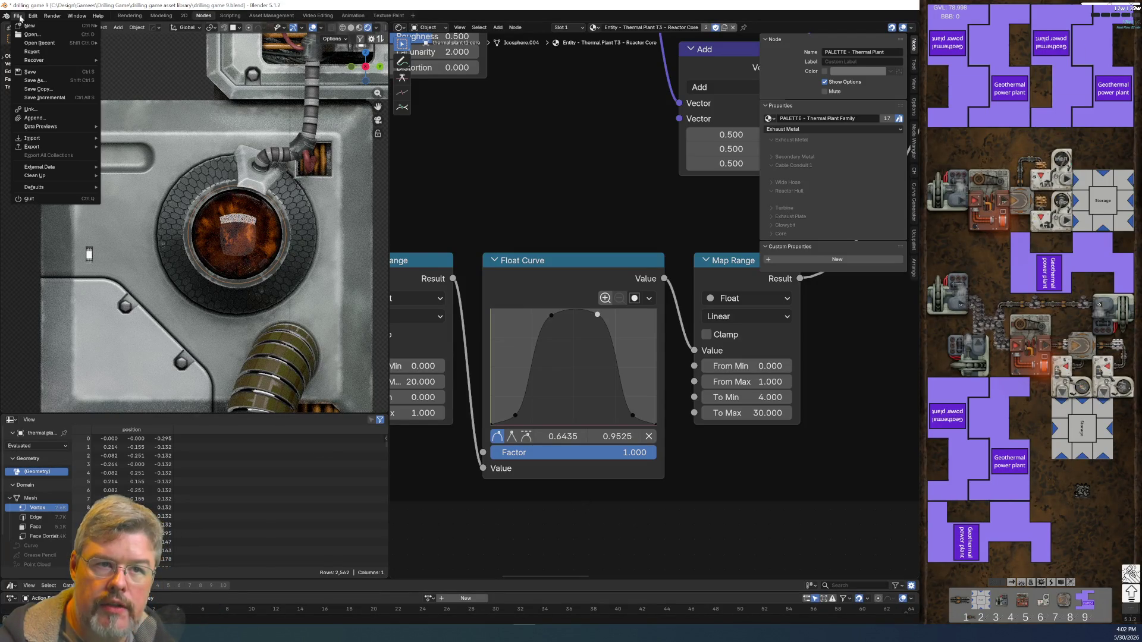
- Save the blend file and check another File menu command
{"action": "left_click", "coordinate": [30, 71]}
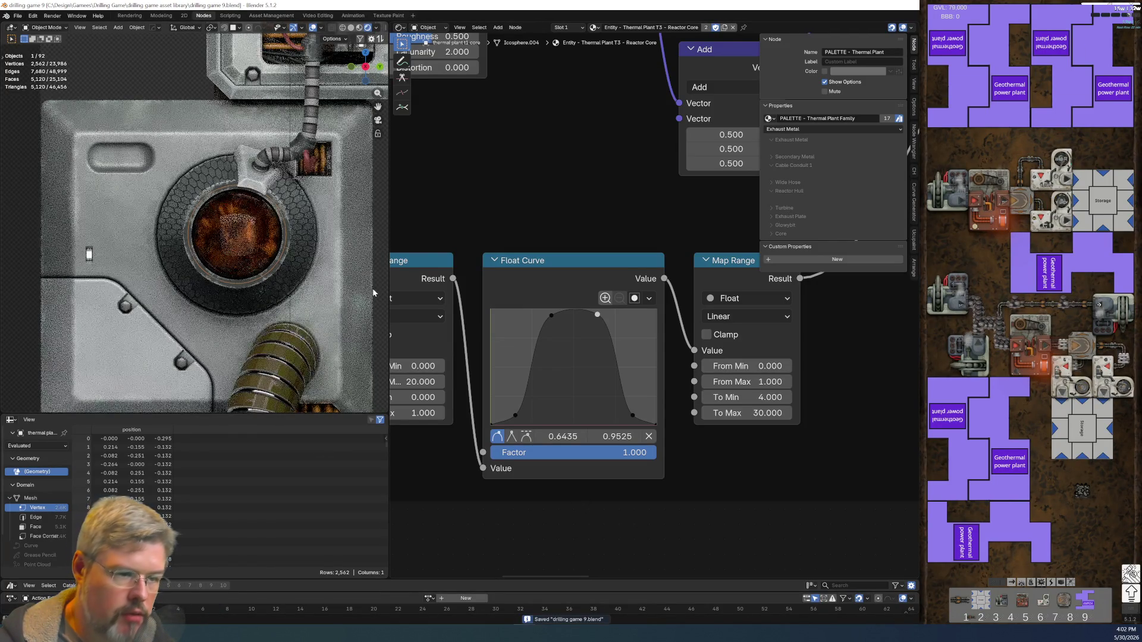
{"action": "scroll", "coordinate": [351, 302], "scroll_direction": "down", "scroll_amount": 6}
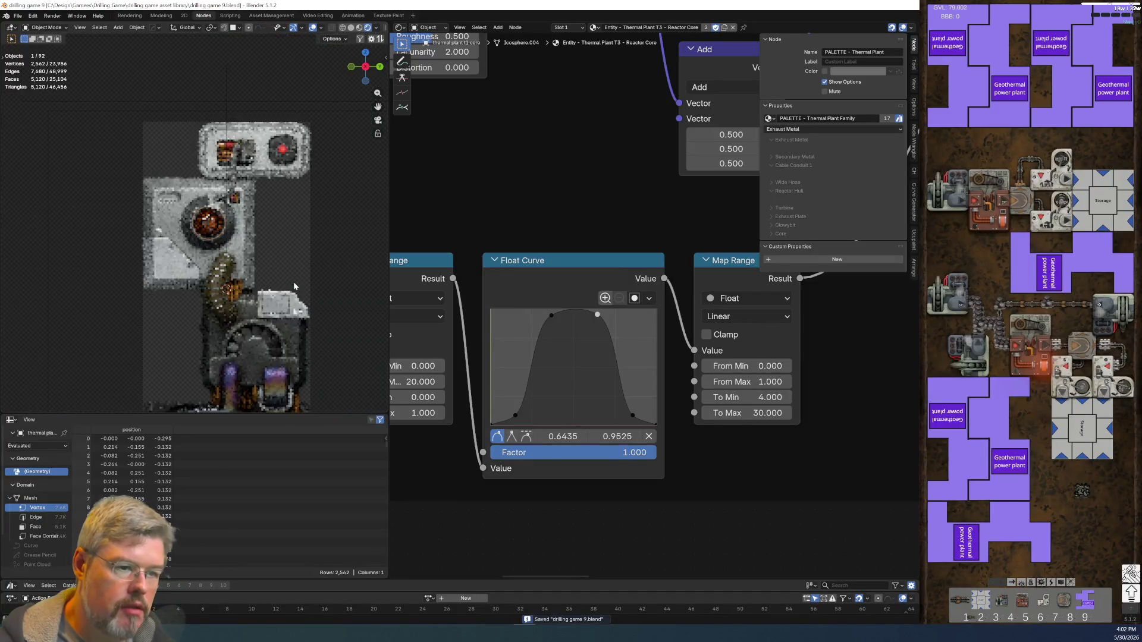
{"action": "left_click", "coordinate": [27, 16]}
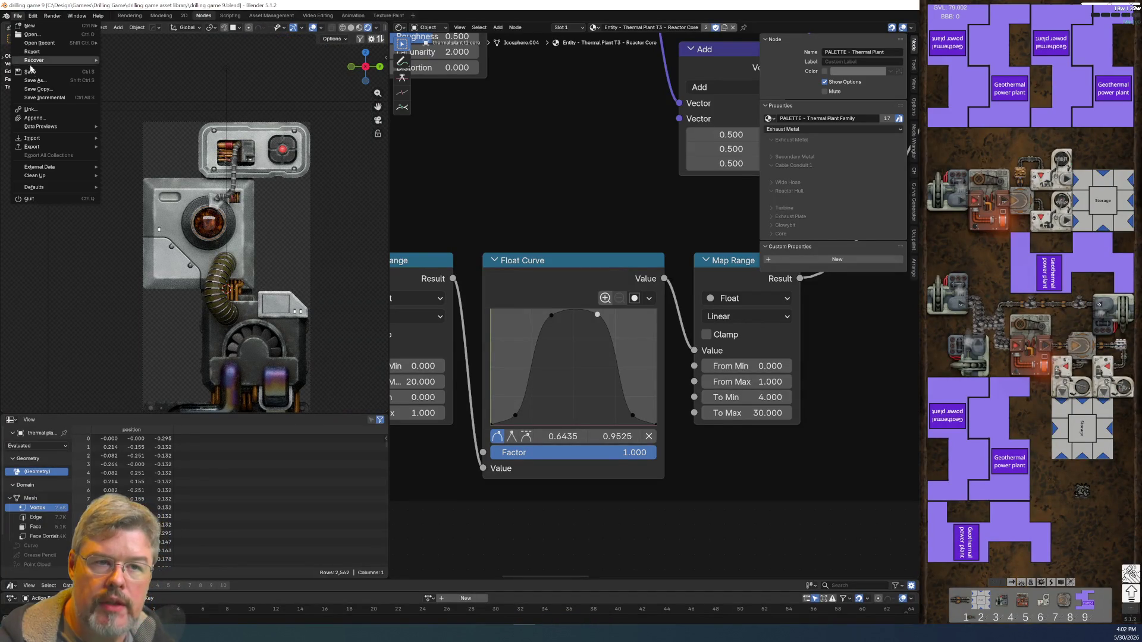
{"action": "left_click", "coordinate": [27, 96]}
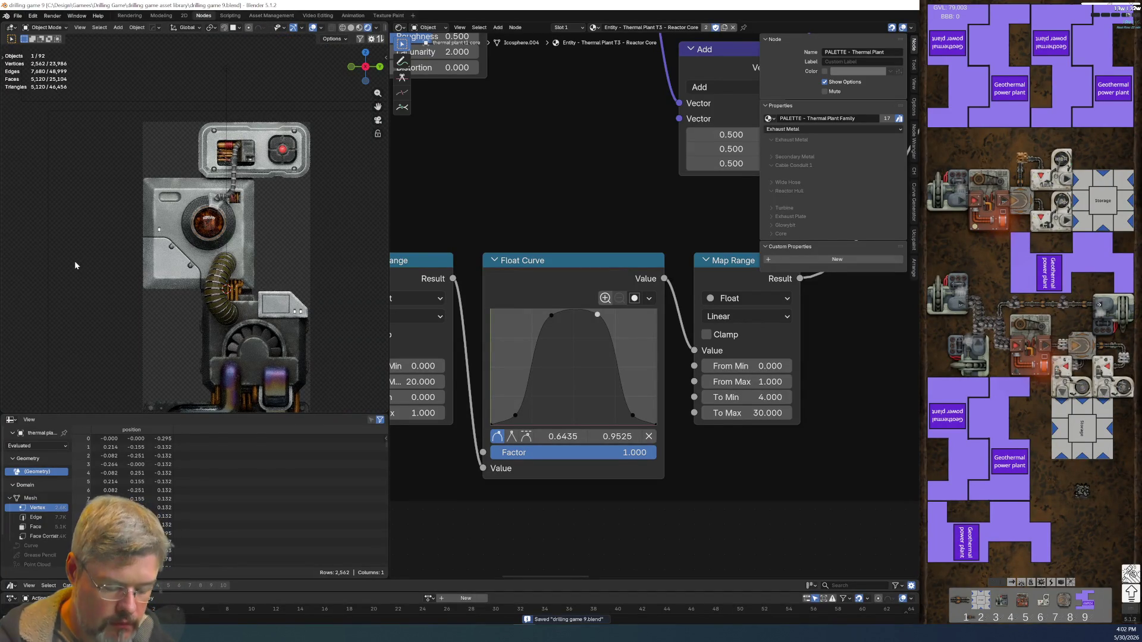
- Limit rendering to a Ctrl+B region box around the glowing core, zoom in, and save
{"action": "key", "text": "ctrl+b"}
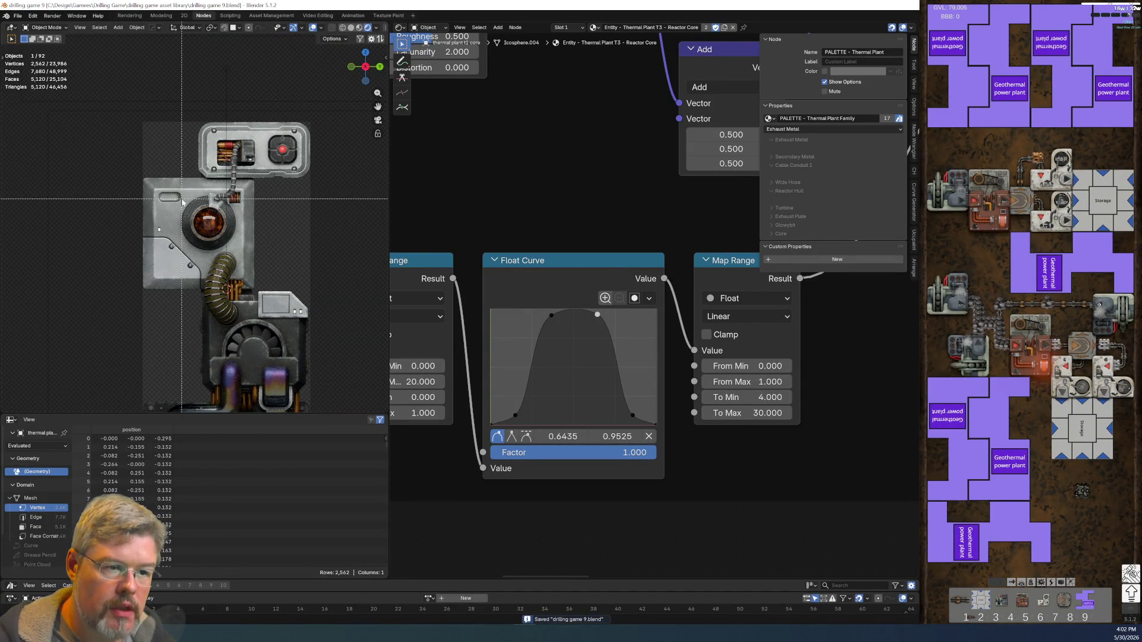
{"action": "left_click_drag", "start_coordinate": [187, 201], "coordinate": [229, 247]}
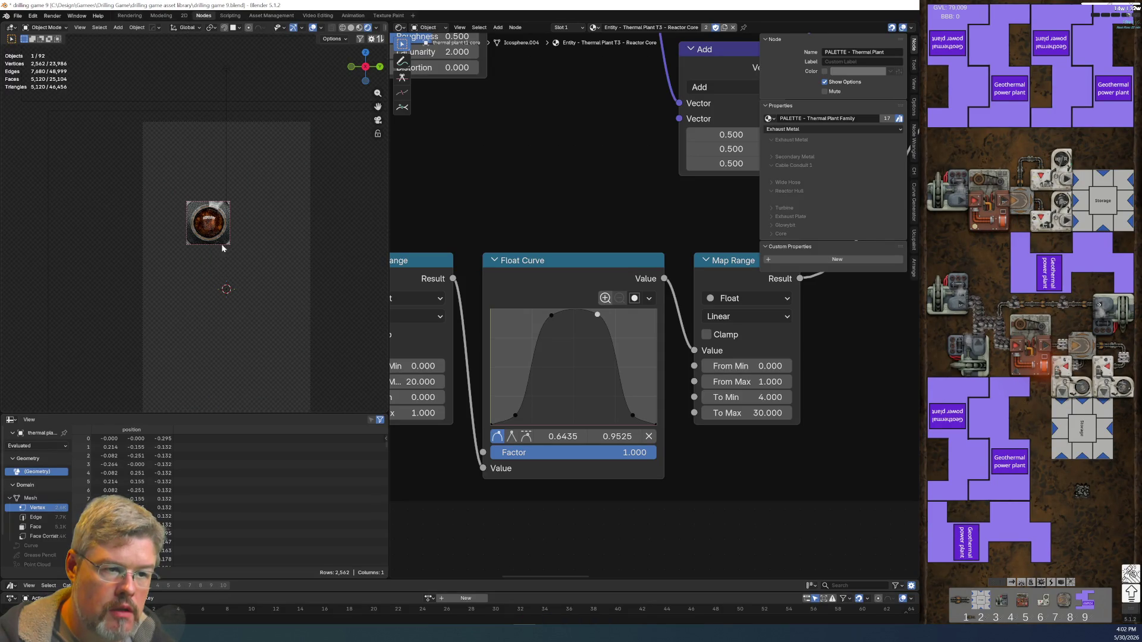
{"action": "scroll", "coordinate": [193, 253], "scroll_direction": "up", "scroll_amount": 5}
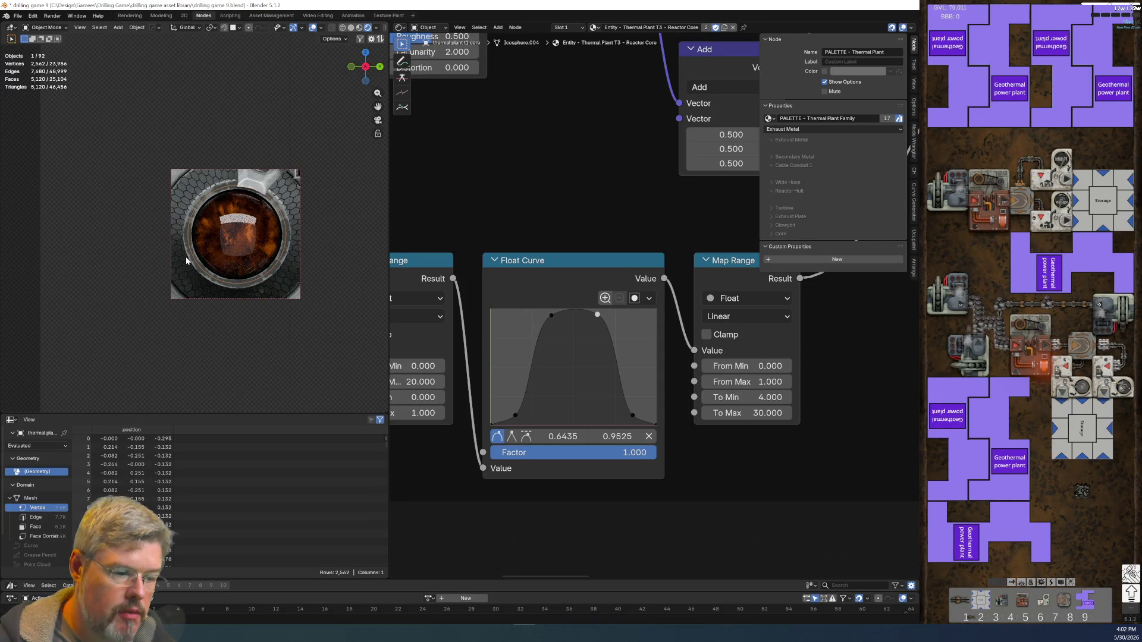
{"action": "left_click", "coordinate": [18, 15]}
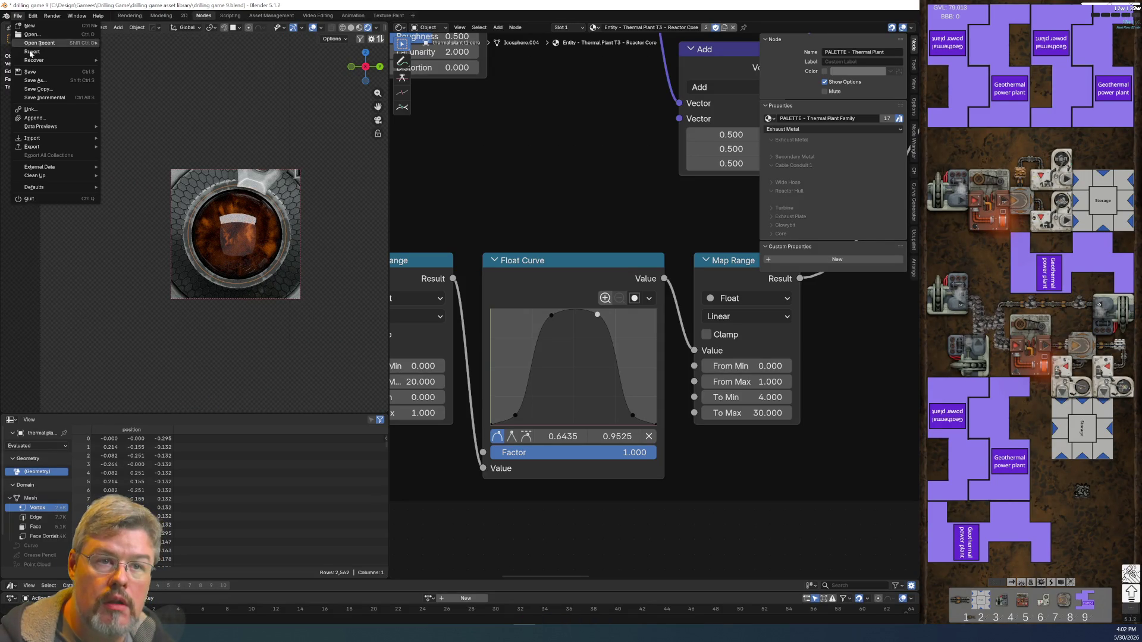
{"action": "left_click", "coordinate": [37, 73]}
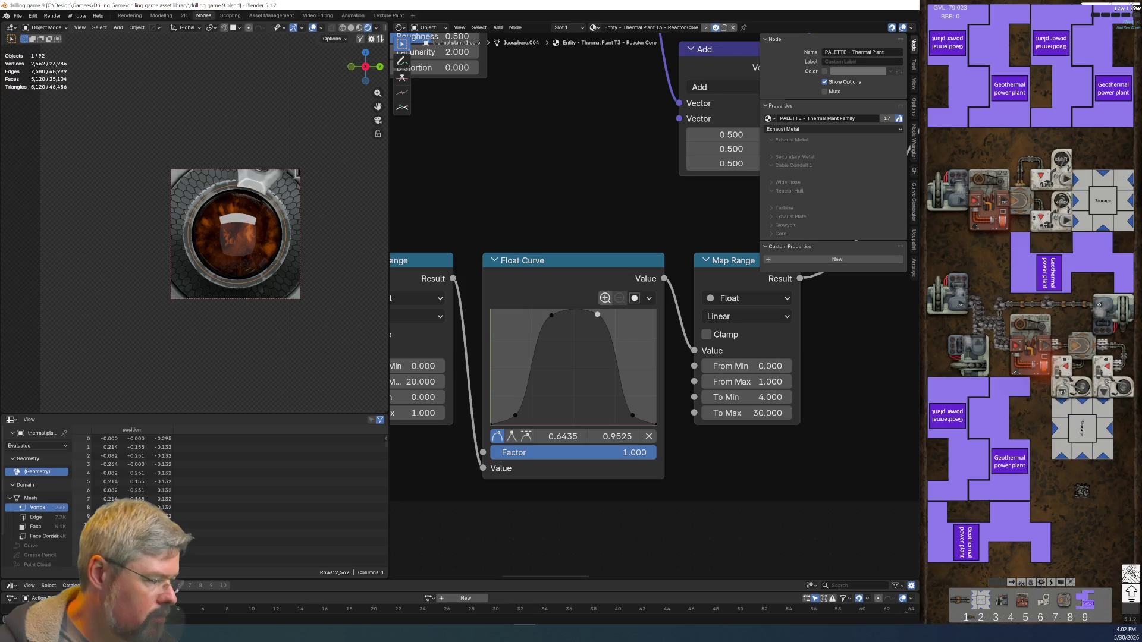
{"action": "key", "text": "ctrl+o"}
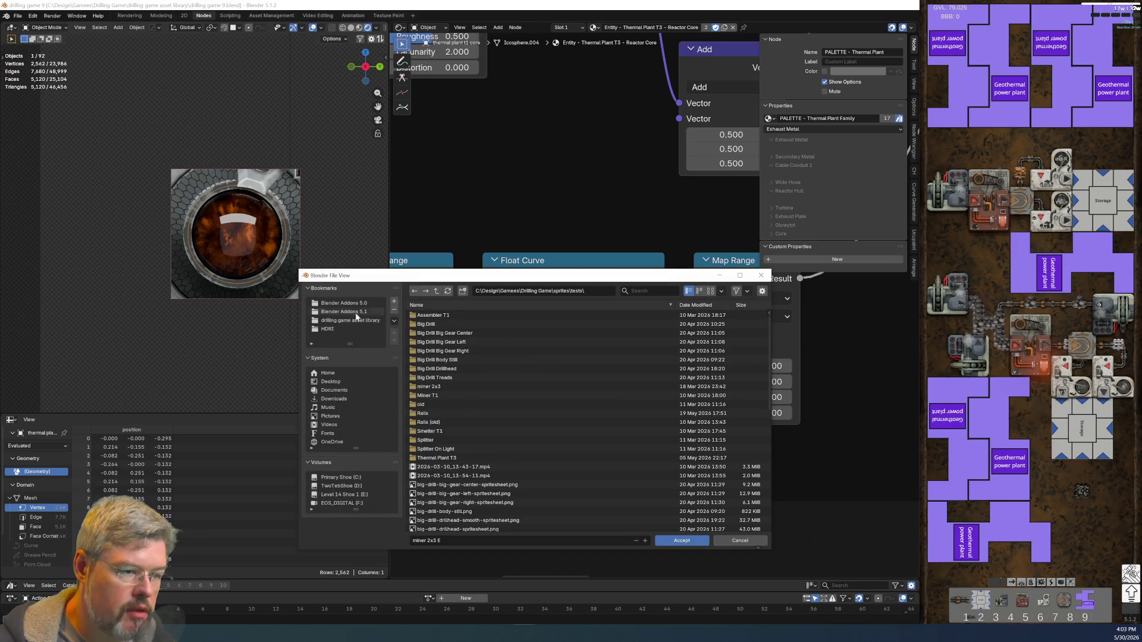
- Create a 'Thermal Plant T1 core test' folder in sprites\tests and accept it as the output location
{"action": "left_click", "coordinate": [358, 320]}
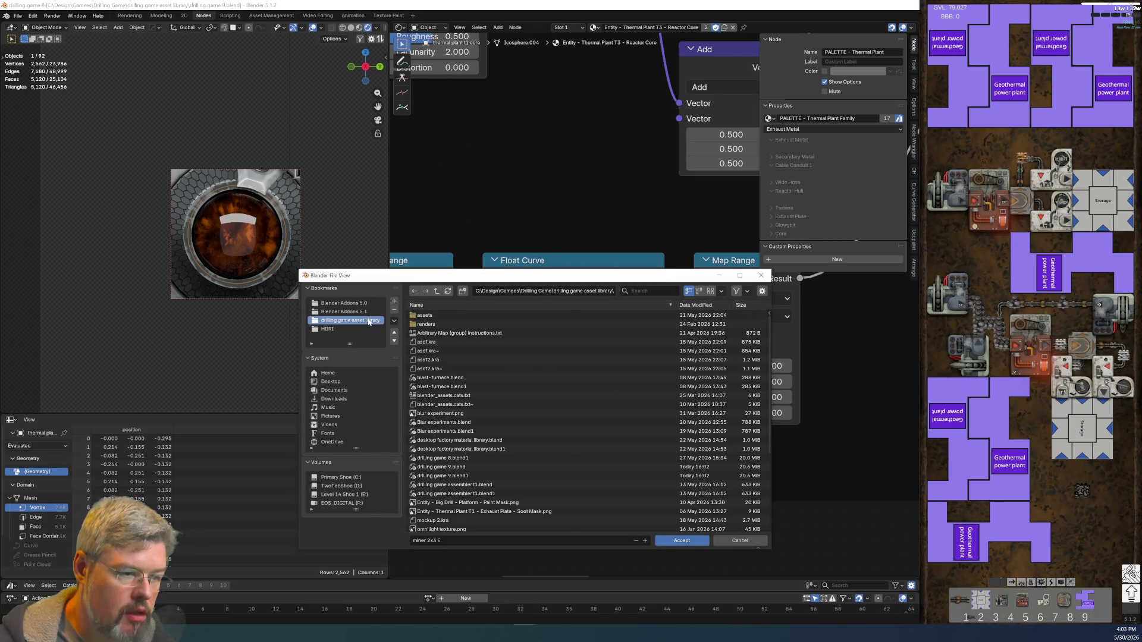
{"action": "double_click", "coordinate": [431, 324]}
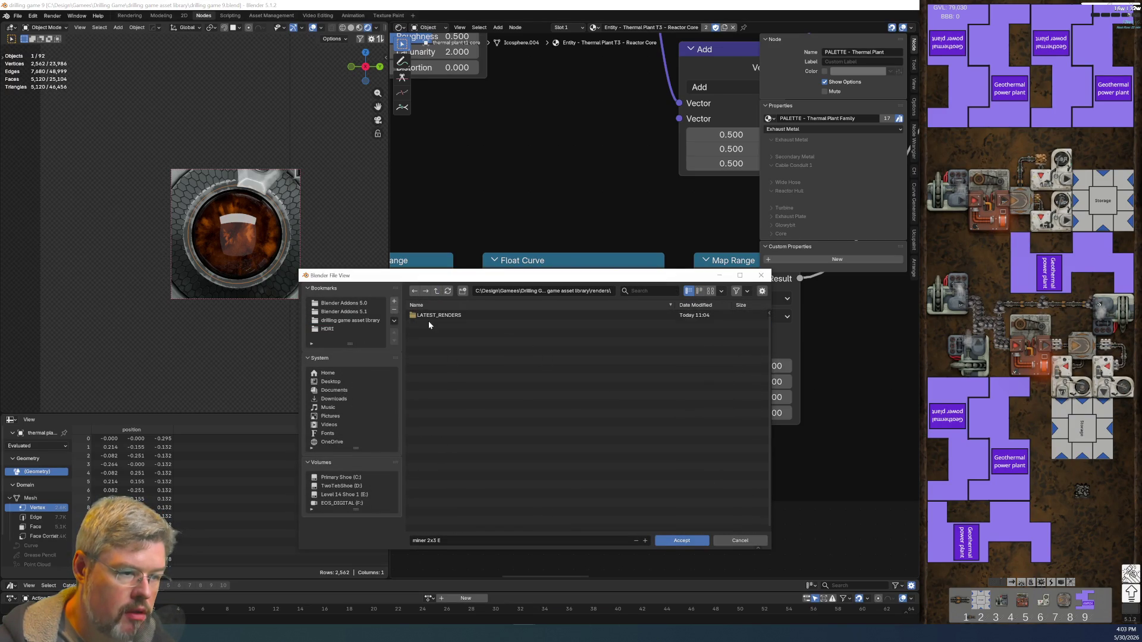
{"action": "left_click", "coordinate": [375, 321]}
{"action": "left_click", "coordinate": [437, 291]}
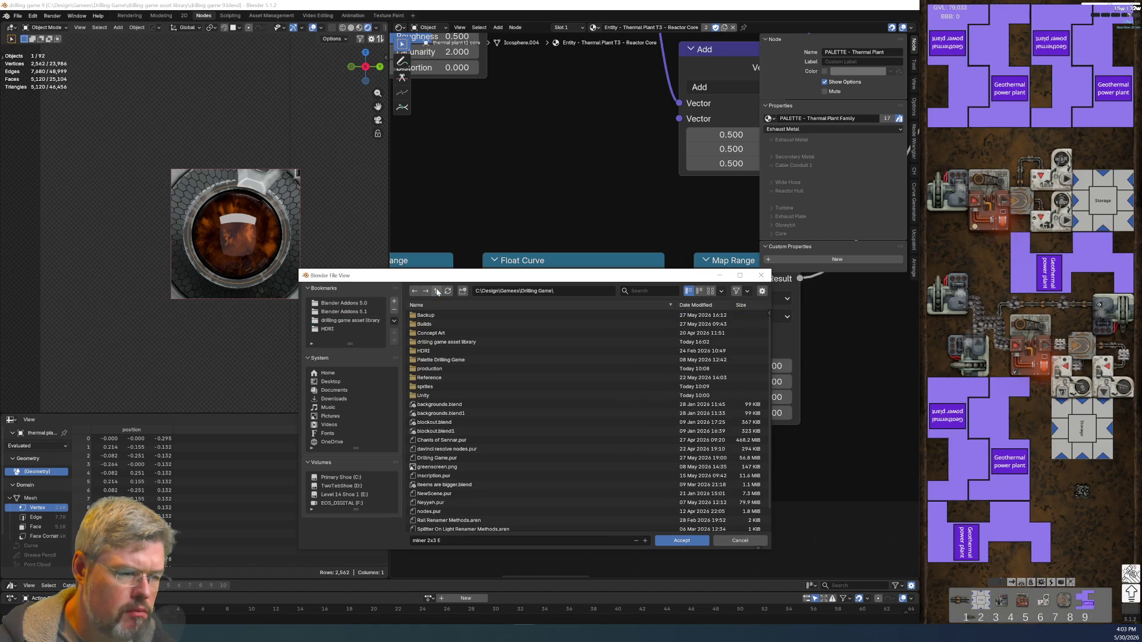
{"action": "left_click", "coordinate": [443, 387]}
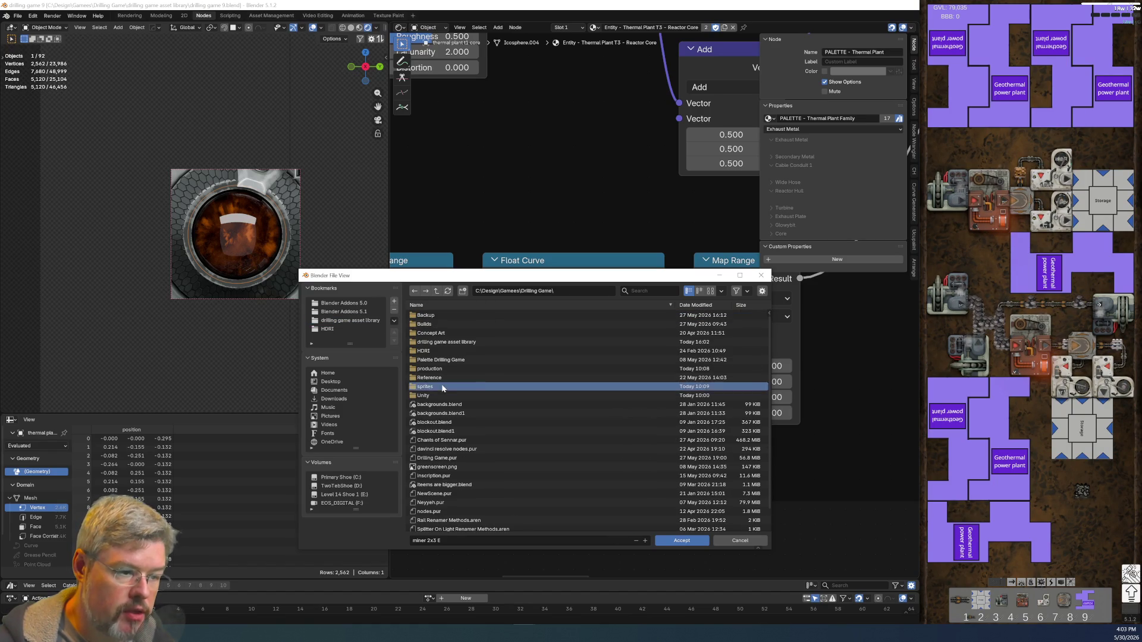
{"action": "double_click", "coordinate": [441, 387]}
{"action": "double_click", "coordinate": [438, 329]}
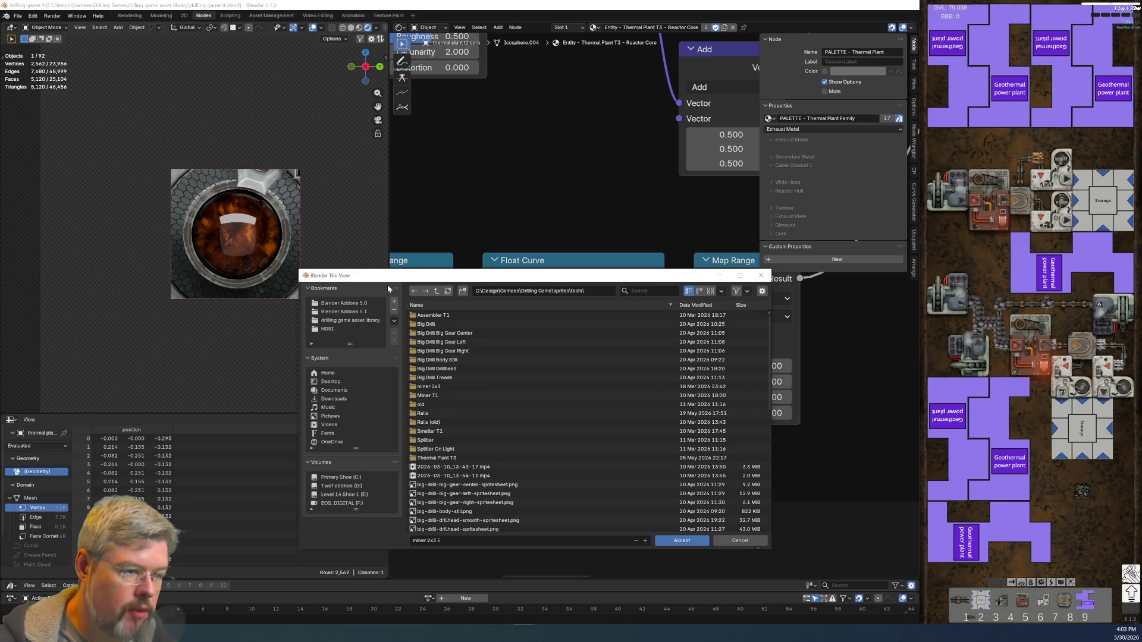
{"action": "left_click", "coordinate": [462, 290]}
{"action": "type", "text": "Thermal Plant T1 core tes"}
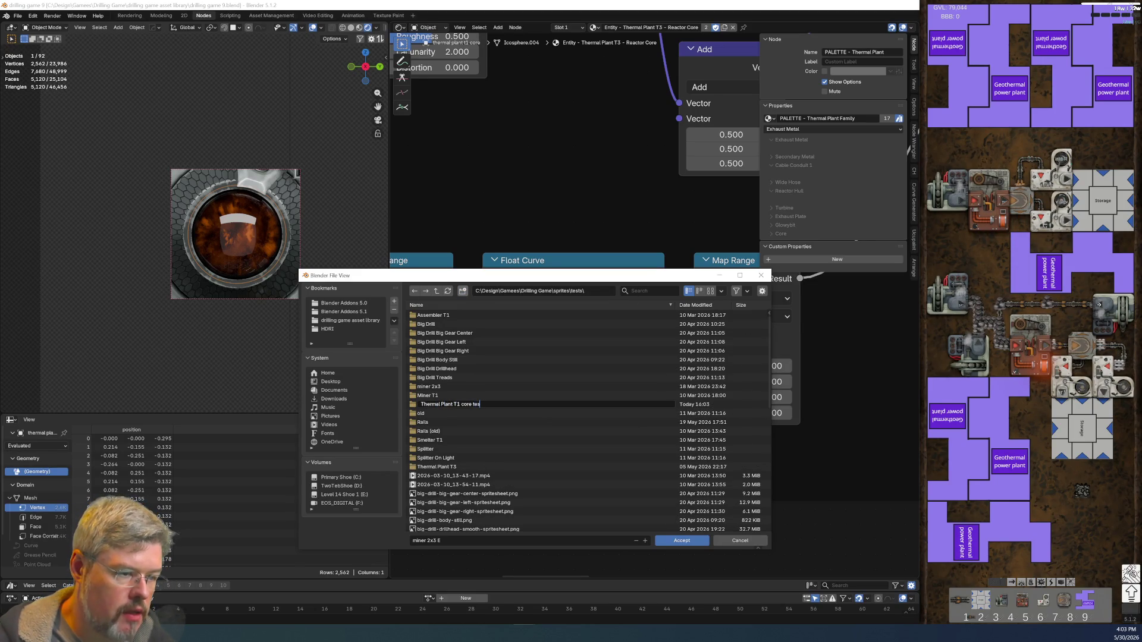
{"action": "type", "text": "t"}
{"action": "key", "text": "Return"}
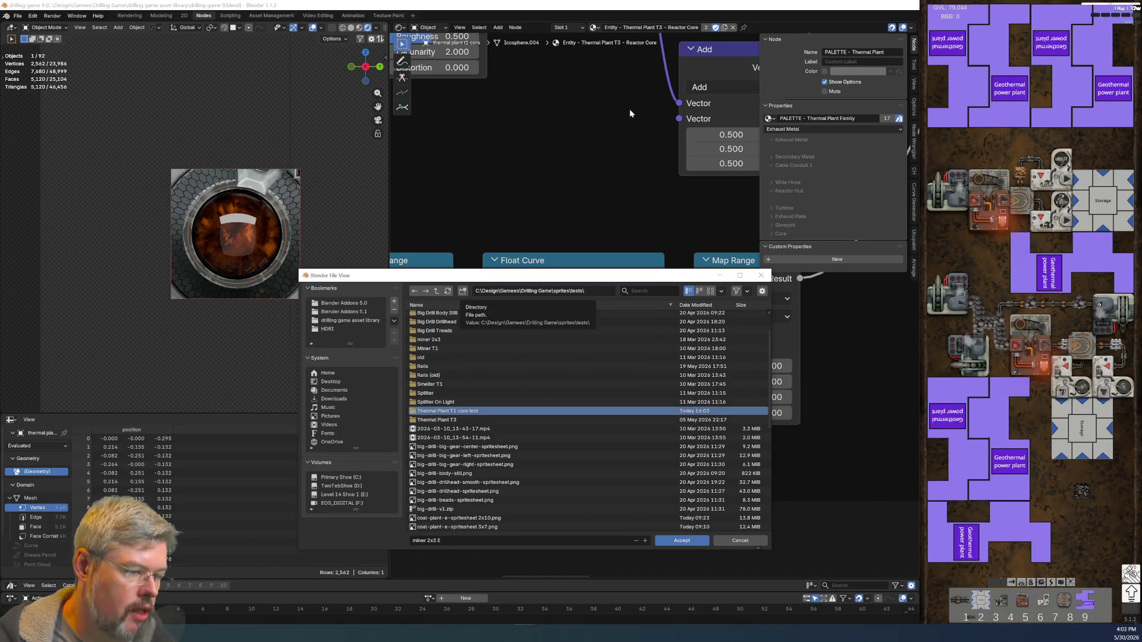
{"action": "double_click", "coordinate": [473, 411]}
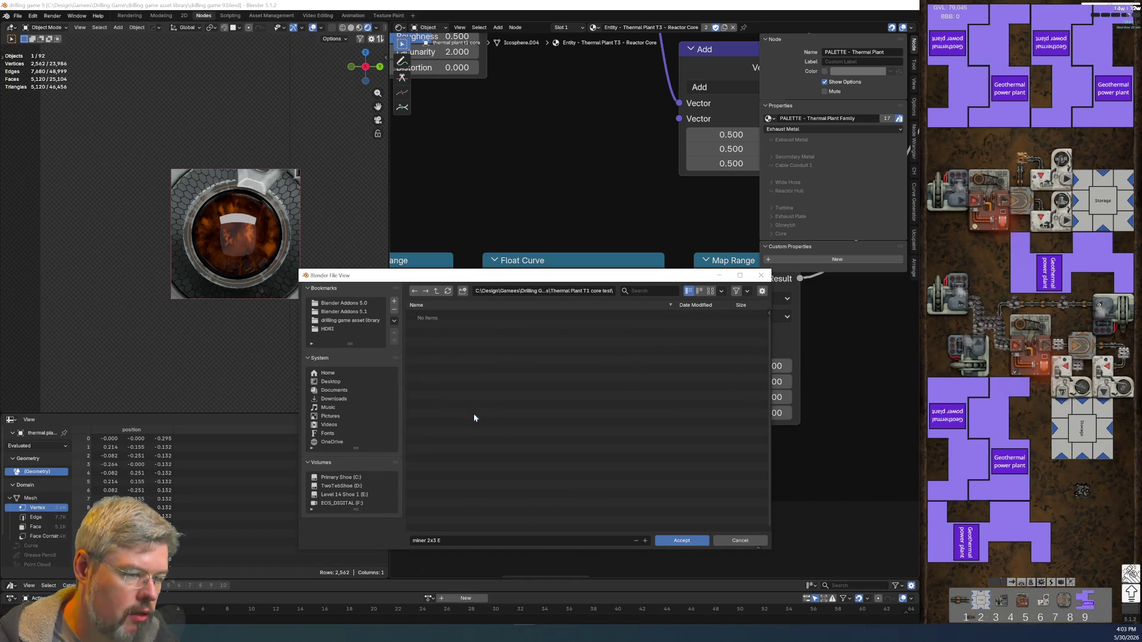
{"action": "left_click", "coordinate": [682, 540]}
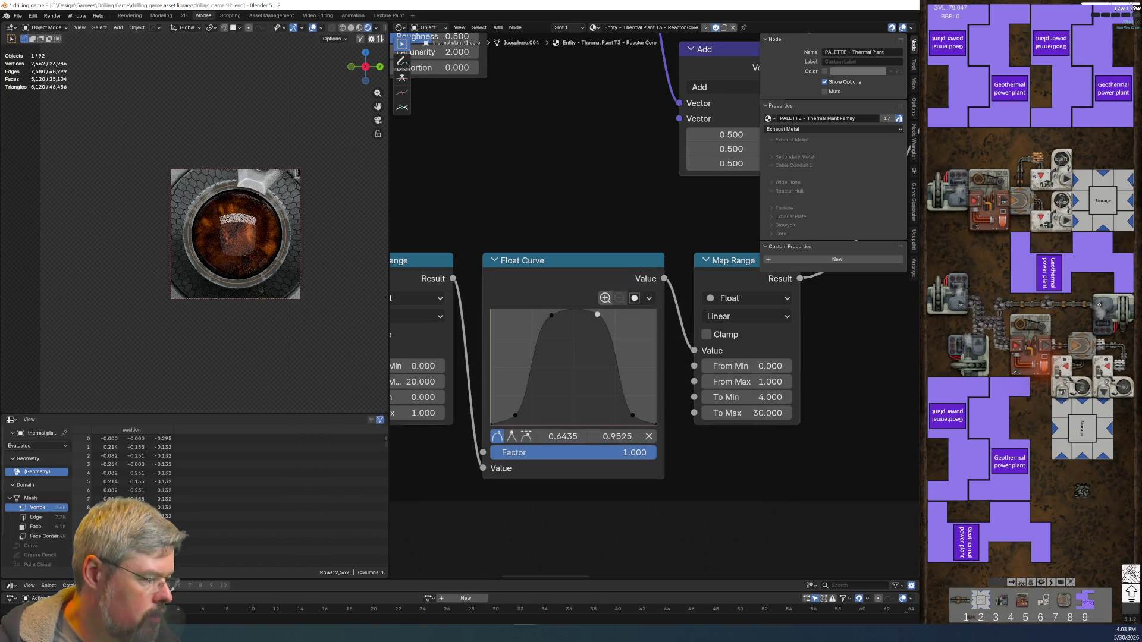
- Browse back into that folder and set the output file name to 'Thermal Plant T1 core test'
{"action": "key", "text": "ctrl+shift+e"}
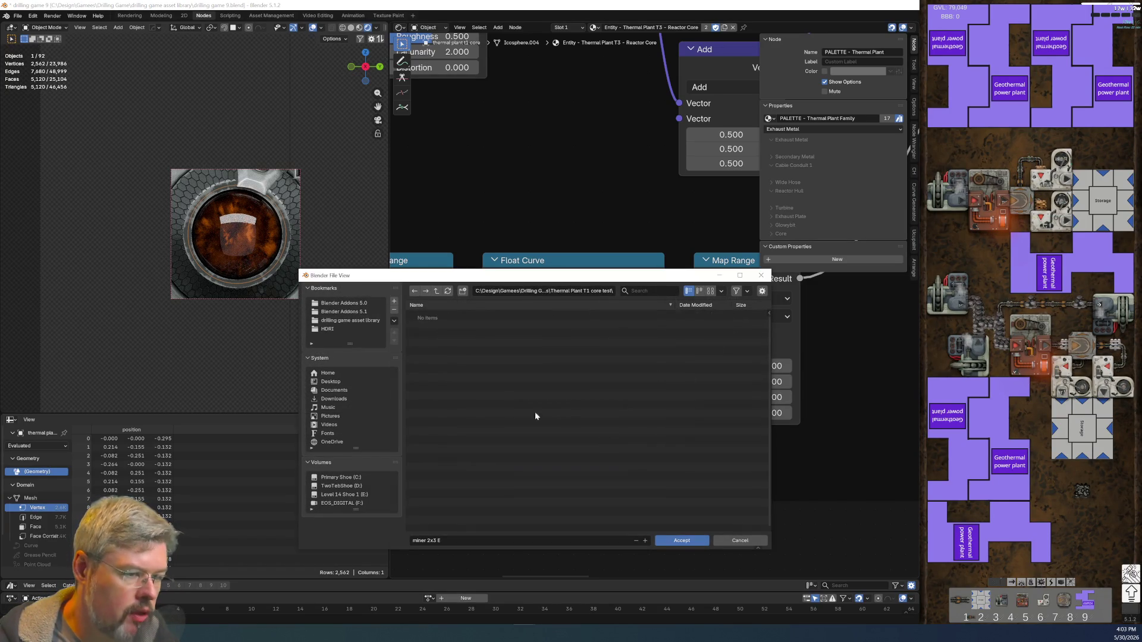
{"action": "left_click", "coordinate": [369, 321]}
{"action": "left_click", "coordinate": [436, 291]}
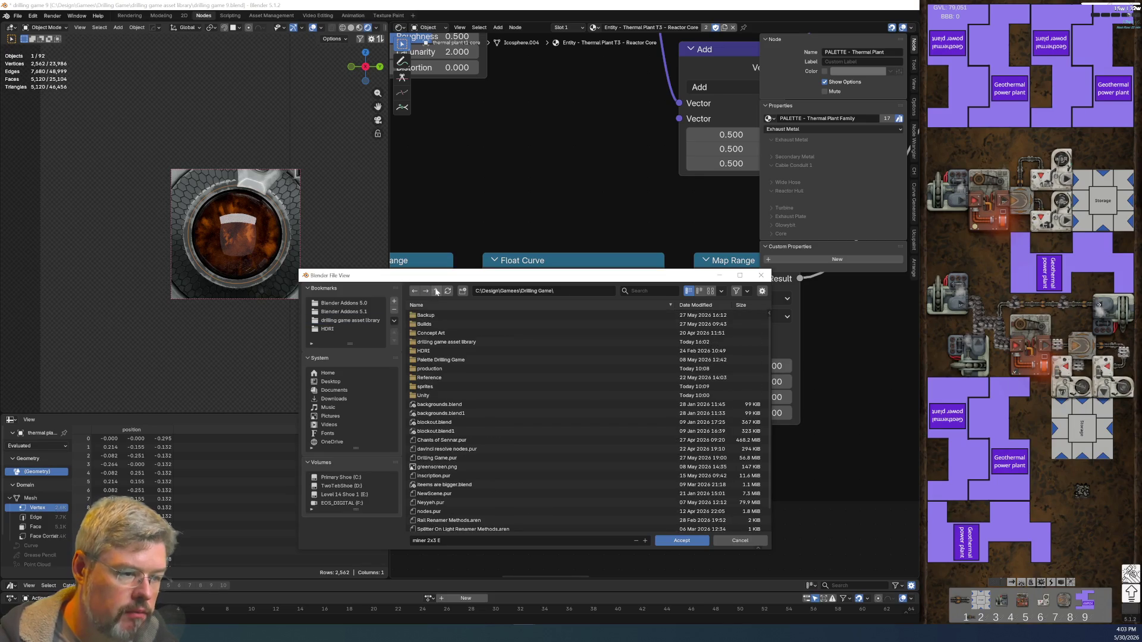
{"action": "double_click", "coordinate": [462, 386]}
{"action": "double_click", "coordinate": [452, 332]}
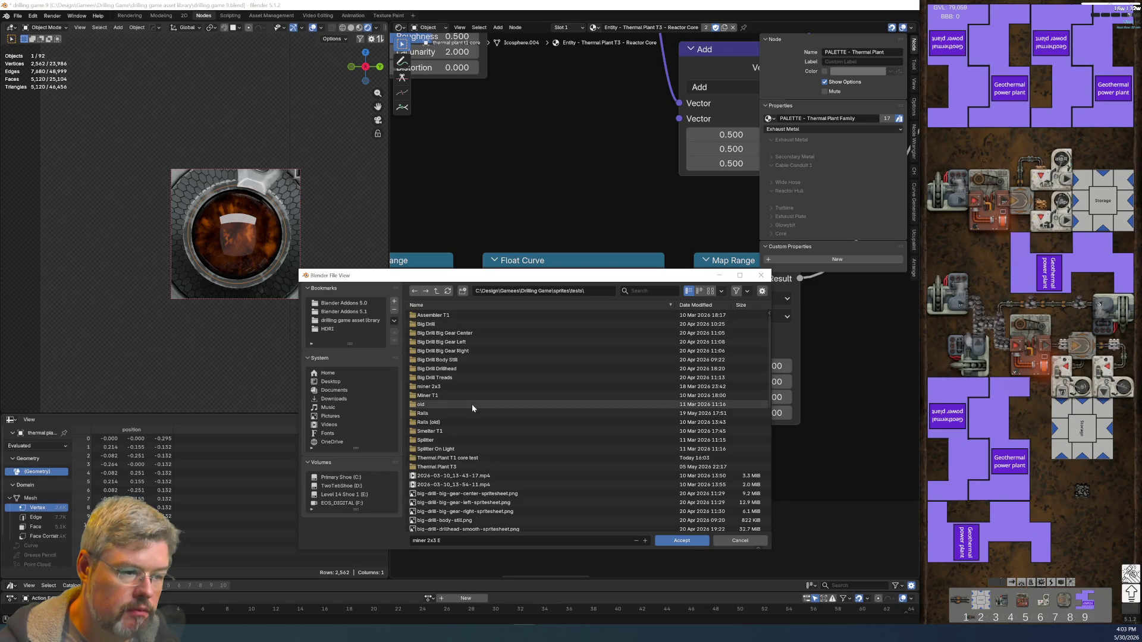
{"action": "double_click", "coordinate": [476, 458]}
{"action": "left_click", "coordinate": [608, 541]}
{"action": "type", "text": "Thermal Plant T1 core test"}
{"action": "left_click", "coordinate": [676, 540]}
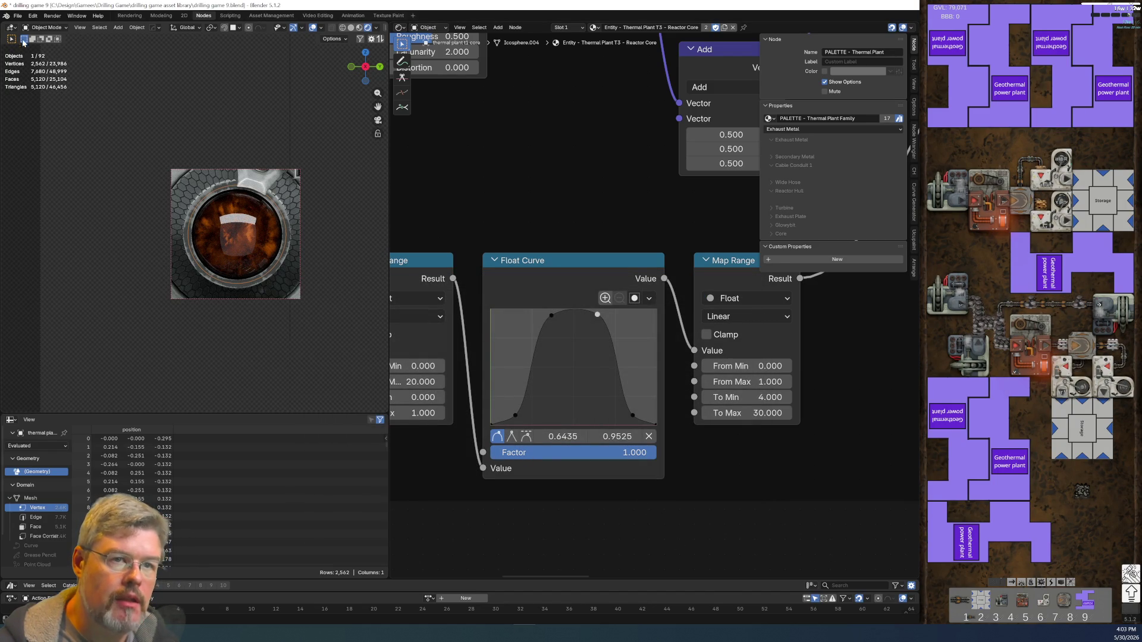
- Save the blend file and start rendering the reactor core animation frames
{"action": "left_click", "coordinate": [17, 16]}
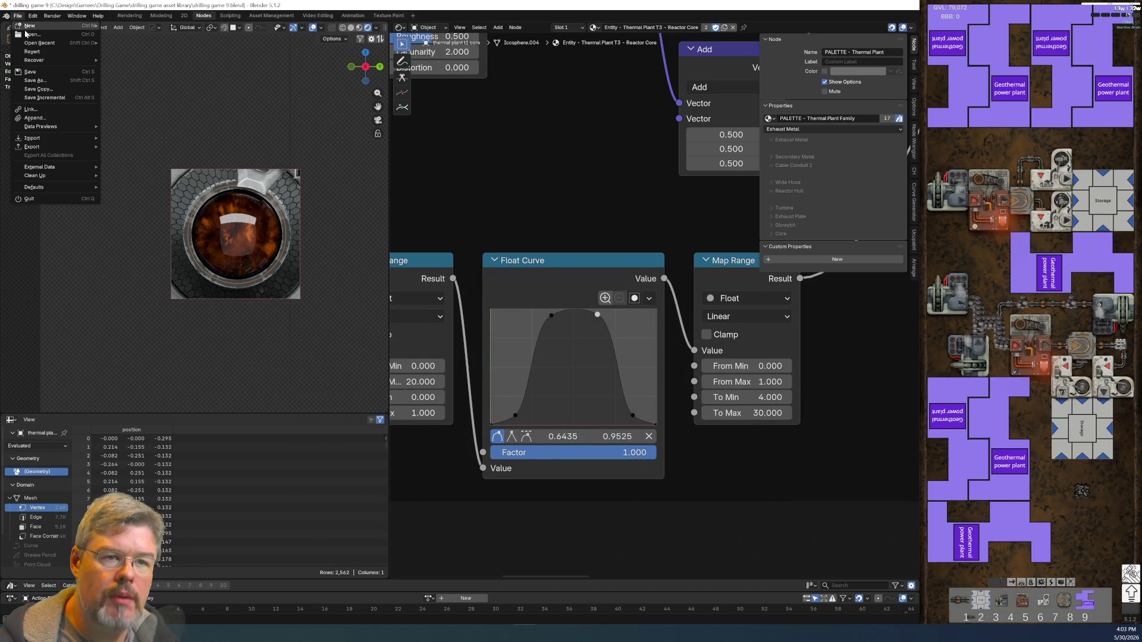
{"action": "left_click", "coordinate": [47, 73]}
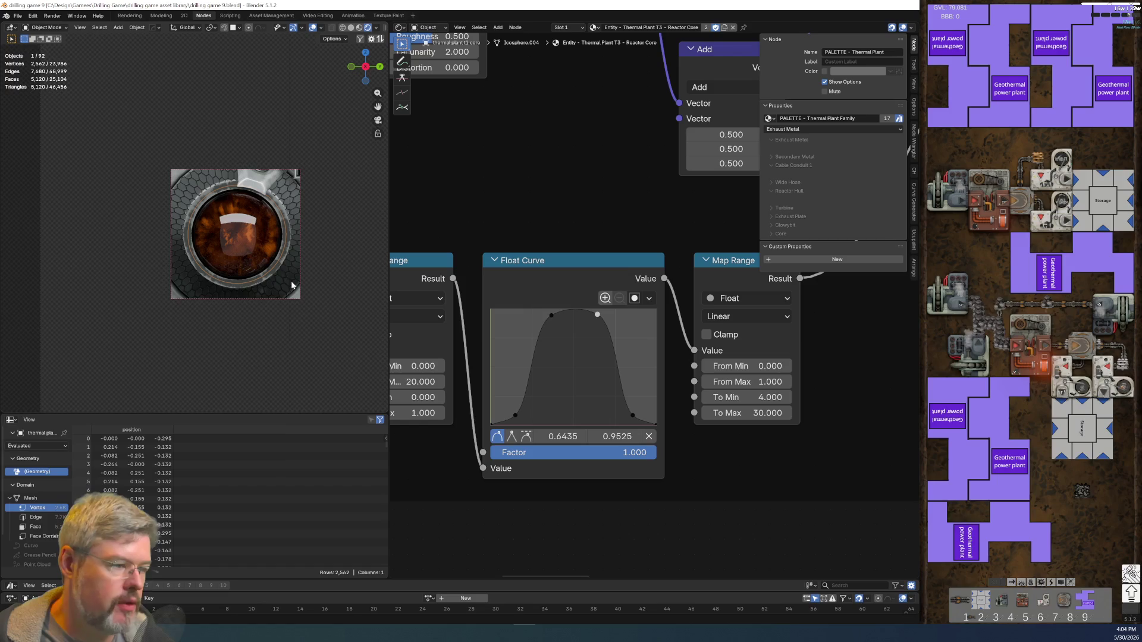
{"action": "key", "text": "F12"}
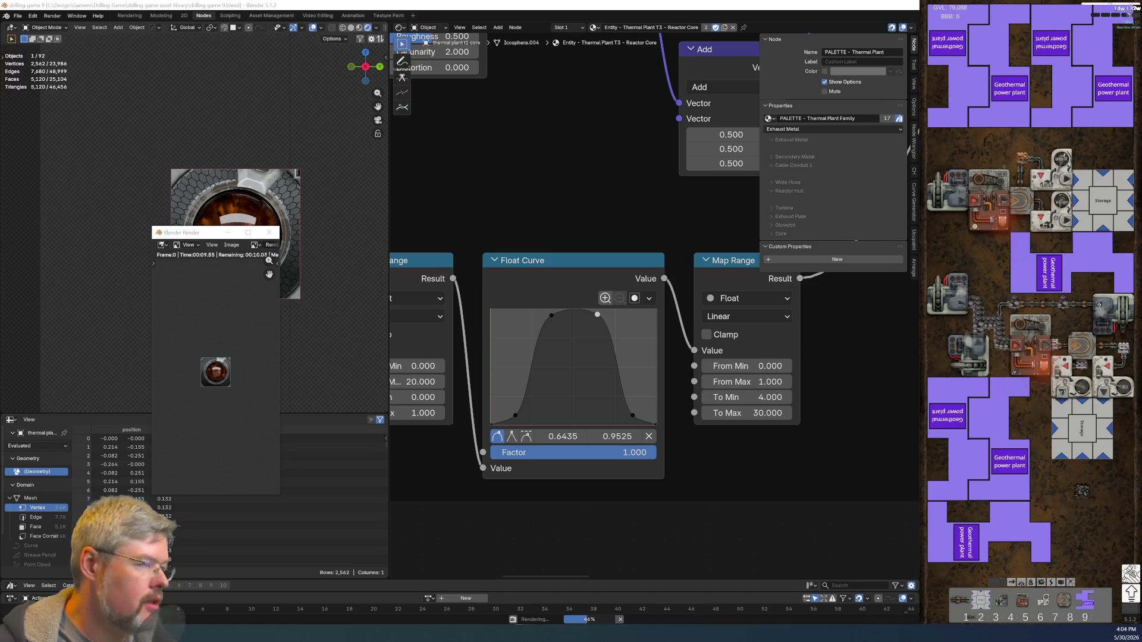
{"action": "key", "text": "alt+Tab"}
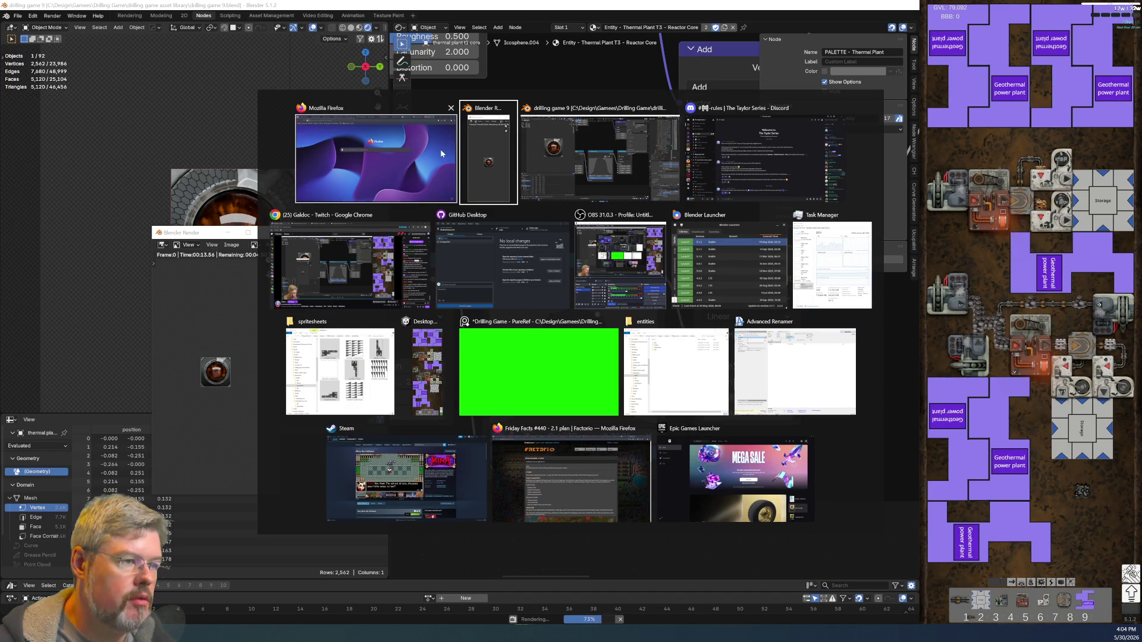
- Switch to Firefox's ezgif.com/maker tab and bring up the image upload dialog
{"action": "left_click", "coordinate": [572, 487]}
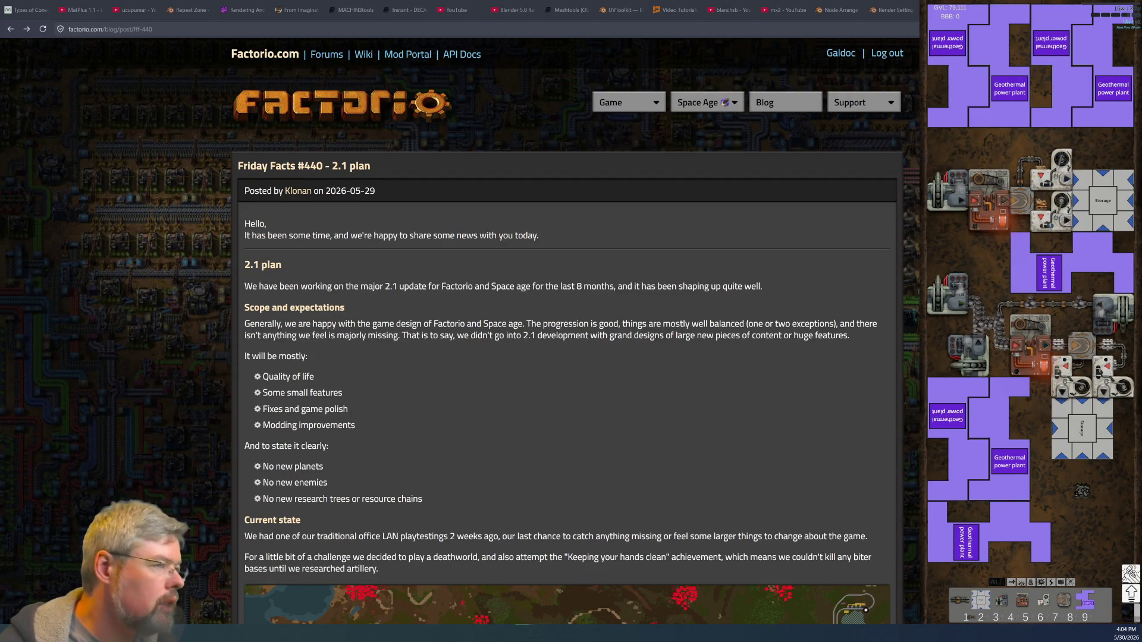
{"action": "key", "text": "ctrl+Tab"}
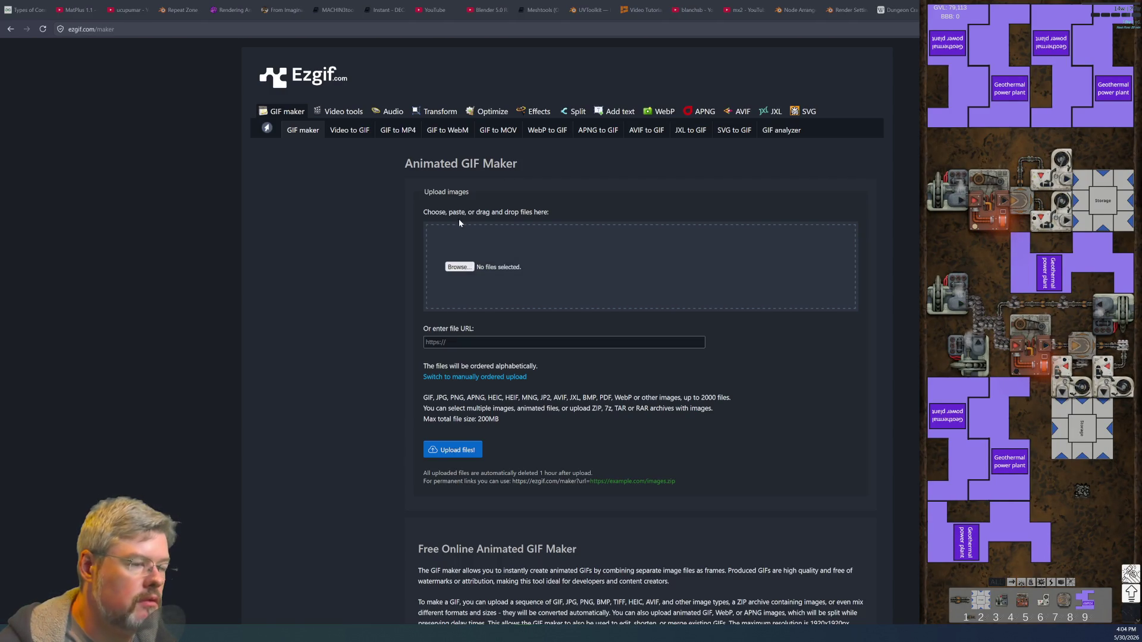
{"action": "left_click", "coordinate": [467, 269]}
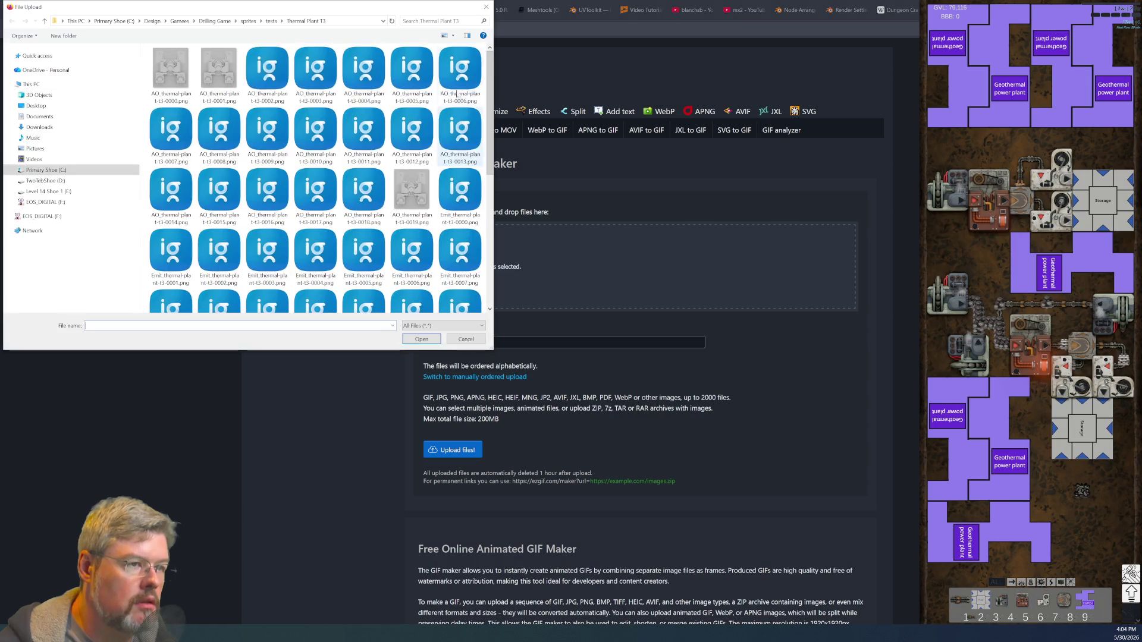
- Navigate the upload dialog into tests > Thermal Plant T1 core test
{"action": "left_click", "coordinate": [271, 22]}
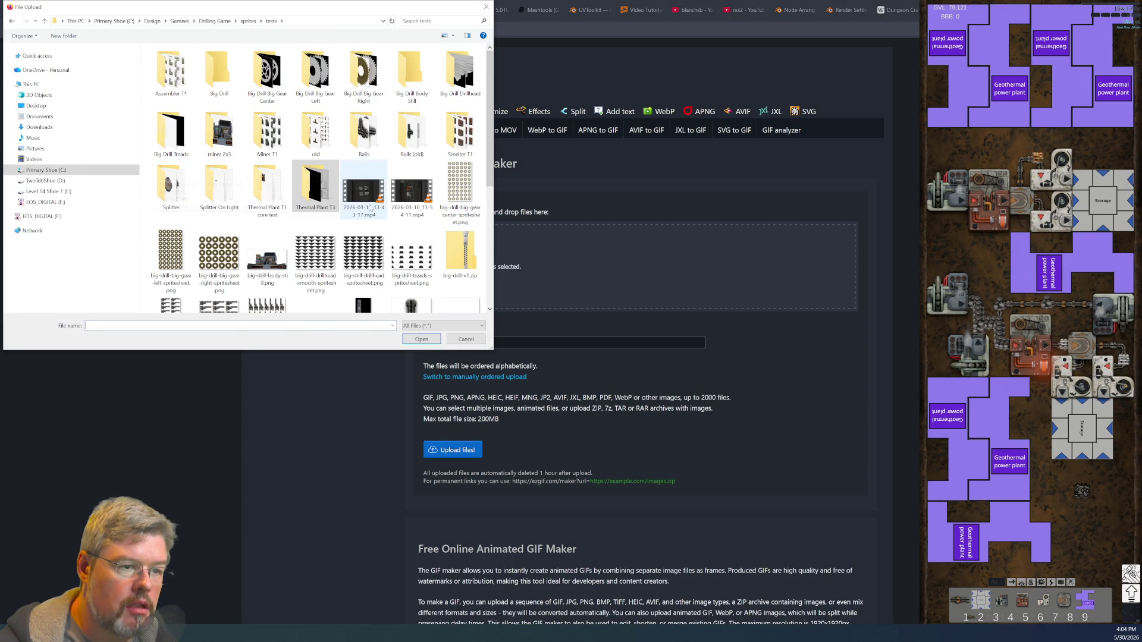
{"action": "left_click", "coordinate": [268, 183]}
{"action": "double_click", "coordinate": [268, 182]}
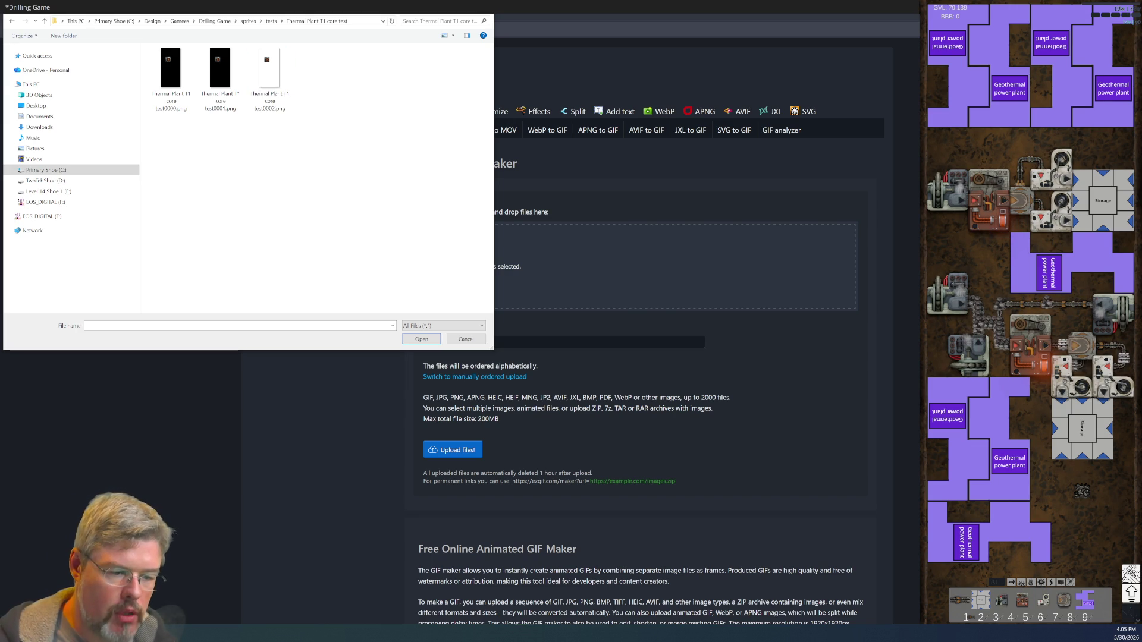
- Open thermal-plant-t3.gif from Drilling Game > sprites in a maximized image viewer
{"action": "key", "text": "alt+Tab"}
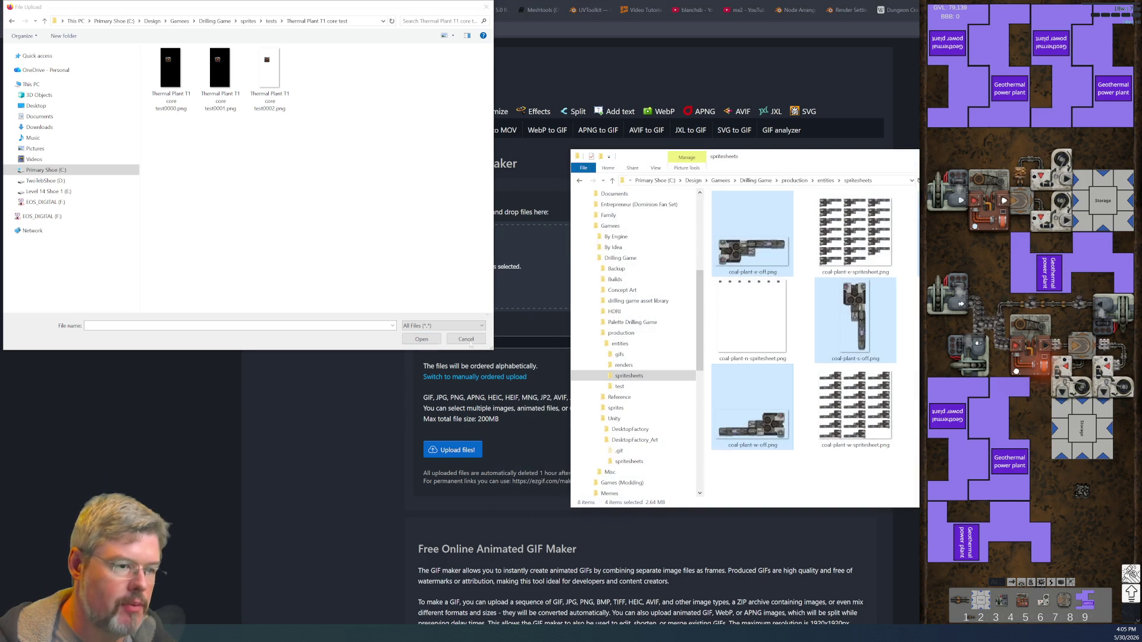
{"action": "left_click", "coordinate": [756, 181]}
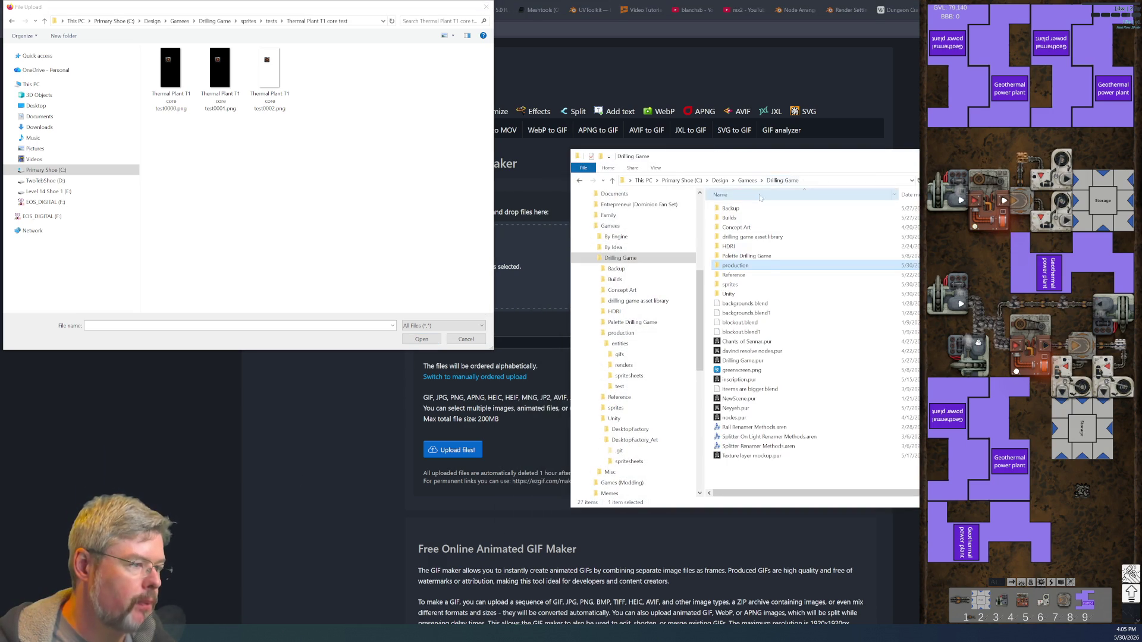
{"action": "double_click", "coordinate": [745, 284]}
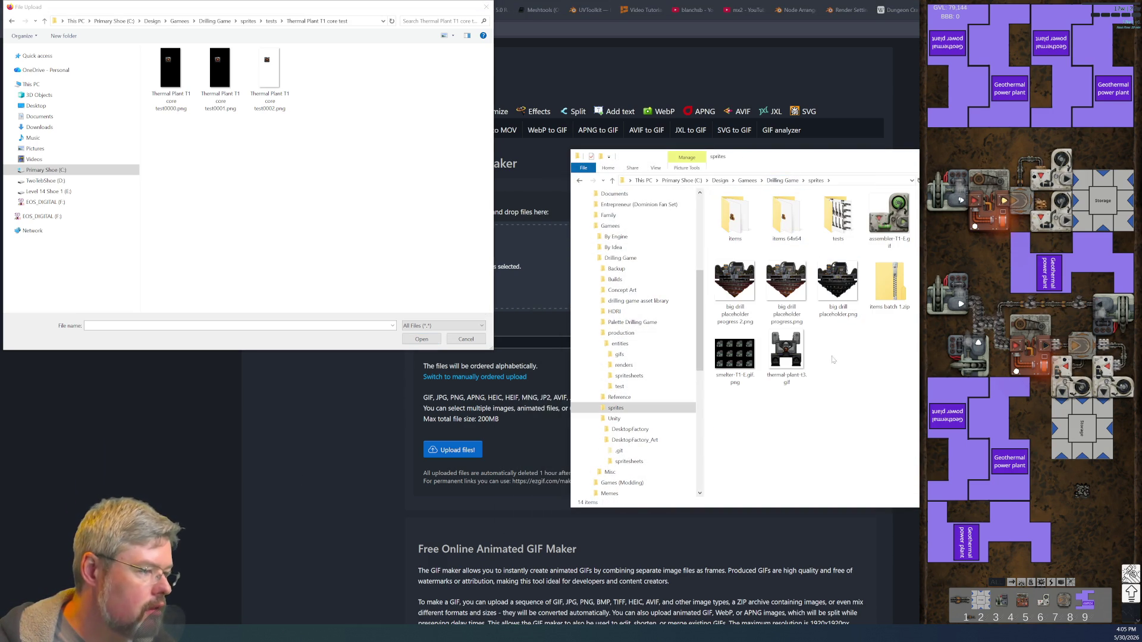
{"action": "double_click", "coordinate": [787, 354]}
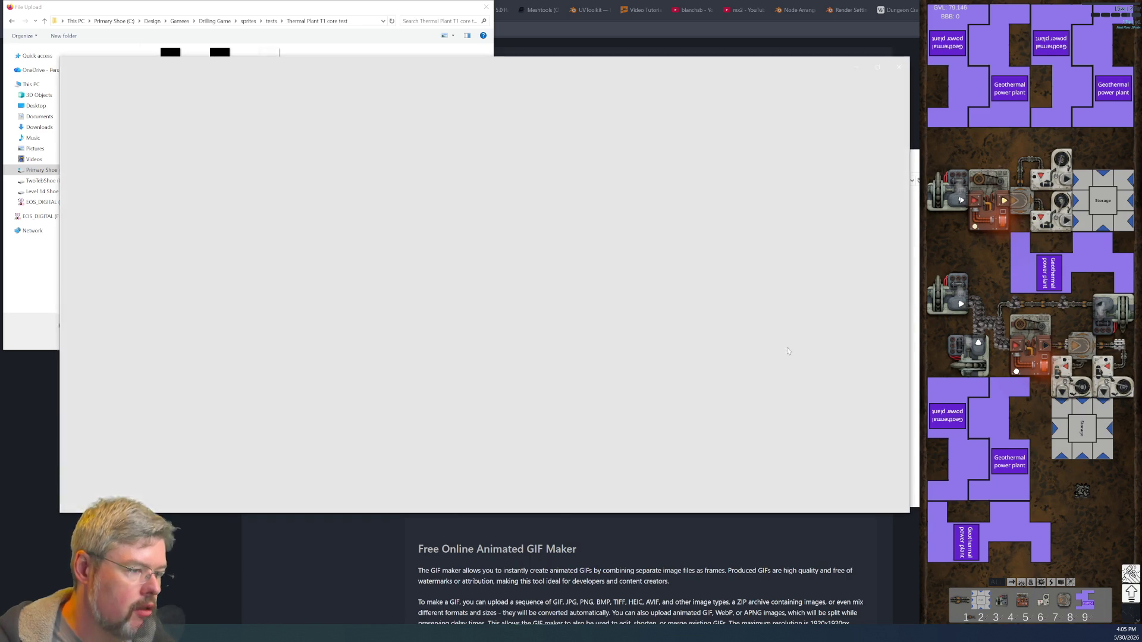
{"action": "left_click", "coordinate": [877, 66]}
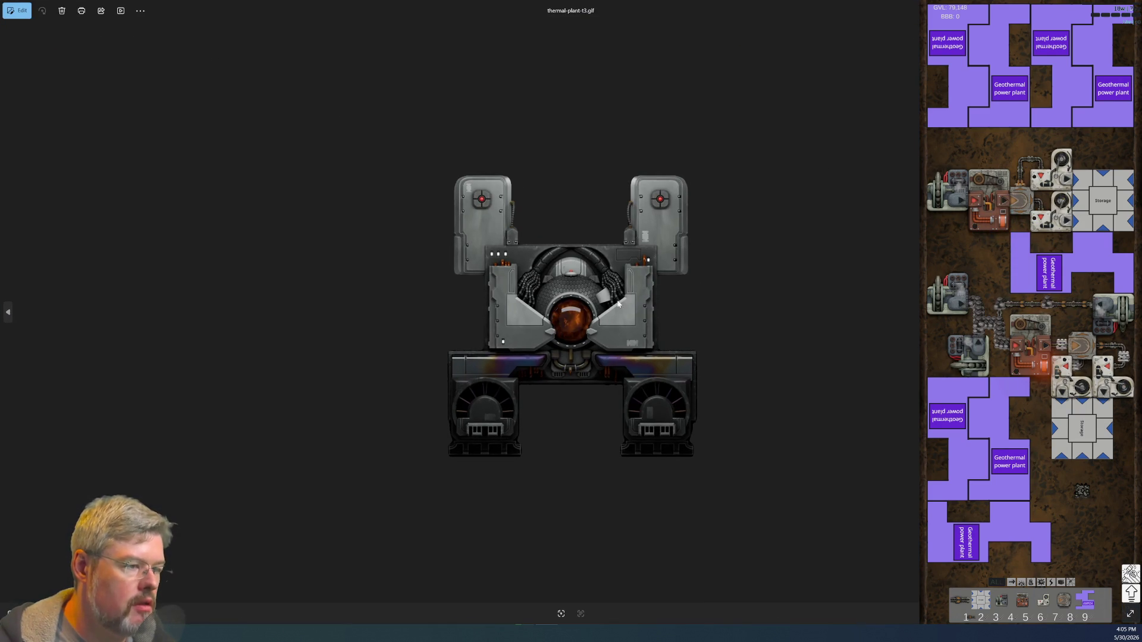
- Zoom in and out on thermal-plant-t3.gif, close Photos, and return to Blender
{"action": "scroll", "coordinate": [618, 303], "scroll_direction": "up", "scroll_amount": 5}
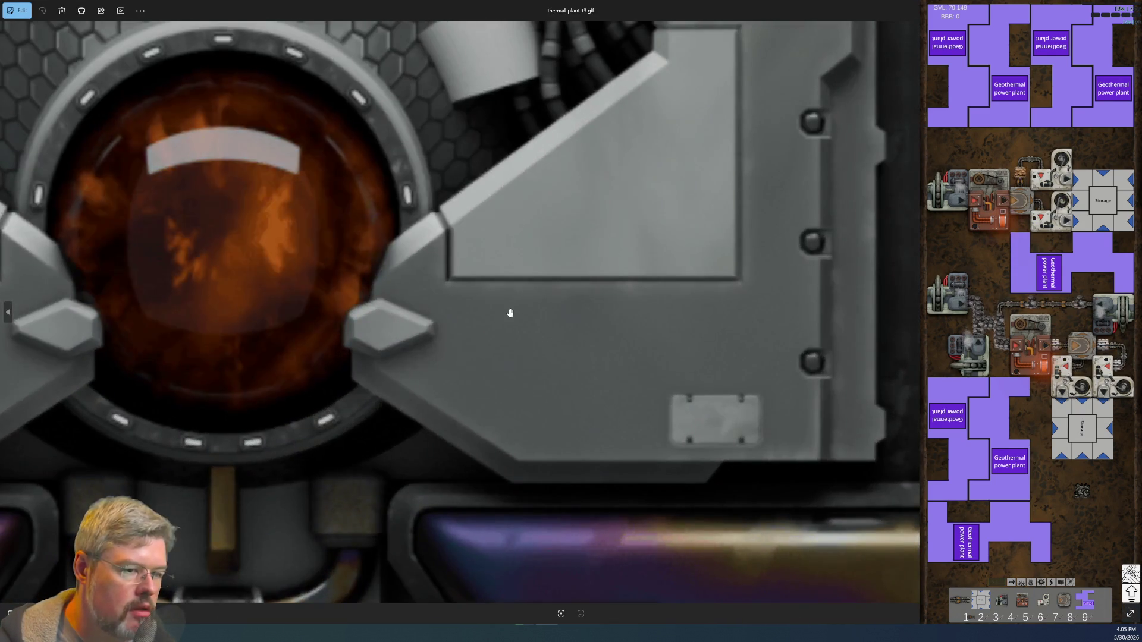
{"action": "scroll", "coordinate": [509, 313], "scroll_direction": "down", "scroll_amount": 5}
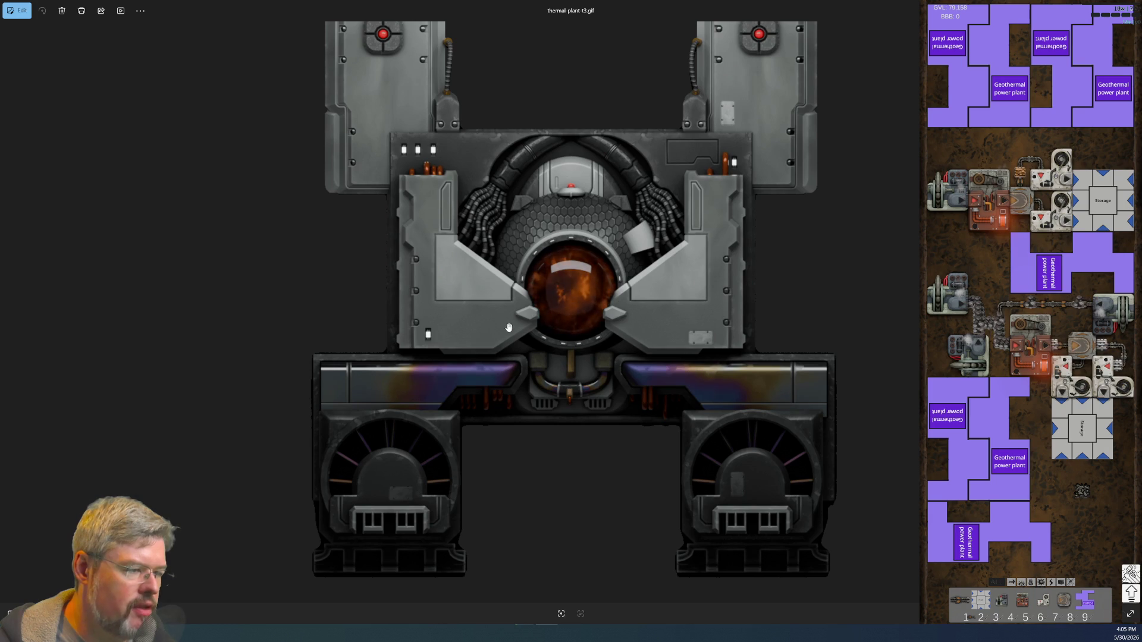
{"action": "key", "text": "alt+F4"}
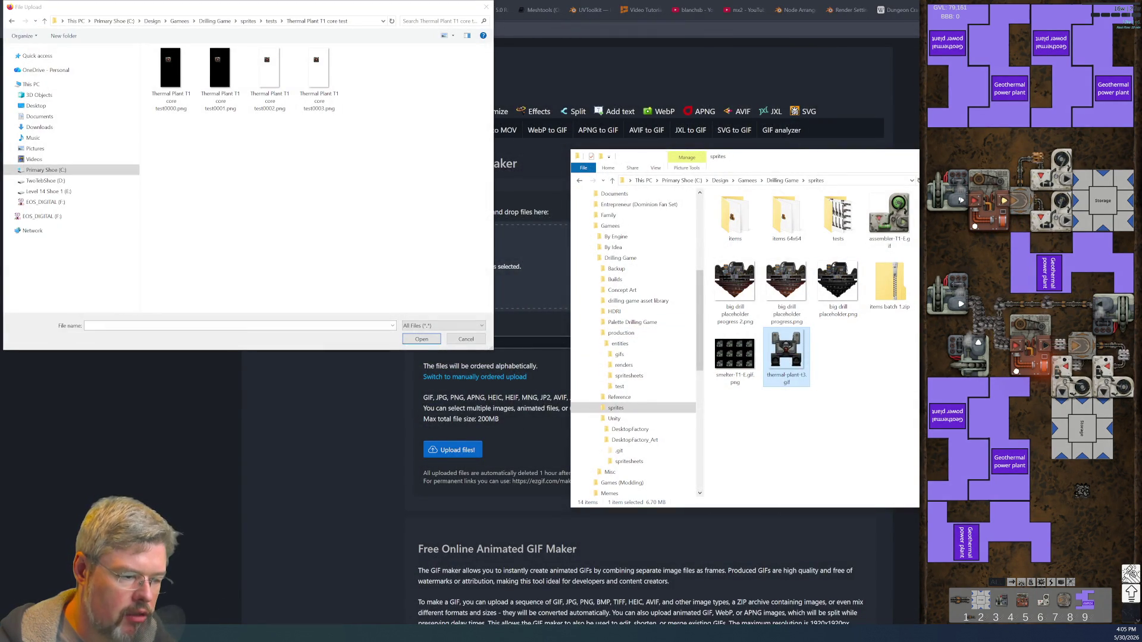
{"action": "left_click", "coordinate": [516, 607]}
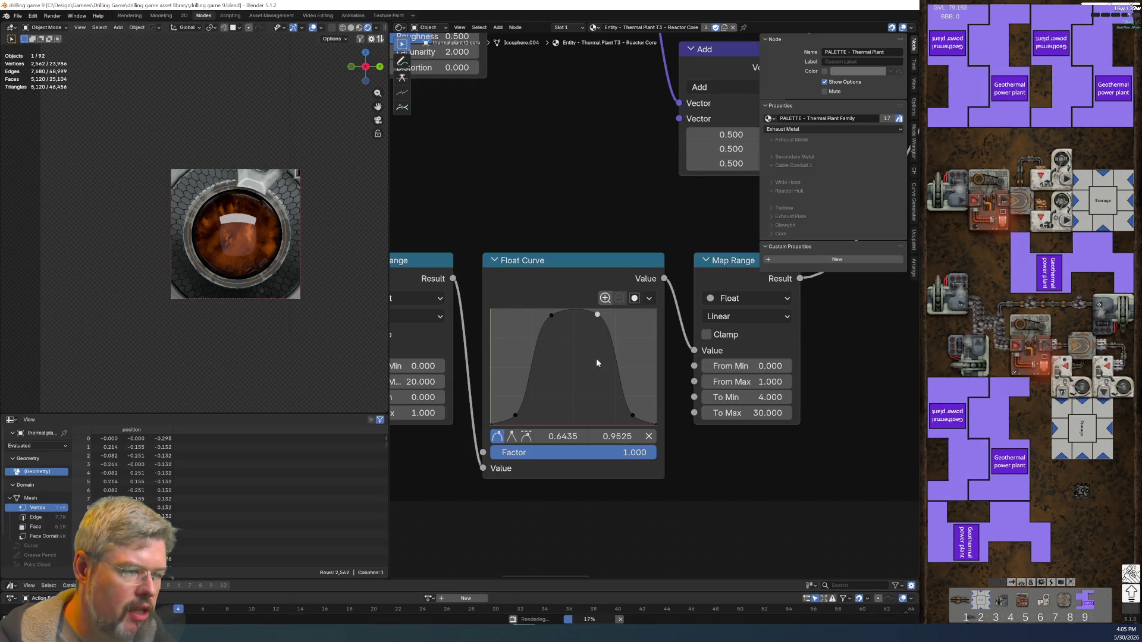